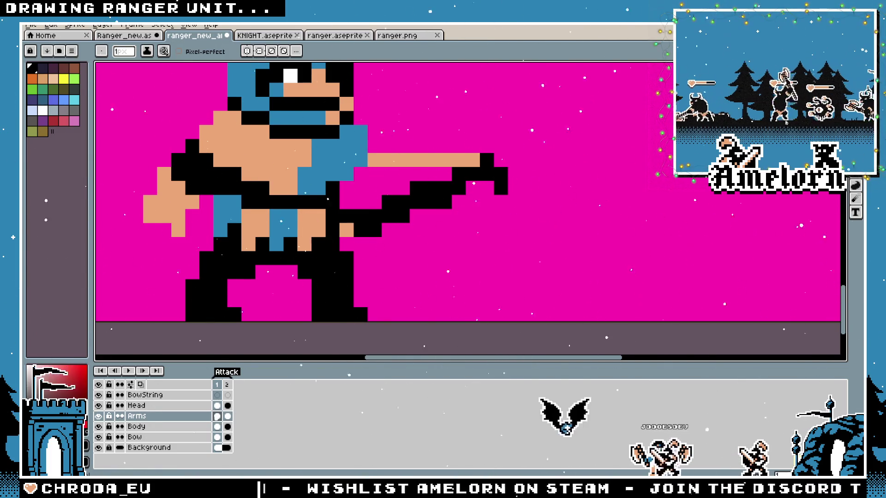
Select all on the Bow layer, nudge the bow right and back, and confirm its position
key("alt+Down")
key("alt+Down")
key("ctrl+a")
key("Right")
key("Right")
key("Right")
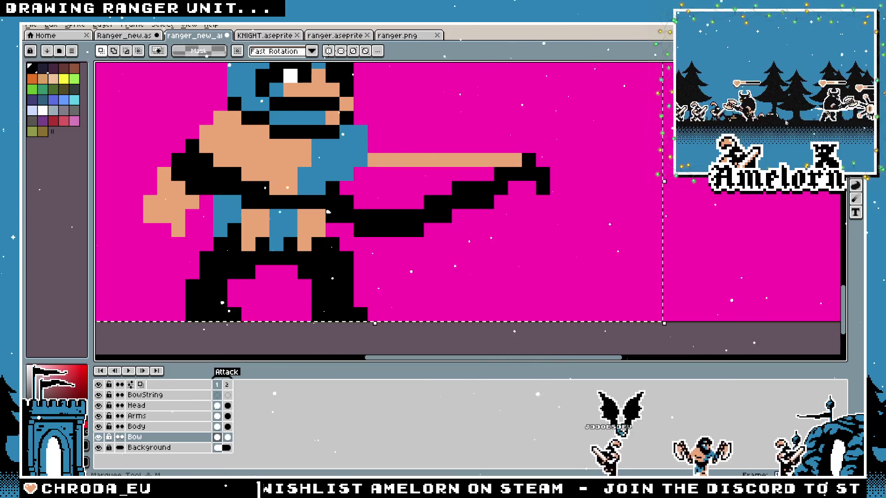
key("Left")
key("Left")
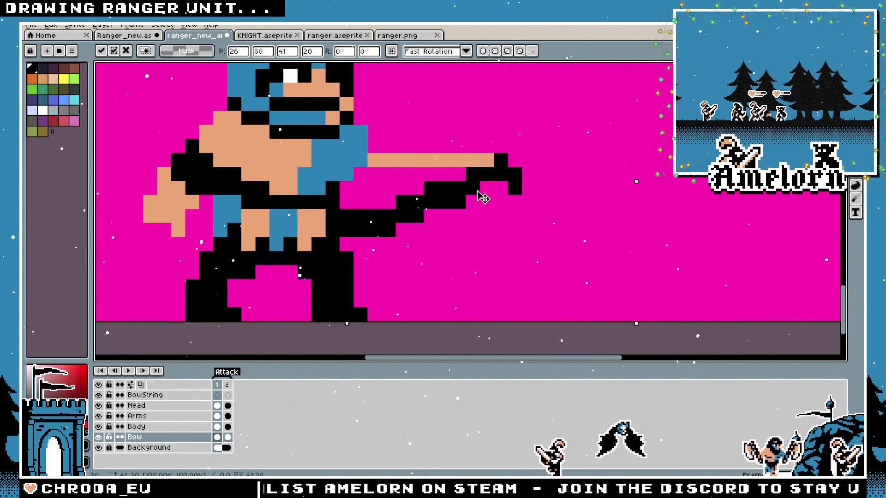
key("Return")
Paint tan hand pixels over the bow grip on the Arms layer
left_click(371, 228)
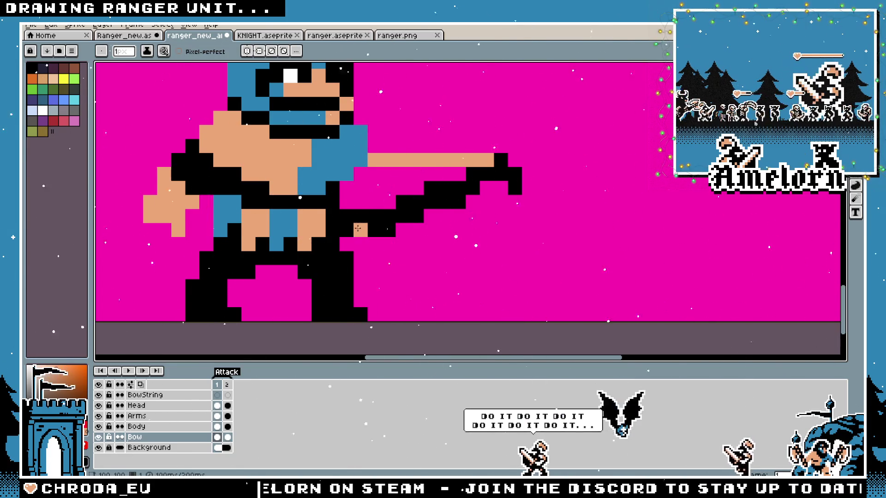
key("alt+Up")
key("alt+Up")
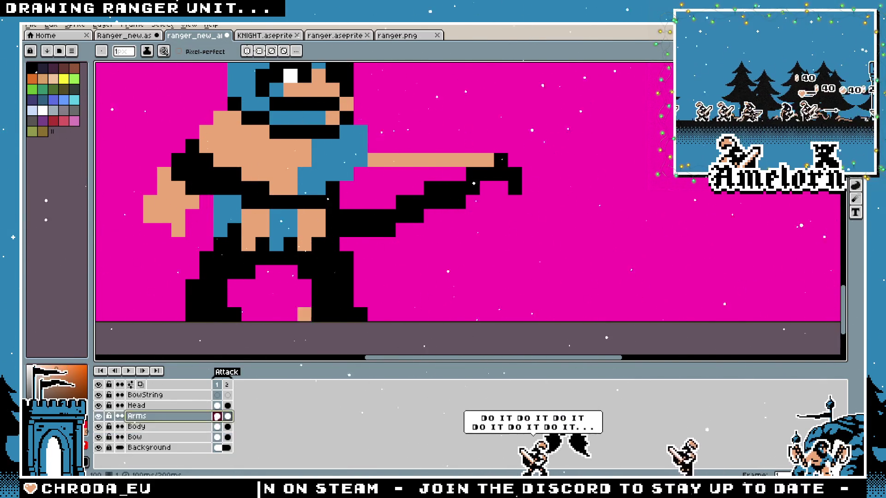
left_click(375, 230)
left_click(346, 230)
left_click(374, 202)
left_click(366, 206)
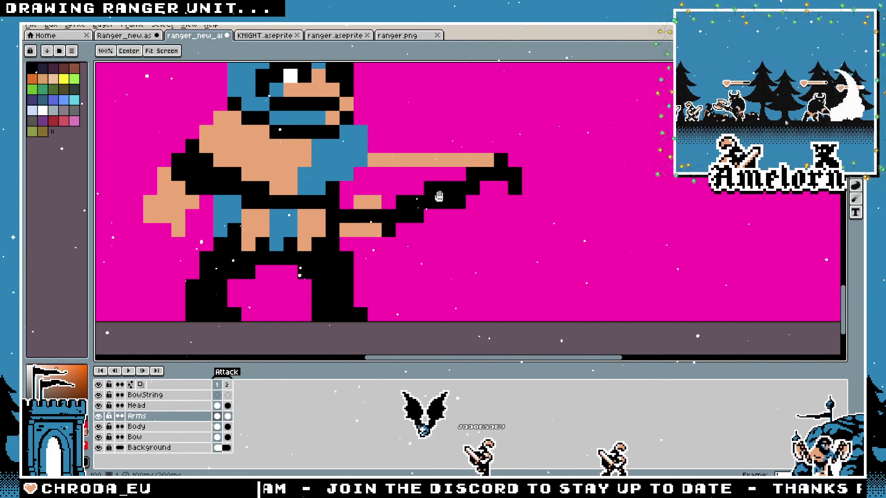
Outline the tan hand with black pixels above and below it
scroll(285, 96, "up", 1)
left_click(424, 240)
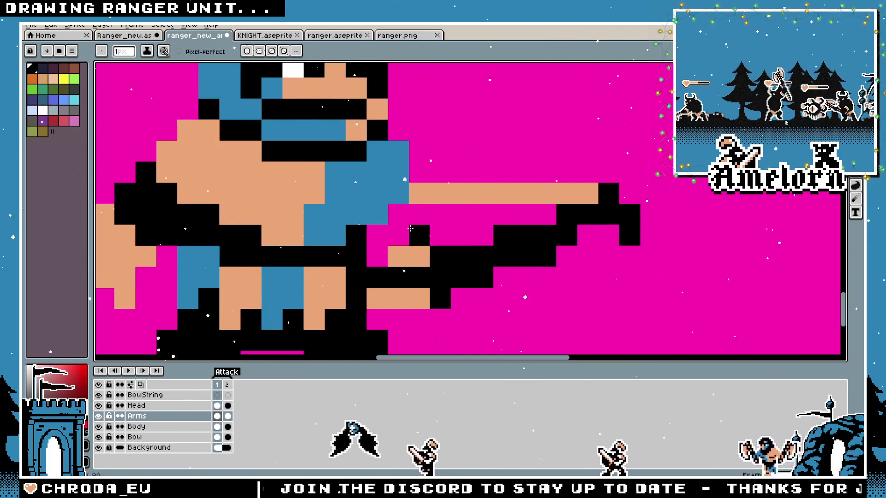
left_click(398, 215)
left_click(377, 235)
left_click(377, 256)
scroll(339, 276, "down", 3)
scroll(340, 277, "down", 3)
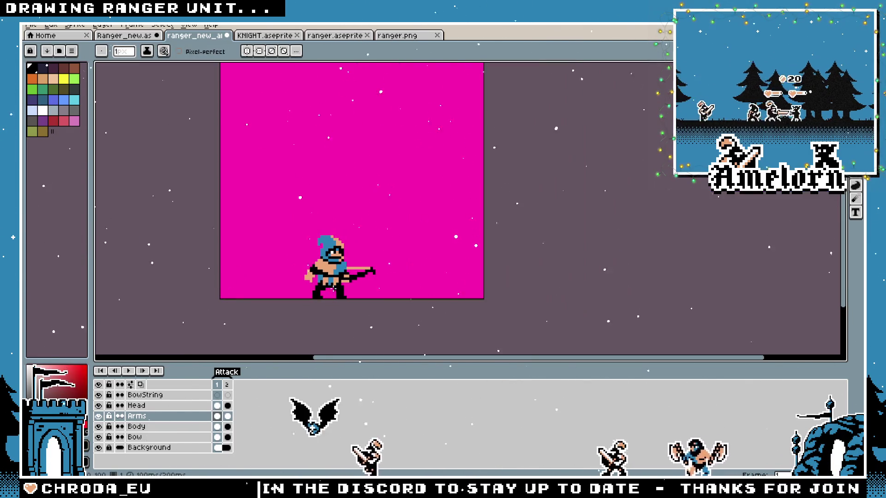
scroll(430, 295, "up", 5)
scroll(429, 295, "down", 2)
left_click(433, 300)
scroll(430, 295, "down", 2)
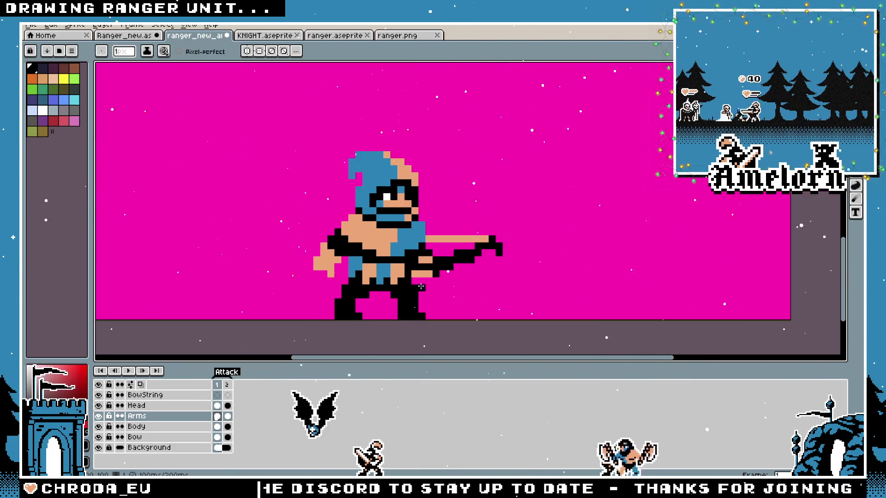
scroll(392, 280, "up", 1)
key("ctrl+z")
scroll(390, 278, "down", 2)
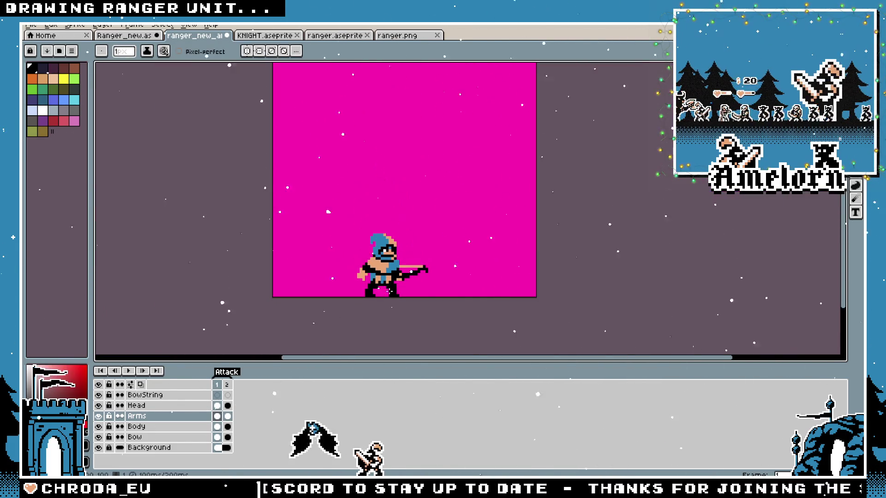
scroll(395, 290, "up", 2)
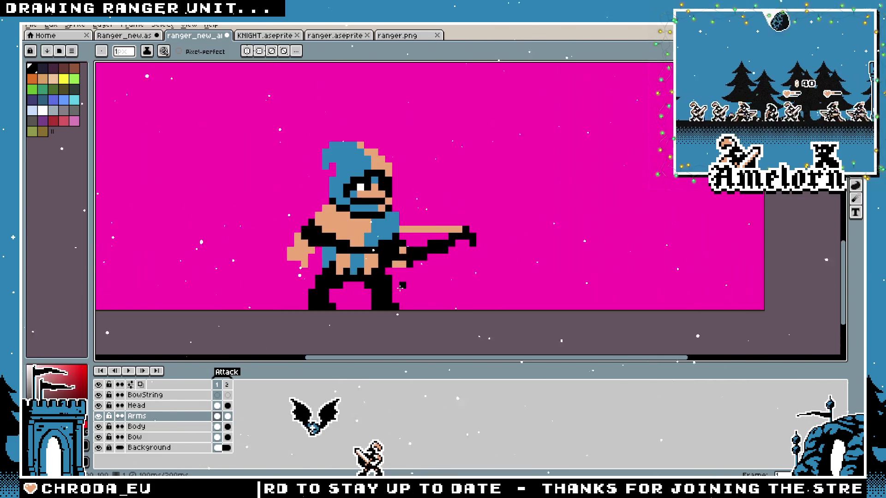
scroll(394, 273, "up", 1)
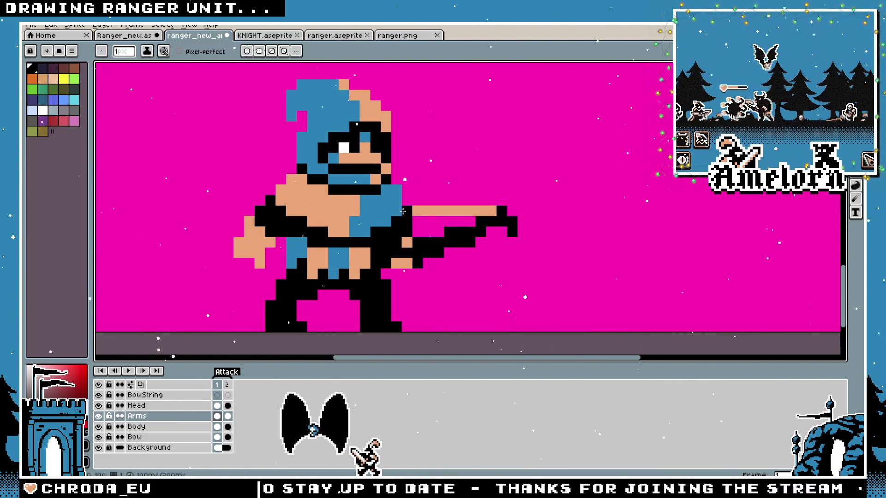
scroll(401, 237, "down", 4)
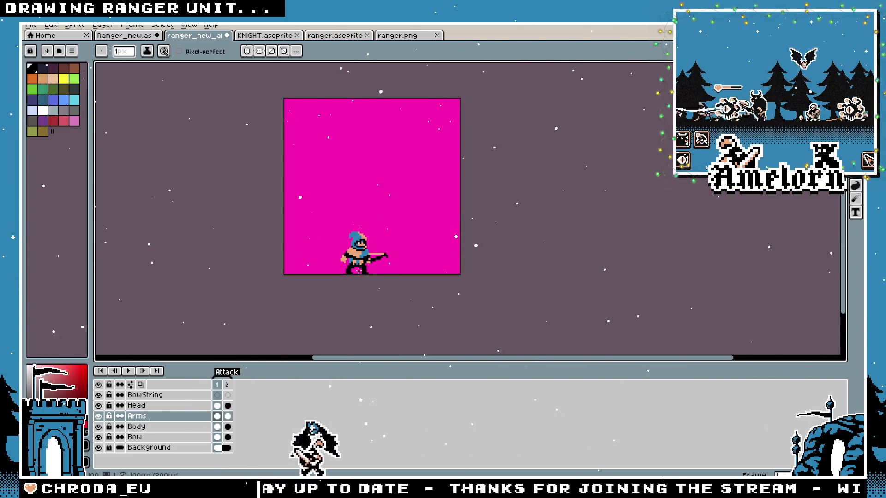
scroll(358, 275, "up", 2)
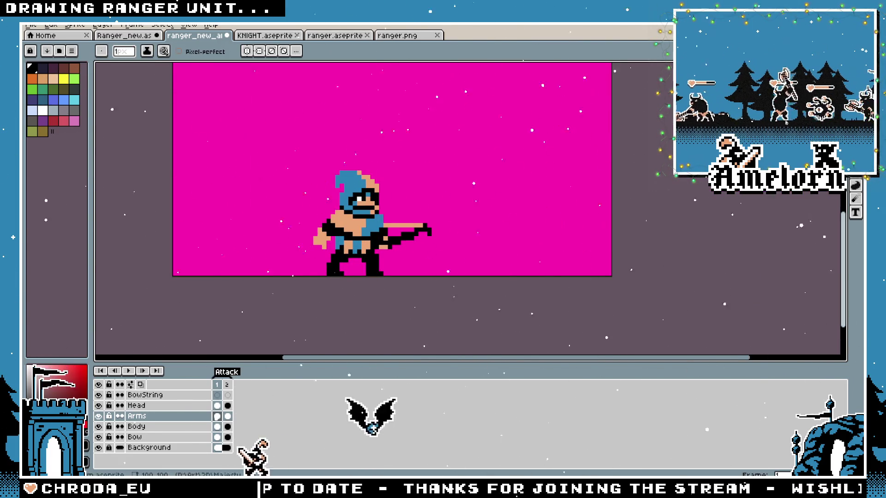
key("v")
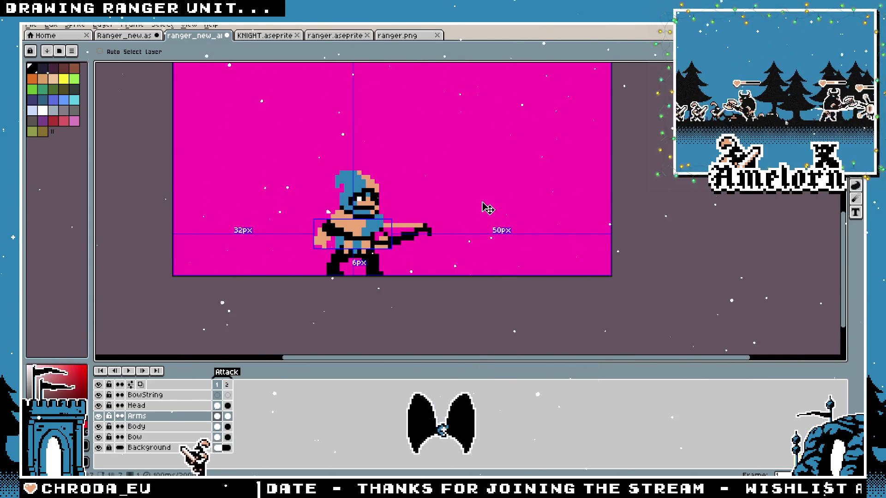
key("b")
scroll(443, 213, "up", 2)
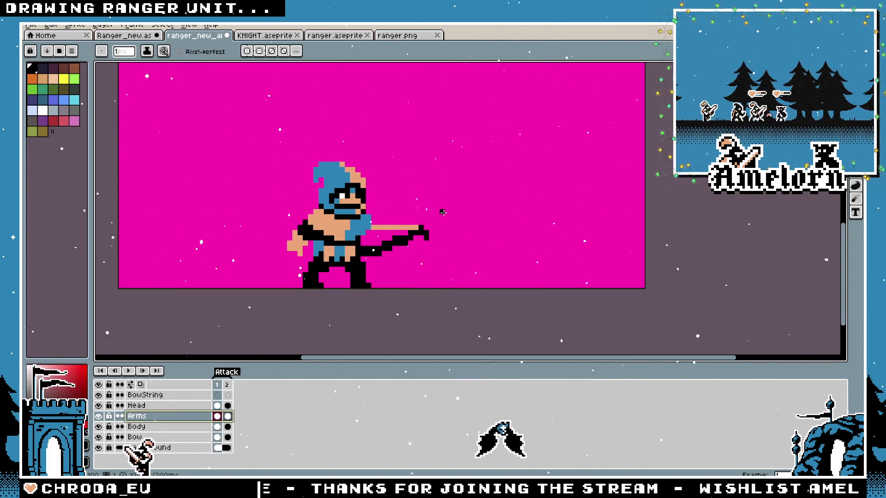
key("m")
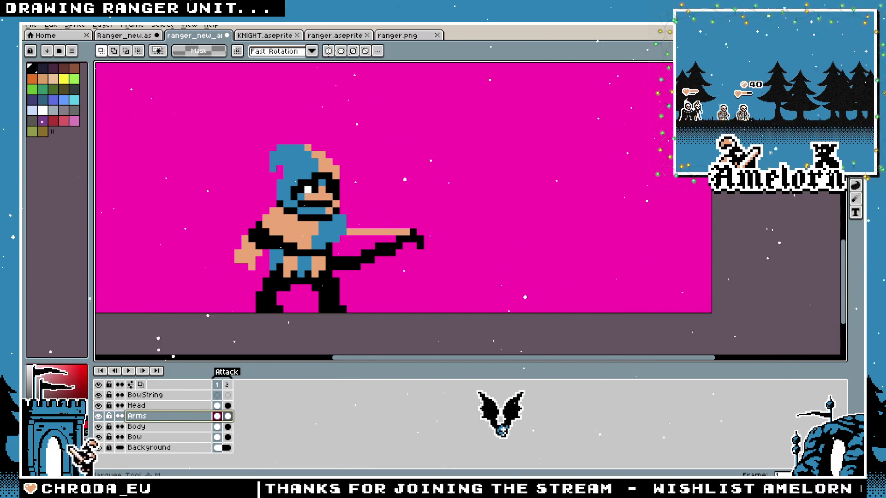
Preview frame 2, undo back to the horizontal bow, then redo to restore the upright bow
left_click_drag(341, 301, 387, 293)
key("Return")
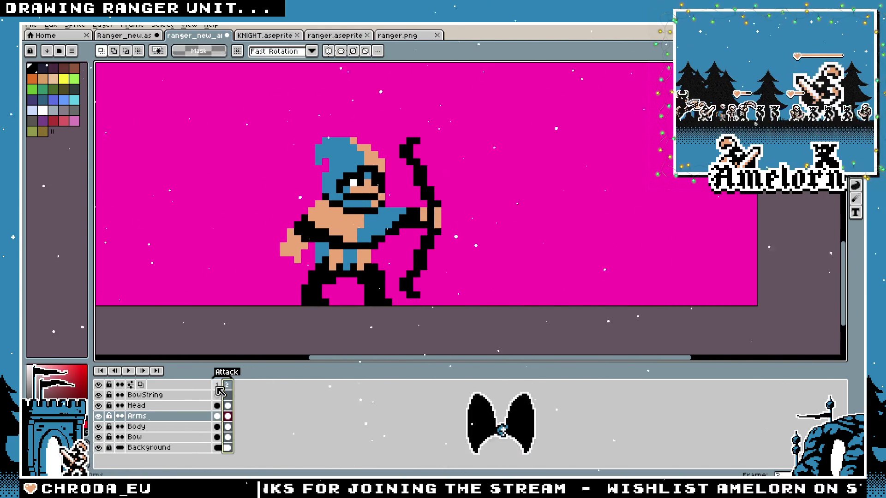
key("ctrl+z")
key("ctrl+z")
key("ctrl+z")
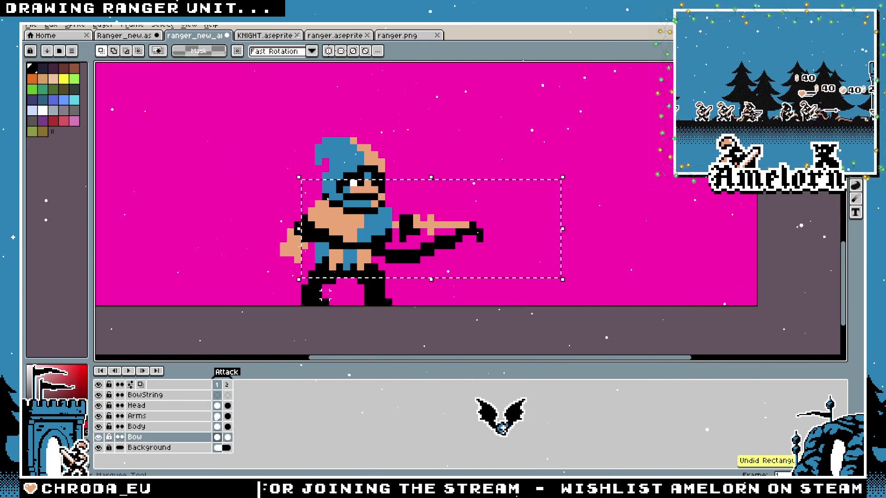
key("ctrl+y")
key("ctrl+y")
key("ctrl+y")
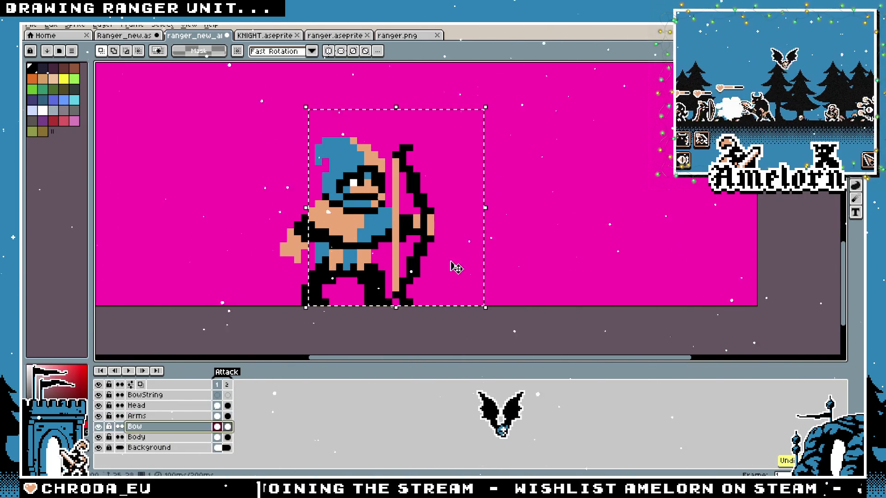
scroll(402, 280, "down", 2)
scroll(430, 282, "up", 1)
scroll(456, 285, "down", 1)
scroll(455, 285, "up", 2)
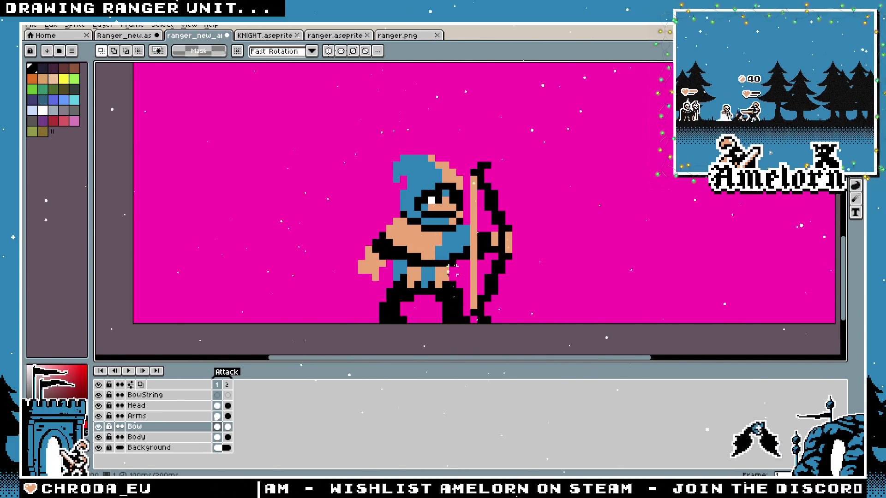
Select the upright bow and lower it by one pixel
left_click_drag(439, 159, 557, 325)
left_click(501, 269)
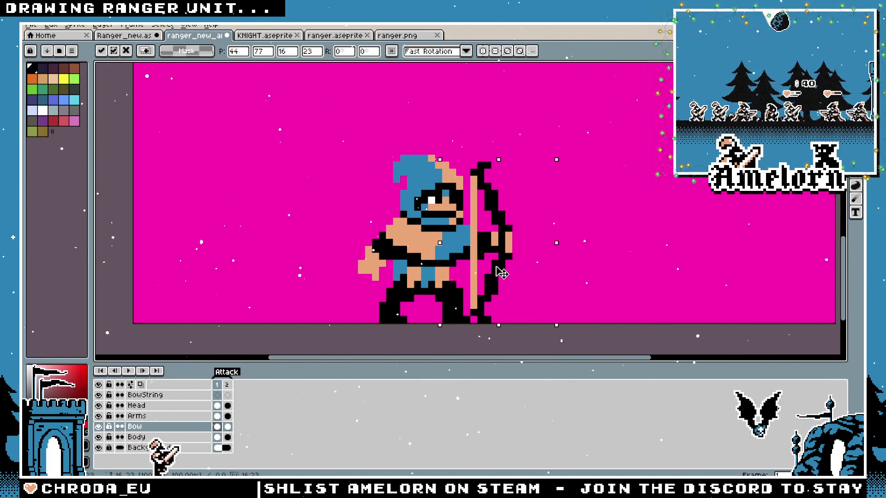
key("Down")
left_click(600, 256)
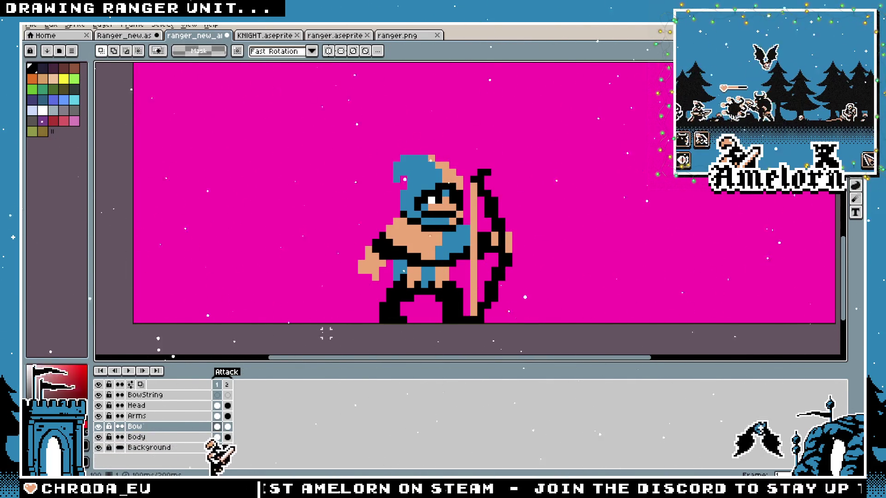
Transform the arm pixels on the Arms layer so the hand meets the bow grip
left_click(183, 417)
left_click(183, 417, "ctrl")
left_click(507, 247)
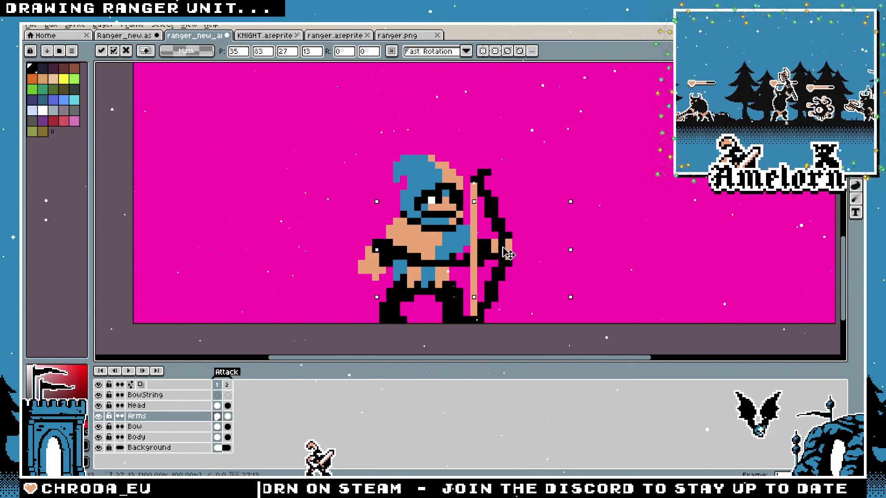
key("Return")
left_click_drag(633, 168, 434, 330)
left_click(507, 253)
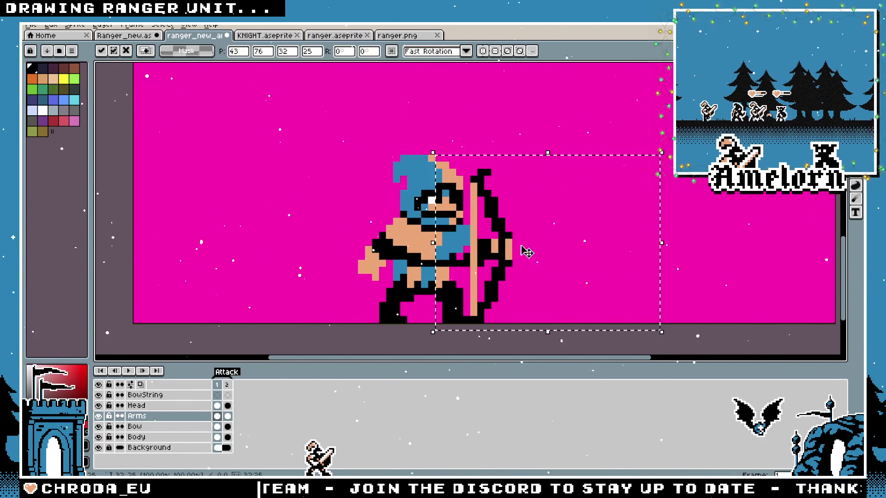
key("ctrl+d")
key("b")
scroll(516, 244, "up", 1)
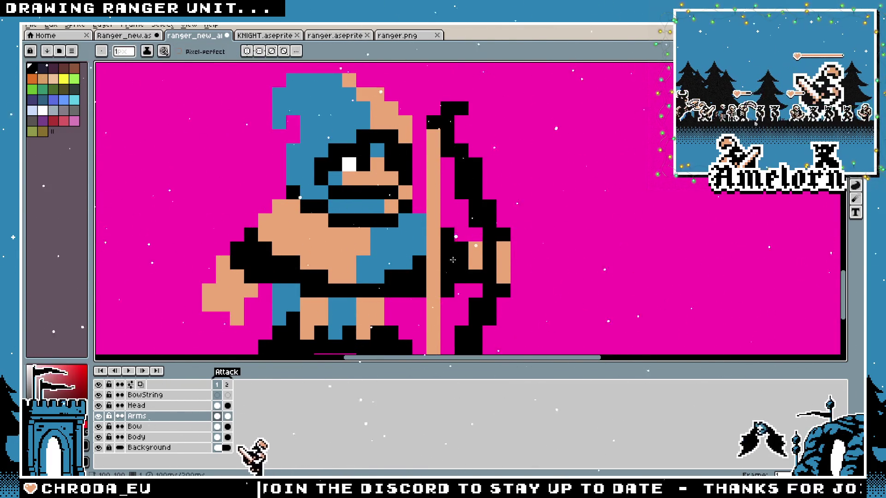
Zoom in and out around the ranger to inspect the upright bow and gripping hand
scroll(453, 260, "down", 3)
scroll(455, 275, "up", 3)
scroll(444, 307, "up", 2)
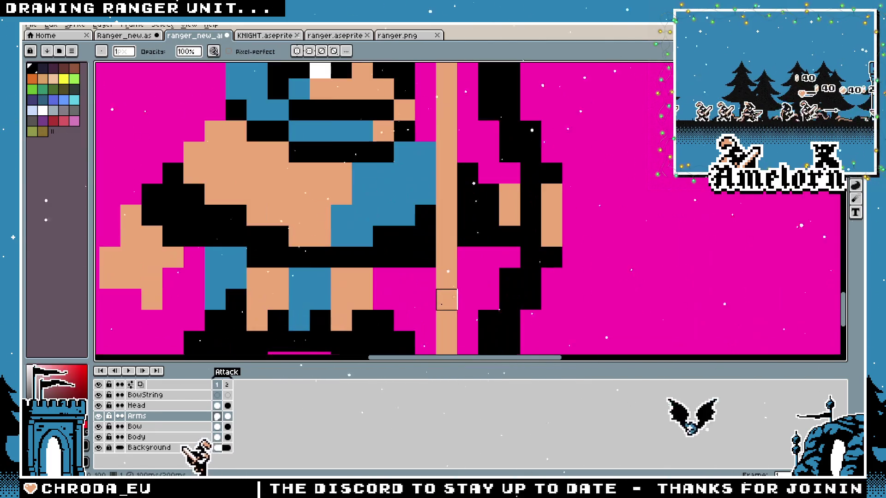
scroll(467, 174, "down", 6)
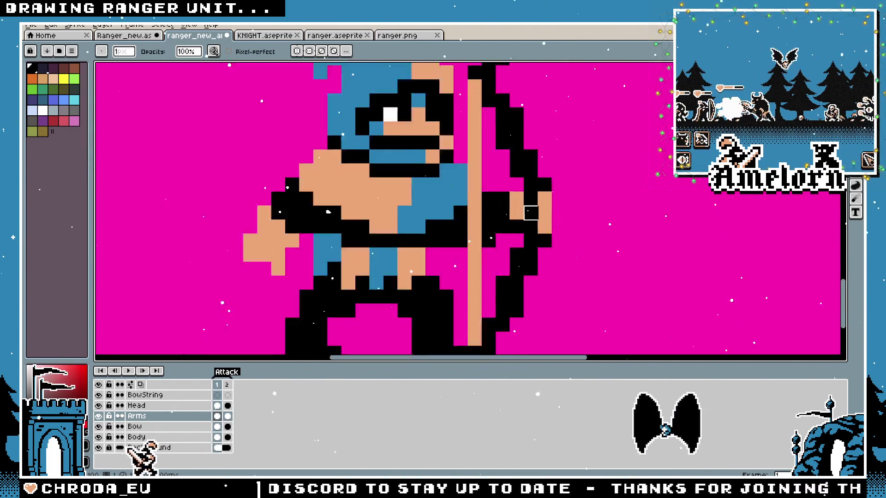
scroll(496, 227, "up", 4)
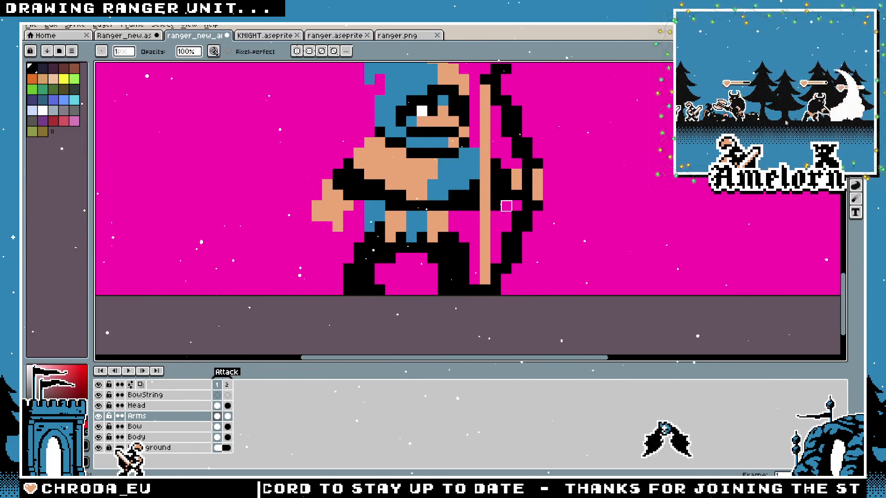
scroll(495, 206, "down", 5)
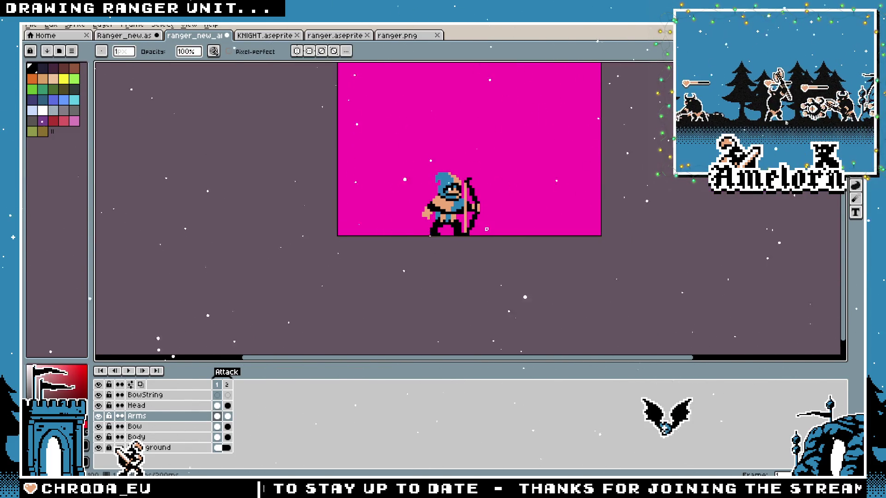
scroll(487, 229, "up", 4)
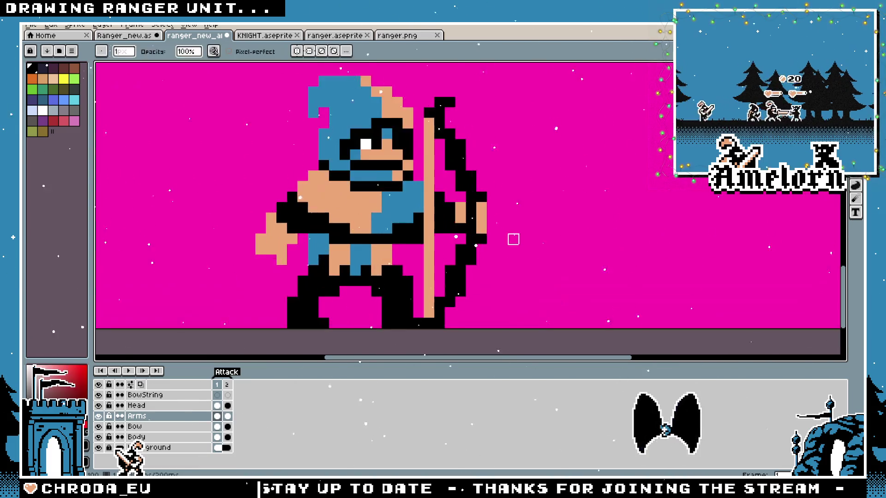
scroll(536, 249, "down", 4)
scroll(518, 241, "up", 2)
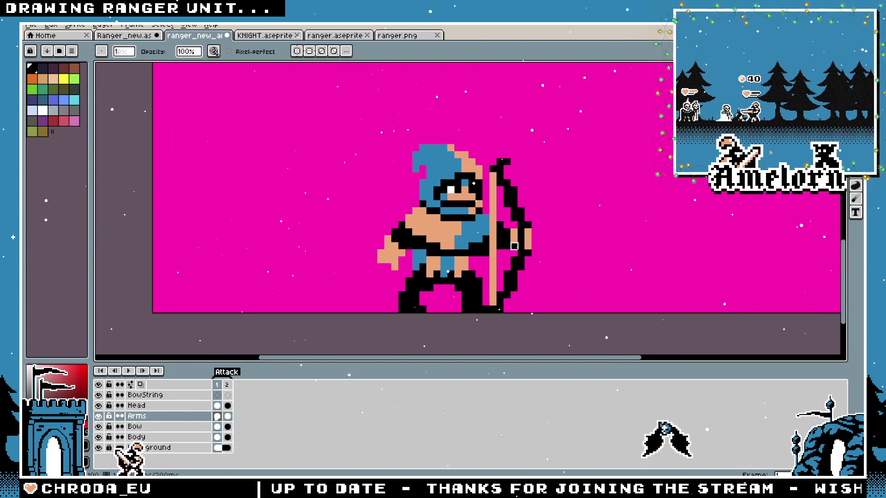
scroll(493, 310, "up", 1)
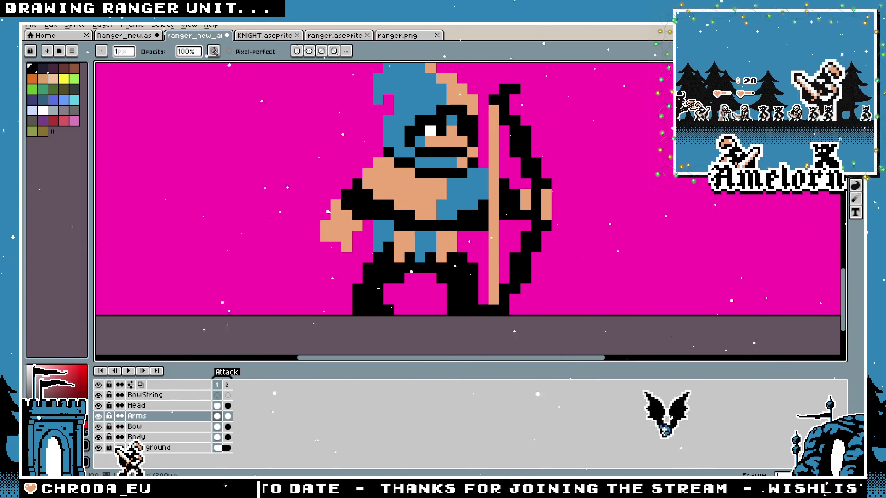
Nudge the bow one pixel right on the Bow layer and drop it in place
key("m")
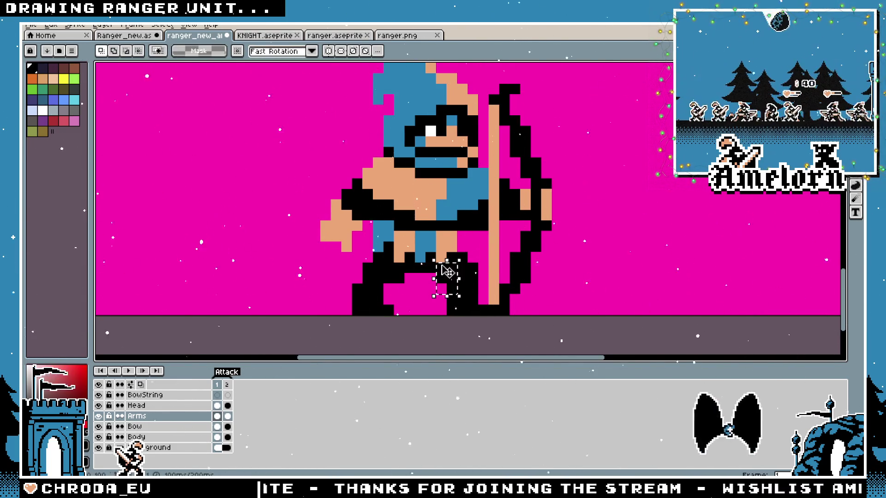
scroll(445, 267, "down", 3)
scroll(577, 231, "down", 3)
key("h")
scroll(588, 229, "up", 2)
key("m")
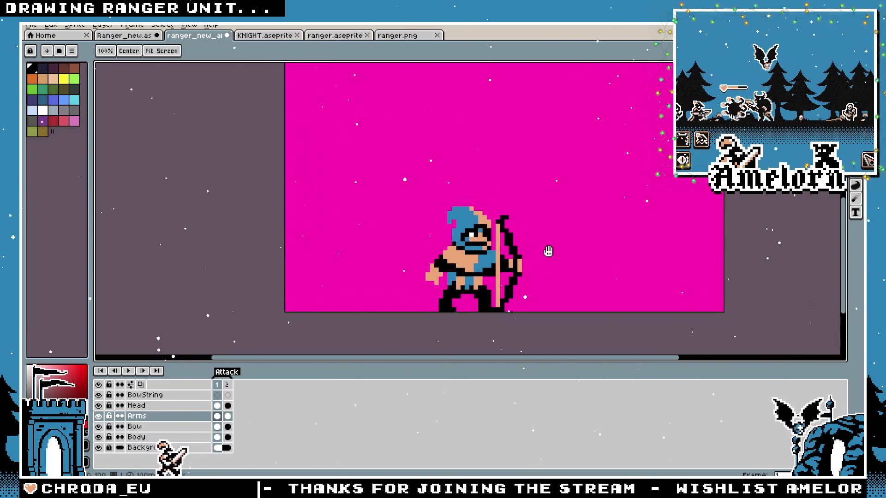
left_click(134, 427)
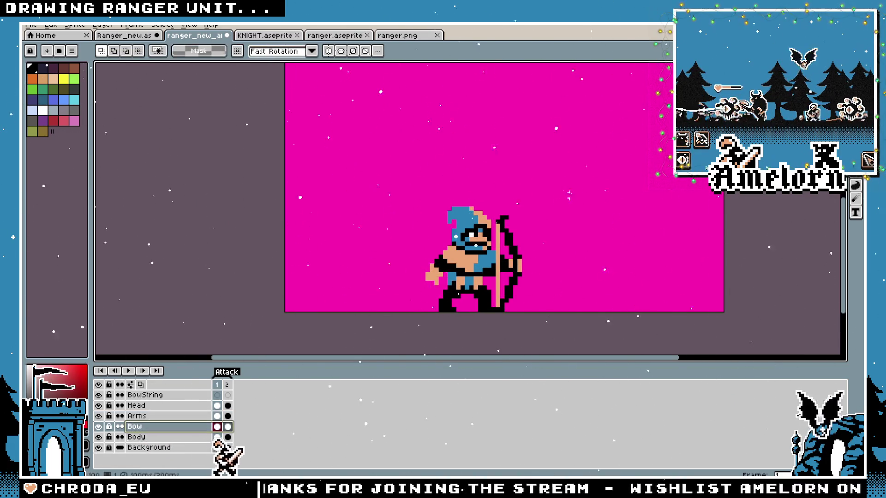
left_click(518, 289)
key("Right")
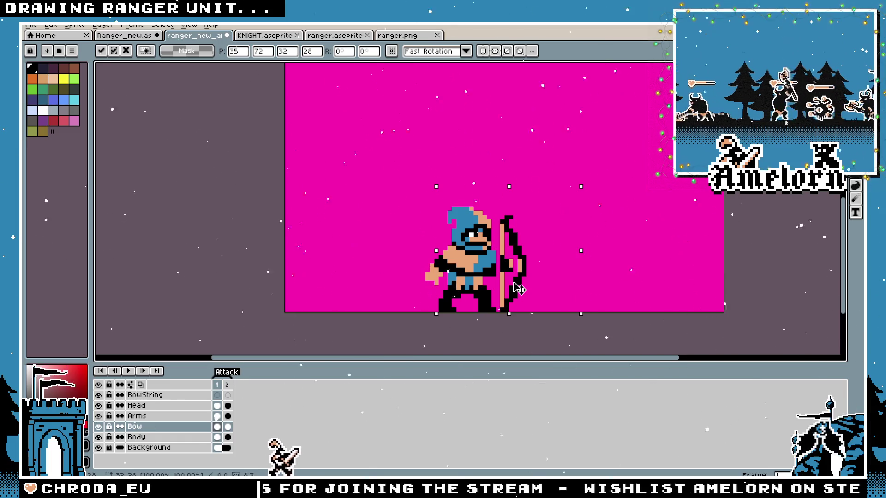
key("Return")
scroll(603, 247, "up", 2)
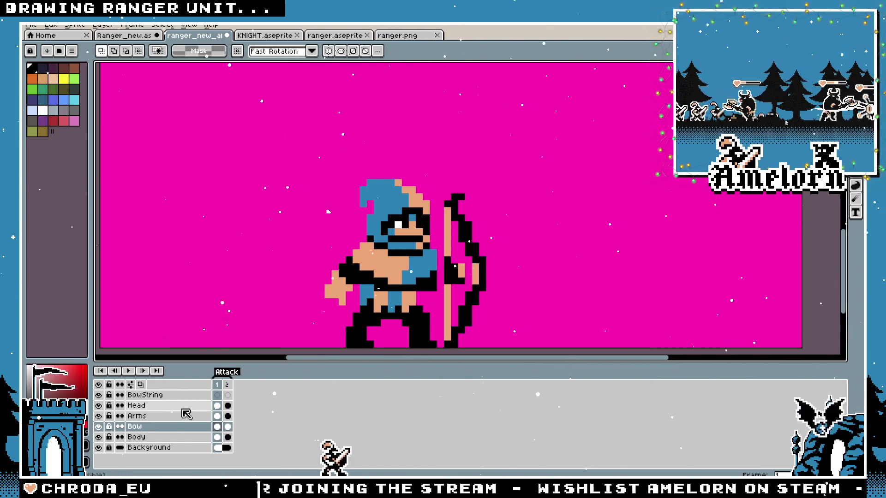
Select and transform the hand area around the bow on the Arms layer
left_click(137, 416)
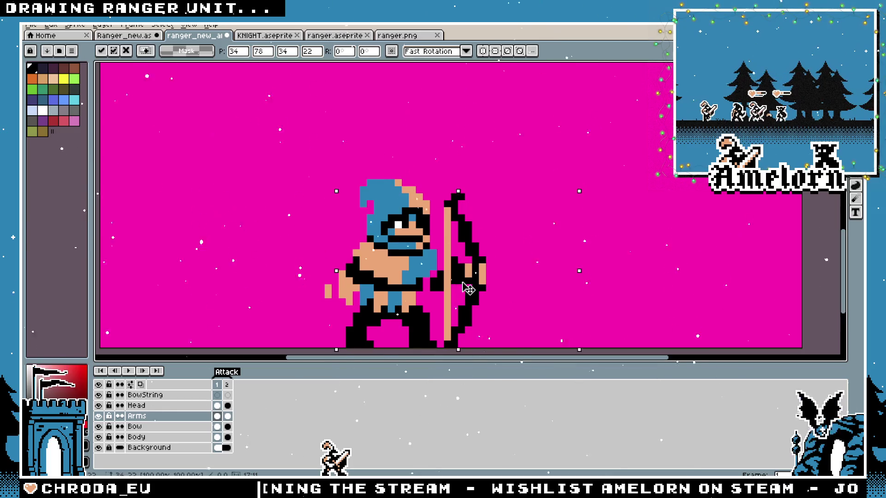
left_click_drag(609, 176, 420, 329)
left_click(482, 280)
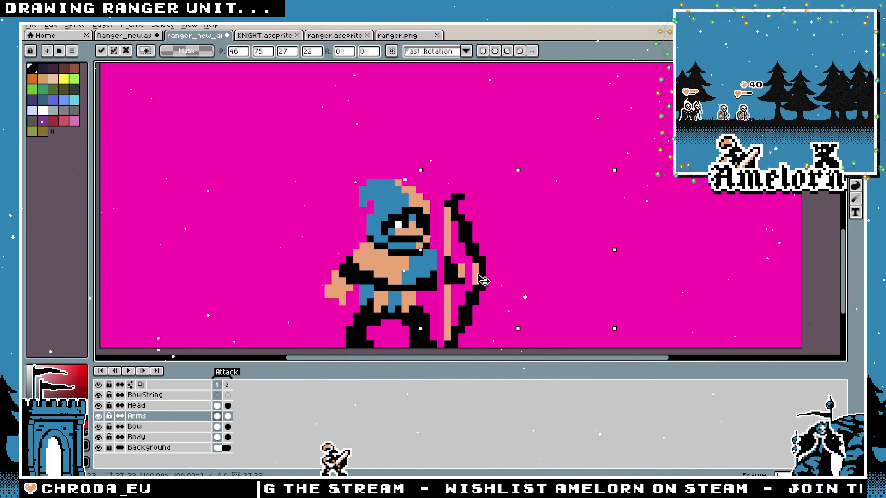
key("b")
scroll(383, 224, "up", 3)
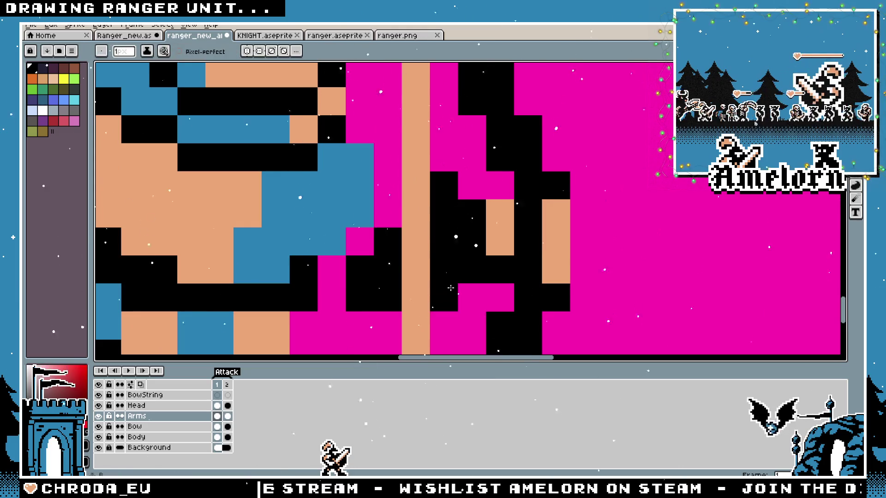
scroll(305, 296, "down", 4)
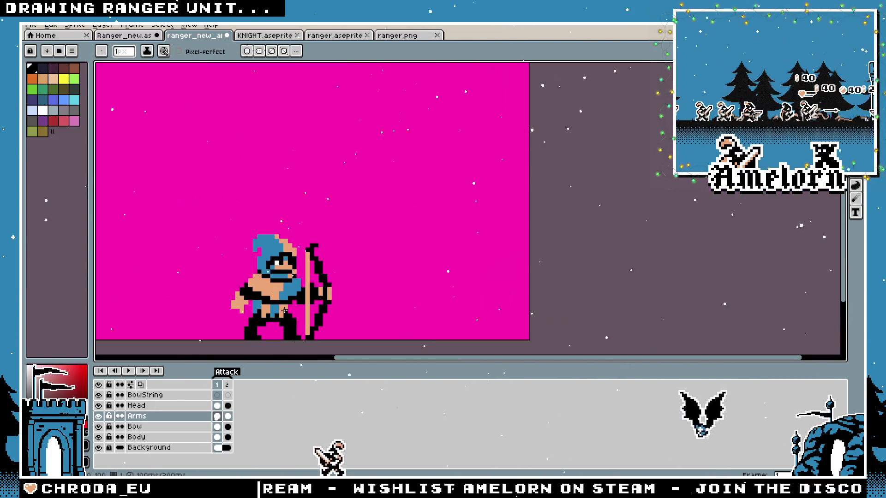
scroll(295, 306, "up", 1)
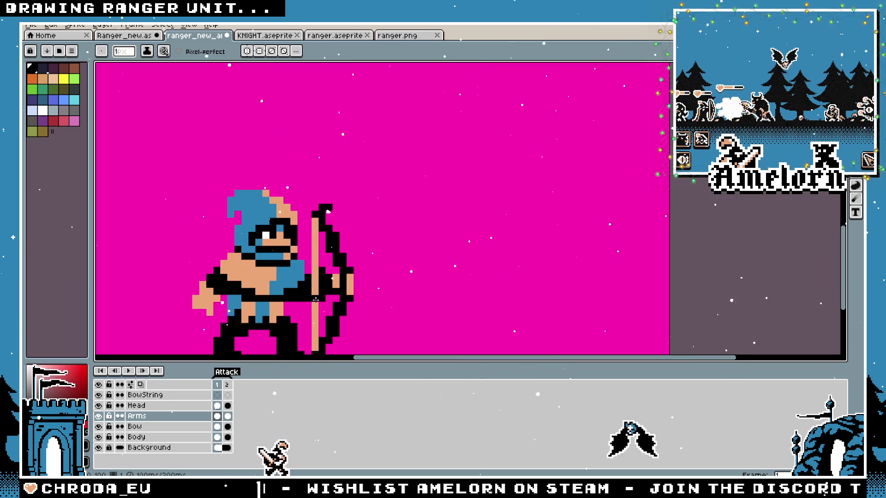
scroll(315, 299, "up", 3)
scroll(315, 299, "down", 4)
scroll(375, 293, "up", 3)
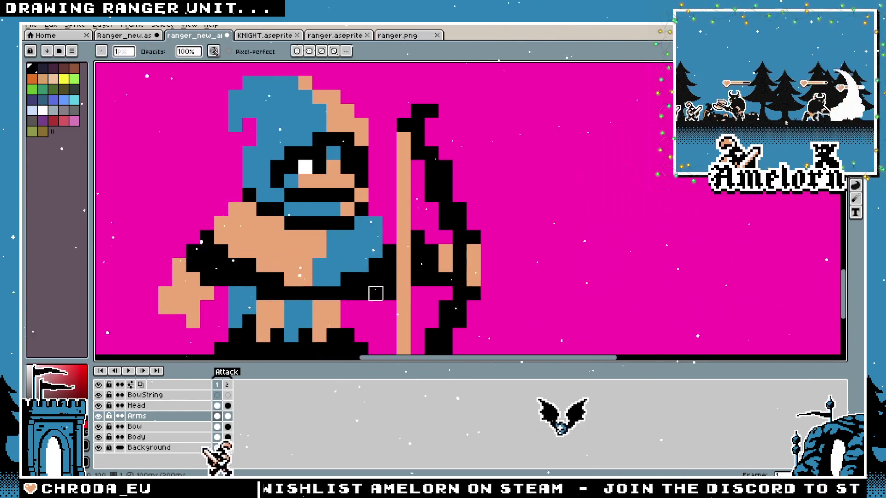
Erase stray black pixels on the arm beside the bowstring, restoring one to black
left_click(361, 293)
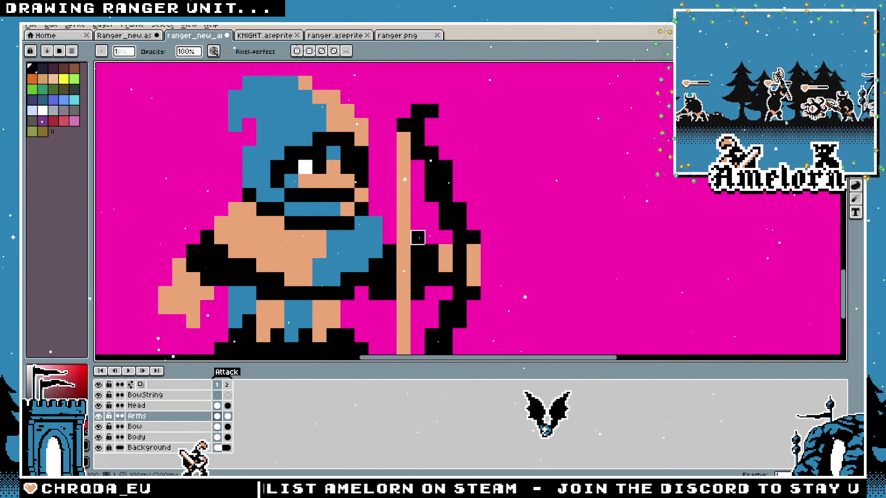
left_click(390, 251)
scroll(390, 252, "down", 3)
scroll(385, 257, "up", 3)
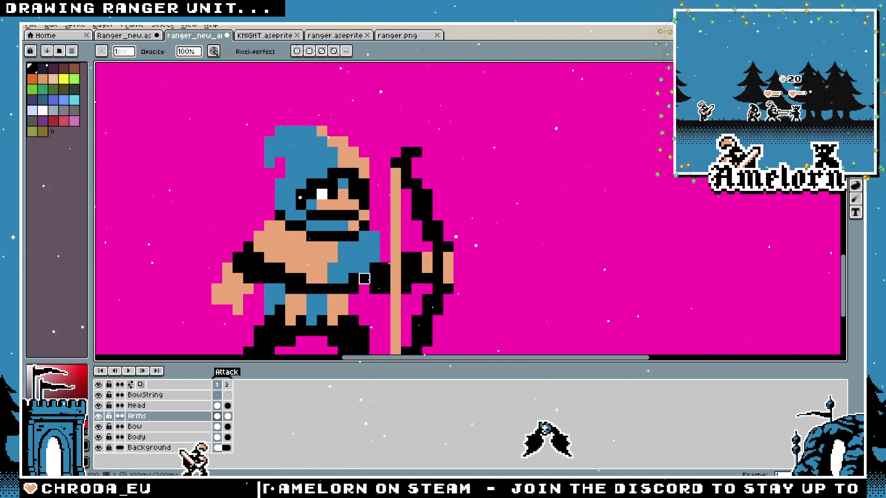
key("b")
left_click(385, 258)
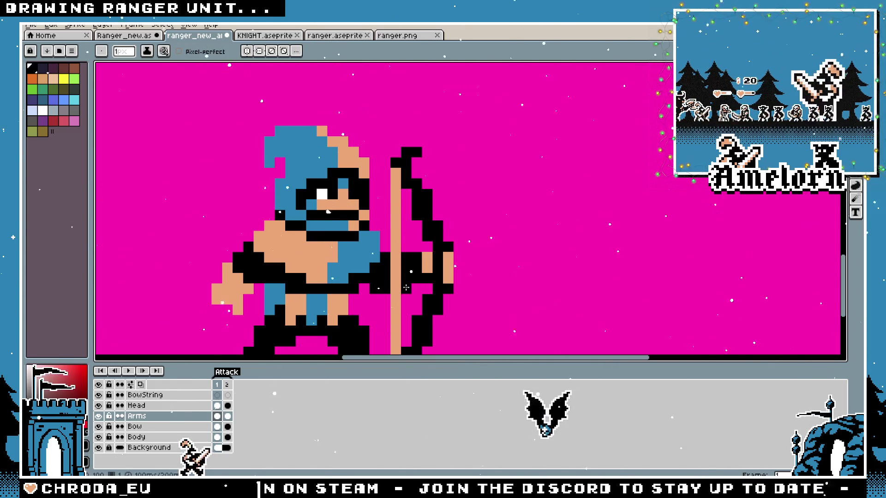
scroll(381, 249, "down", 4)
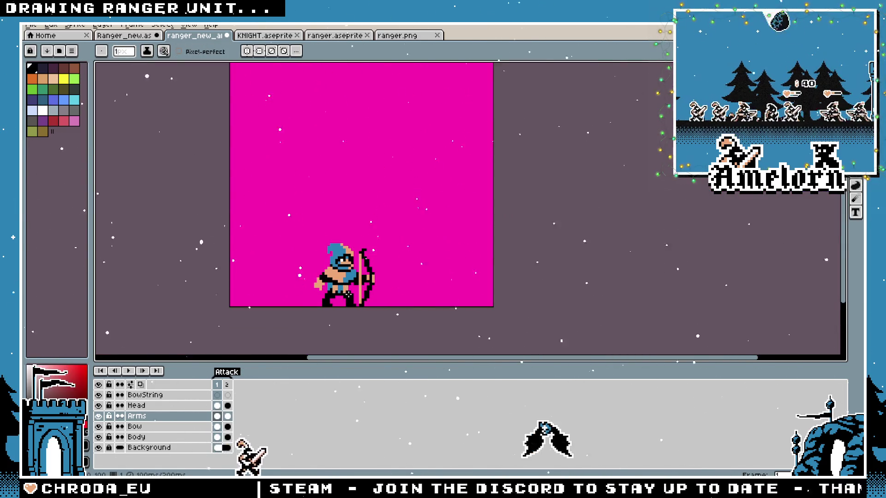
scroll(348, 294, "up", 3)
key("e")
scroll(341, 287, "down", 2)
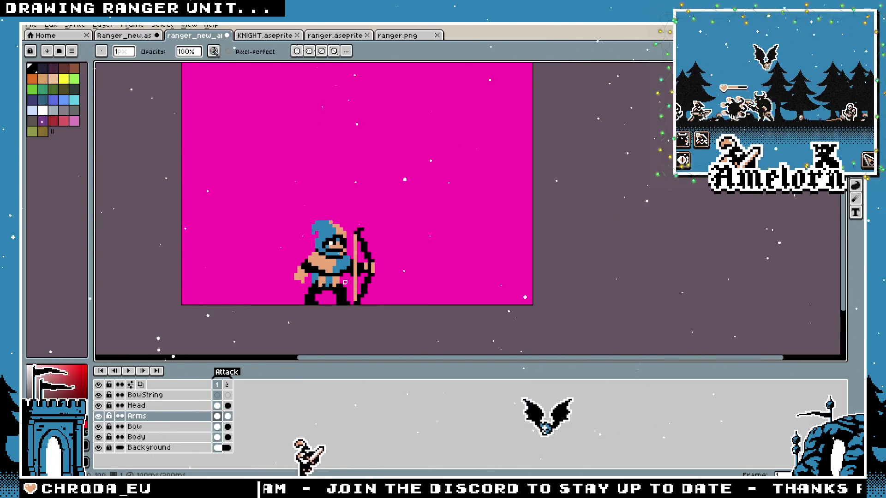
scroll(345, 281, "up", 3)
scroll(395, 262, "down", 4)
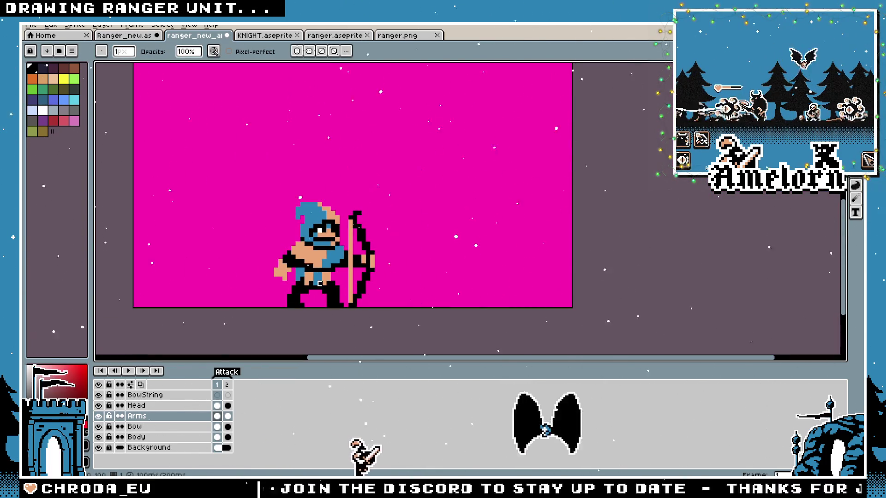
scroll(328, 283, "down", 1)
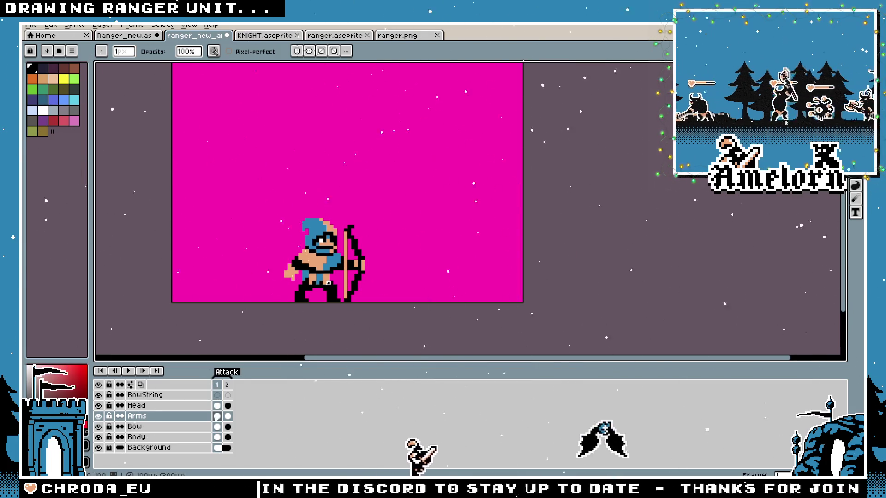
scroll(328, 283, "up", 2)
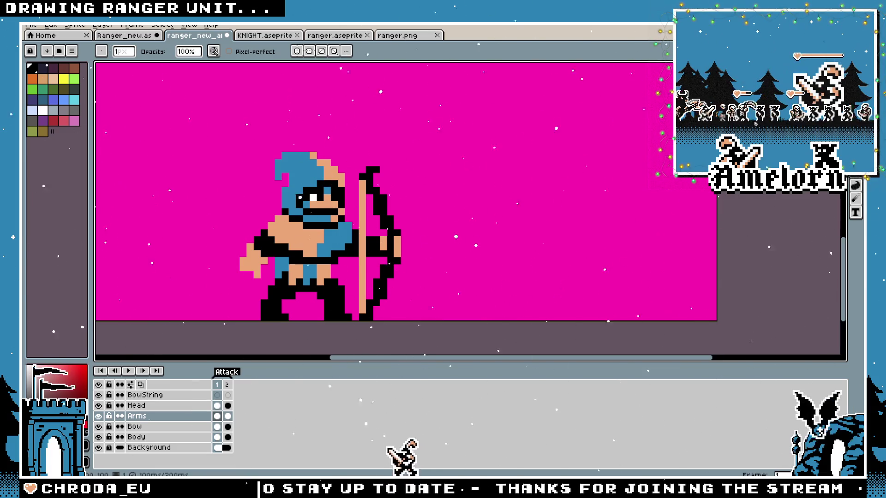
Select the bow on the Bow layer and shift it one pixel left
key("m")
left_click_drag(544, 120, 618, 110)
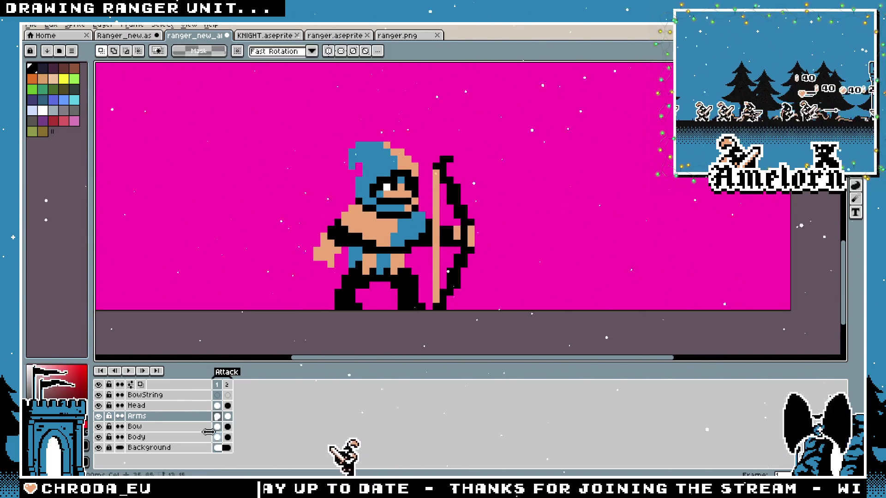
left_click(139, 426)
mouse_move(531, 148)
left_mouse_down()
mouse_move(423, 310)
mouse_move(450, 289)
left_mouse_up()
key("ctrl+d")
scroll(598, 236, "down", 4)
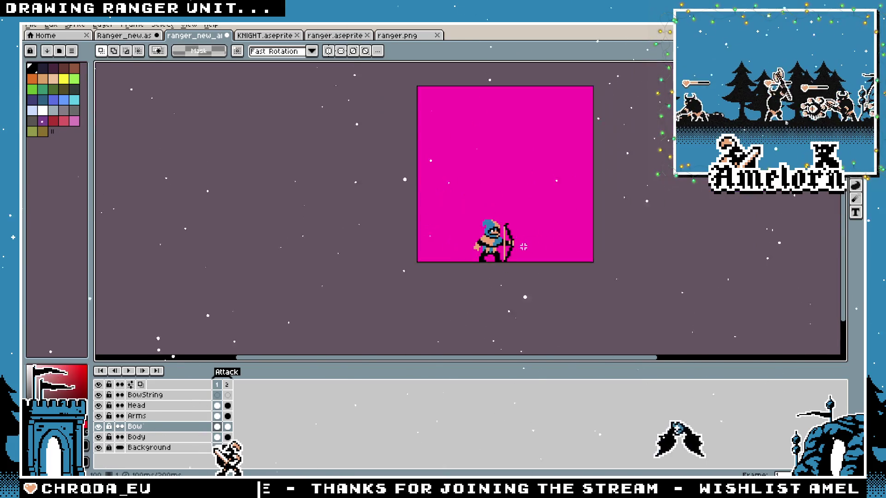
scroll(521, 247, "up", 2)
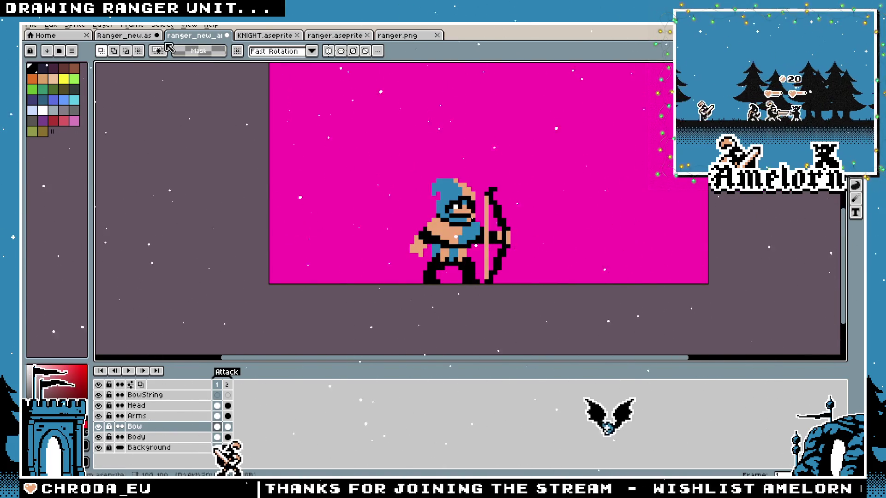
Browse the Ranger_new sprite sheet of finished rangers, then return to the ranger_new_ai attack sprite
left_click(124, 36)
scroll(446, 226, "down", 5)
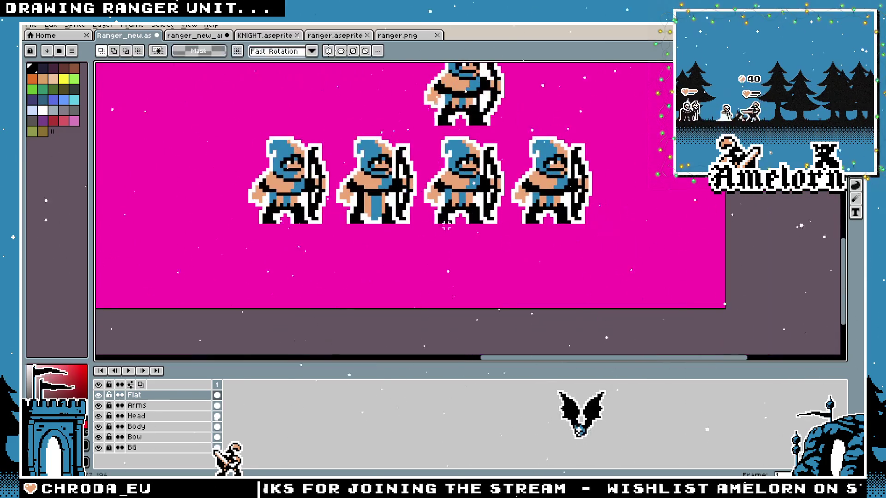
scroll(436, 225, "up", 1)
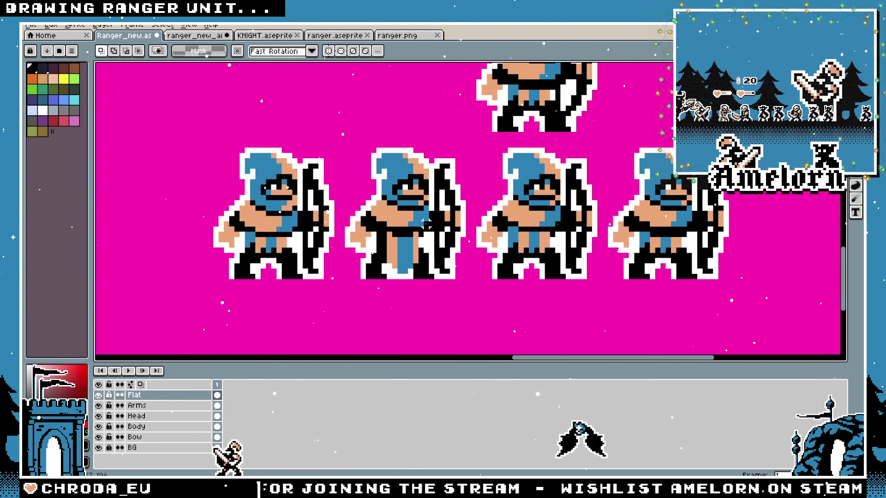
scroll(426, 222, "up", 2)
scroll(425, 260, "down", 1)
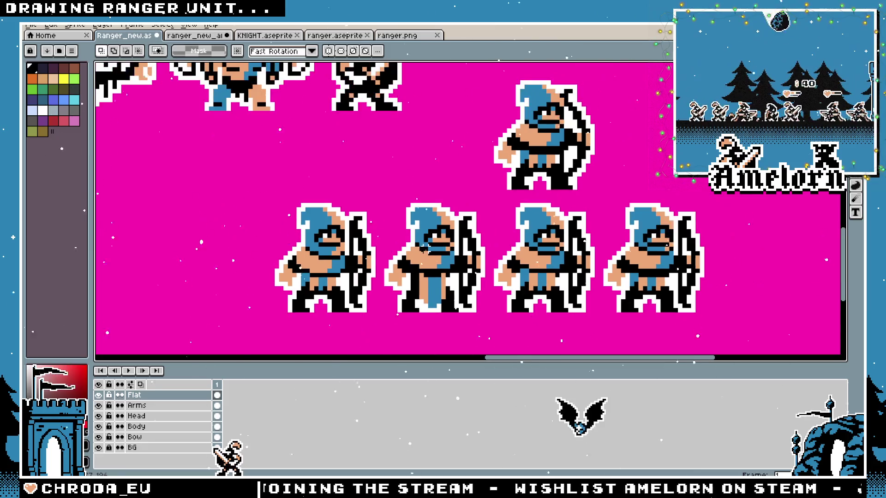
scroll(344, 183, "down", 4)
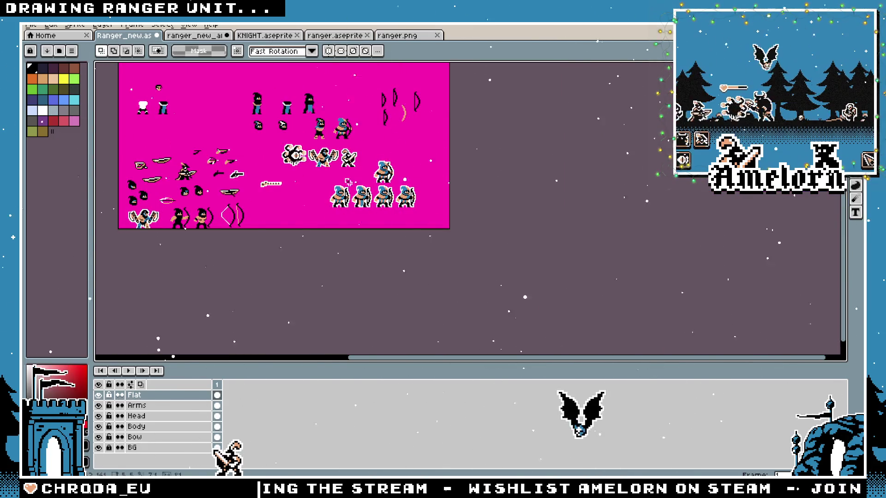
scroll(348, 182, "up", 3)
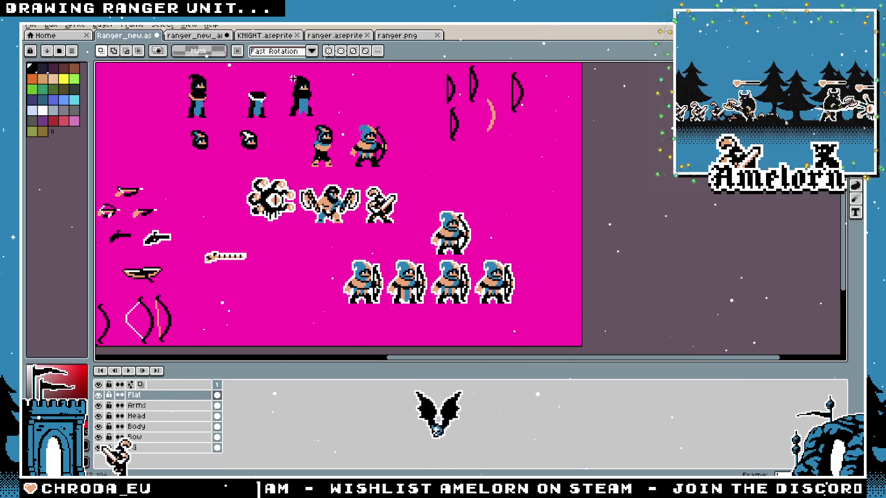
left_click(194, 37)
Draw a black line over the tan bowstring with the pencil
scroll(502, 222, "up", 2)
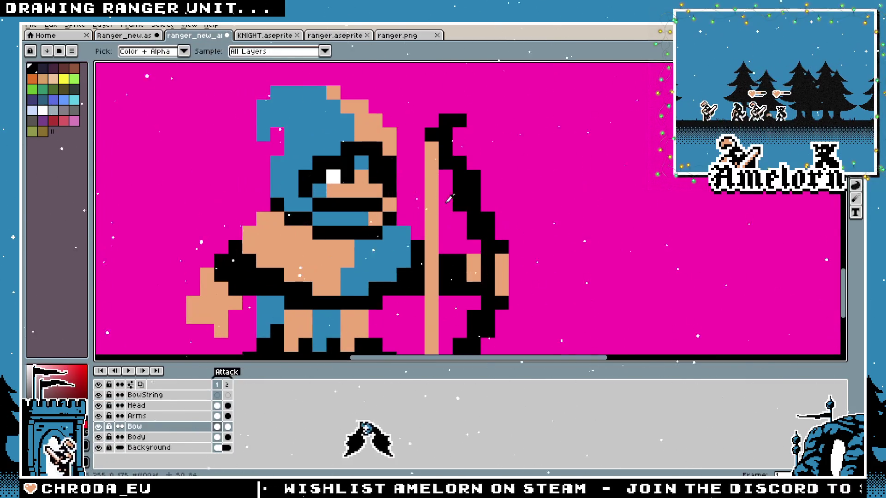
scroll(502, 222, "down", 1)
key("b")
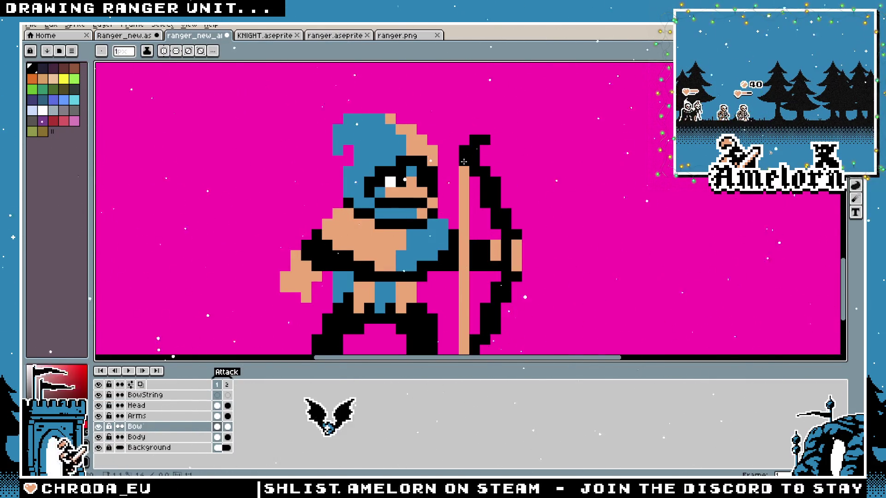
left_click(461, 353, "shift")
scroll(461, 354, "down", 1)
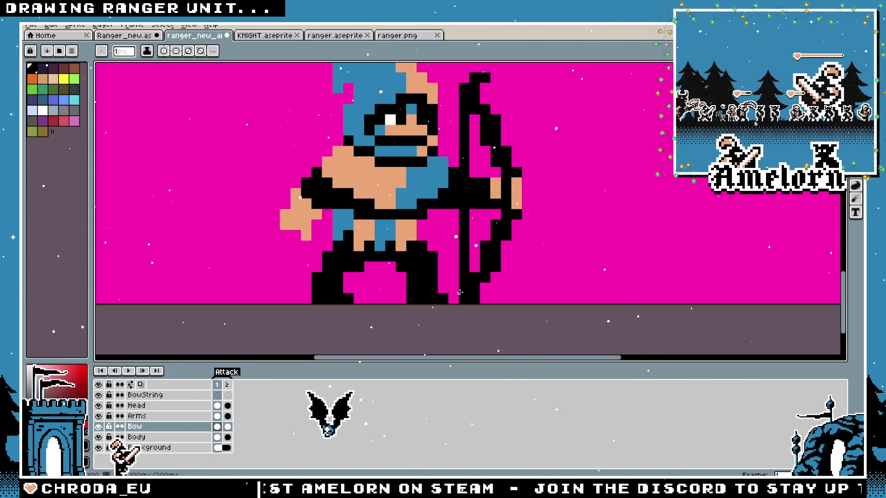
scroll(455, 249, "down", 4)
scroll(425, 228, "up", 3)
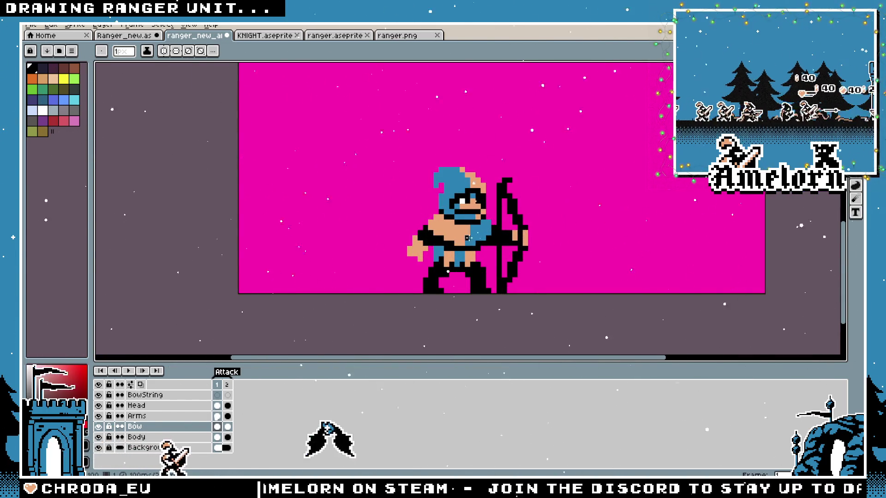
scroll(484, 222, "down", 1)
scroll(497, 232, "up", 1)
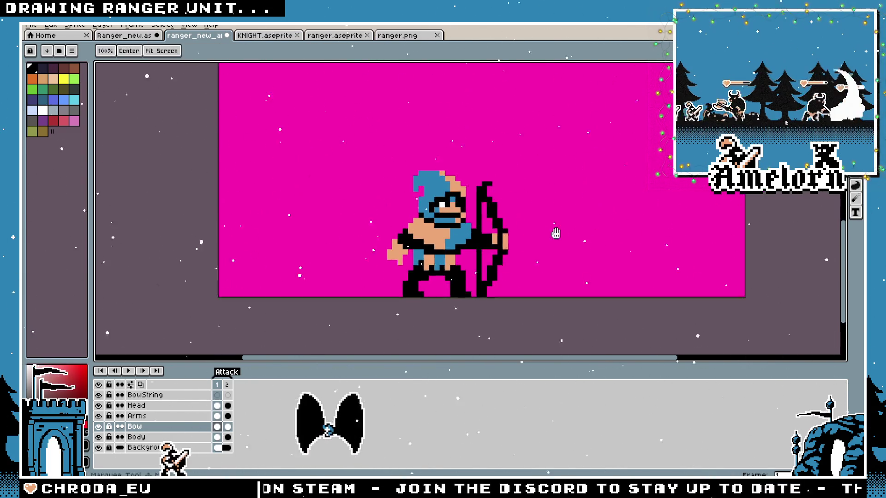
scroll(553, 231, "up", 1)
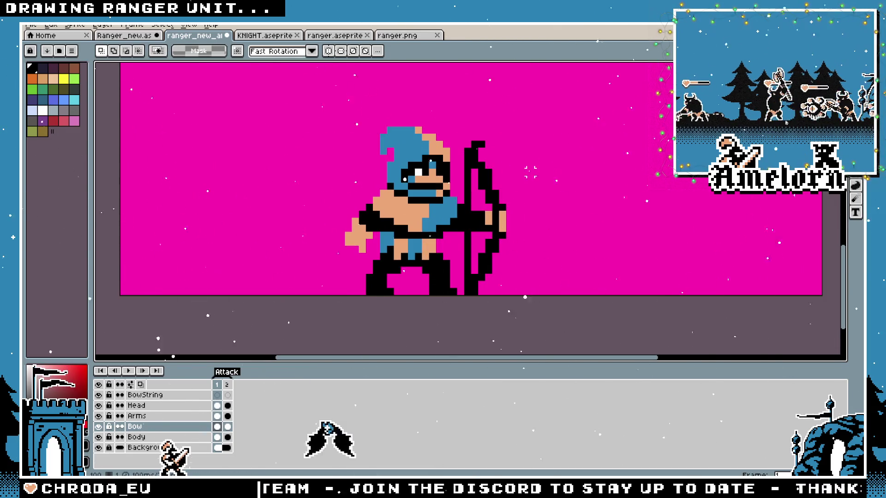
Shift the bow one pixel left and commit the moved hand and bow area
left_click(480, 265, "ctrl")
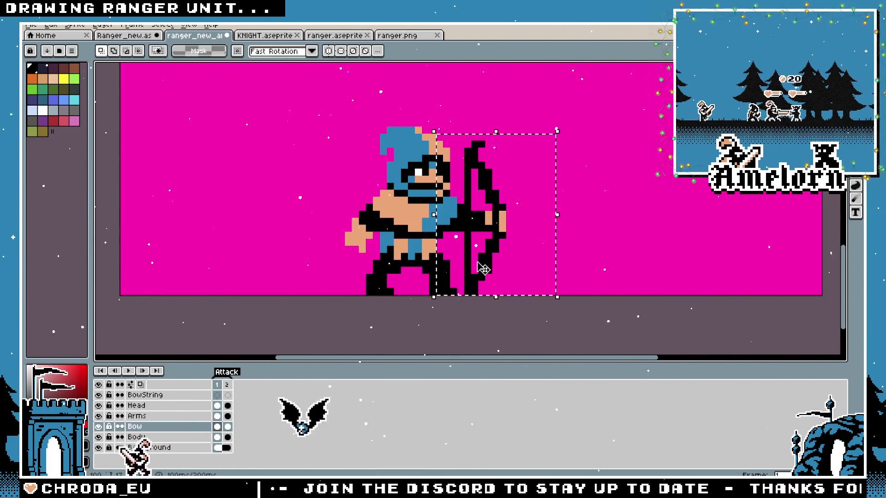
left_click_drag(478, 268, 472, 265)
key("ctrl+d")
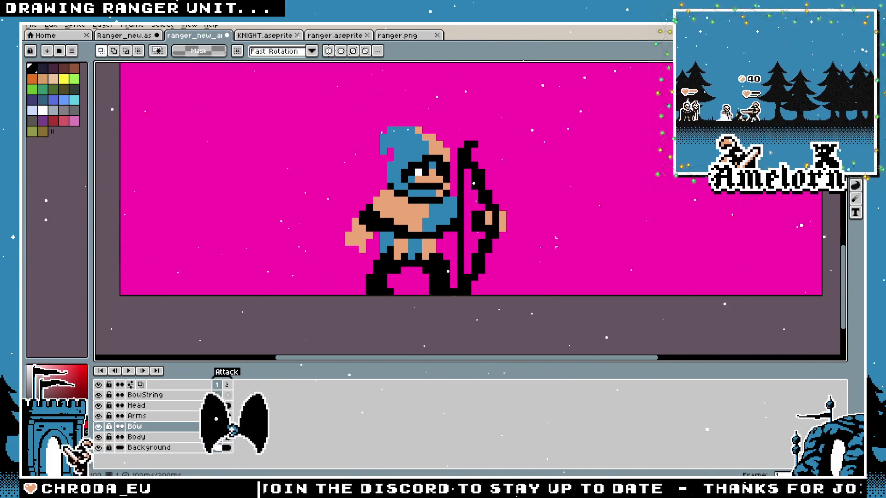
mouse_move(544, 184)
left_mouse_down()
mouse_move(455, 240)
mouse_move(502, 234)
left_mouse_up()
key("Return")
scroll(615, 186, "down", 3)
scroll(615, 186, "up", 4)
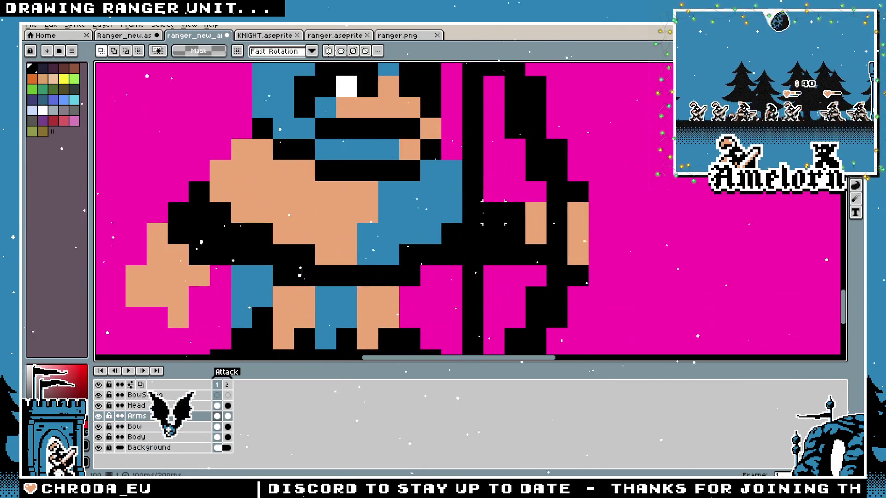
Marquee-select a patch of the ranger's lower body
key("b")
scroll(614, 186, "down", 3)
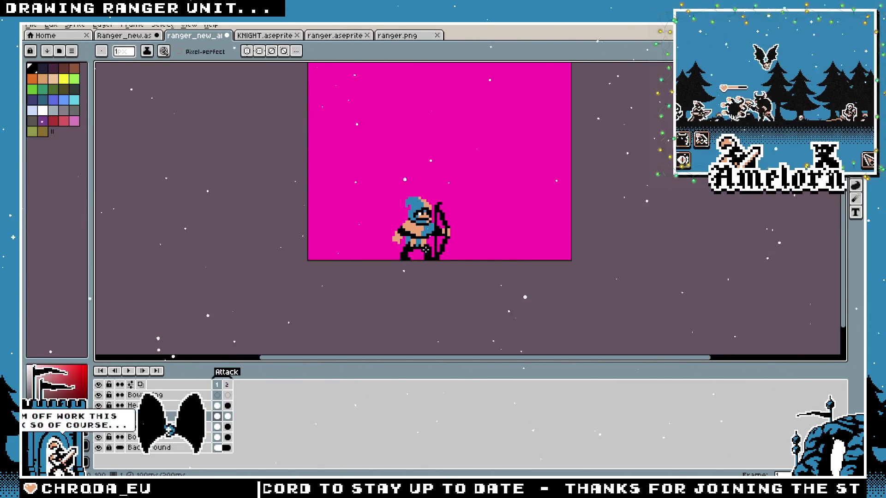
scroll(463, 244, "up", 2)
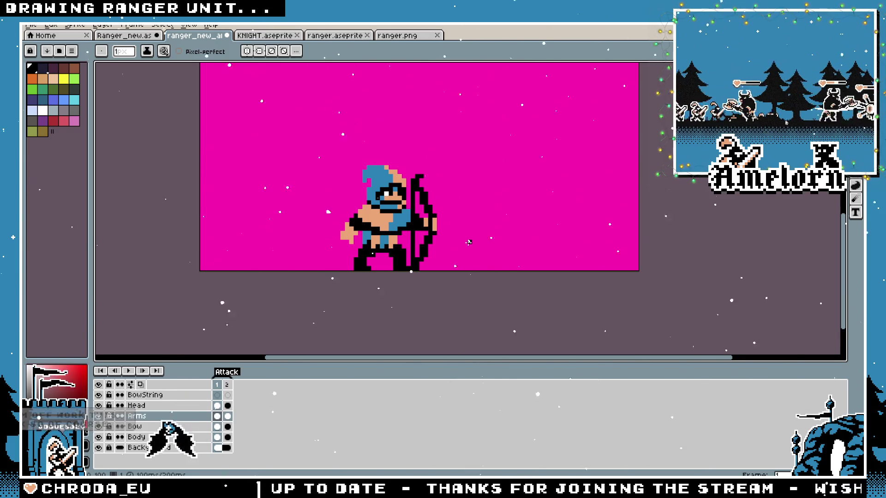
scroll(432, 242, "up", 3)
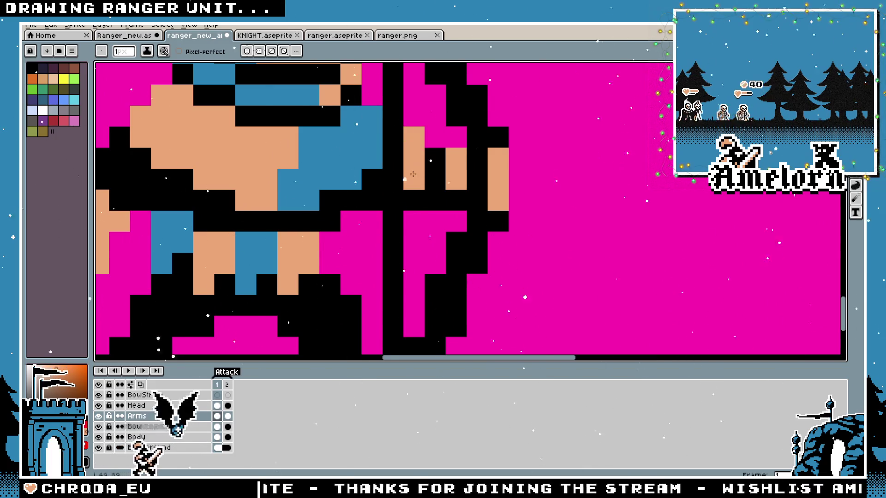
scroll(413, 173, "down", 3)
scroll(368, 199, "up", 1)
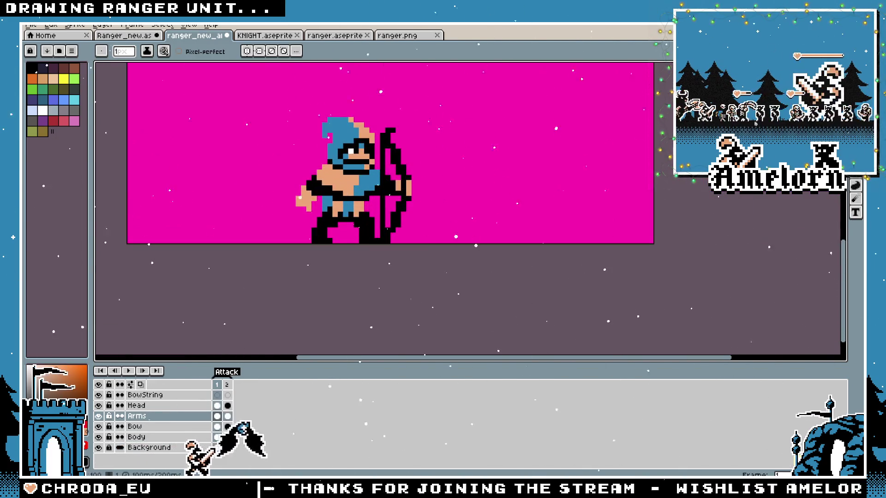
key("m")
left_click_drag(459, 167, 484, 198)
Shift the selected lower-body pixels on the Body layer one pixel left and commit them
scroll(418, 259, "up", 1)
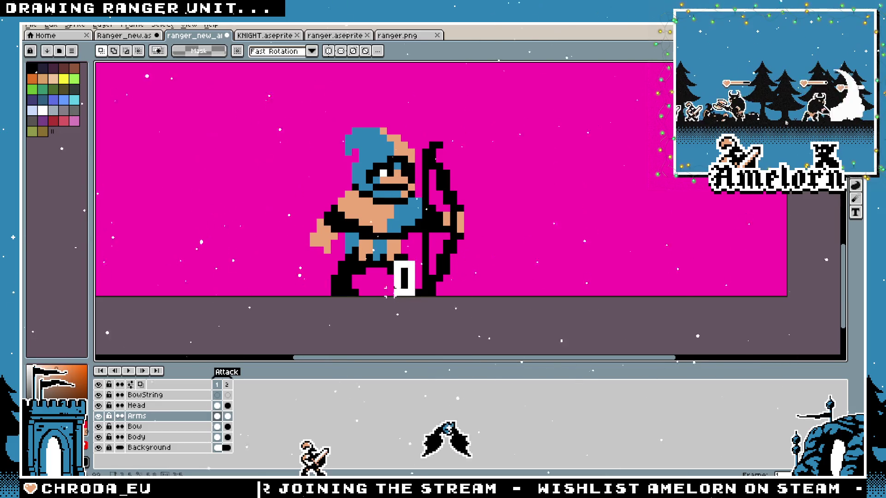
left_click(405, 291)
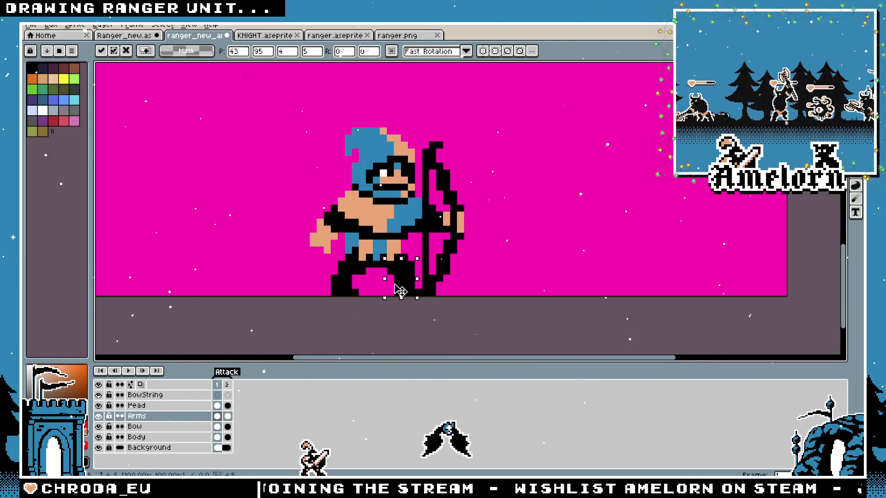
left_click(138, 437)
scroll(331, 291, "up", 2)
left_click_drag(540, 275, 530, 276)
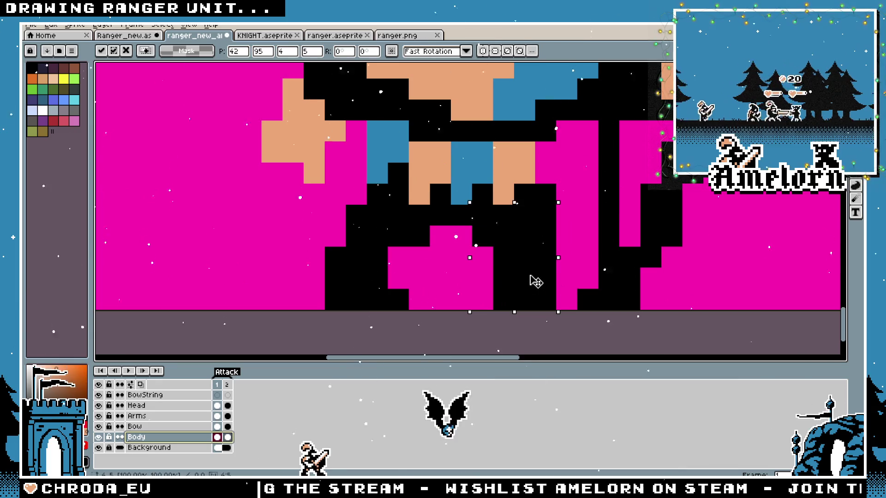
key("Return")
key("b")
scroll(477, 300, "down", 5)
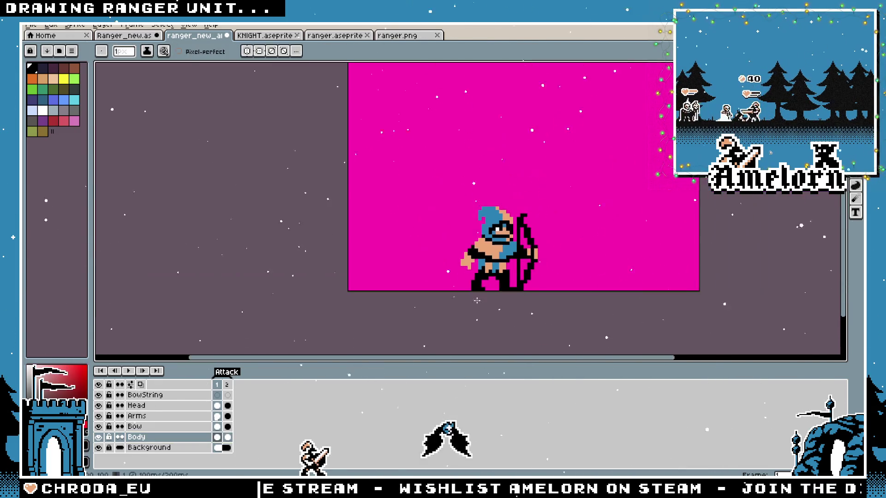
scroll(516, 297, "up", 2)
key("e")
scroll(445, 289, "down", 2)
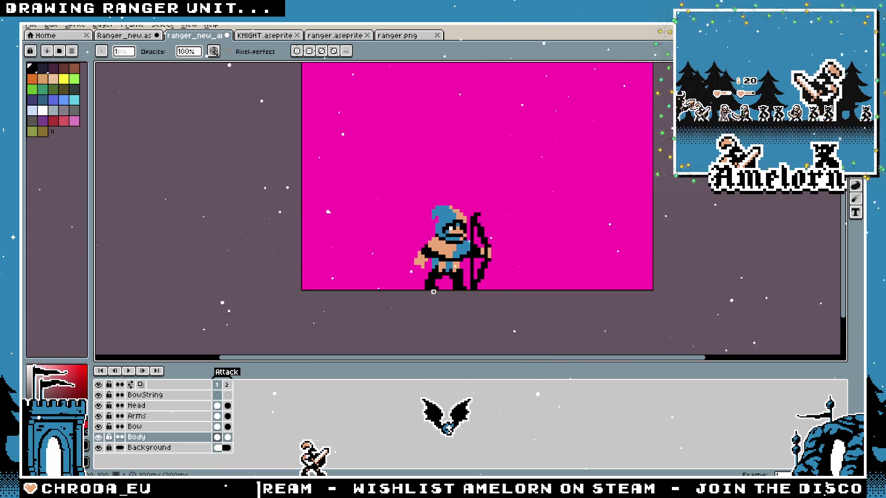
scroll(416, 292, "up", 1)
key("v")
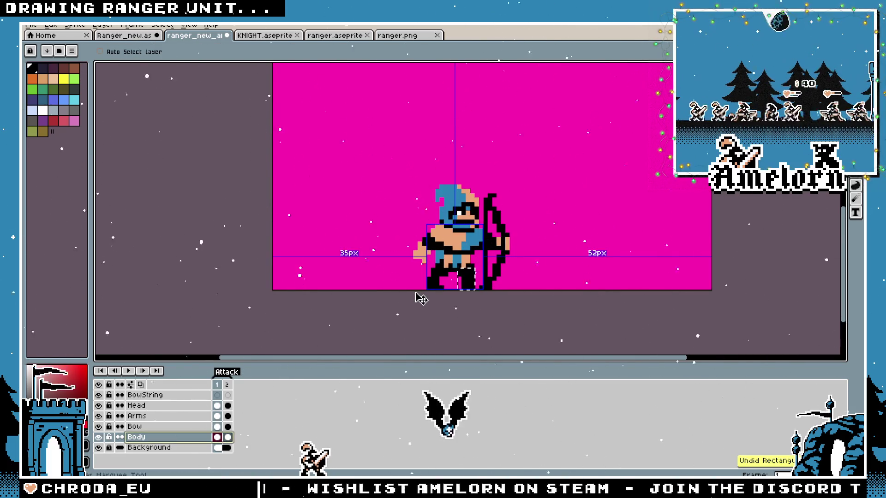
key("e")
Select the whole bow on the Bow layer, nudge it one pixel left, and deselect
scroll(531, 262, "down", 2)
scroll(522, 261, "up", 3)
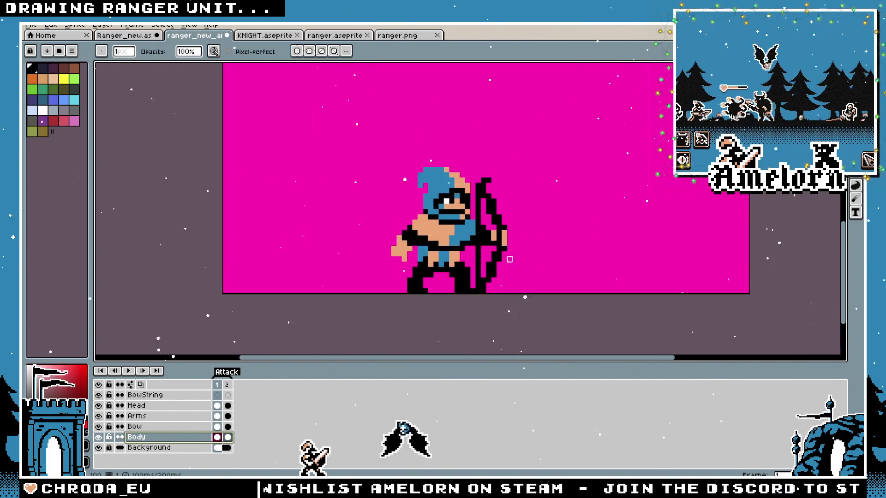
key("m")
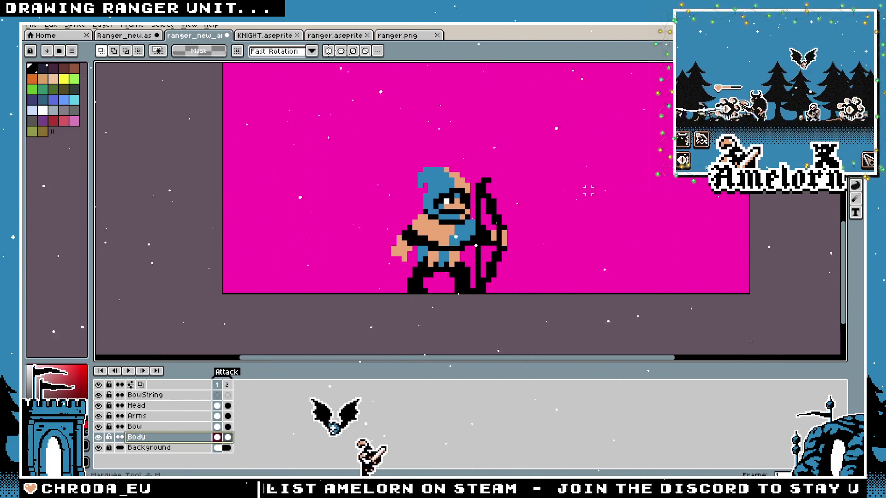
left_click(153, 428)
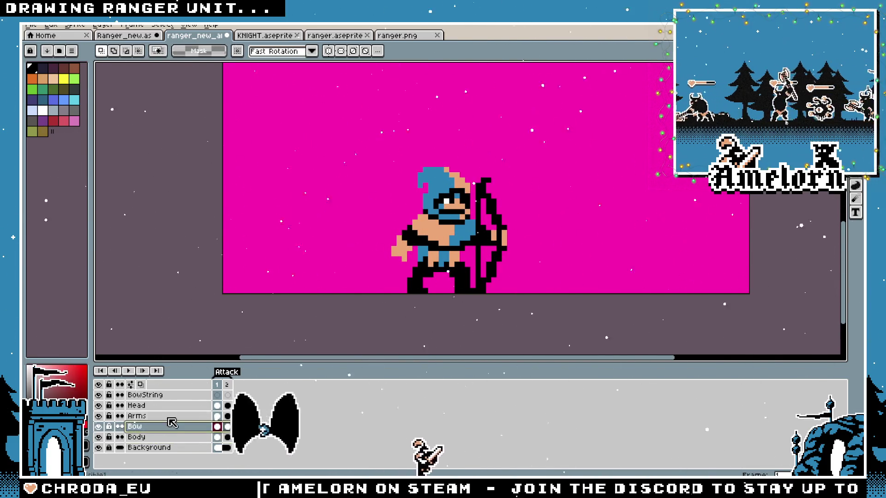
scroll(448, 267, "up", 1)
left_click_drag(444, 103, 639, 297)
left_click_drag(523, 266, 517, 265)
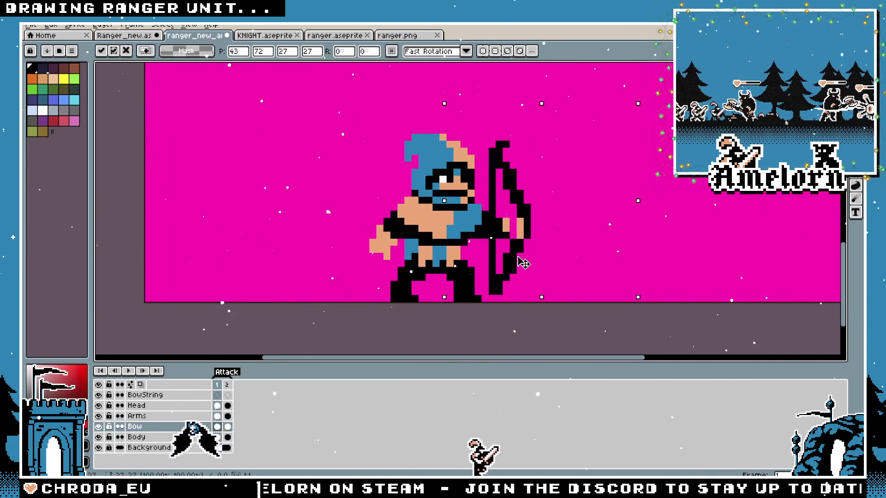
key("ctrl+d")
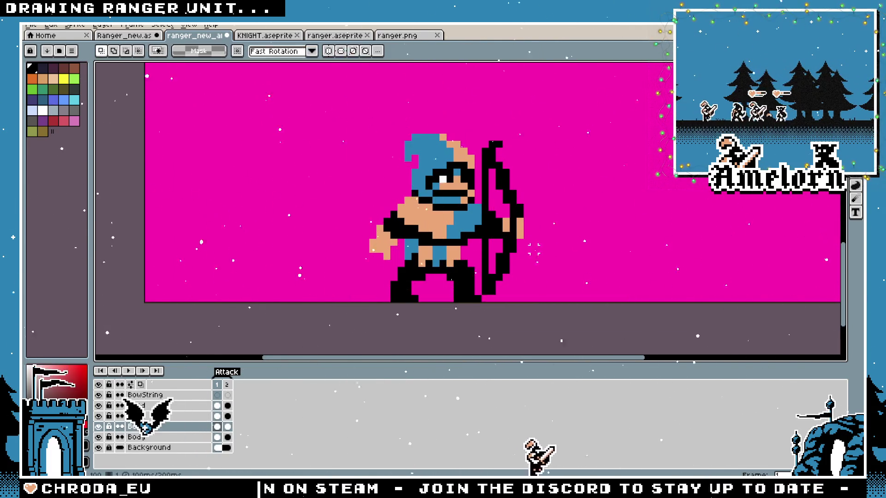
key("b")
scroll(507, 274, "down", 2)
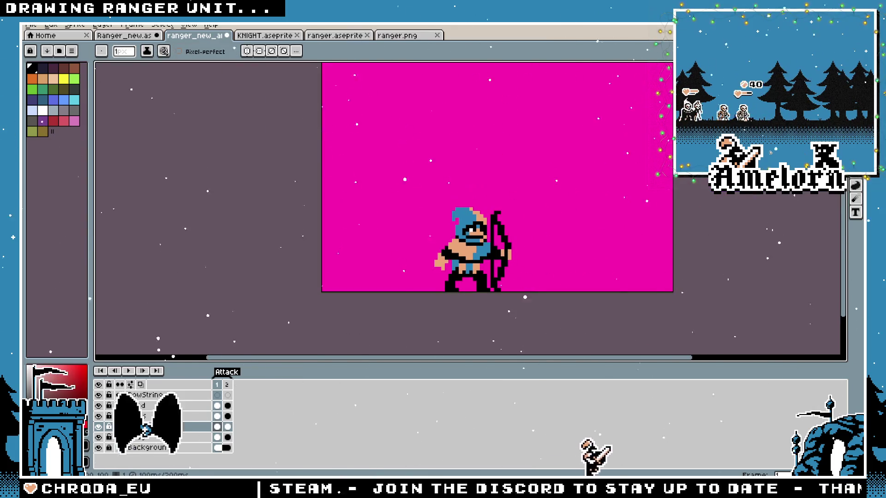
Marquee a small area by the bow and compare the bow poses in frames 1 and 2
key("m")
scroll(465, 291, "up", 2)
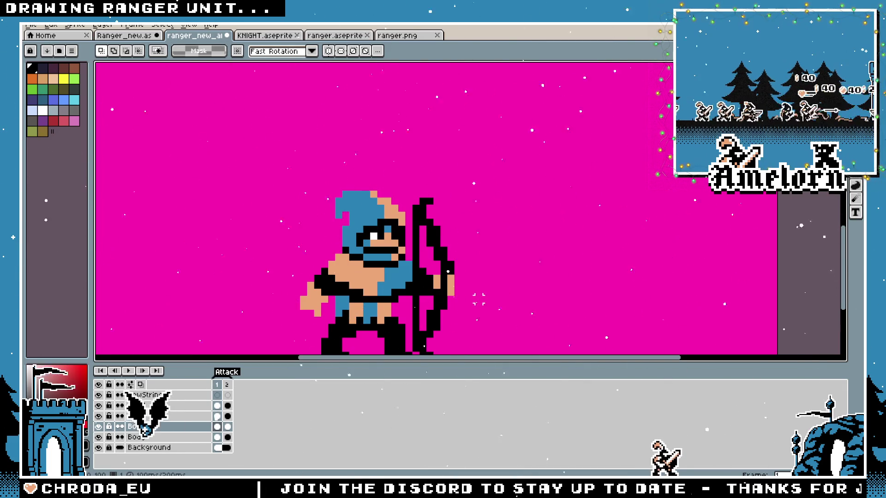
left_click_drag(479, 299, 489, 272)
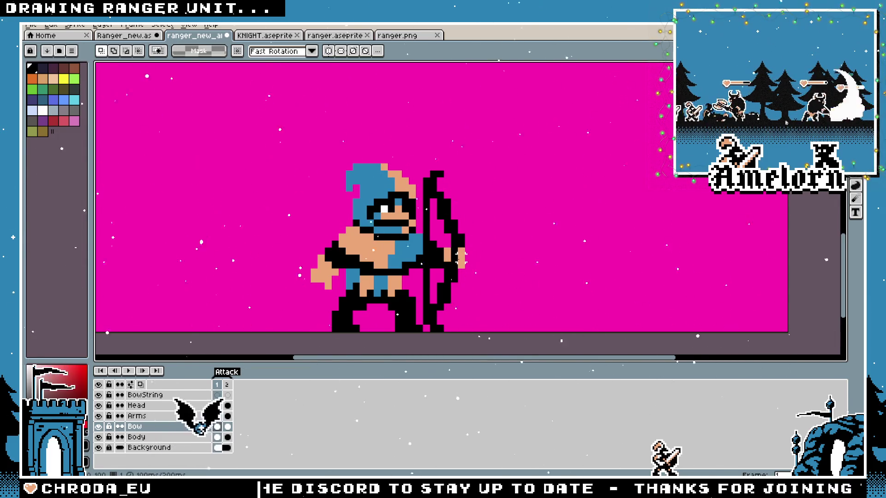
key("Right")
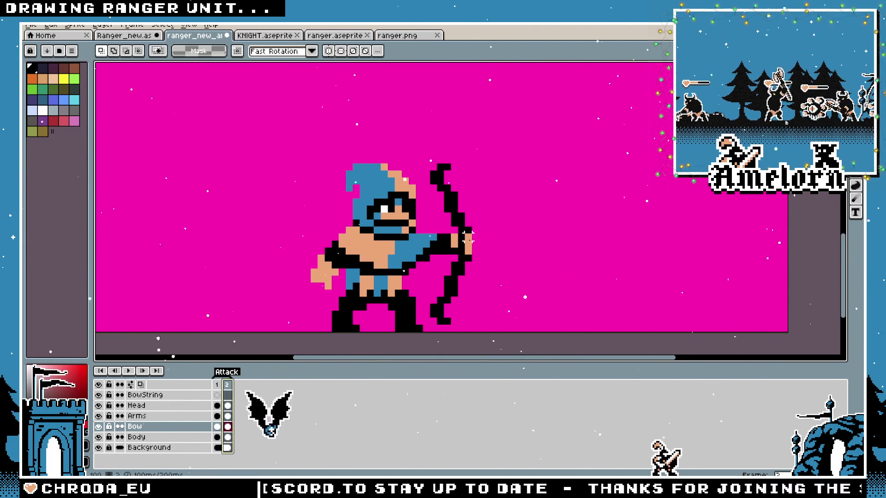
key("Left")
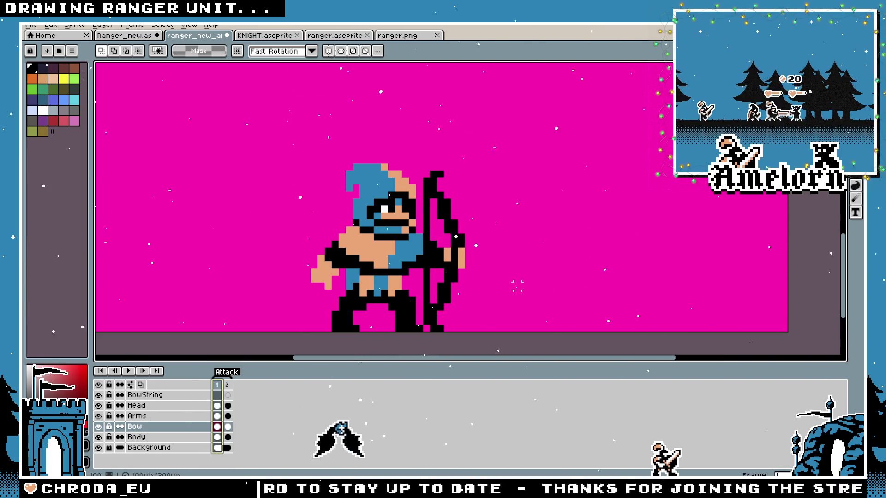
Sample black from the sprite and return to the Pencil on the Arms layer
scroll(468, 279, "up", 2)
key("b")
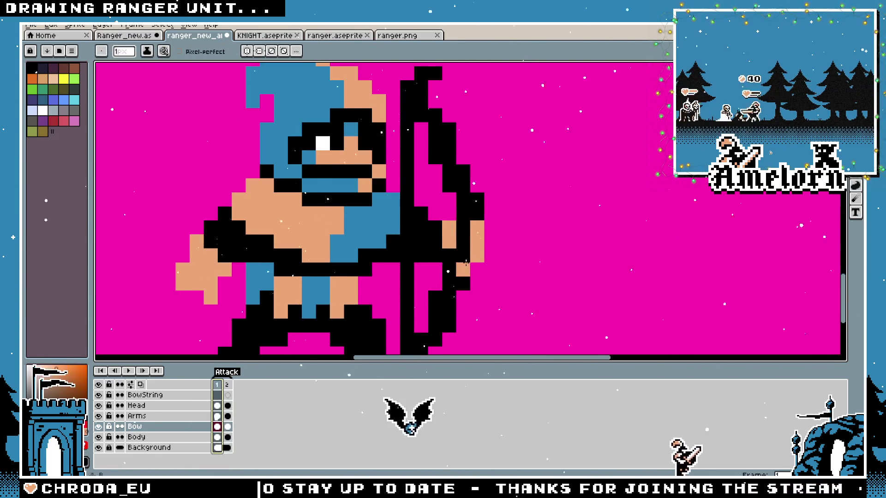
scroll(468, 245, "down", 4)
scroll(425, 276, "up", 3)
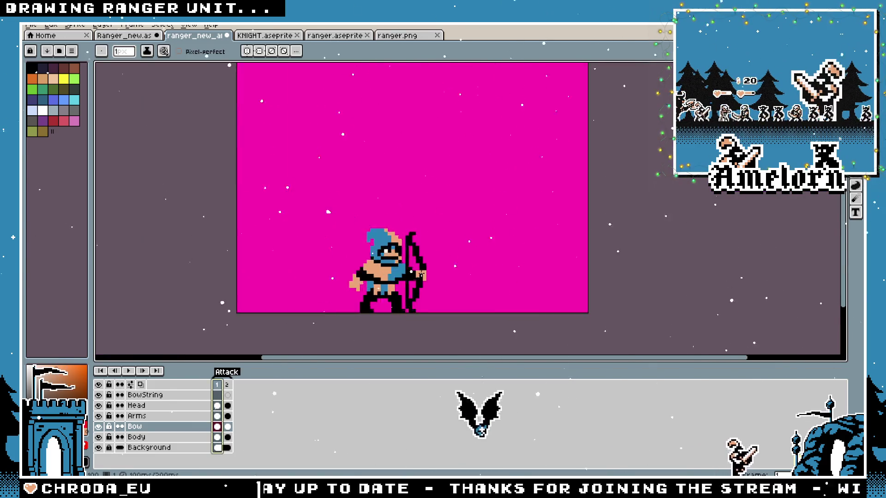
key("i")
key("b")
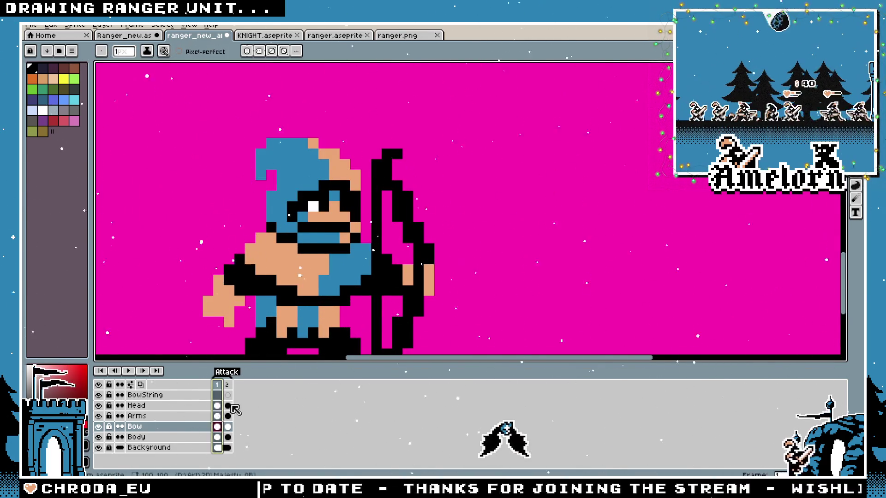
left_click(143, 417)
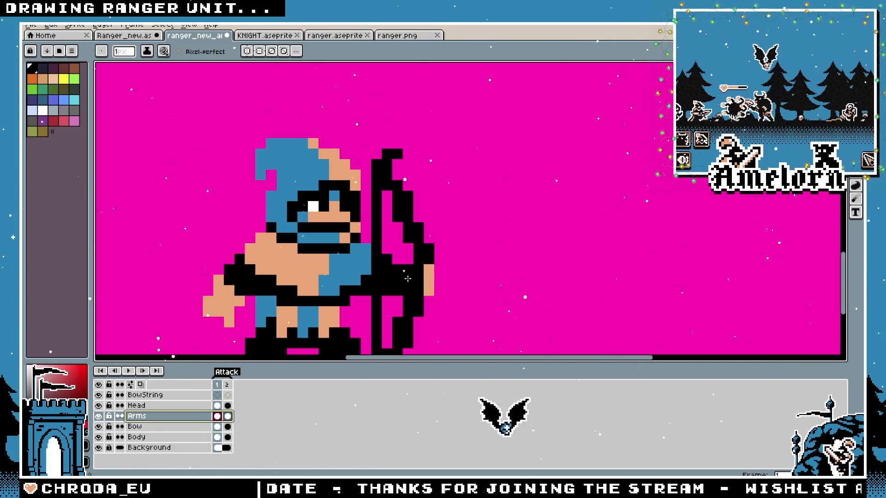
Add a tan pixel beside the bow hand and black pixels inside it
left_click(419, 291, "alt")
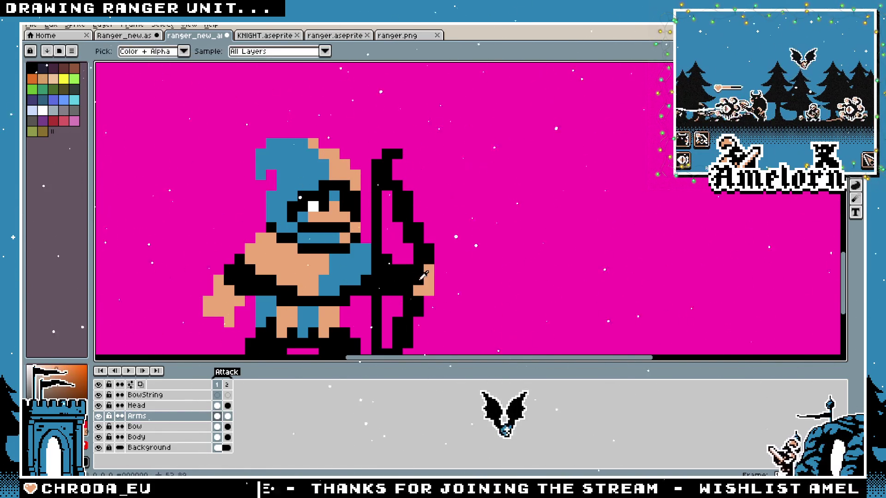
left_click(419, 281)
left_click(408, 269)
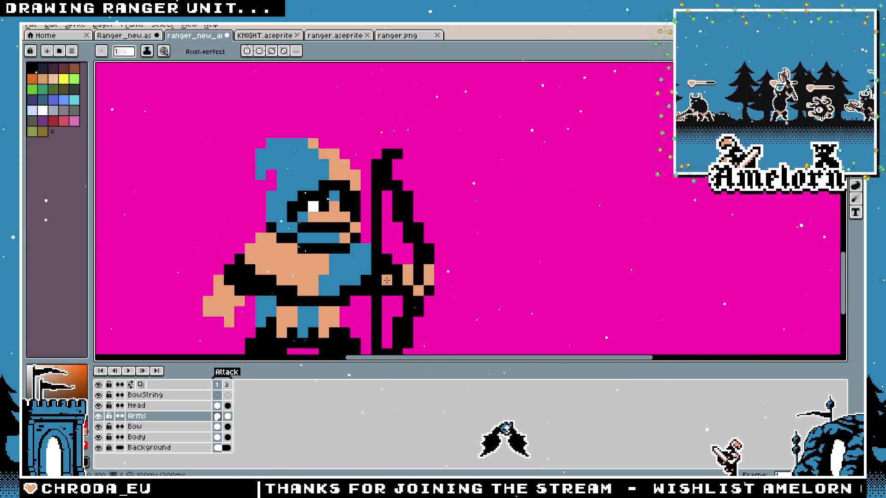
scroll(387, 280, "up", 2)
scroll(443, 261, "down", 5)
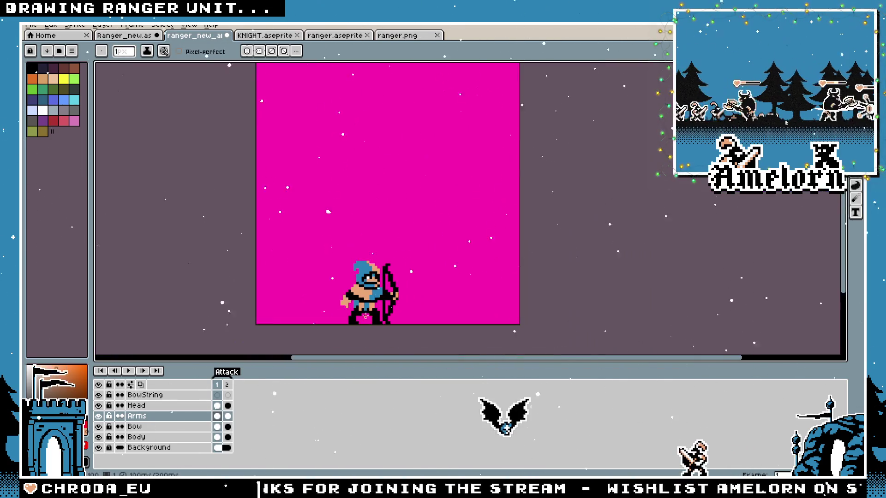
scroll(372, 308, "up", 3)
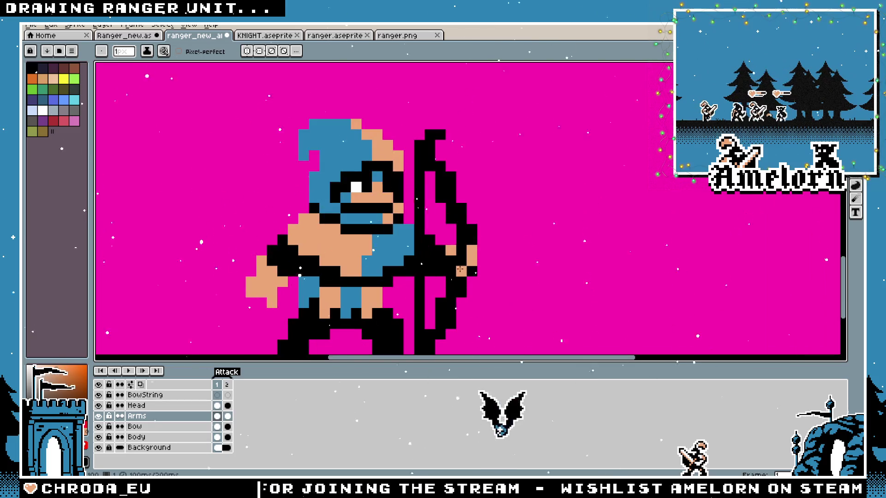
scroll(418, 288, "down", 4)
scroll(393, 290, "up", 3)
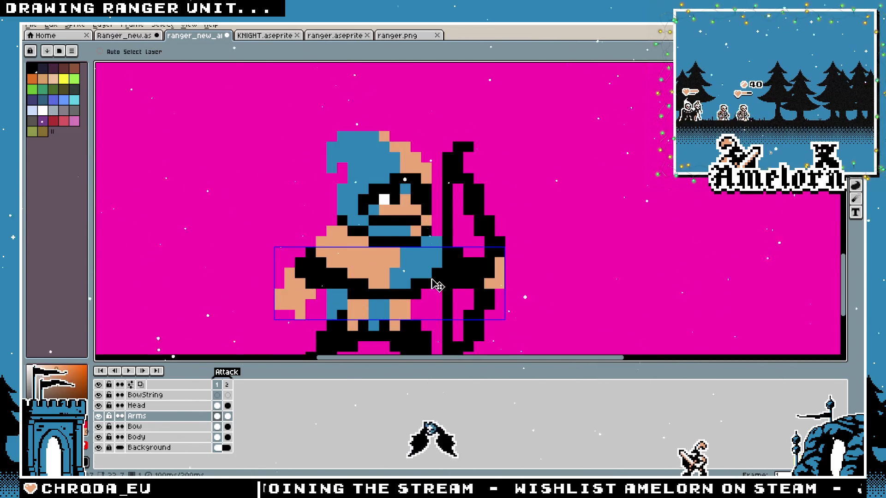
scroll(458, 297, "down", 2)
scroll(458, 296, "down", 1)
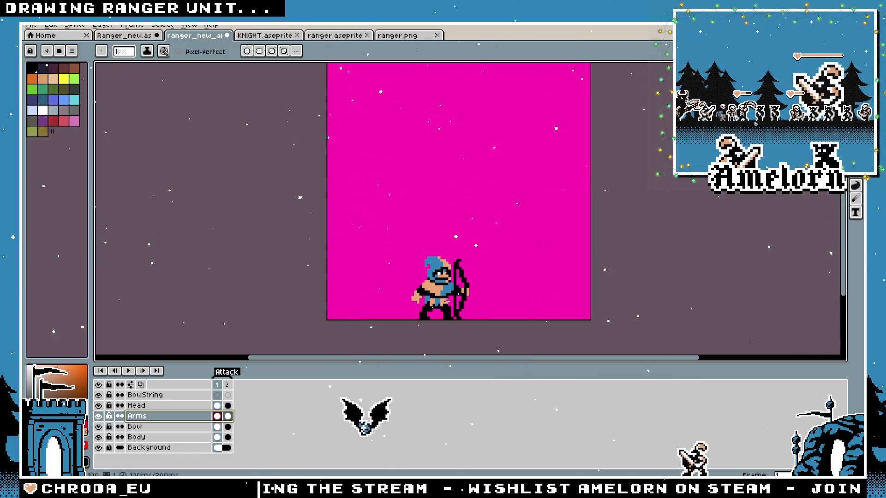
scroll(446, 301, "up", 2)
scroll(475, 290, "up", 2)
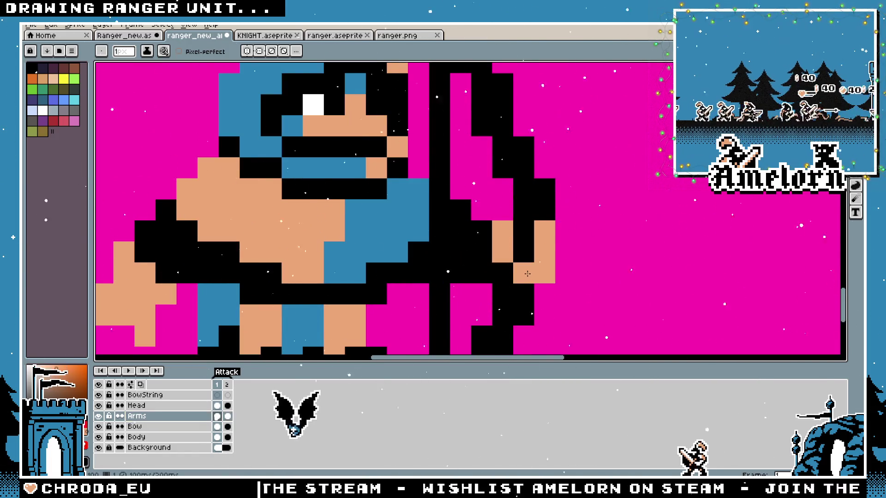
scroll(408, 322, "down", 3)
scroll(408, 321, "up", 3)
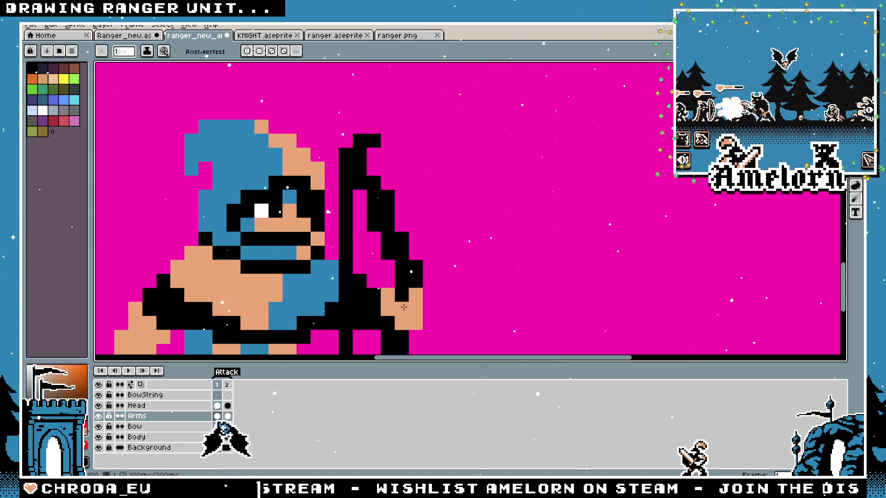
Paint the hand's grip pixels black, erase the skin pixel right of the hand, and add a bow pixel
left_click(404, 307)
left_click(415, 323)
left_click(389, 310)
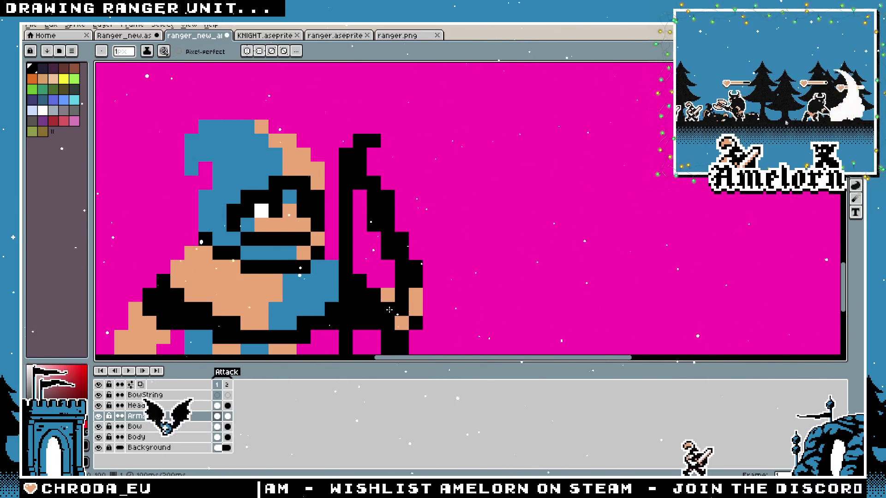
scroll(389, 310, "down", 3)
scroll(324, 217, "up", 3)
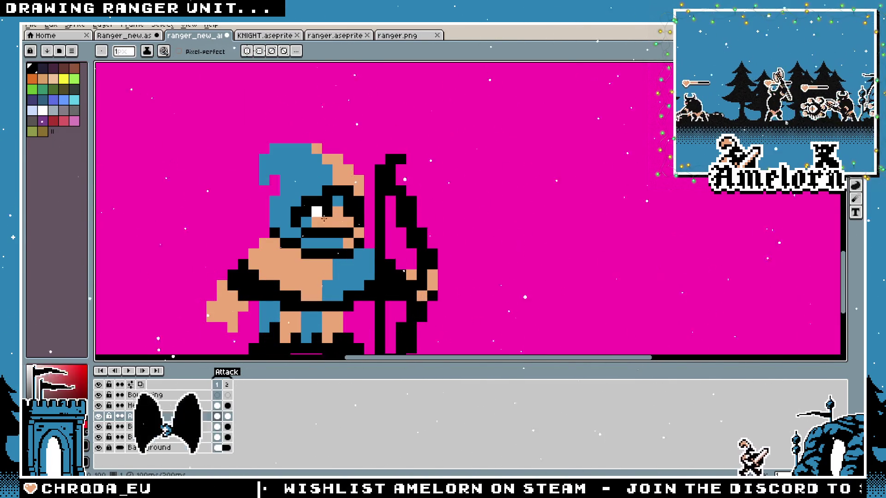
scroll(431, 326, "down", 3)
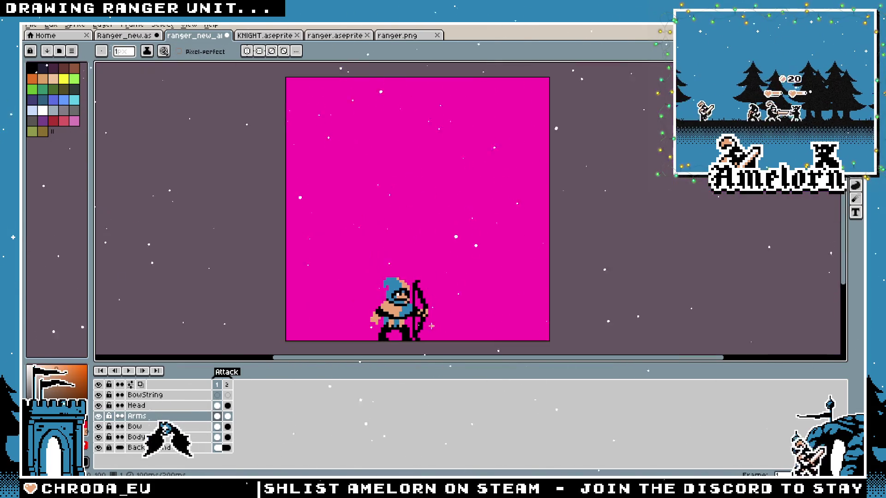
scroll(431, 326, "up", 4)
left_click(453, 291)
left_click(447, 282)
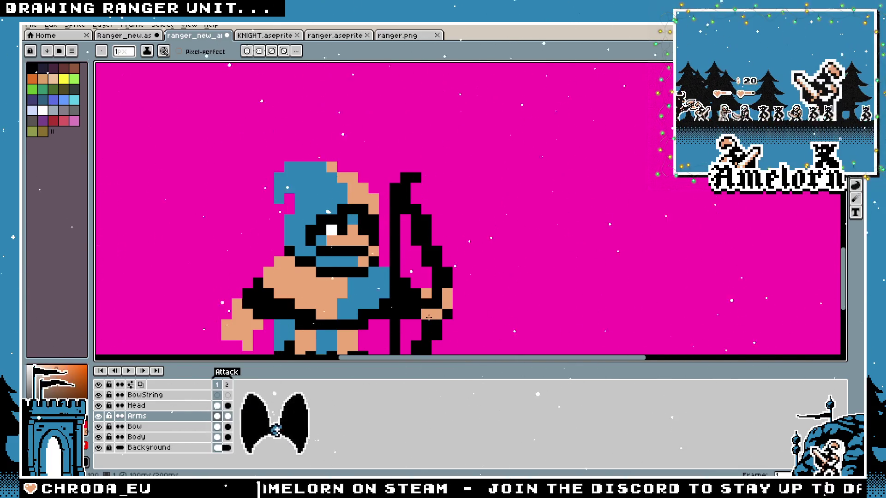
scroll(426, 320, "down", 4)
scroll(507, 261, "up", 1)
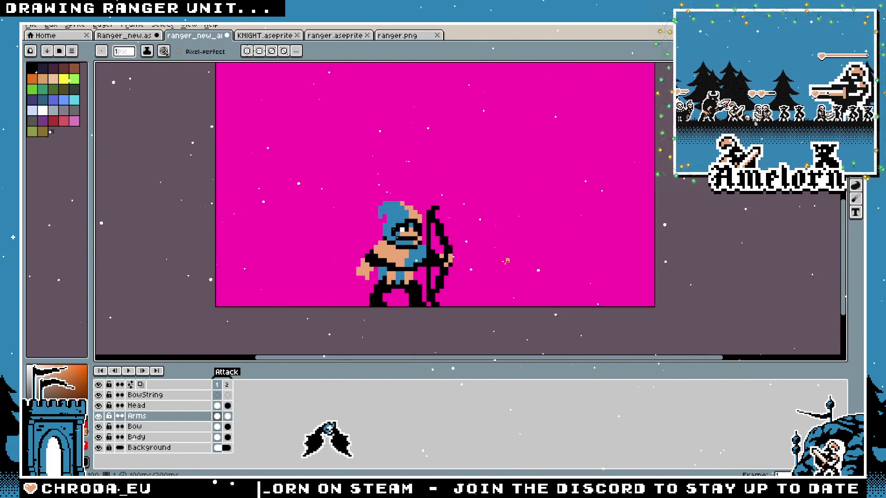
Compare the bow poses in frames 1 and 2, ending on frame 2's drawn-bow pose
left_click(228, 385)
left_click(218, 386)
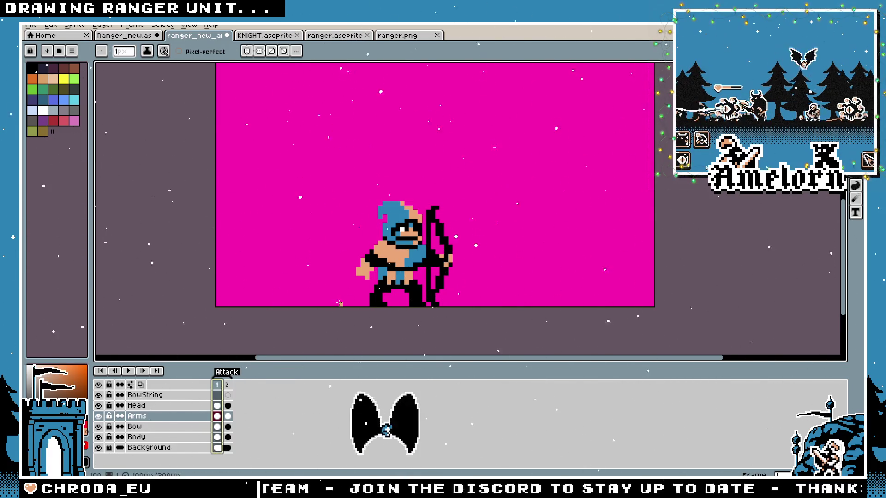
scroll(441, 242, "up", 2)
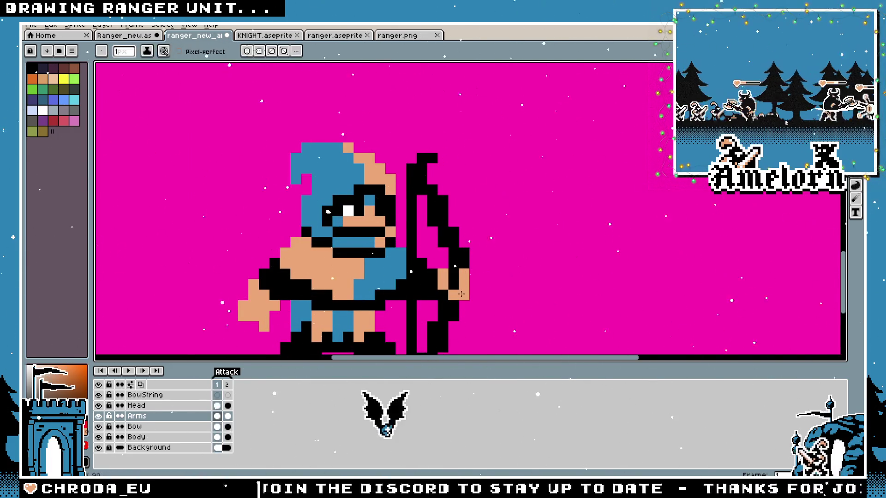
scroll(461, 294, "down", 5)
scroll(364, 319, "up", 2)
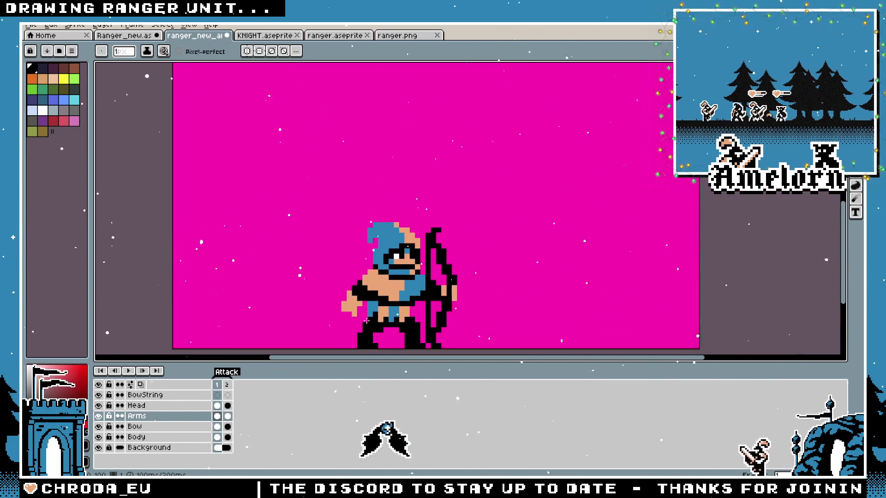
left_click(218, 385)
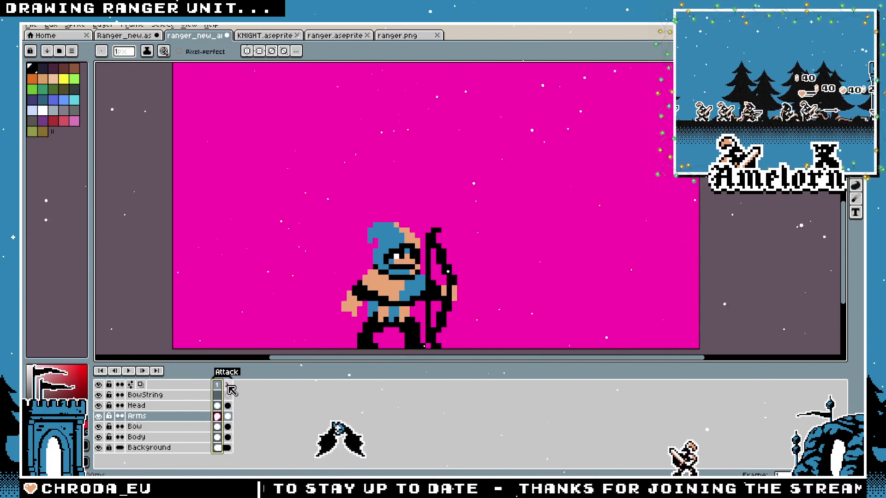
left_click(228, 385)
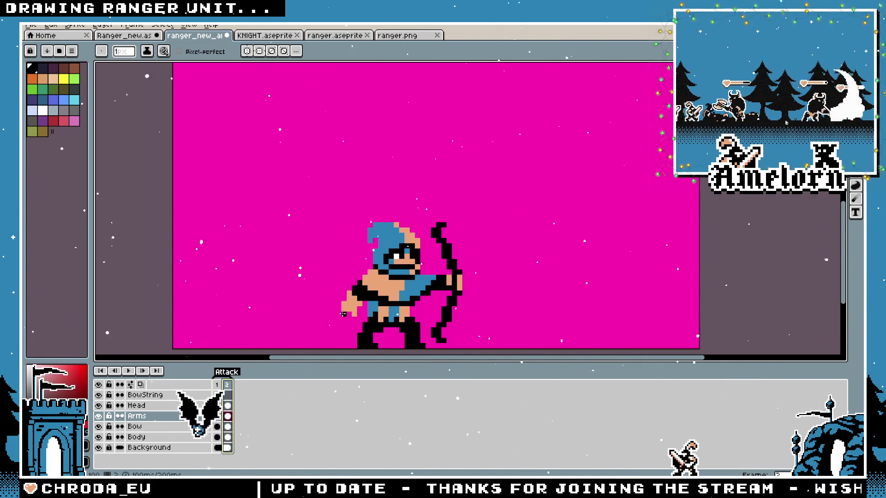
key("shift+q")
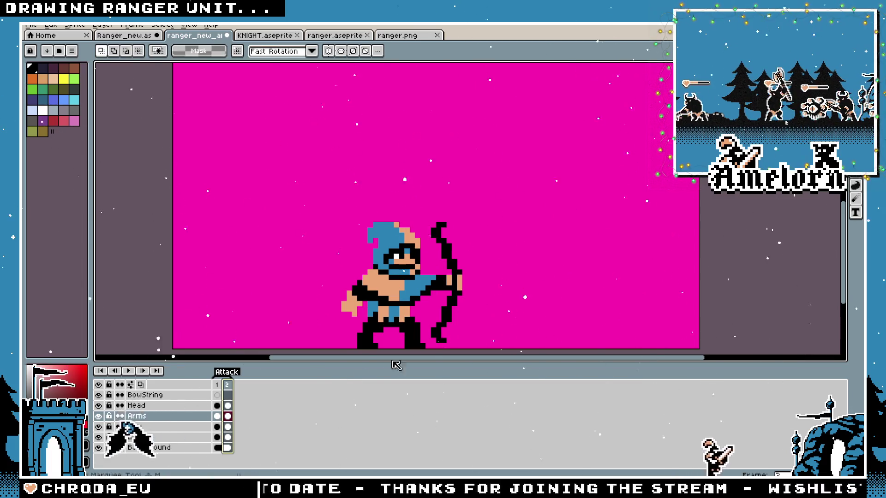
On frame 1, delete the BowString layer
left_click(217, 385)
scroll(502, 288, "down", 1)
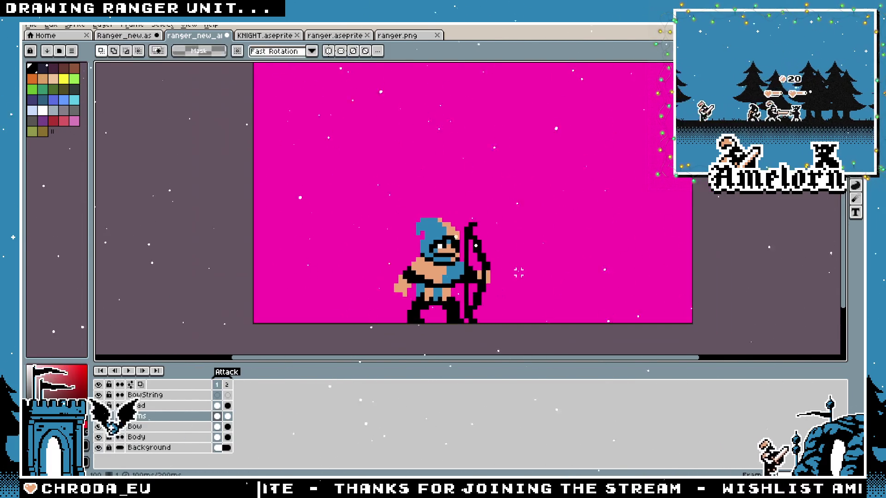
scroll(508, 271, "up", 1)
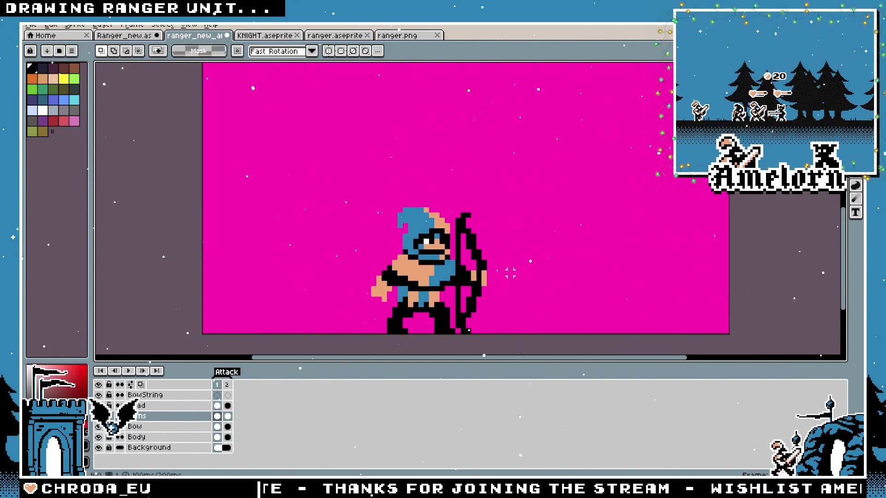
right_click(138, 395)
left_click(153, 429)
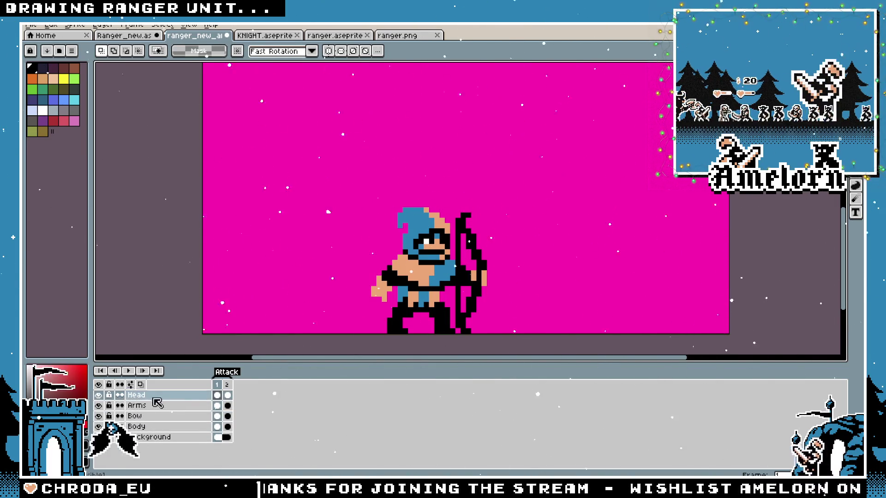
Flatten the Head, Arms, Bow and Body layers into one, then marquee the whole archer
key("plus")
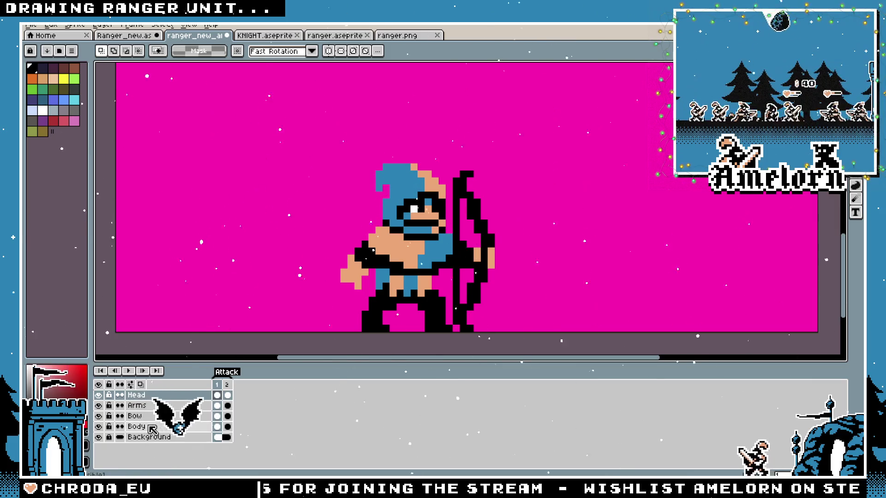
left_click(136, 426, "shift")
right_click(150, 396)
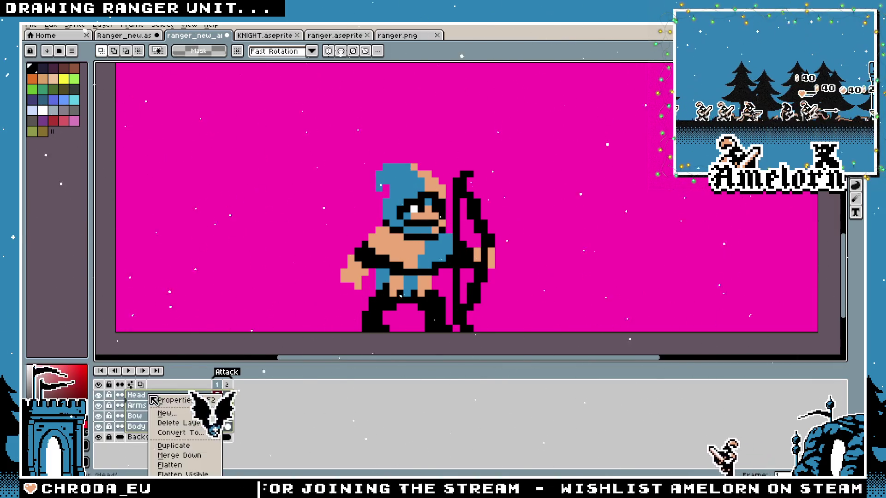
left_click(174, 465)
left_click_drag(607, 115, 278, 333)
Apply a white outline around the selected archer sprite and deselect
key("i")
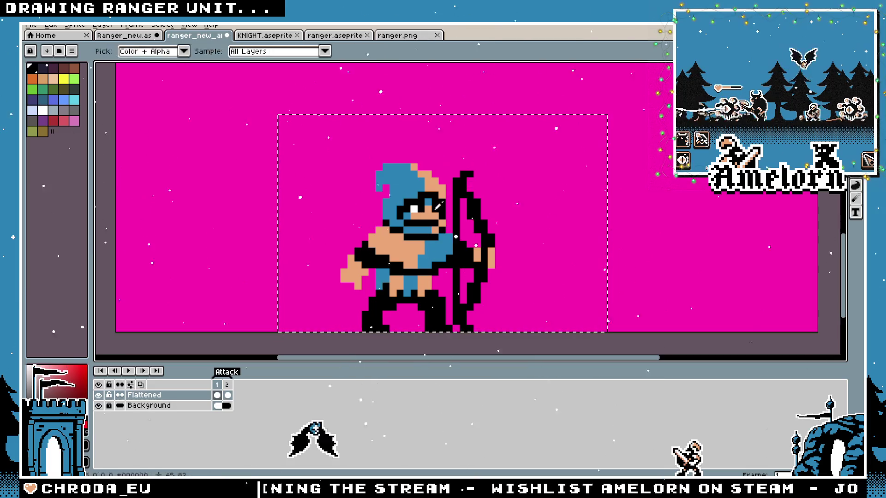
key("shift+o")
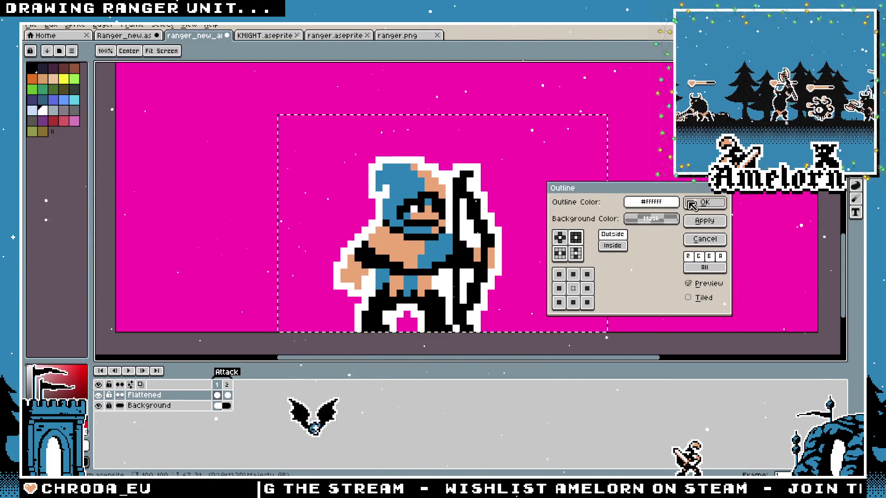
key("Return")
key("ctrl+d")
key("m")
scroll(596, 238, "down", 4)
scroll(598, 222, "up", 3)
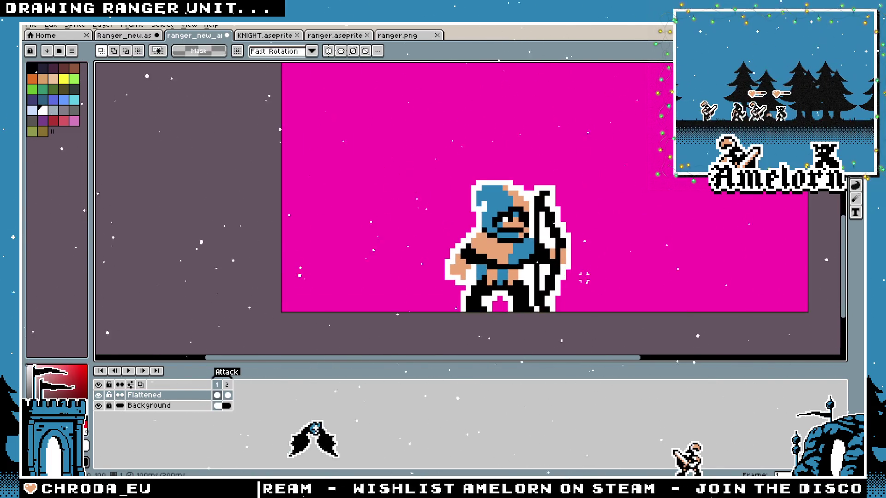
scroll(584, 277, "right", 2)
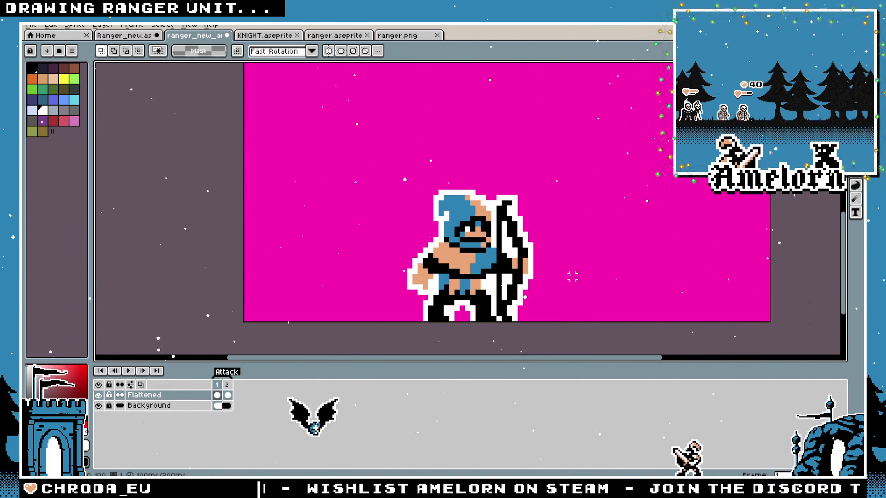
scroll(567, 276, "down", 2)
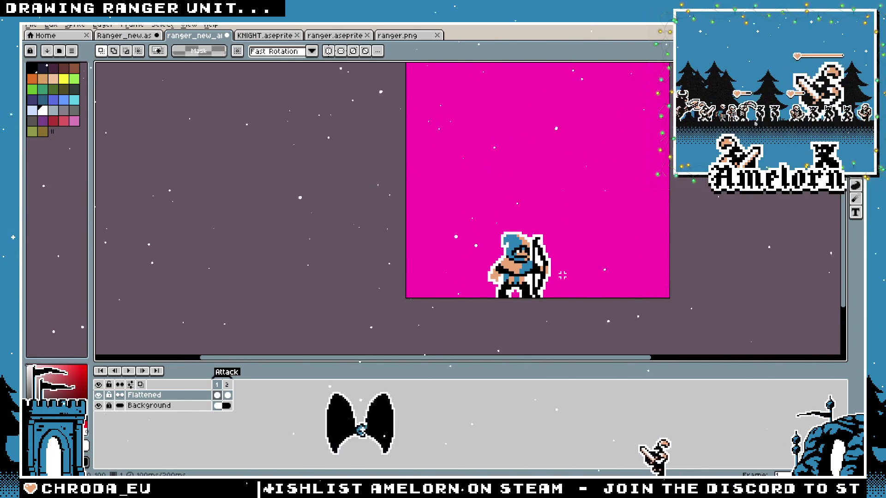
scroll(563, 275, "up", 2)
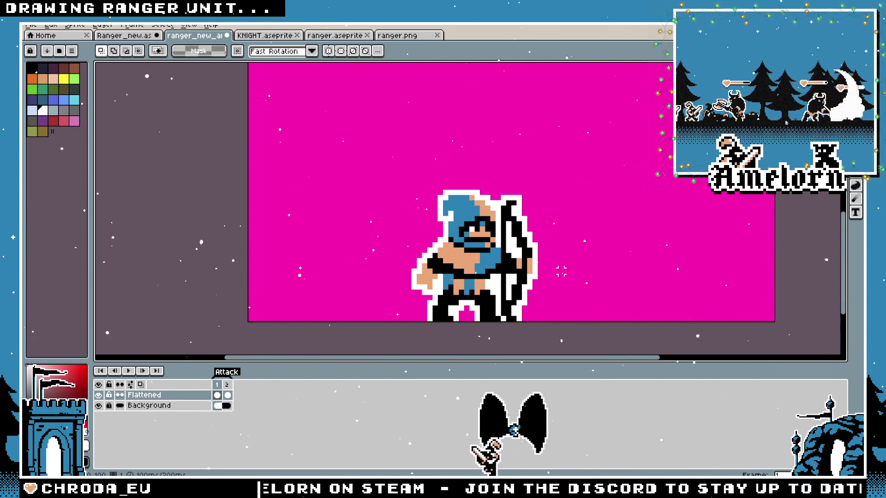
Undo three times to restore the separate layers, then play the animation preview
key("ctrl+z")
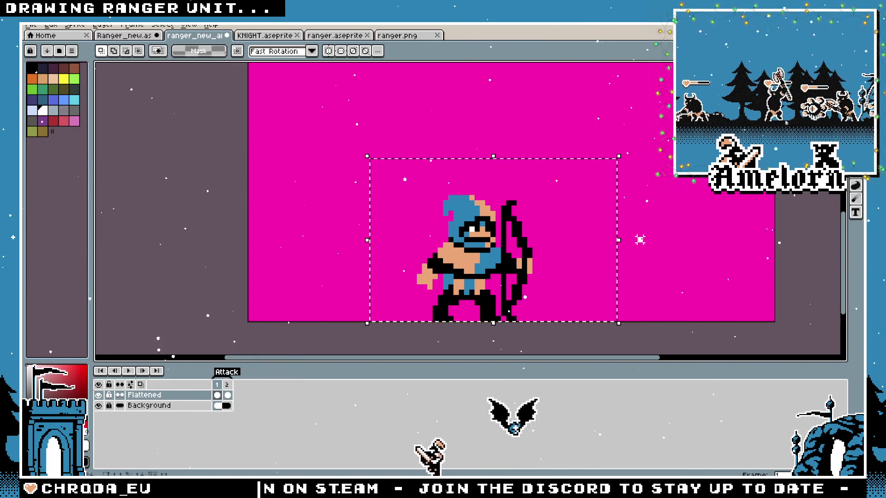
key("ctrl+z")
key("ctrl+z")
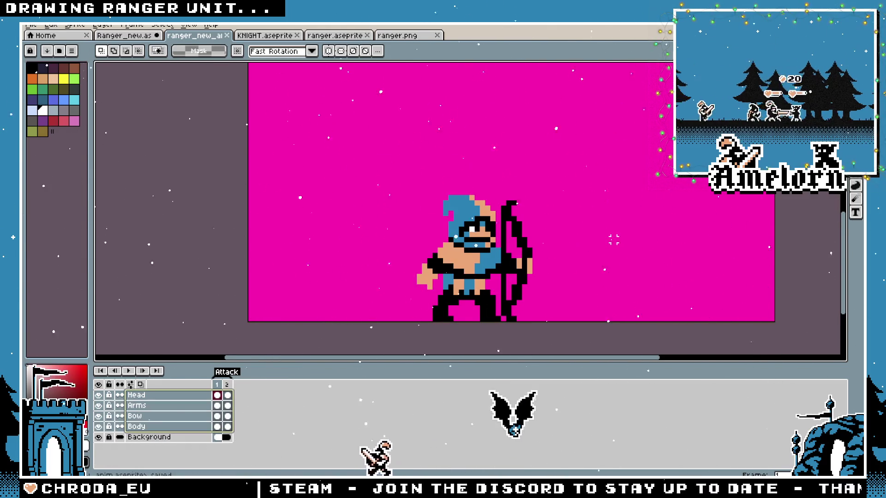
key("ctrl+z")
key("Return")
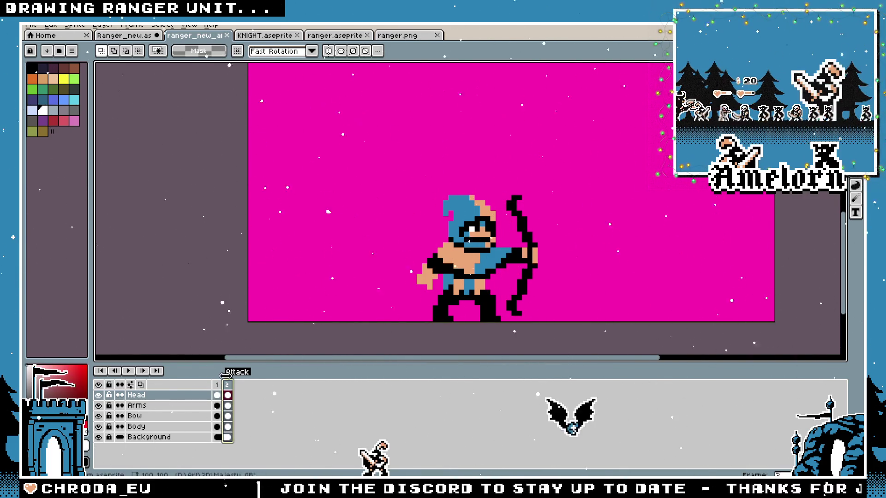
right_click(218, 385)
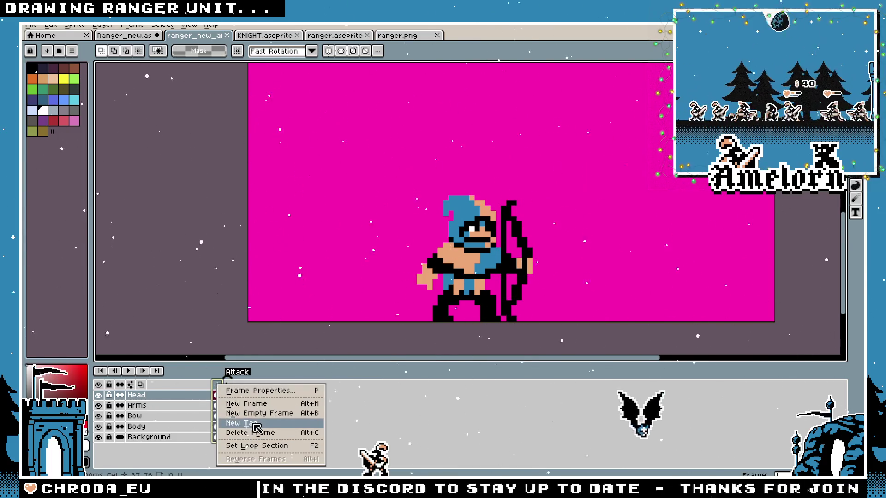
Create a tag named Idle over frame 1
left_click(243, 424)
type("Idle")
key("Return")
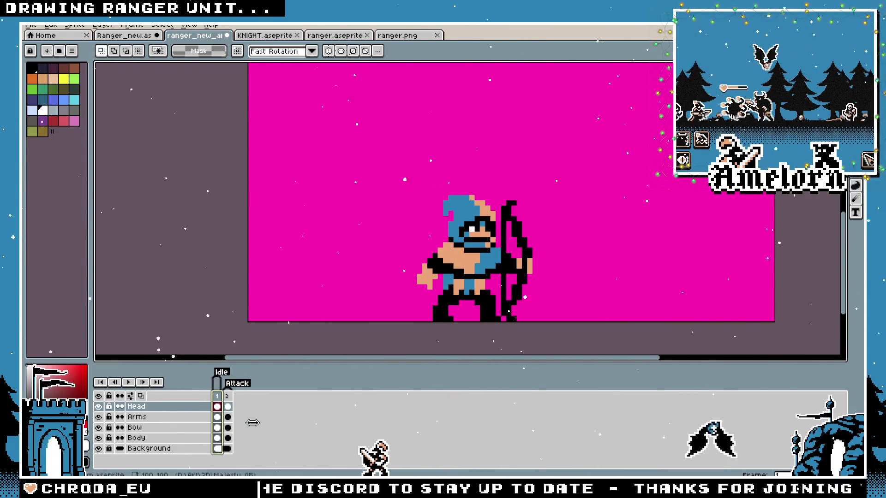
Replace frame 2 with a new frame and tag it Attack
key("alt+c")
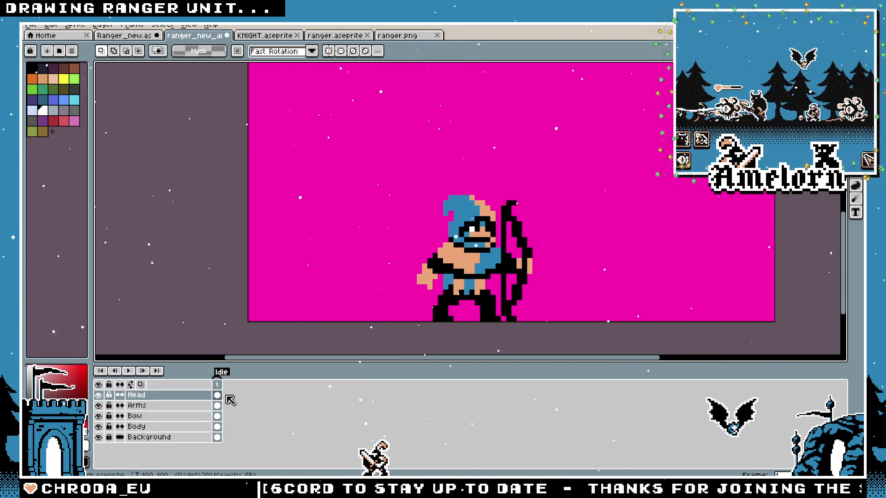
key("alt+n")
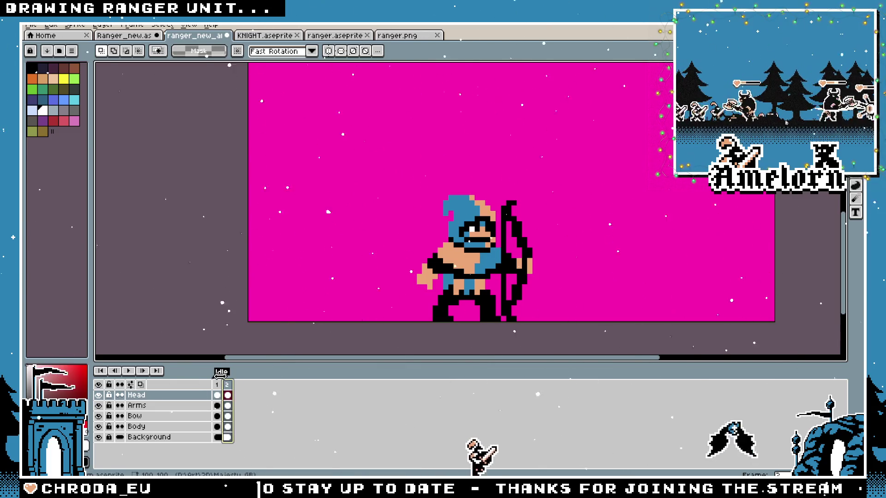
right_click(221, 375)
left_click(263, 427)
type("a")
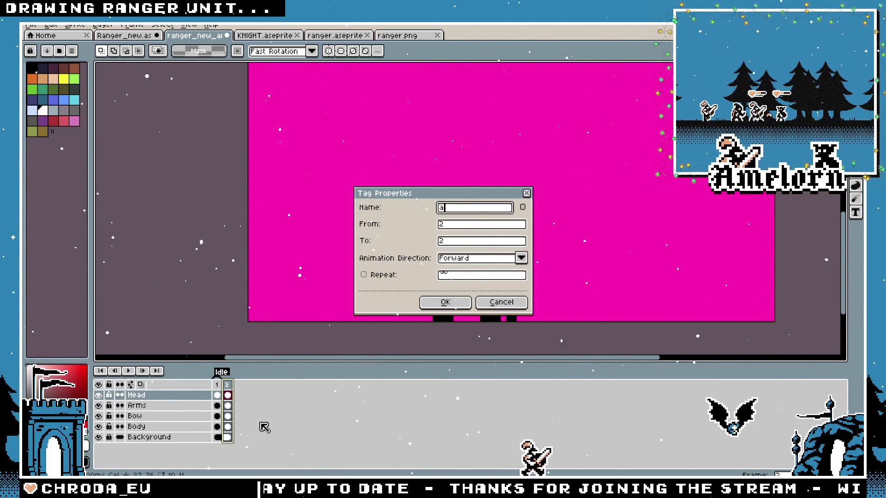
type("ck")
key("Return")
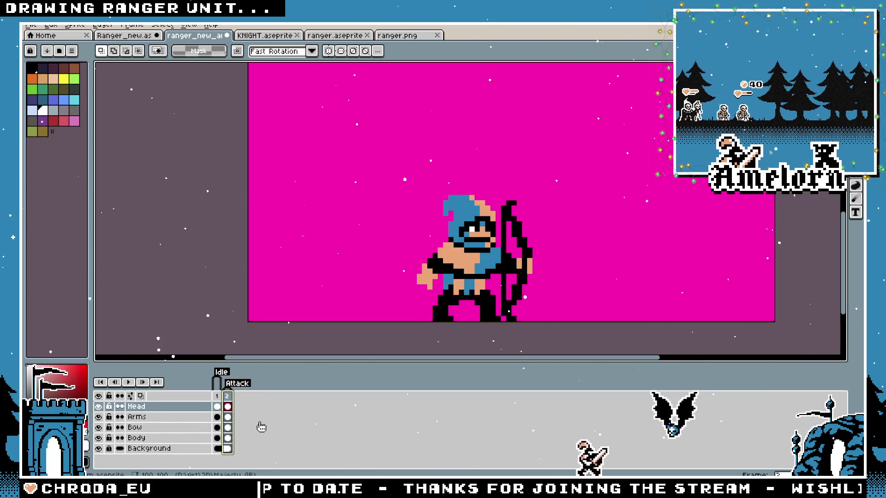
scroll(561, 213, "up", 1)
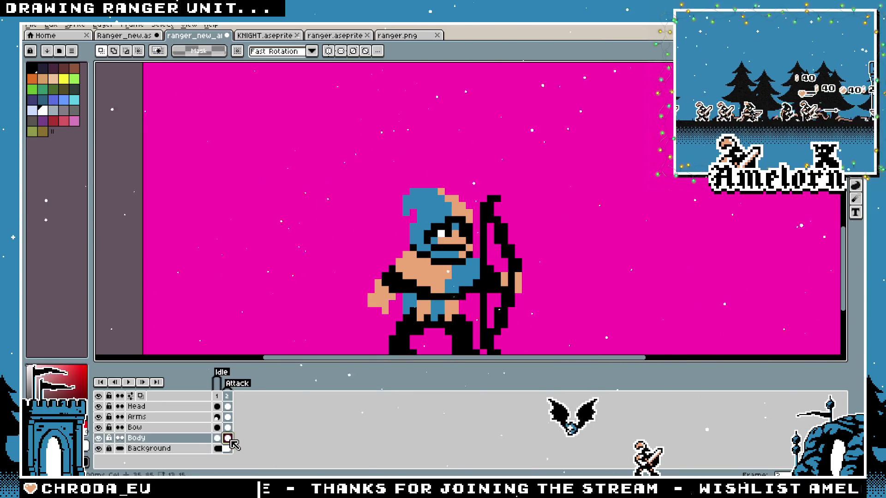
Free-transform the frame 2 Bow cel, moving the bow right and up, clear of the ranger
left_click(228, 427)
left_click_drag(513, 294, 449, 249)
key("ctrl+t")
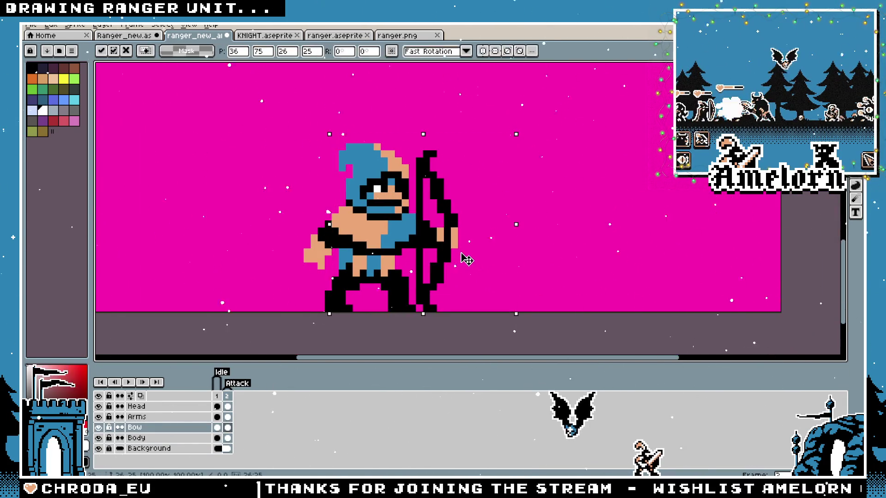
key("Right")
key("Up")
left_click_drag(475, 251, 555, 229)
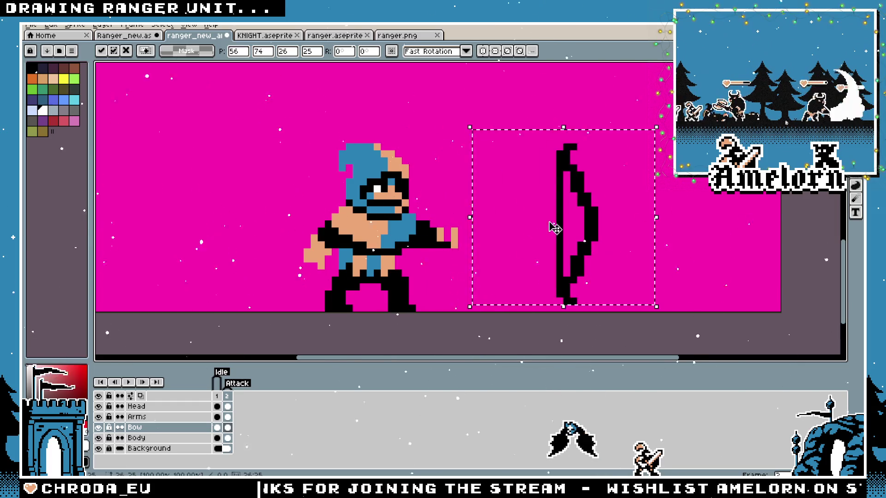
key("Return")
Hide the pink Background layer
scroll(609, 174, "up", 2)
scroll(507, 230, "down", 2)
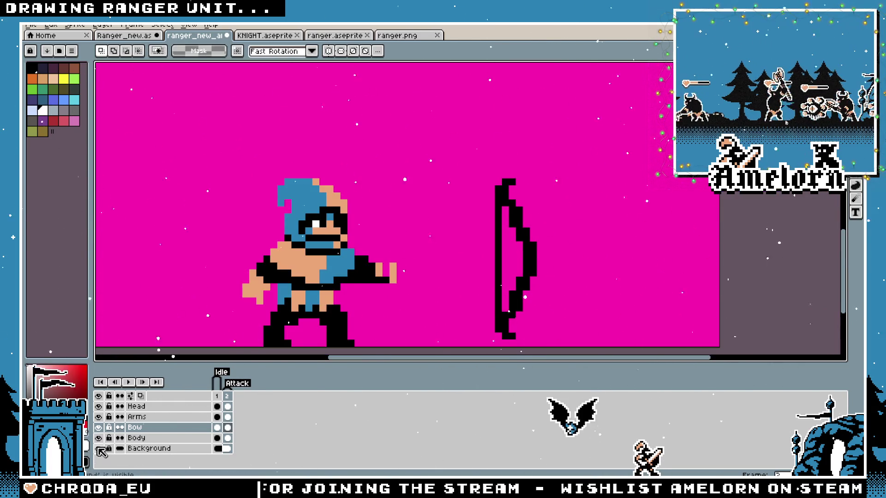
left_click(98, 448)
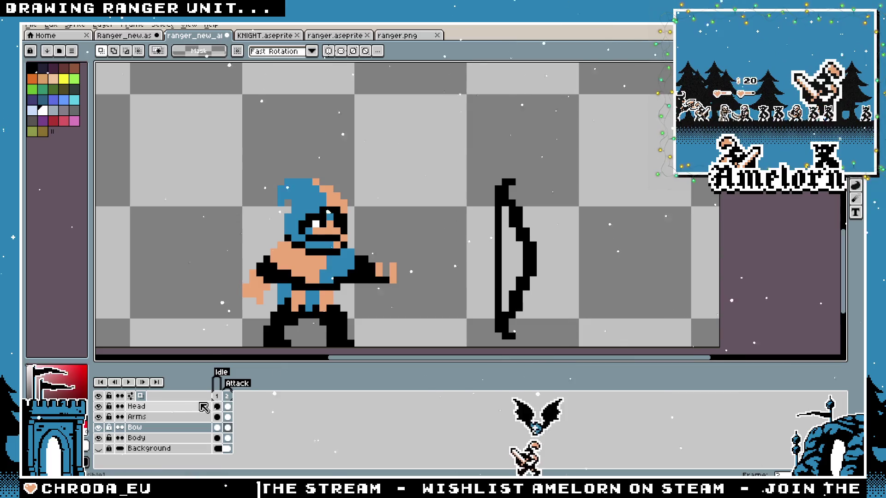
Set the onion skin to Red/Blue Tint at 39% opacity
left_click(132, 397)
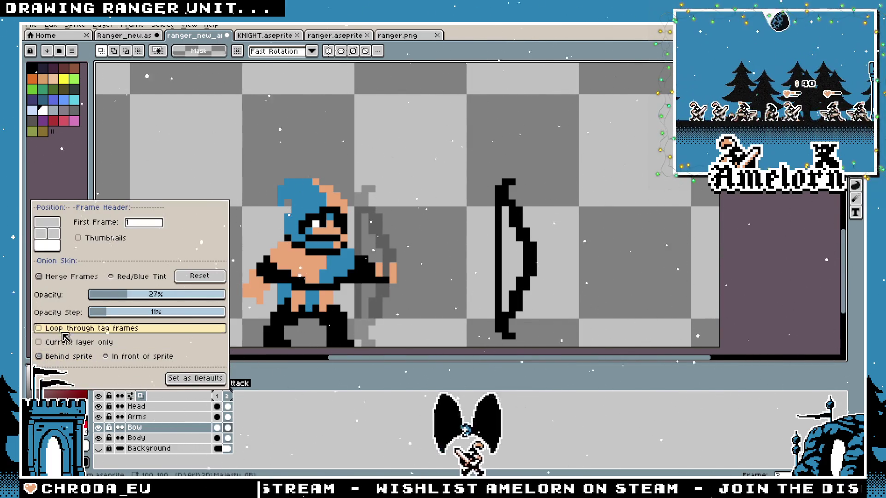
left_click(113, 276)
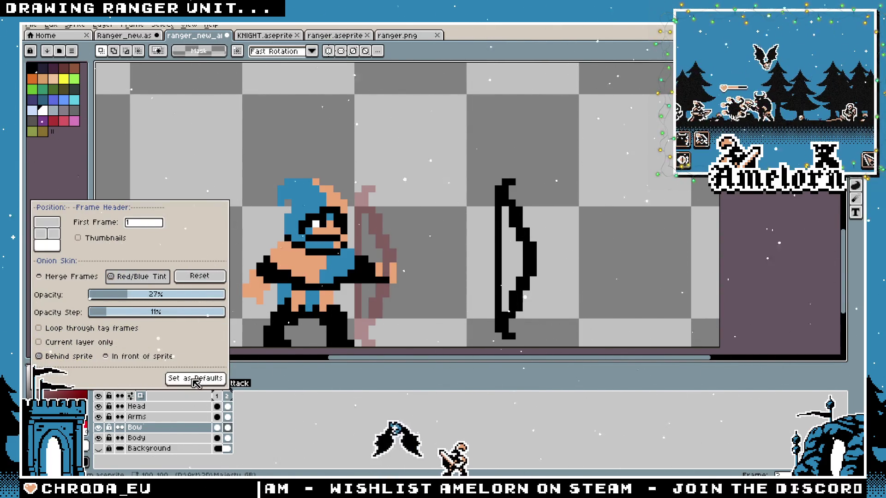
left_click_drag(157, 299, 143, 300)
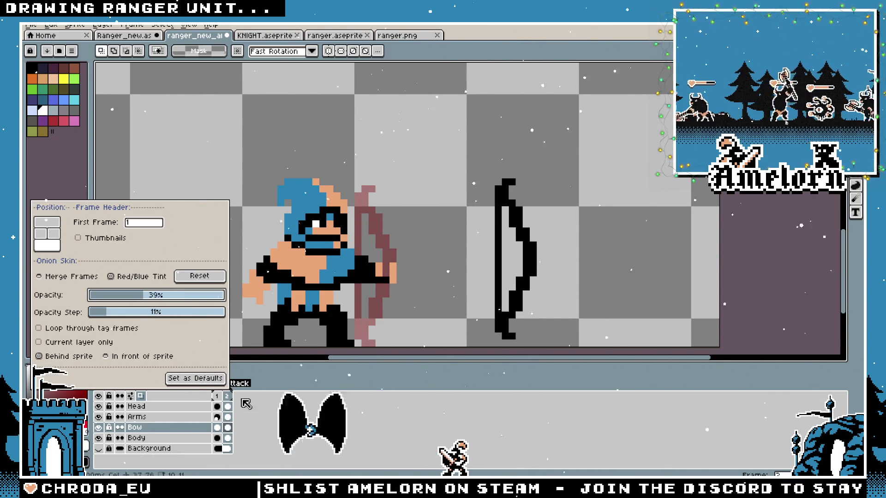
left_click(259, 406)
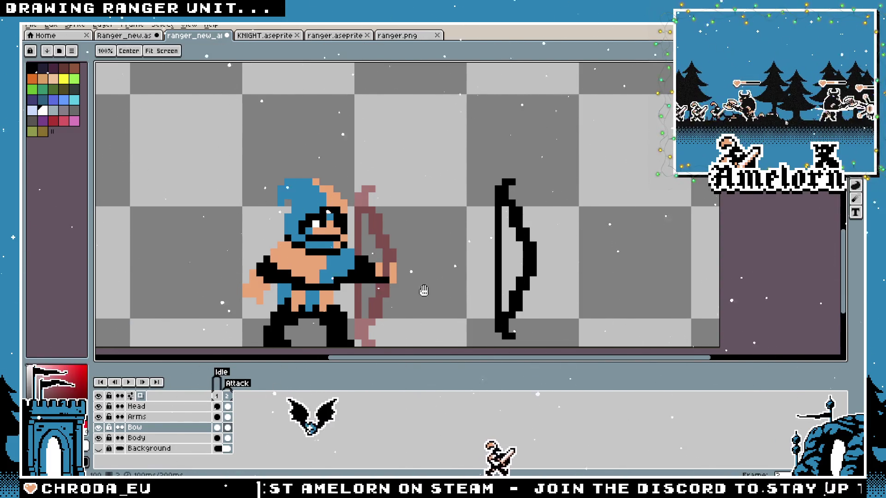
With the pencil and black selected, erase the bow's straight left column
scroll(499, 246, "up", 1)
key("b")
left_click(541, 152, "alt")
left_click_drag(542, 163, 541, 327)
scroll(458, 281, "down", 2)
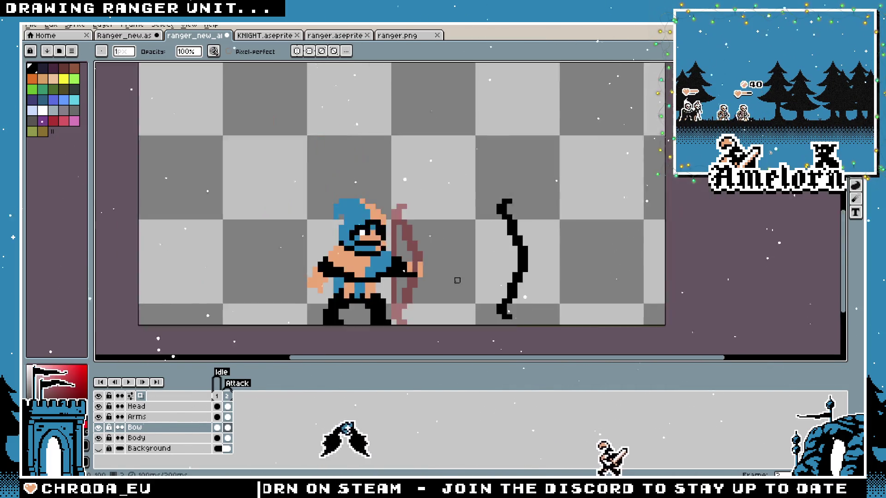
scroll(458, 281, "down", 1)
scroll(483, 231, "up", 1)
key("h")
left_click_drag(549, 206, 564, 171)
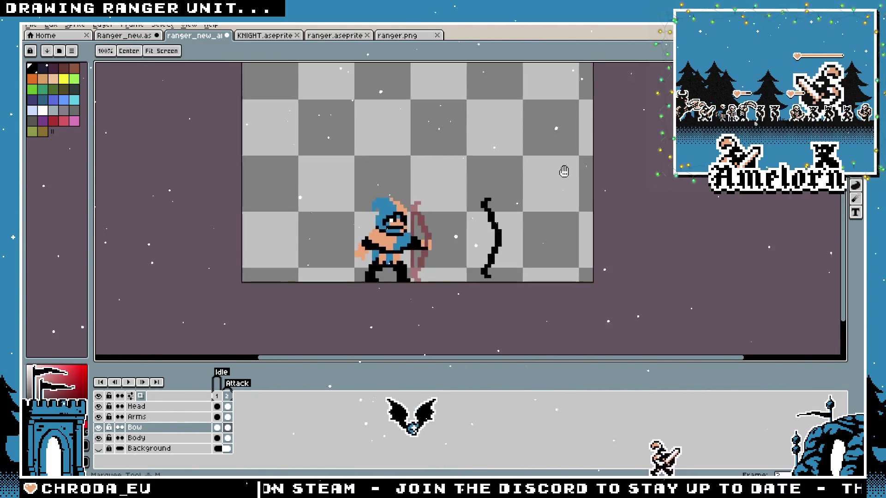
scroll(564, 171, "up", 1)
key("m")
left_click_drag(449, 165, 531, 307)
left_click_drag(489, 235, 509, 235)
scroll(425, 244, "up", 1)
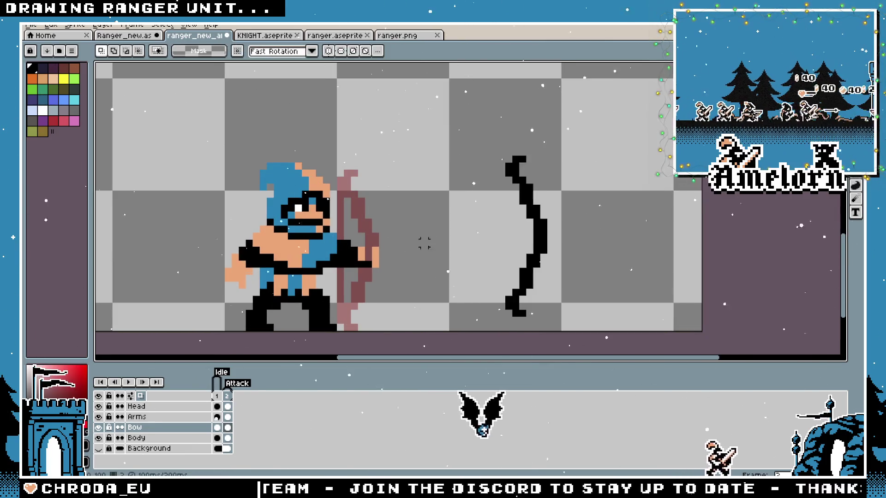
left_click(216, 396)
scroll(327, 212, "up", 1)
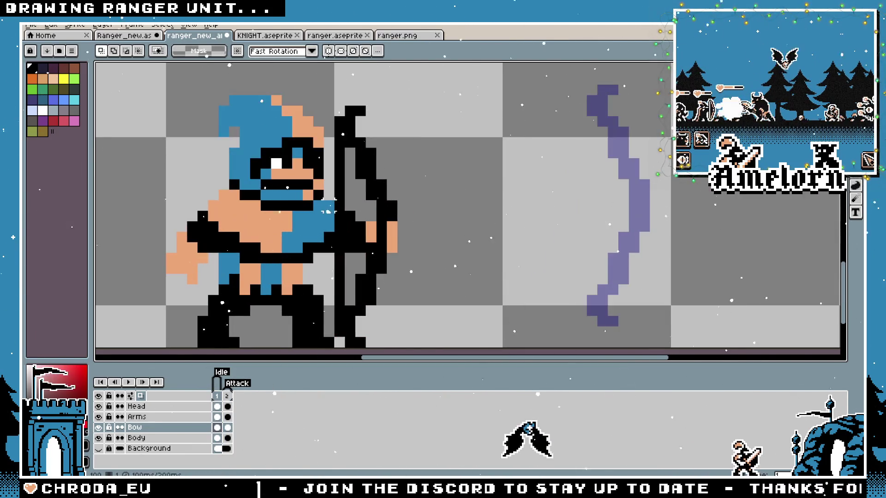
left_click(149, 438)
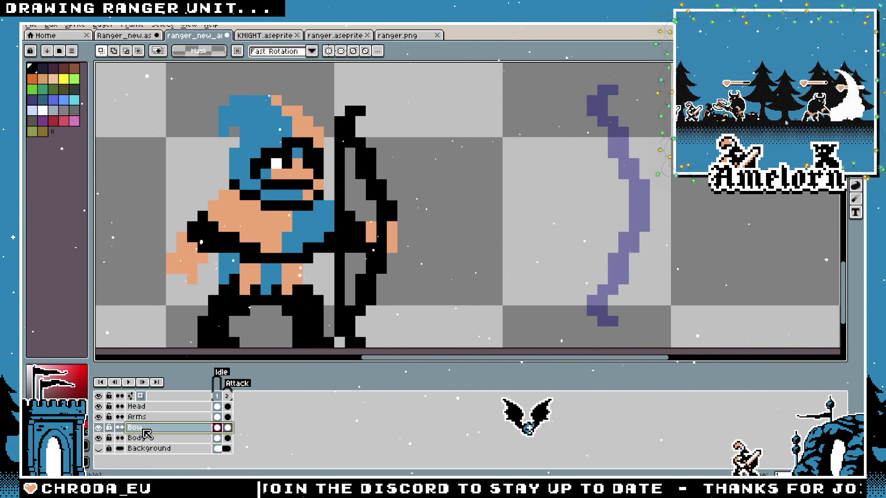
left_click(153, 407)
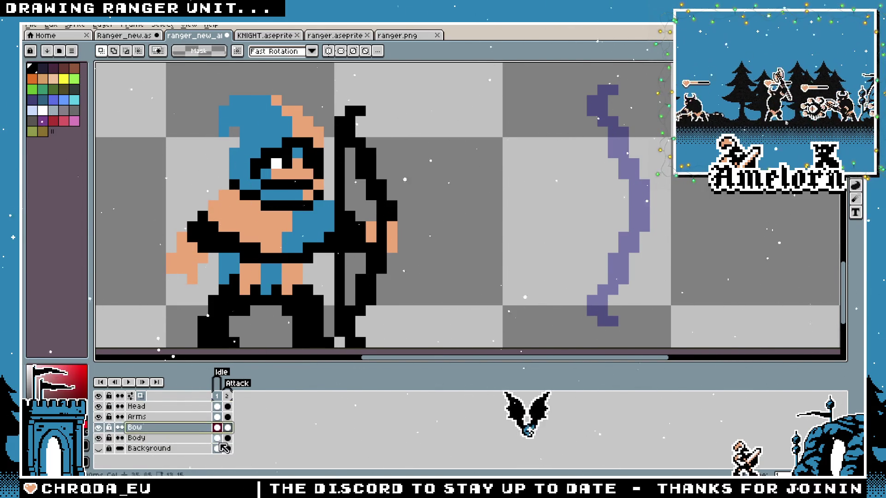
left_click(227, 427)
left_click(217, 395)
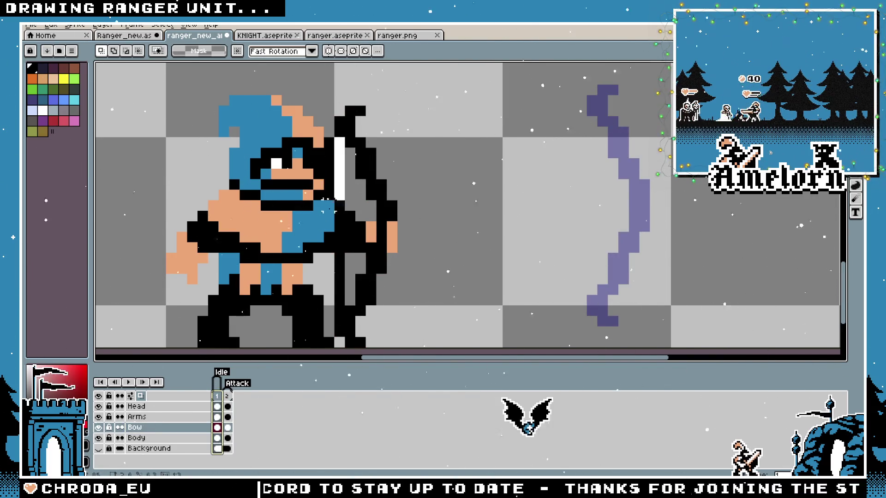
left_click_drag(332, 135, 344, 317)
key("Delete")
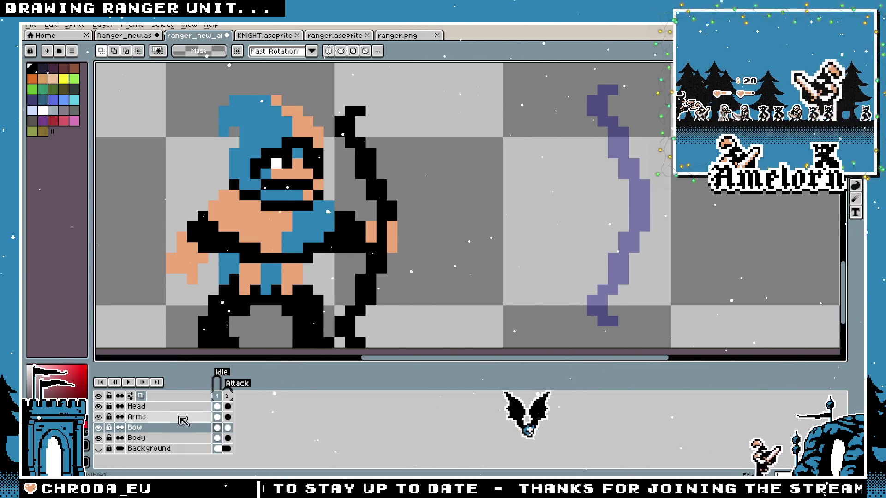
scroll(497, 215, "down", 5)
scroll(461, 237, "up", 4)
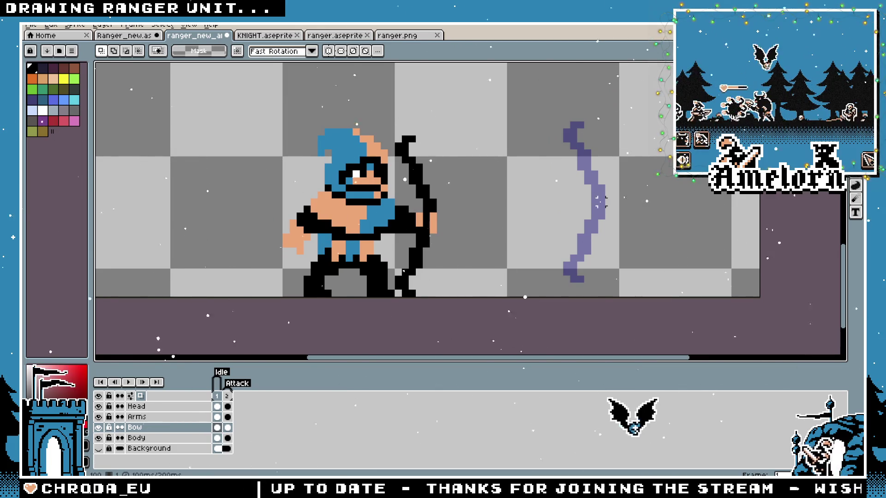
scroll(482, 215, "down", 4)
scroll(459, 237, "up", 4)
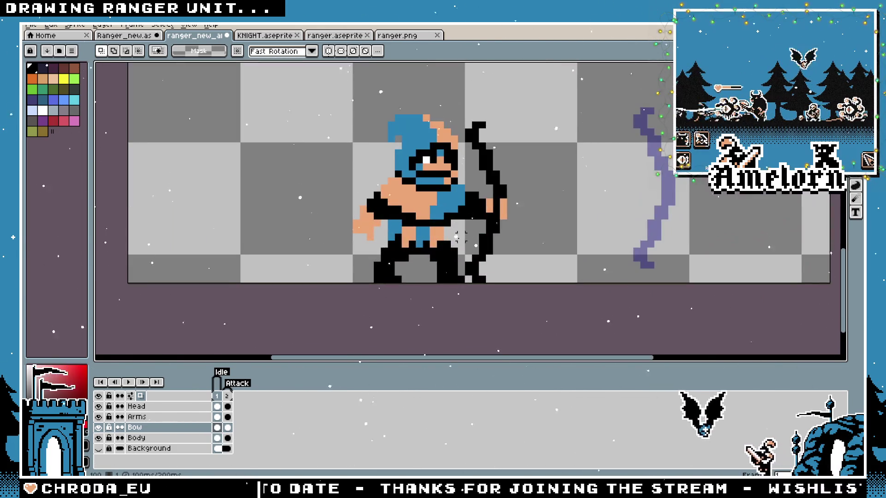
key("b")
scroll(491, 165, "up", 1)
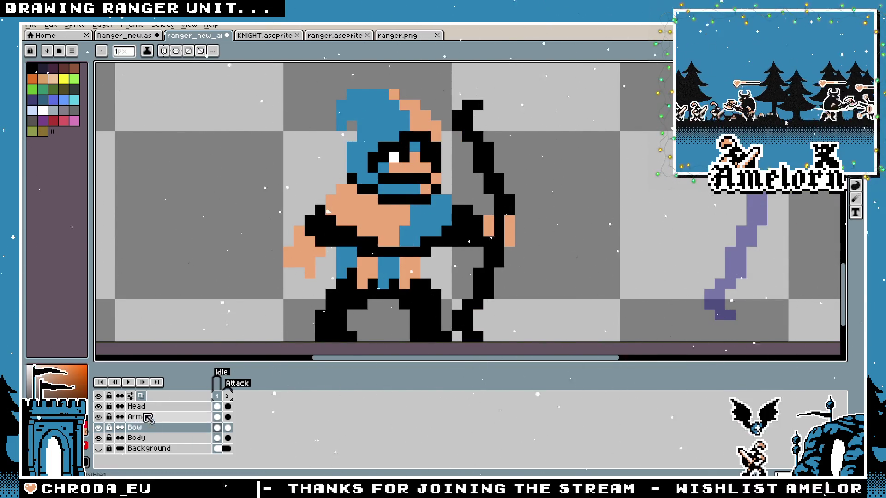
Add a new layer named Bowstring above the Head layer
left_click_drag(143, 407, 150, 417)
left_click_drag(150, 412, 151, 412)
key("alt+n")
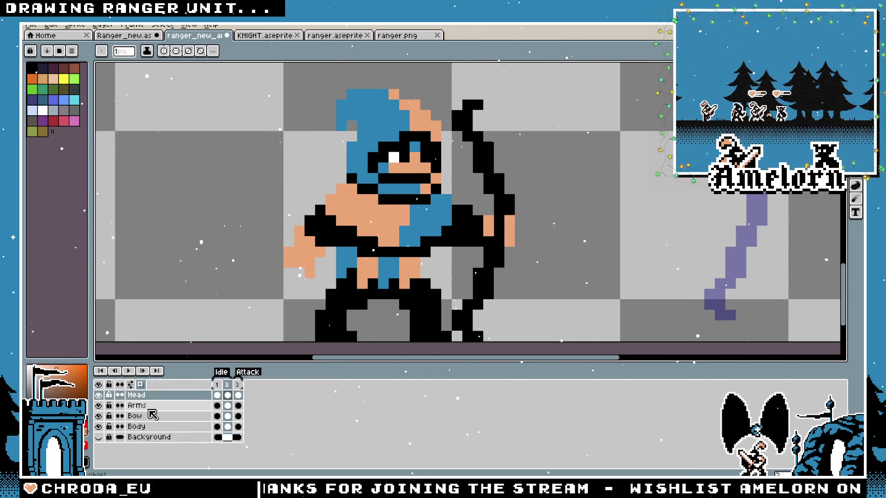
key("ctrl+z")
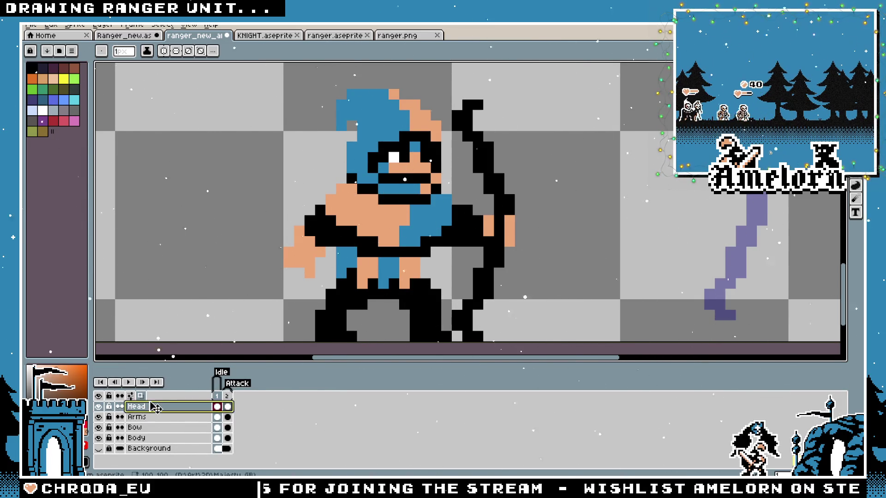
key("shift+n")
double_click(150, 408)
type("Bowstring")
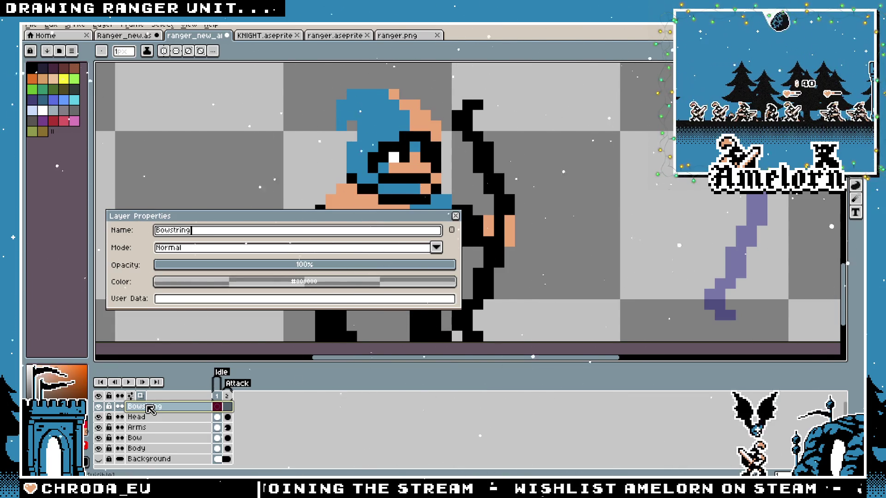
key("Return")
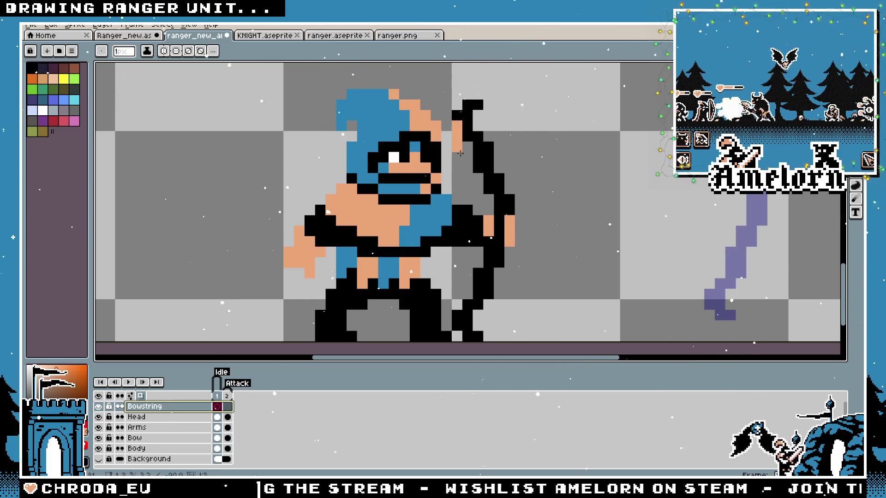
Draw a vertical skin-tone string line beside the bow
left_click_drag(460, 153, 460, 314)
scroll(561, 283, "down", 5)
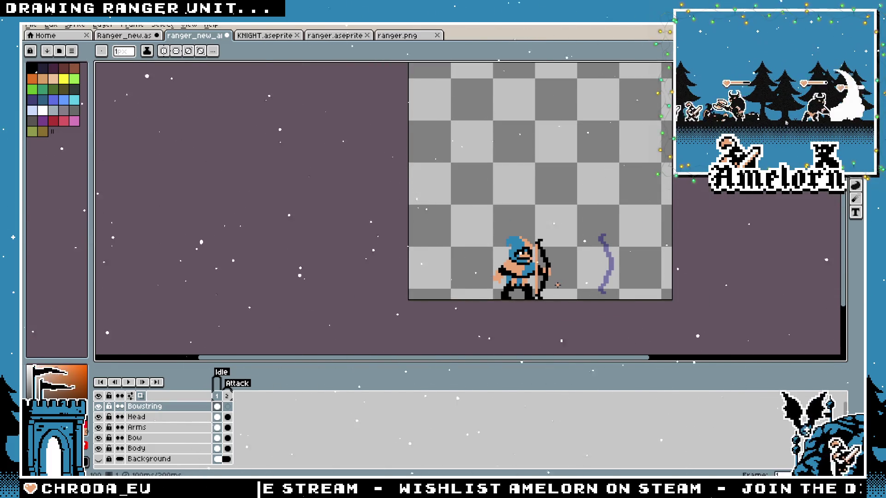
scroll(557, 285, "up", 3)
key("b")
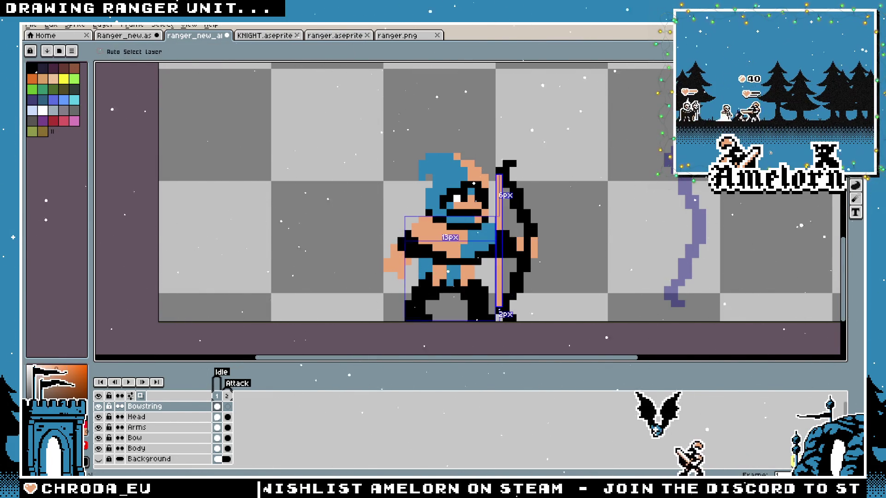
On the Attack frame, pencil a bowstring beside the bow from its top down to its lower tip
scroll(499, 262, "down", 3)
scroll(426, 281, "up", 1)
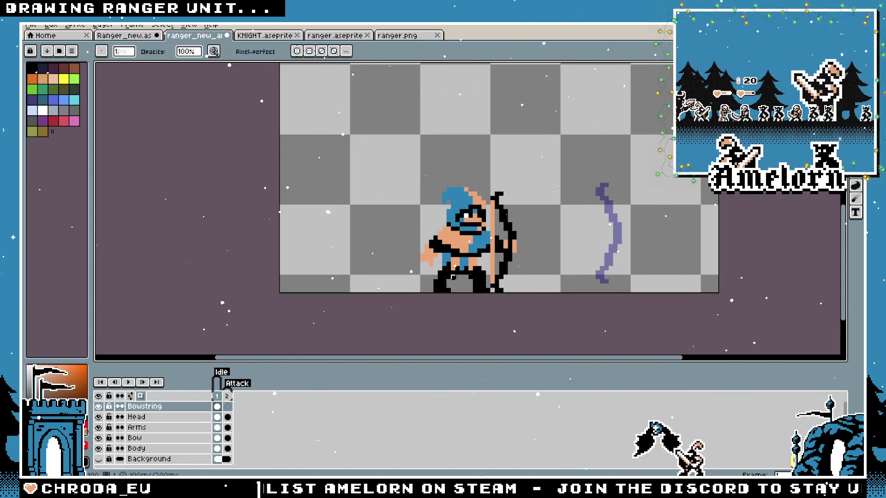
scroll(543, 255, "up", 2)
key("m")
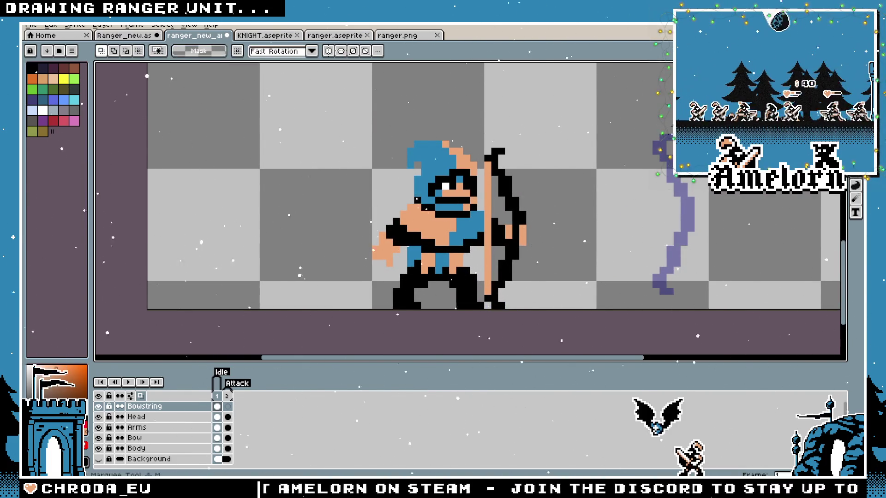
scroll(470, 208, "down", 2)
scroll(471, 208, "up", 2)
left_click(228, 396)
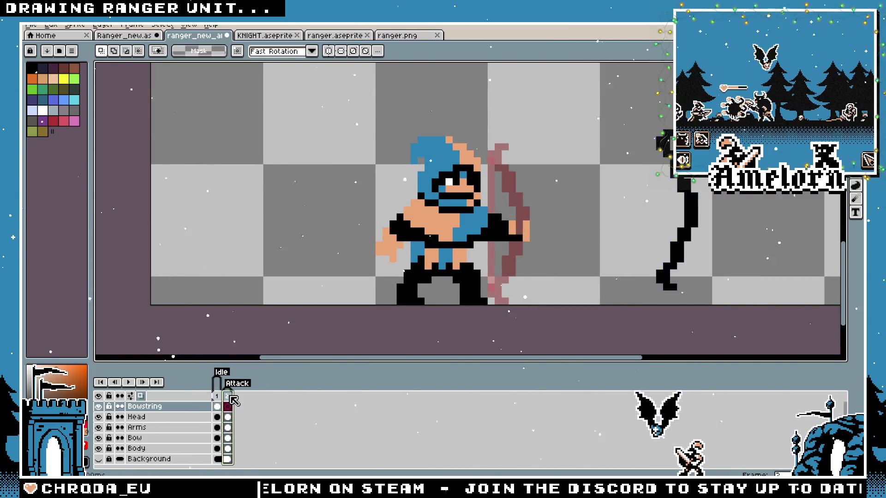
key("b")
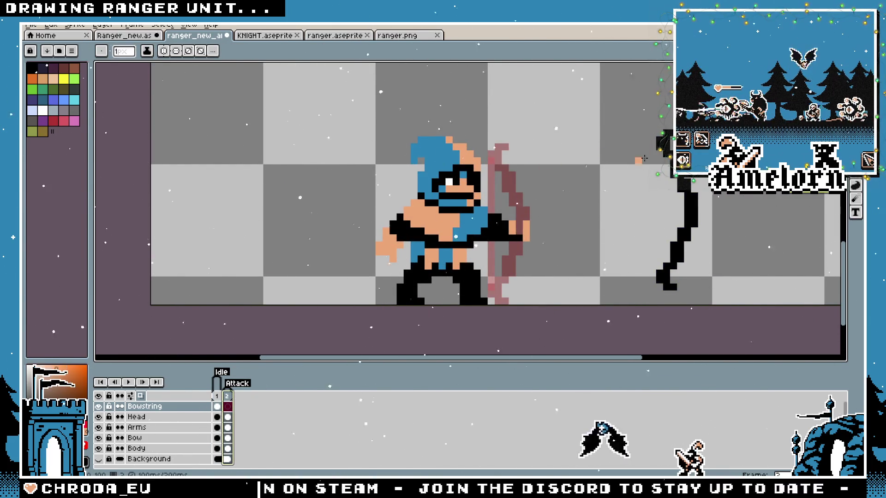
left_click(617, 189, "shift")
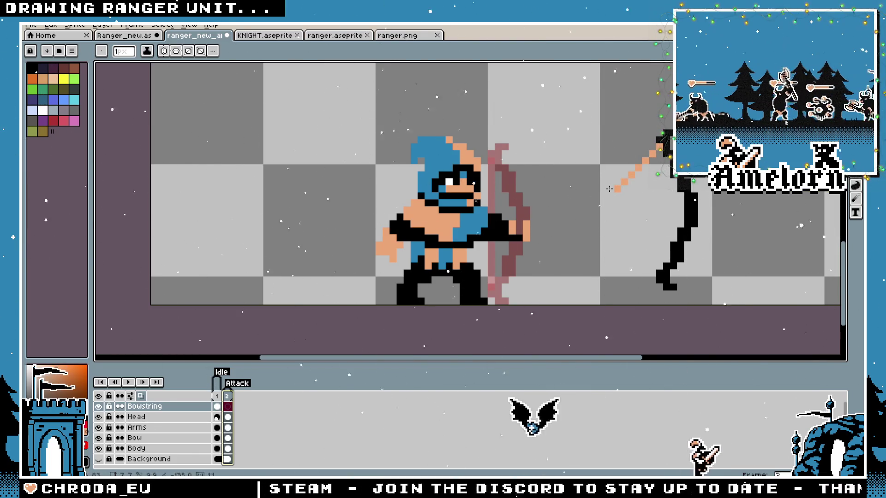
left_click(646, 265, "shift")
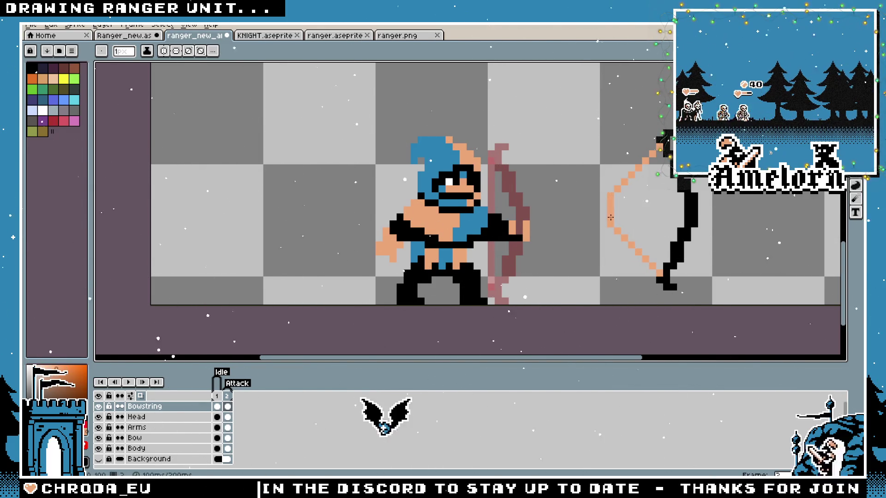
Marquee the drawn bowstring pixels on the Bowstring layer and delete them
scroll(611, 217, "down", 3)
scroll(663, 156, "up", 3)
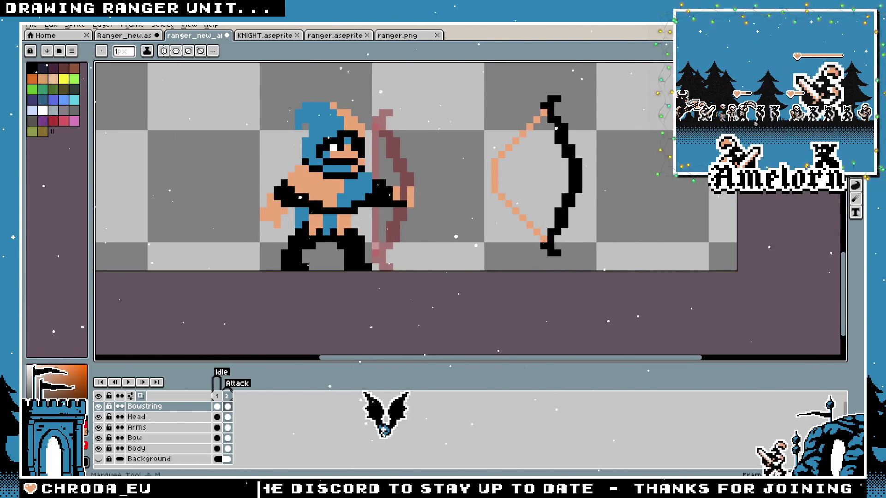
key("m")
scroll(598, 73, "up", 2)
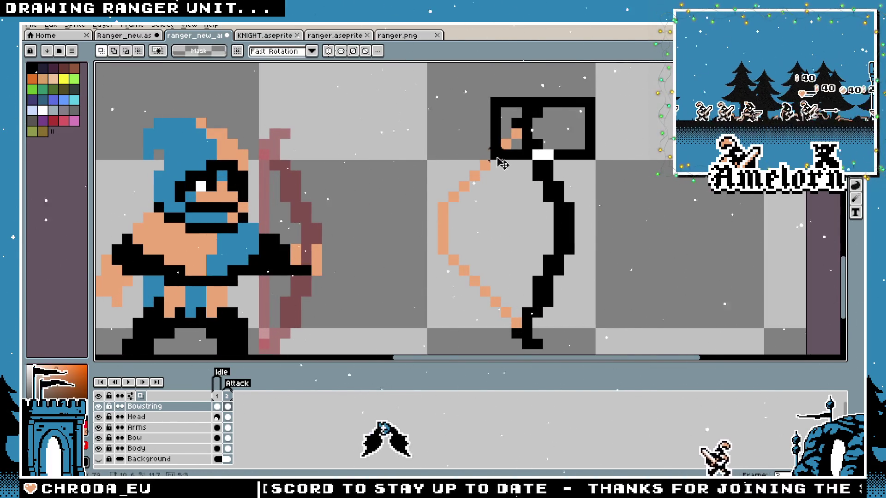
left_click_drag(498, 159, 478, 162)
left_click(621, 176)
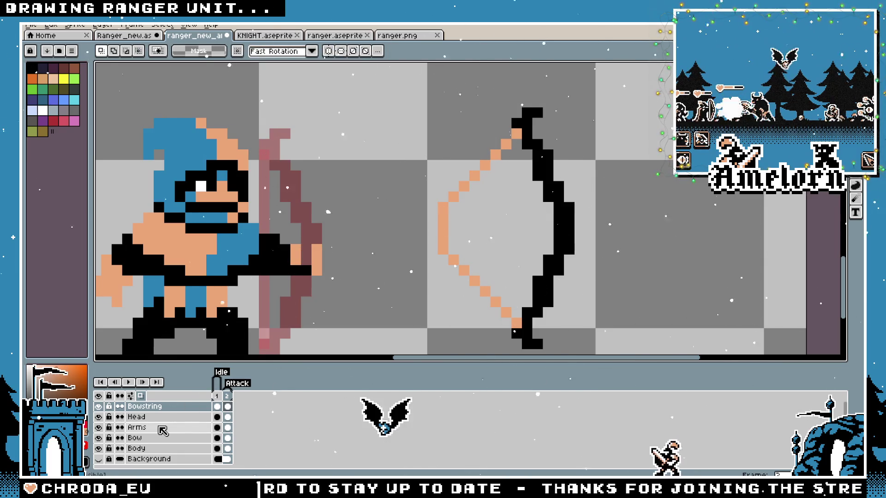
left_click(153, 438)
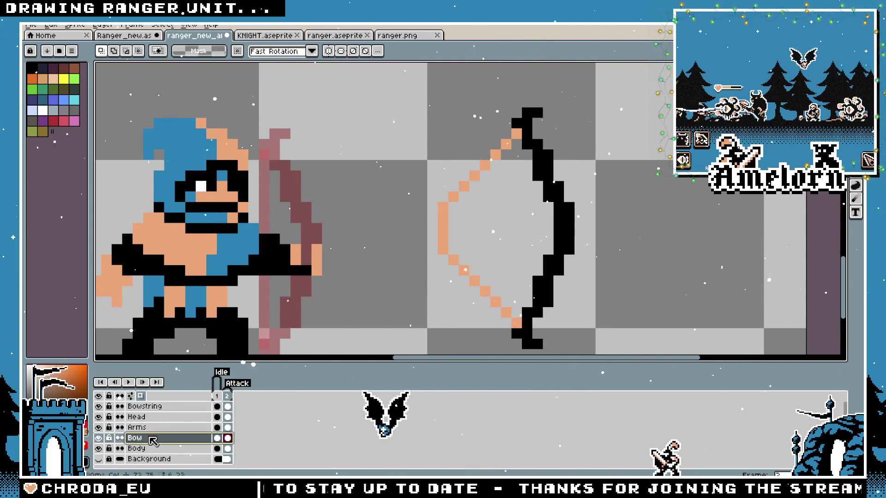
left_click(201, 408)
scroll(520, 197, "down", 1)
left_click_drag(580, 132, 447, 298)
key("Delete")
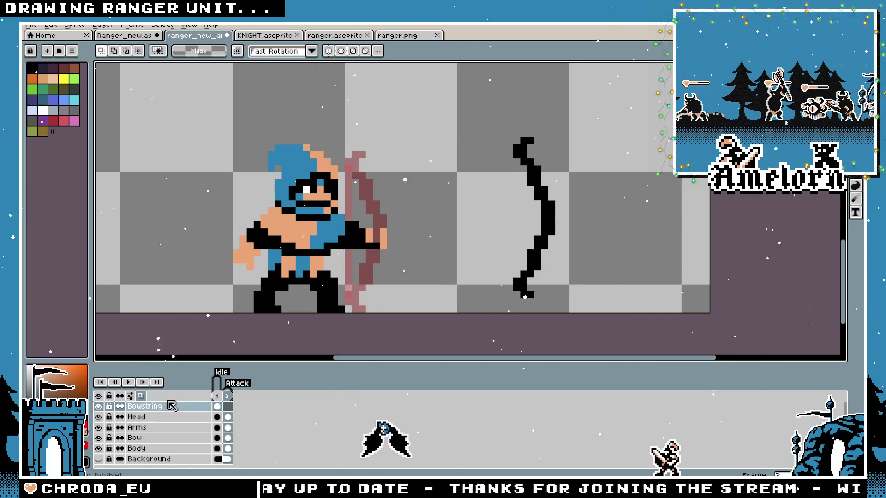
On the Bow layer, nudge the bow's bottom tip one pixel up and one pixel left
left_click(153, 438)
scroll(608, 283, "up", 1)
left_click_drag(360, 227, 520, 331)
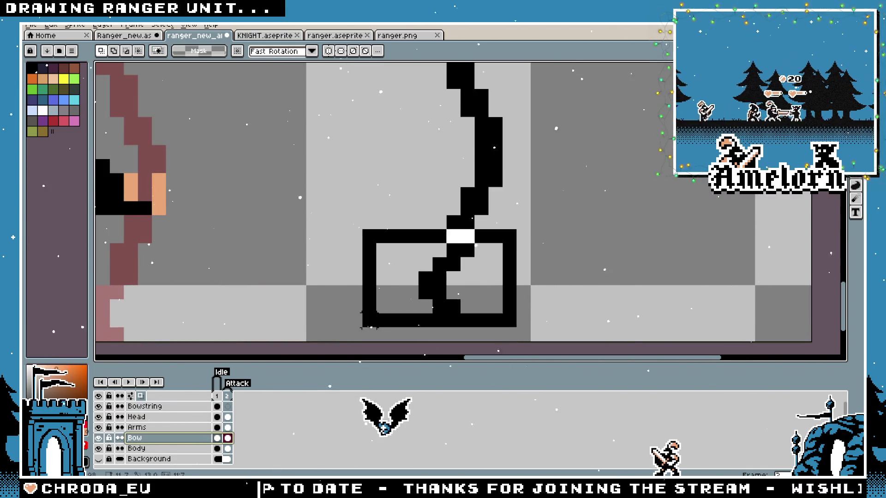
left_click(635, 221)
key("Up")
key("Left")
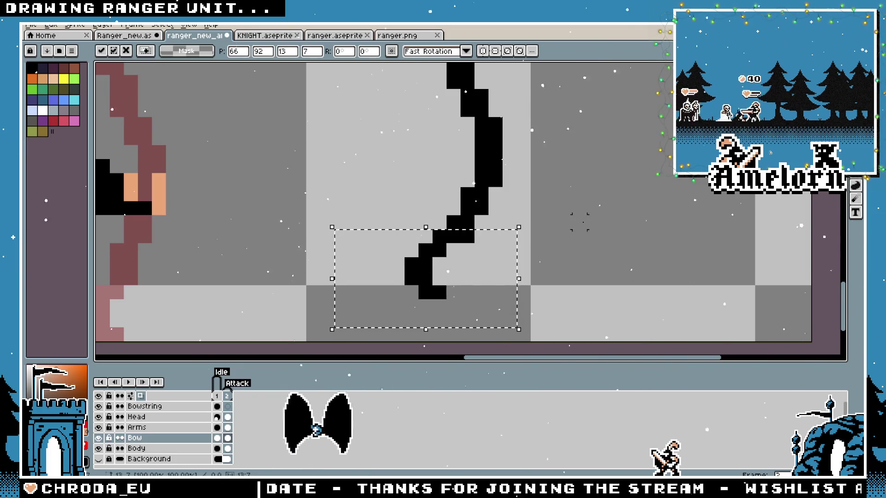
key("ctrl+d")
Select the bow's top tip and shift it left into place
left_click_drag(549, 139, 576, 195)
scroll(575, 194, "down", 1)
left_click_drag(577, 118, 475, 178)
left_click(591, 183)
scroll(591, 184, "up", 1)
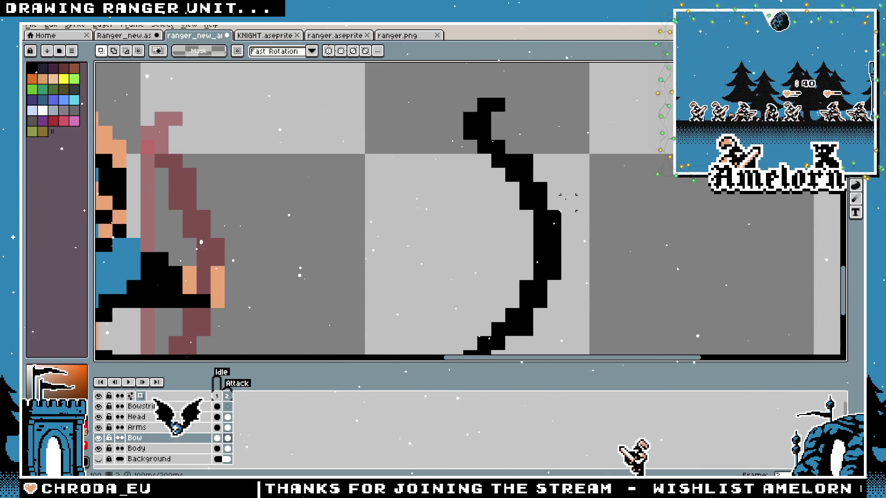
left_click_drag(512, 90, 444, 137)
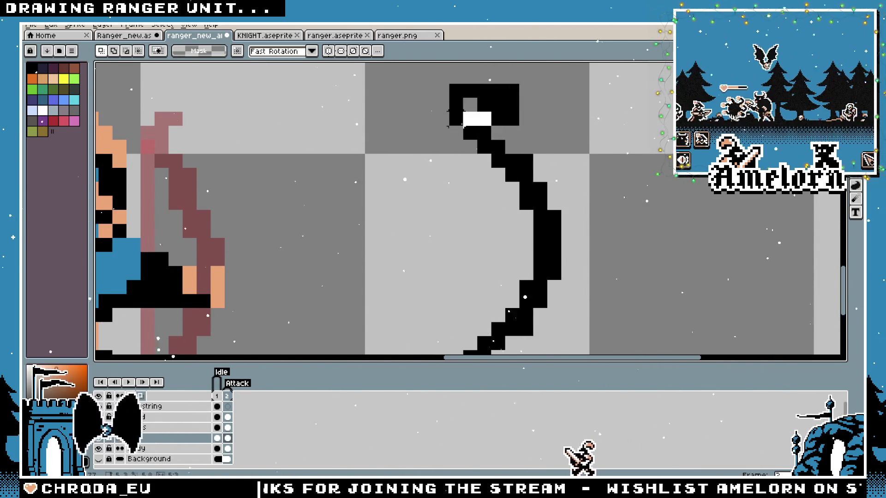
key("Left")
key("ctrl+d")
Pencil a black pixel at the bow's top tip, then return to the Idle frame
scroll(624, 286, "down", 1)
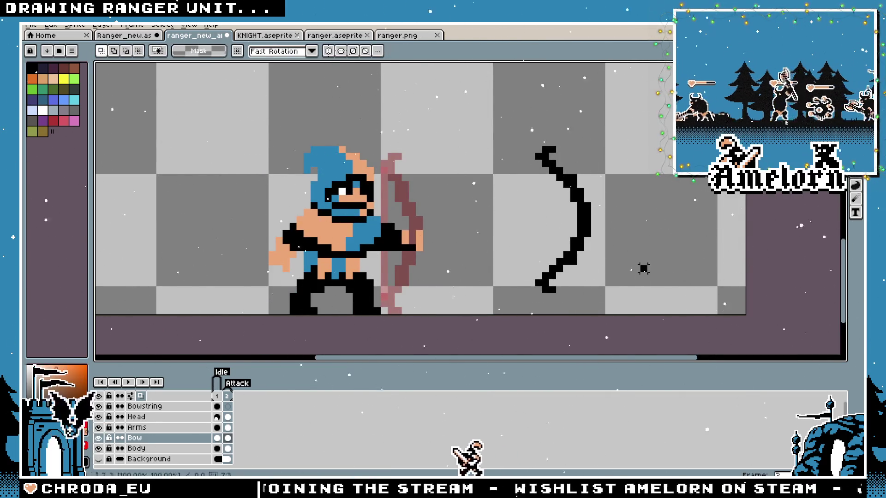
scroll(644, 268, "down", 1)
scroll(644, 268, "up", 1)
scroll(631, 212, "up", 1)
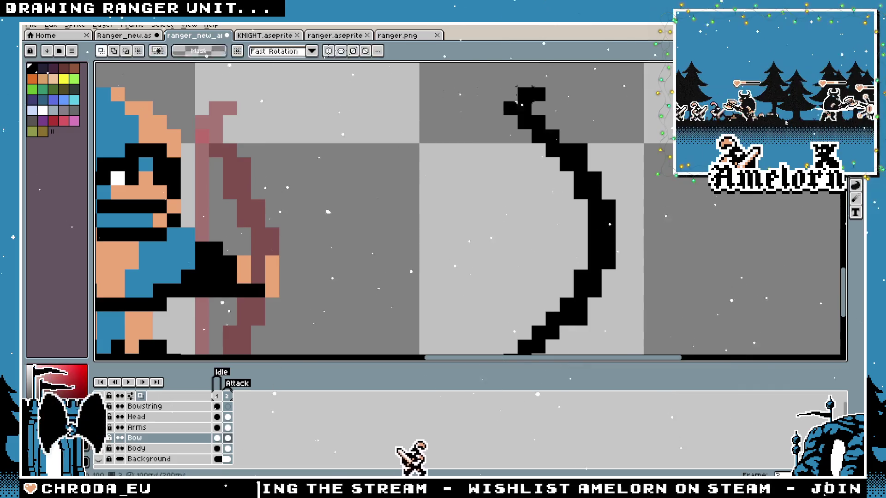
key("b")
left_click(514, 94)
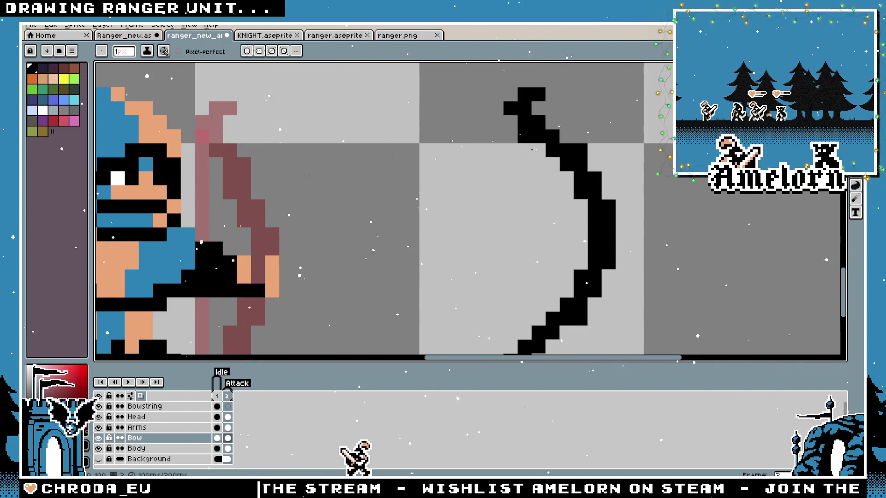
scroll(534, 150, "down", 1)
key("Return")
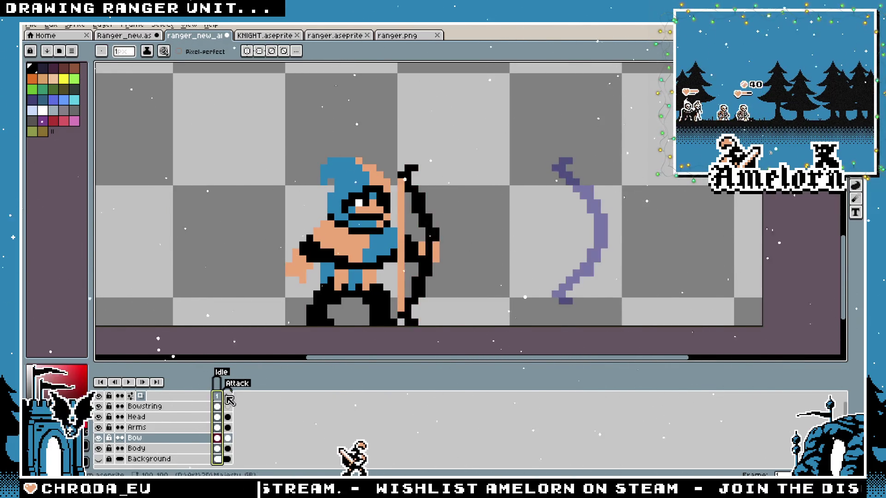
Select the whole detached bow on the Attack frame and compare it with the Idle frame
key("m")
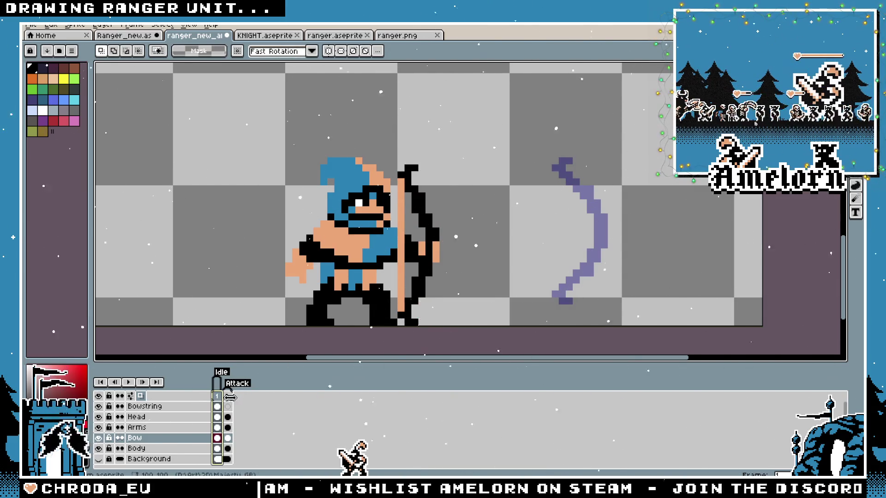
left_click(227, 396)
left_click_drag(645, 135, 521, 314)
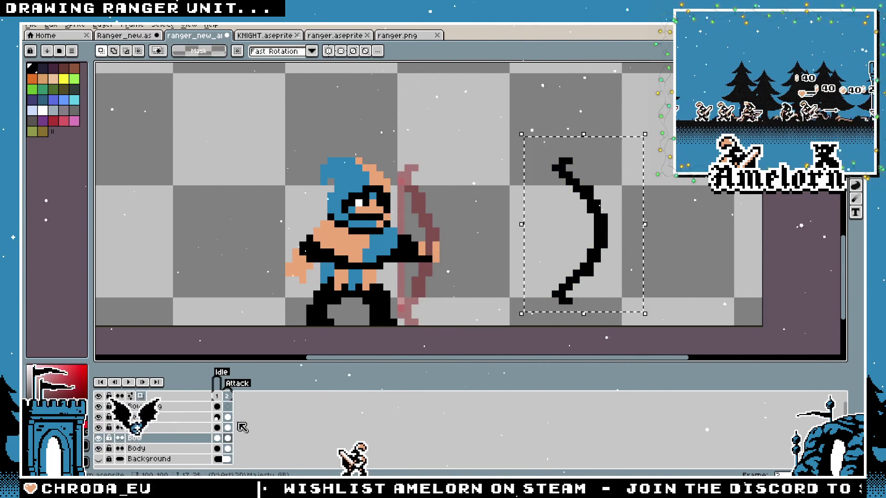
key("comma")
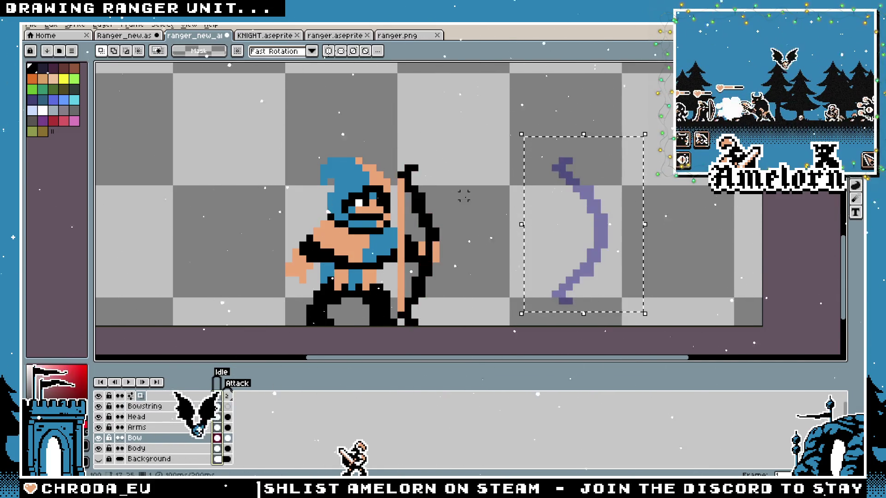
scroll(489, 208, "down", 2)
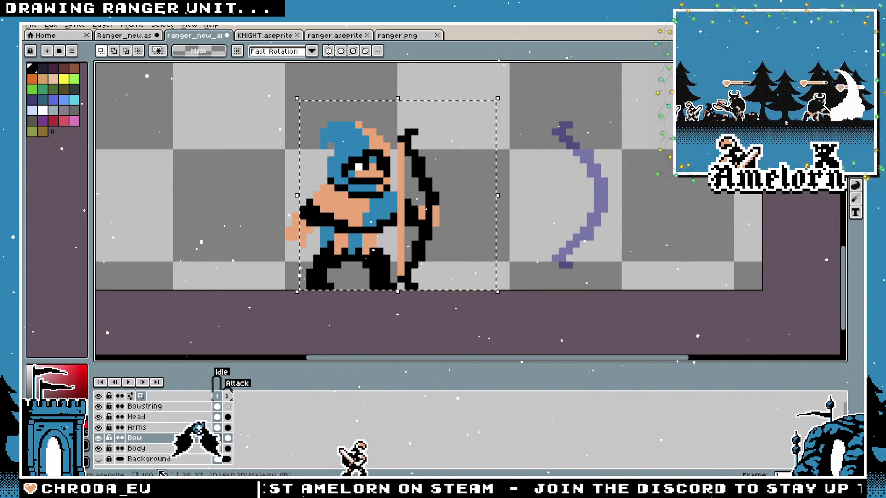
Paste the copied bow into frame 2 and drop it right of the existing bow
left_click(230, 405)
key("comma")
key("ctrl+c")
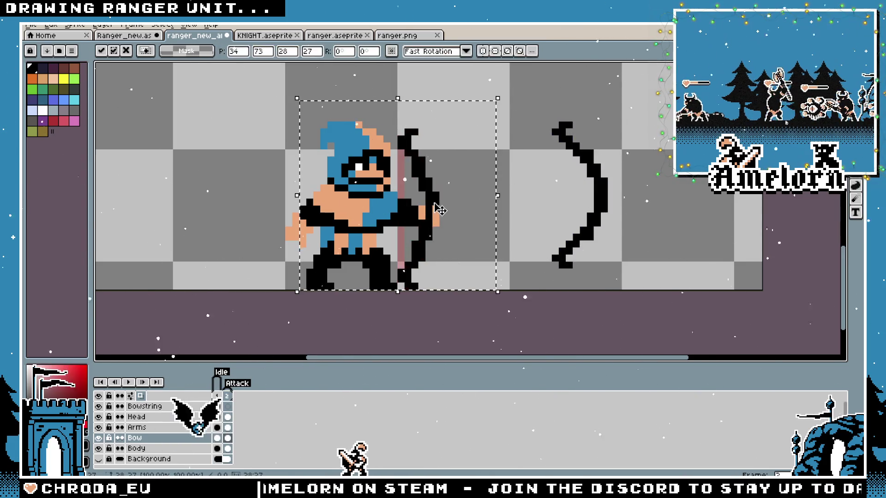
key("period")
key("ctrl+v")
mouse_move(588, 191)
left_mouse_down()
mouse_move(665, 200)
mouse_move(595, 194)
mouse_move(675, 193)
left_mouse_up()
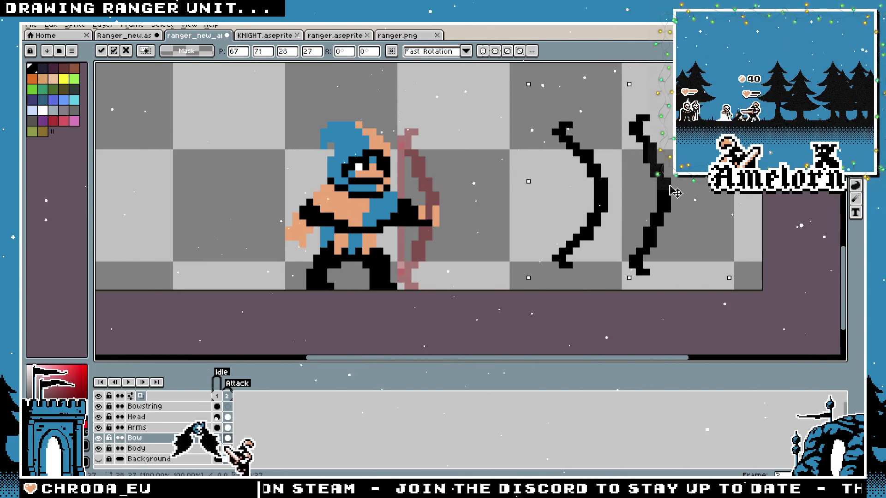
key("Return")
left_click_drag(478, 153, 375, 148)
scroll(323, 148, "up", 3)
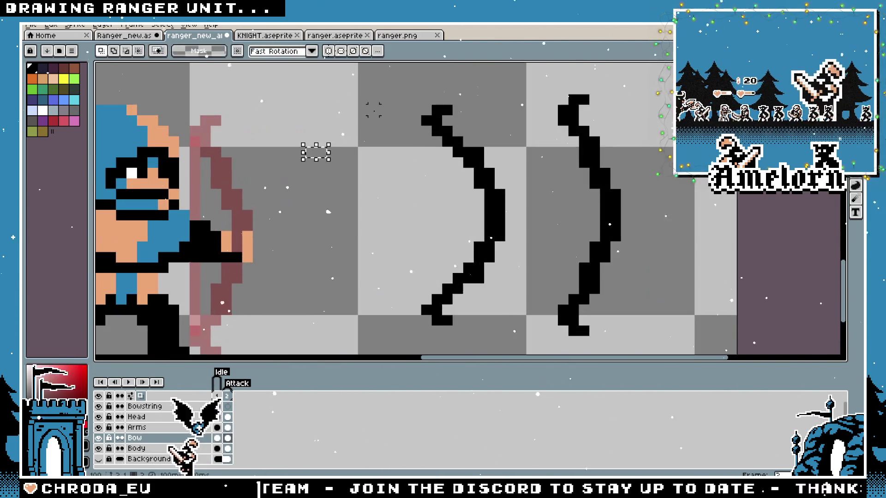
Paste another copy of the bow and place it further left
key("ctrl+v")
left_click_drag(587, 277, 483, 252)
key("Return")
scroll(516, 174, "up", 1)
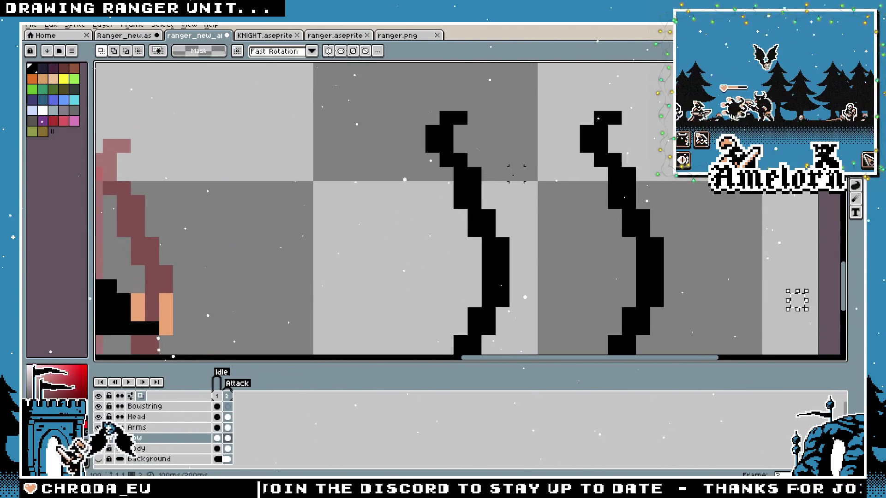
Select the bow's upper part and nudge it one pixel left
left_click_drag(540, 95, 395, 252)
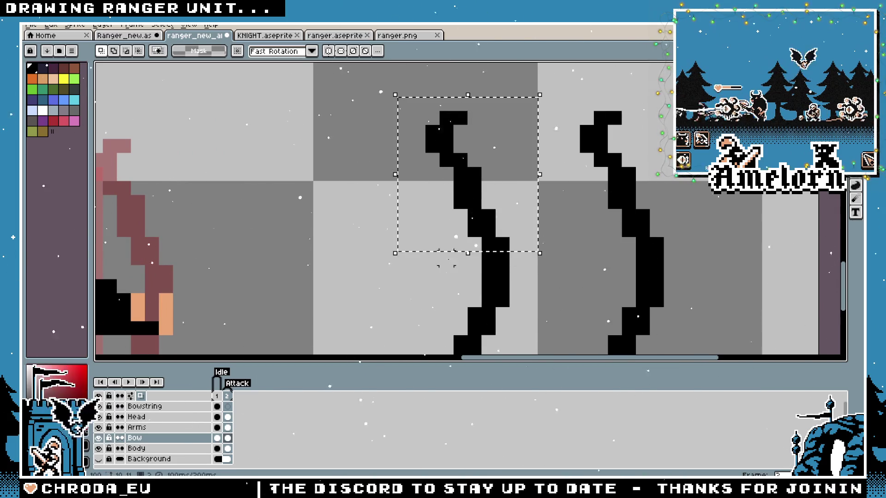
key("Down")
key("Left")
key("Up")
key("Right")
mouse_move(549, 84)
left_mouse_down()
mouse_move(439, 174)
mouse_move(377, 262)
left_mouse_up()
mouse_move(538, 96)
left_mouse_down()
mouse_move(384, 234)
mouse_move(383, 253)
left_mouse_up()
key("Left")
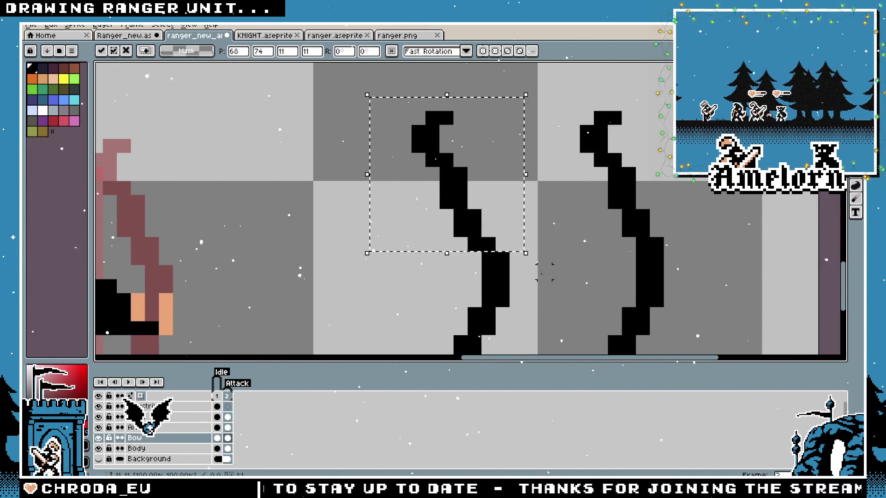
left_click(531, 313)
Shift the bow's top one pixel down and left, undoing a messy extra move
scroll(531, 298, "down", 1)
left_click_drag(376, 69, 506, 158)
key("Down")
key("Left")
left_click(525, 193)
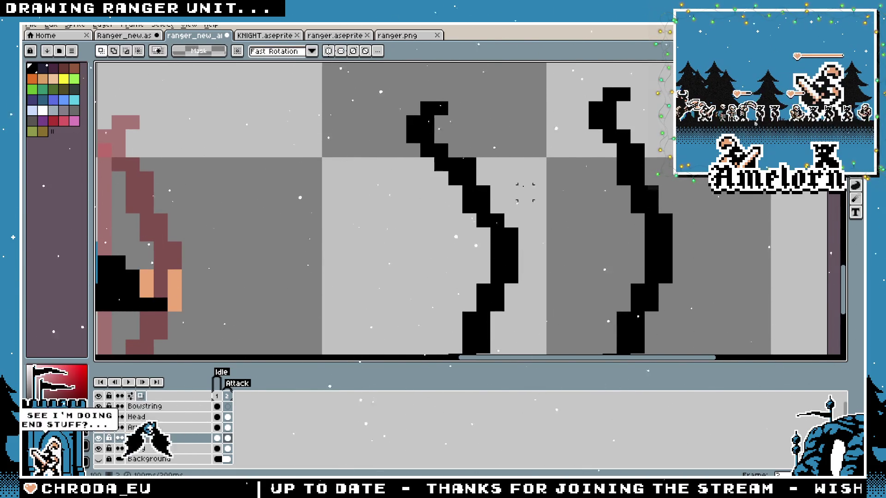
scroll(485, 198, "down", 2)
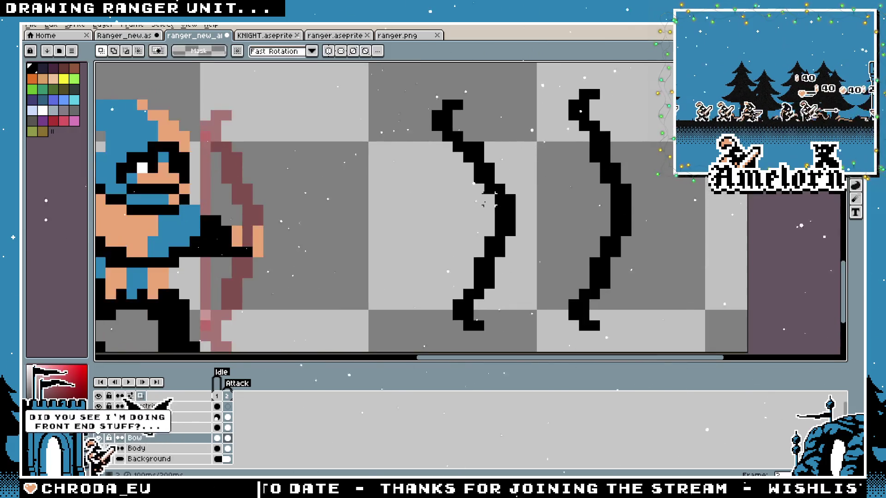
left_click_drag(531, 114, 400, 216)
mouse_move(381, 79)
left_mouse_down()
mouse_move(517, 213)
mouse_move(466, 272)
left_mouse_up()
key("ctrl+z")
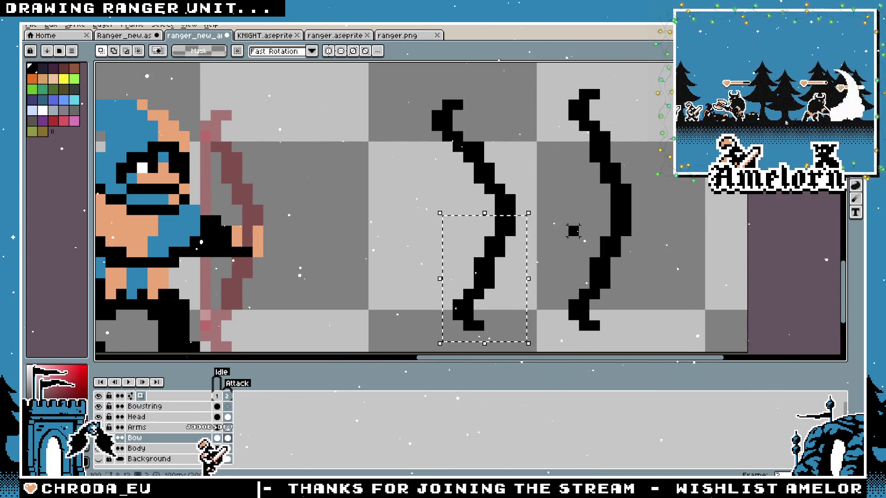
Replace the bow's lower half with a vertically flipped copy of its upper half
left_click_drag(538, 225, 430, 353)
key("Delete")
mouse_move(538, 77)
left_mouse_down()
mouse_move(441, 156)
mouse_move(398, 239)
left_mouse_up()
key("shift+v")
mouse_move(475, 193)
left_mouse_down()
mouse_move(490, 206)
mouse_move(495, 240)
left_mouse_up()
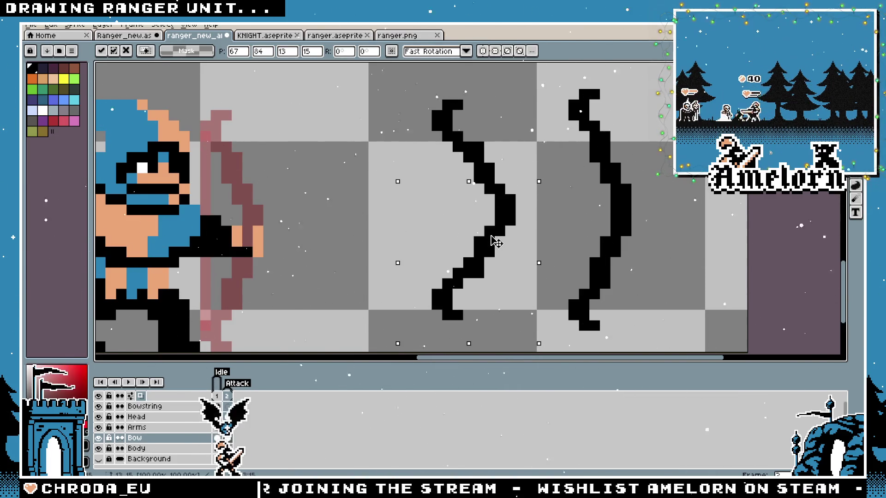
key("ctrl+d")
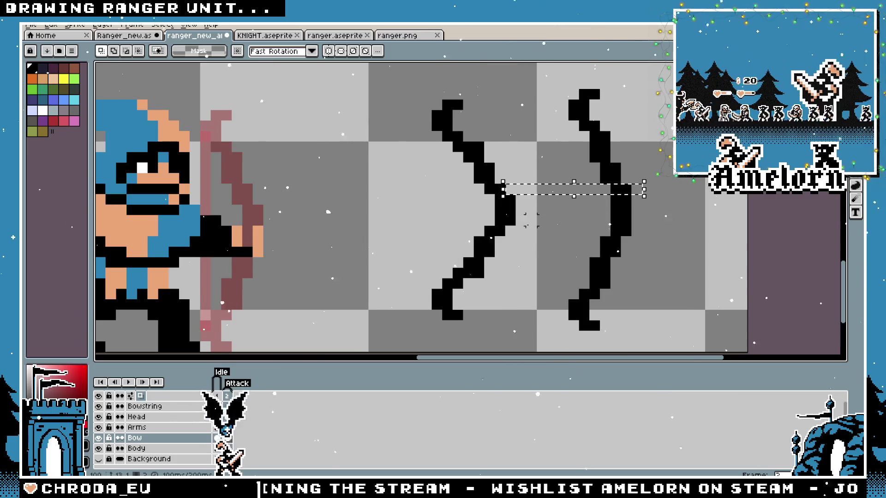
left_click_drag(505, 233, 641, 217)
key("ctrl+z")
scroll(543, 220, "down", 5)
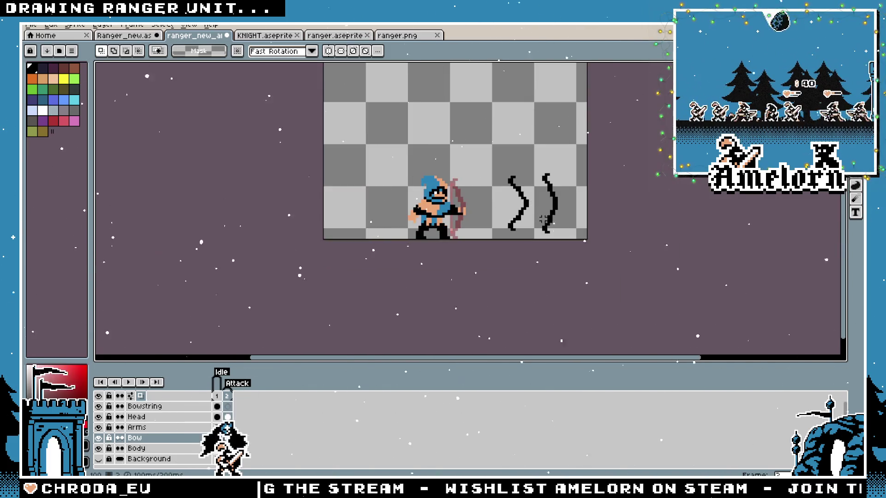
scroll(544, 217, "up", 4)
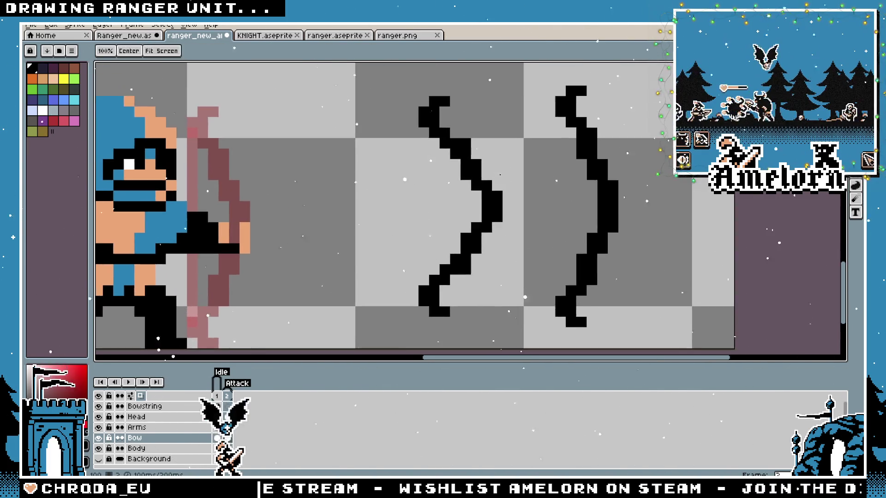
Pencil in missing pixels on the middle bow
scroll(503, 151, "up", 3)
key("b")
left_click_drag(496, 194, 454, 214)
scroll(461, 238, "down", 3)
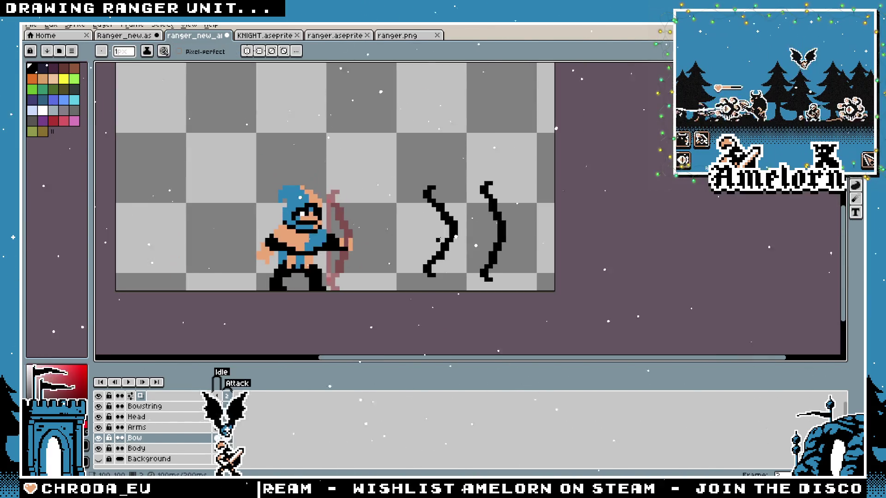
scroll(461, 238, "up", 3)
scroll(424, 258, "down", 4)
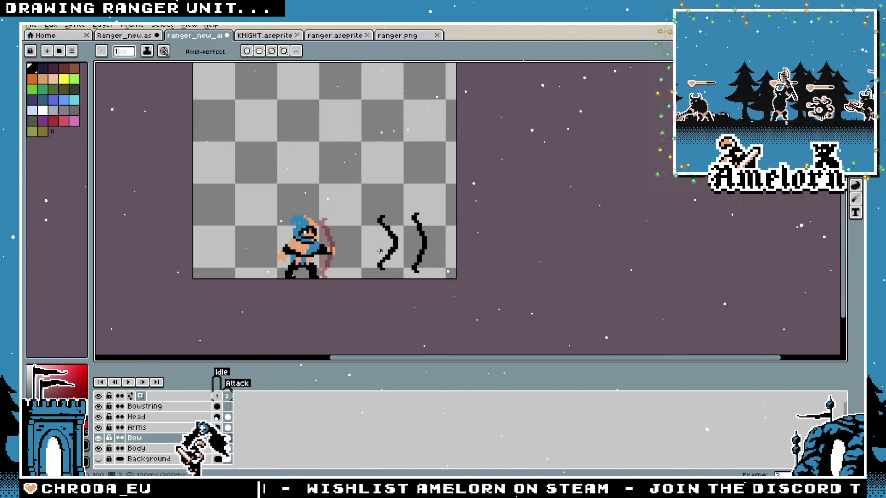
scroll(360, 251, "up", 3)
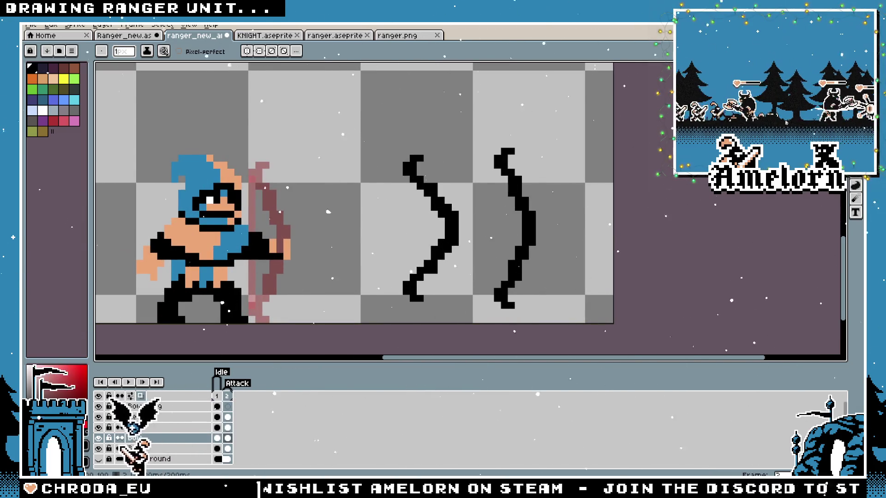
On frame 2, eyedrop the ranger's skin colour from the canvas
key("m")
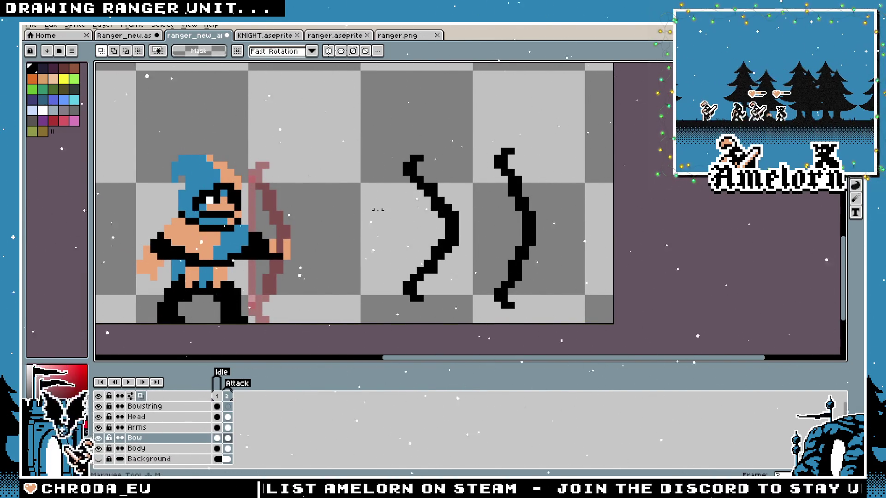
left_click_drag(378, 210, 423, 181)
left_click(225, 396)
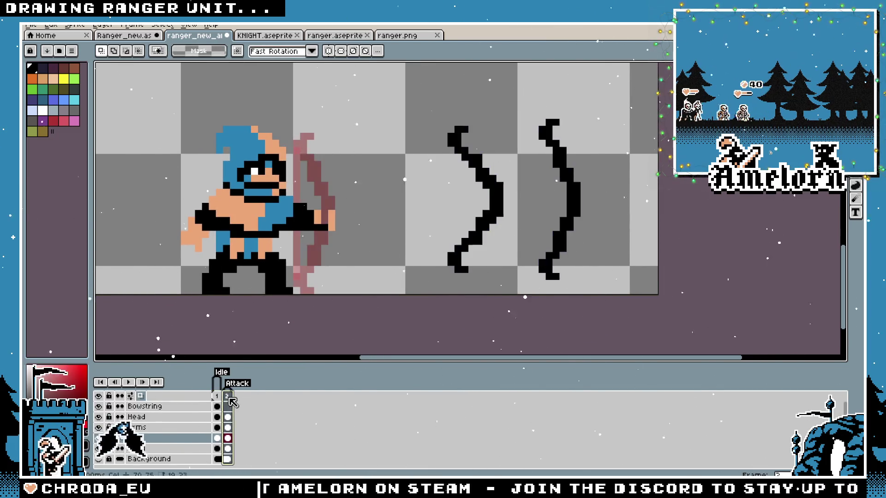
key("i")
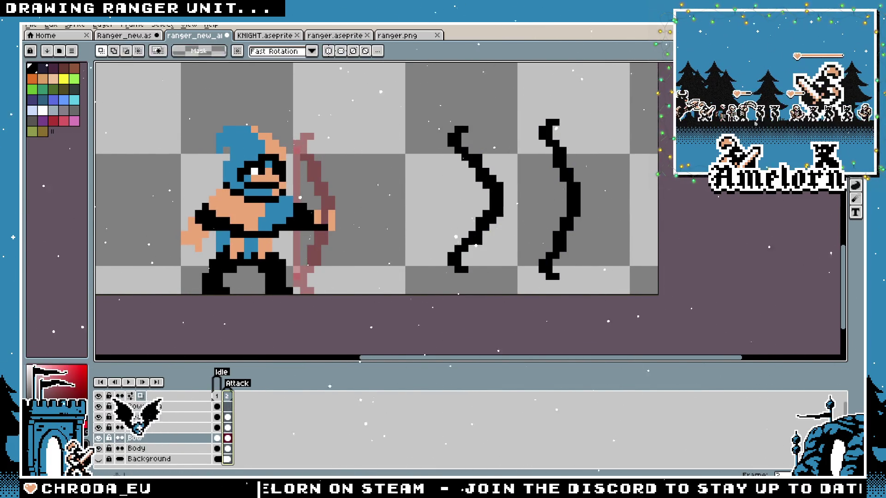
left_click(288, 148)
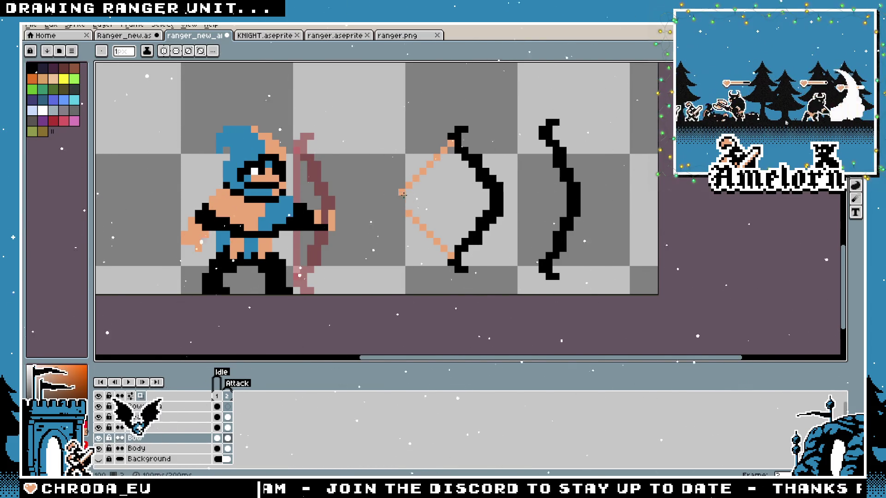
Undo both skin-tone bowstring strokes and make the Bowstring layer active
scroll(367, 207, "down", 3)
scroll(429, 204, "up", 3)
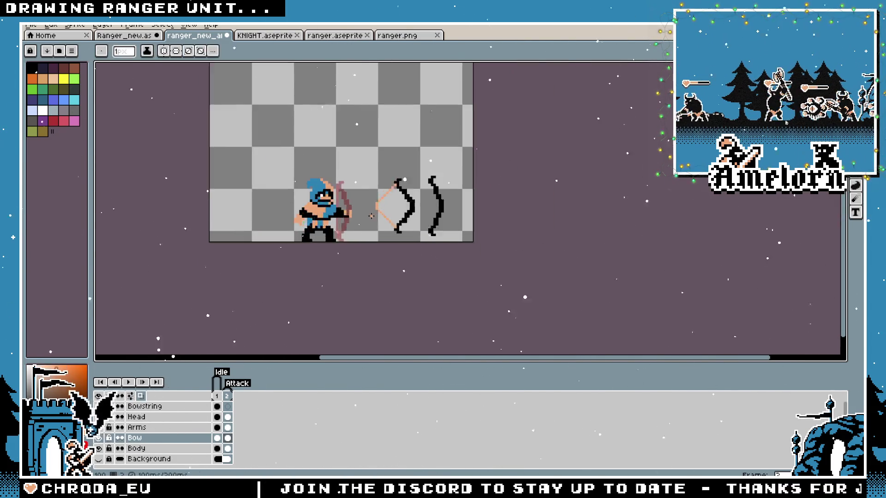
scroll(580, 148, "up", 2)
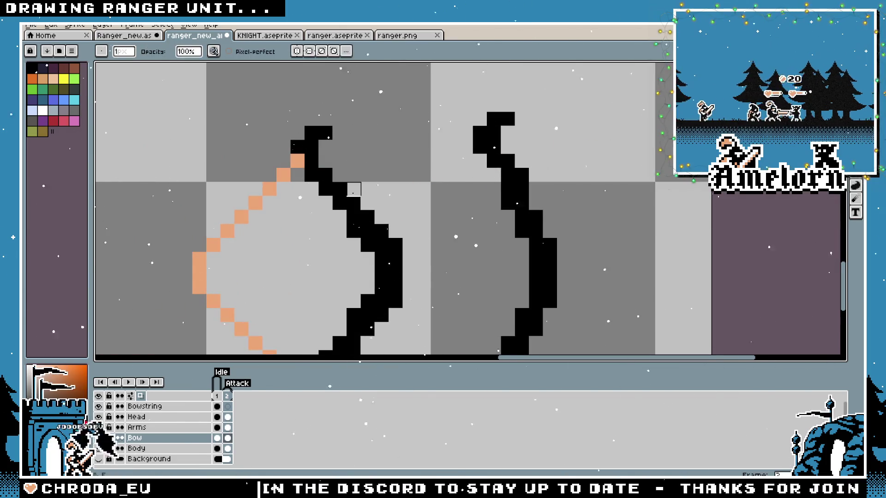
scroll(412, 186, "down", 1)
scroll(426, 258, "down", 5)
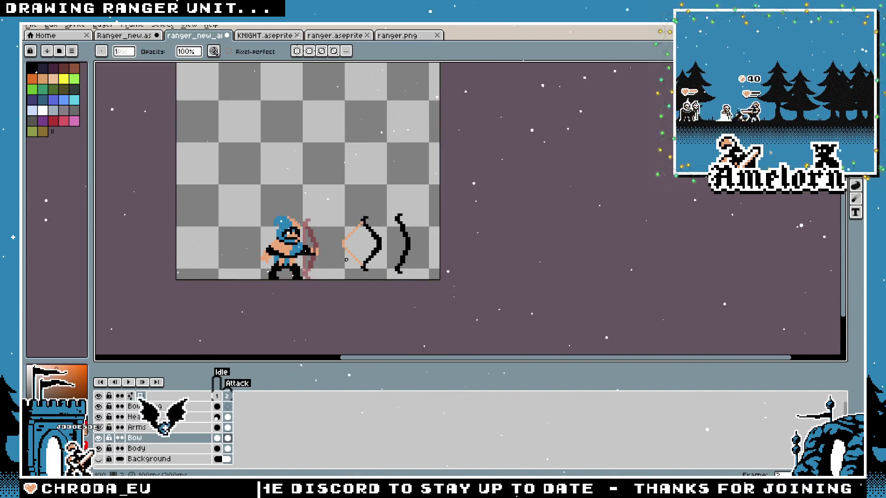
scroll(395, 232, "up", 5)
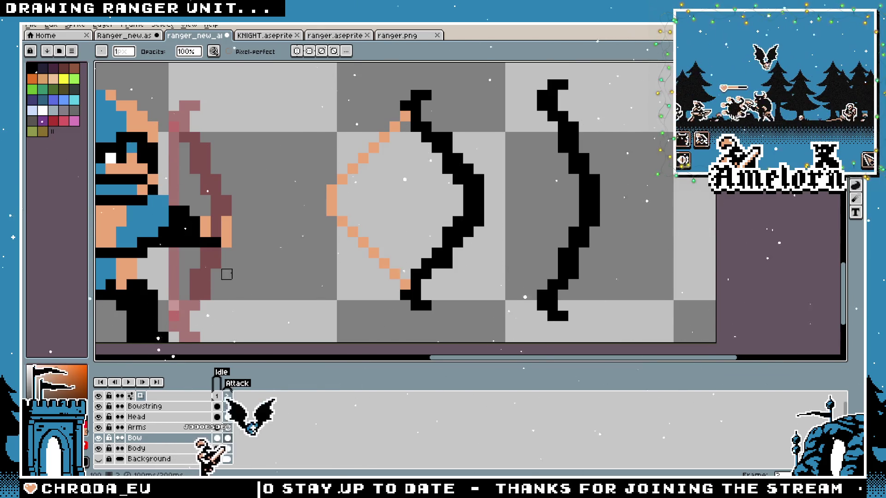
scroll(443, 147, "up", 1)
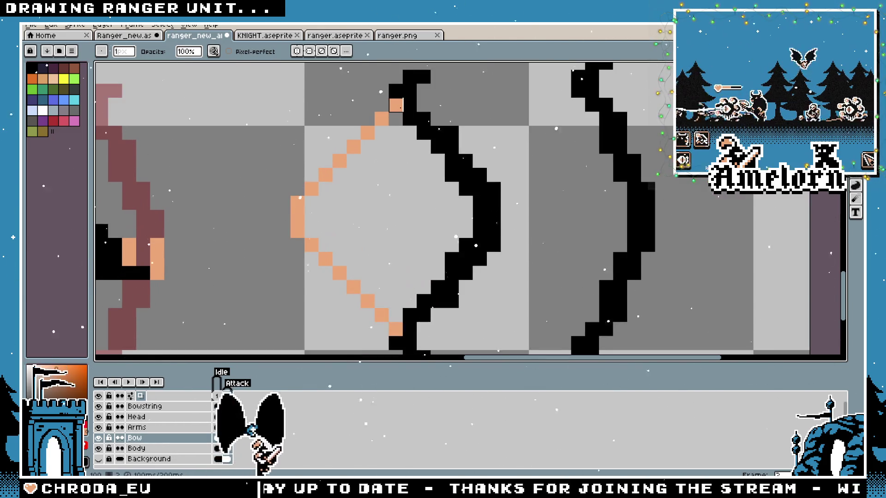
key("ctrl")
key("ctrl+z")
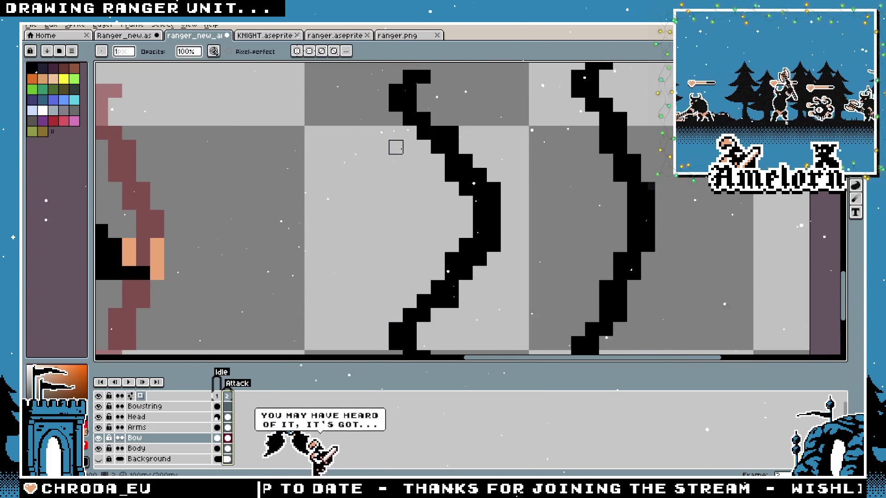
key("ctrl+z")
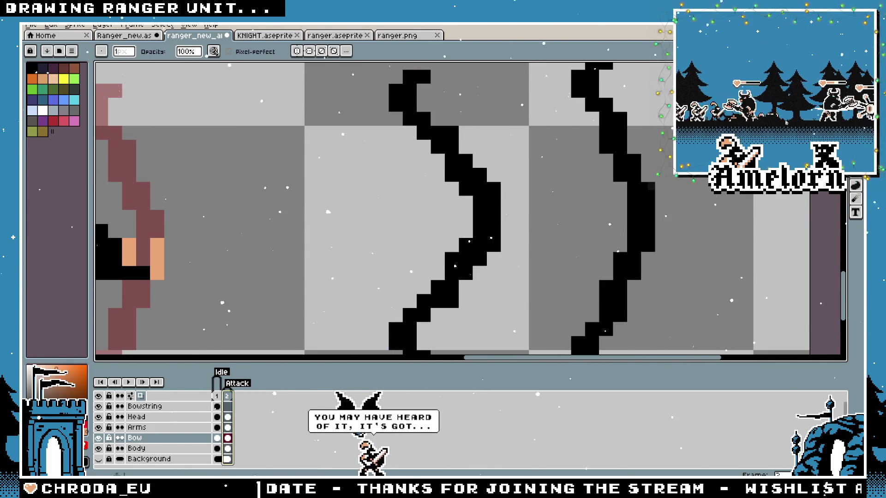
left_click(145, 406)
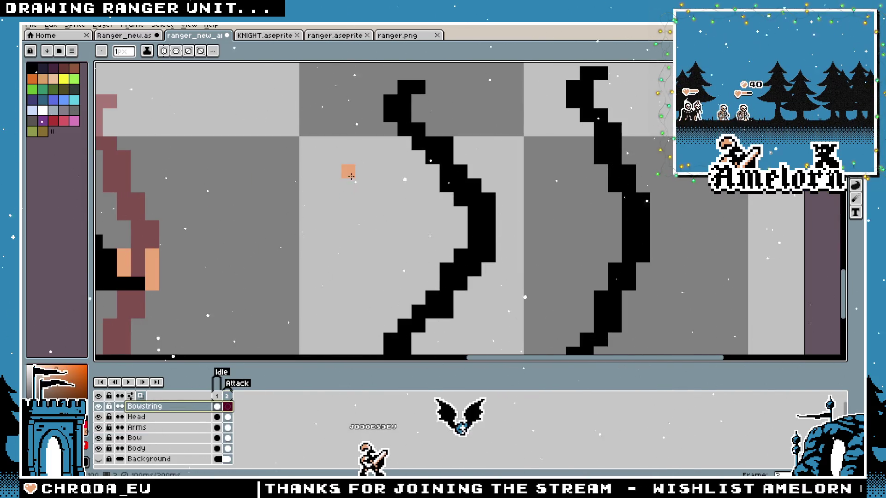
On the Bowstring layer, draw the string pulled back down-left from the middle bow's top
scroll(394, 164, "down", 1)
scroll(648, 154, "down", 1)
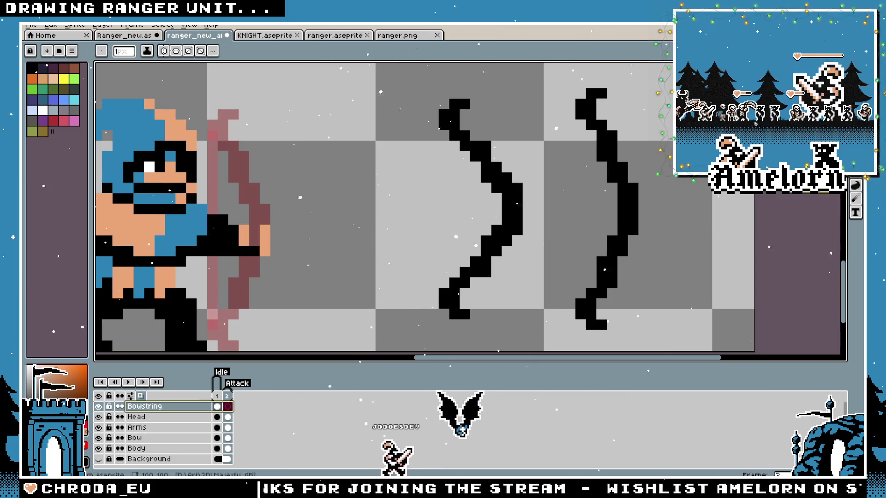
mouse_move(443, 124)
left_mouse_down()
mouse_move(397, 171)
mouse_move(382, 213)
mouse_move(389, 220)
mouse_move(408, 198)
mouse_move(423, 254)
mouse_move(400, 211)
mouse_move(419, 193)
left_mouse_up()
scroll(365, 245, "down", 8)
scroll(343, 260, "up", 5)
scroll(343, 260, "up", 2)
key("v")
key("b")
scroll(440, 158, "up", 2)
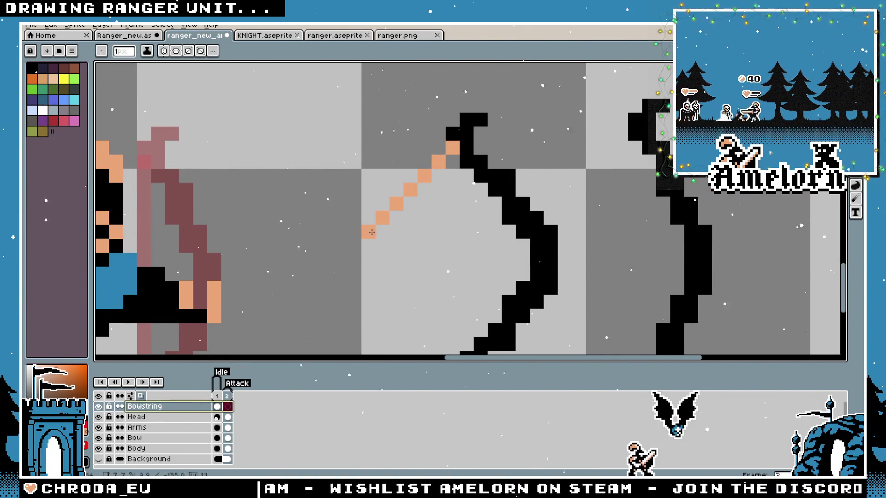
scroll(372, 232, "down", 3)
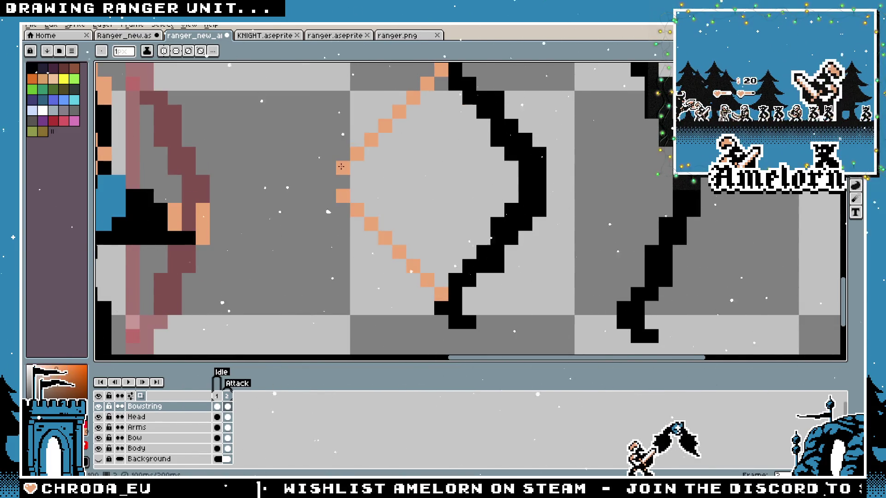
scroll(312, 208, "down", 5)
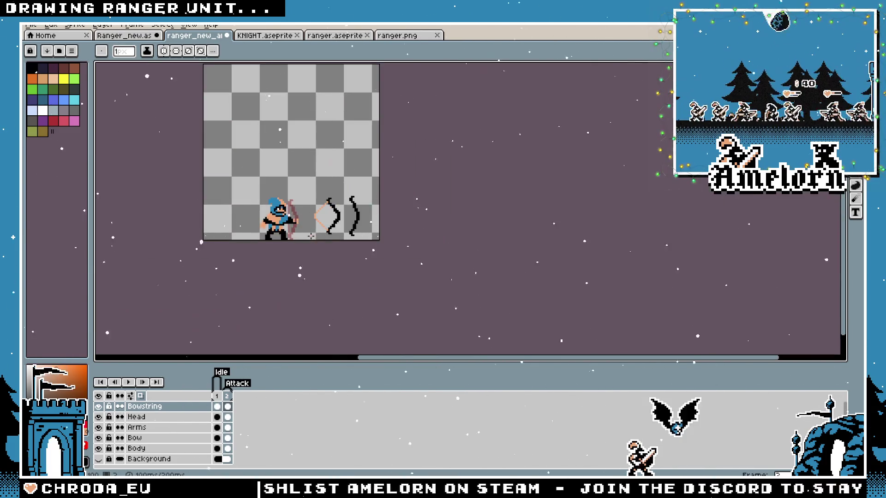
Flip the middle bow horizontally on the Bow layer and position it against the archer's hands
scroll(312, 234, "up", 4)
scroll(311, 234, "down", 2)
key("m")
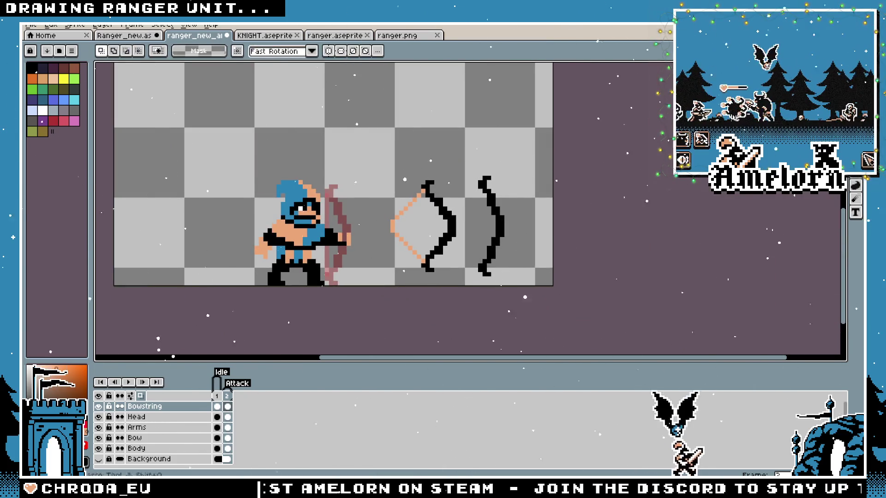
scroll(408, 233, "up", 2)
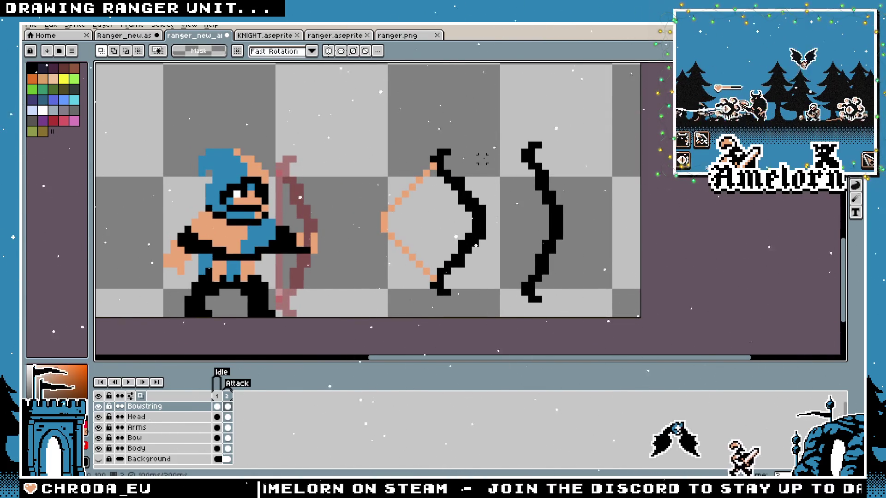
mouse_move(502, 139)
left_mouse_down()
mouse_move(396, 293)
mouse_move(350, 305)
left_mouse_up()
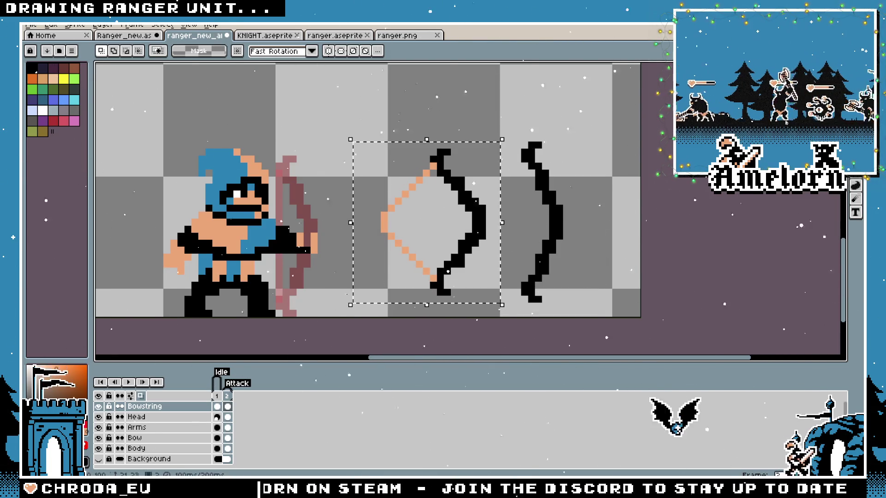
left_click(138, 438)
key("shift+h")
left_click_drag(398, 246, 313, 253)
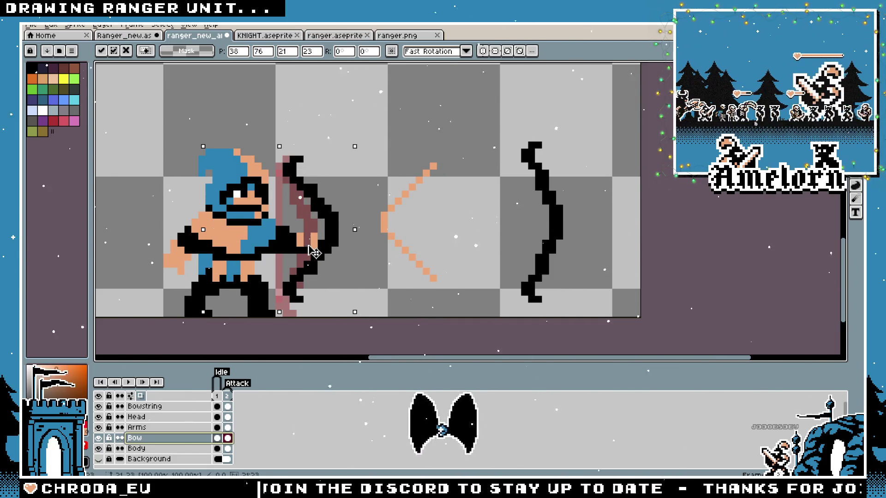
key("Left")
key("Left")
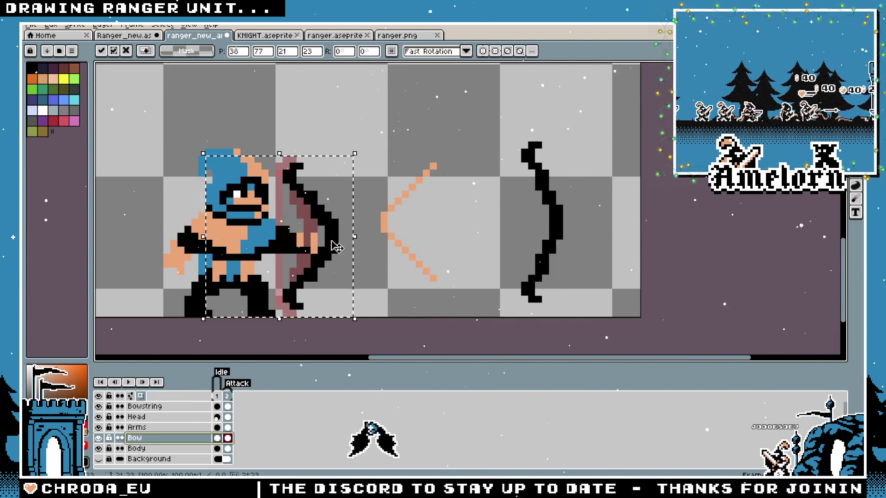
left_click_drag(320, 248, 327, 246)
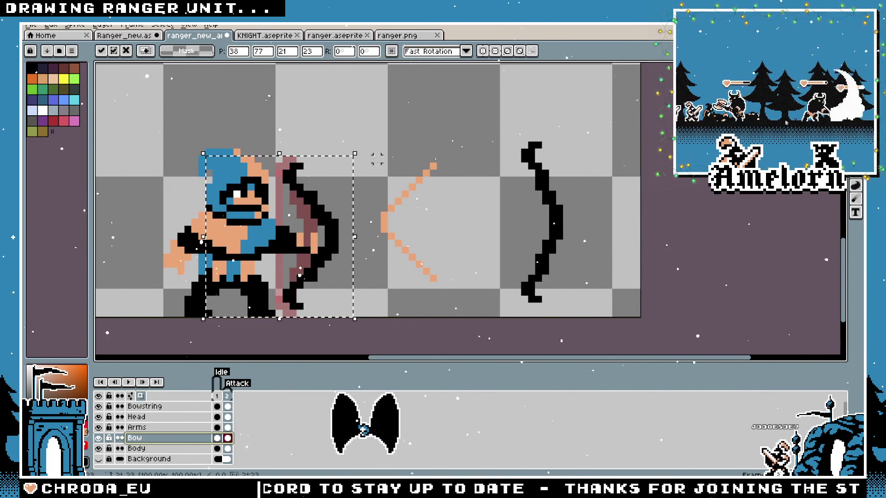
key("Return")
scroll(253, 294, "up", 1)
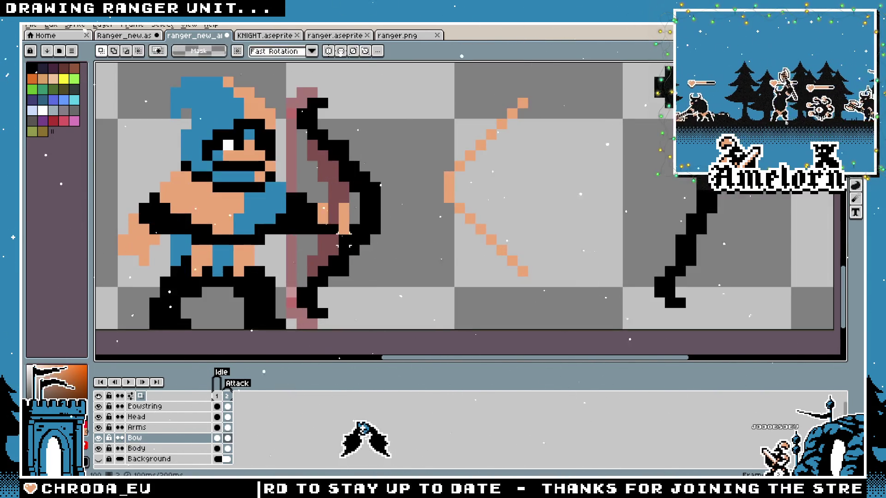
On the Arms layer, select the archer's hand near the bow and apply its new position
left_click(138, 427)
mouse_move(403, 180)
left_mouse_down()
mouse_move(304, 258)
mouse_move(346, 223)
mouse_move(370, 231)
left_mouse_up()
scroll(371, 230, "up", 1)
key("Return")
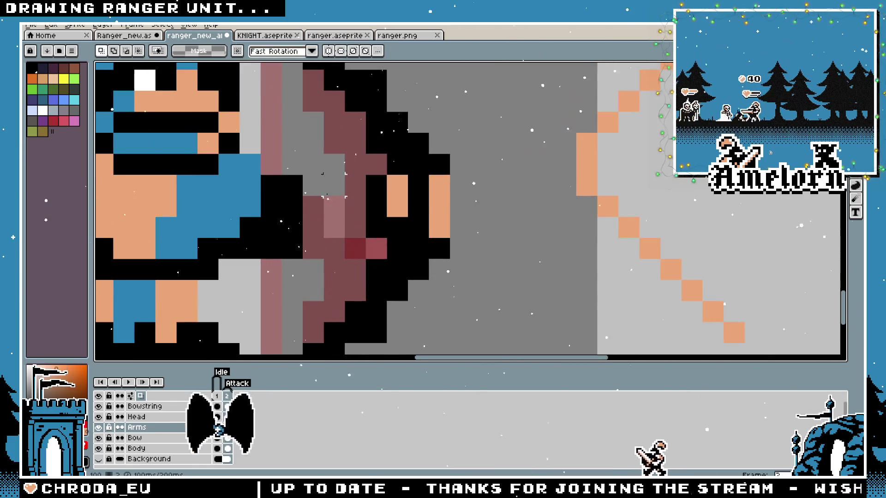
scroll(320, 208, "down", 2)
Paint black pixels beside the hand to extend the drawing arm across the bow
scroll(302, 217, "up", 2)
key("i")
key("b")
left_click(320, 212)
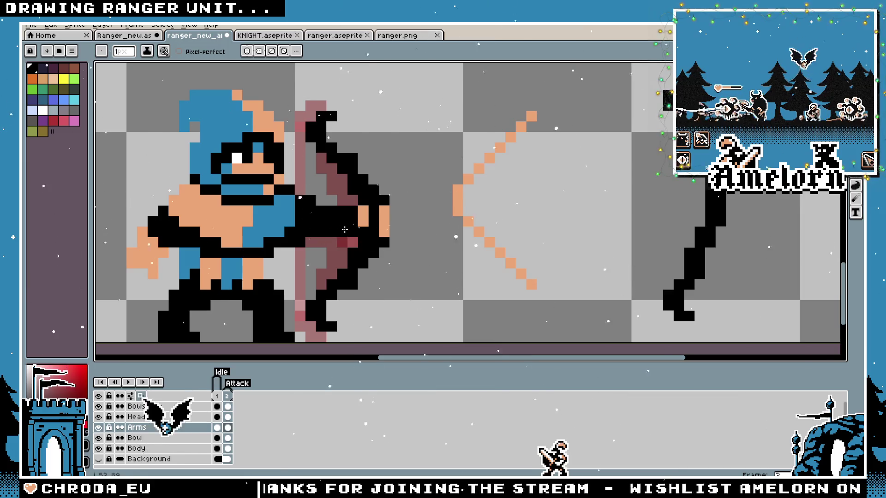
scroll(331, 214, "down", 3)
scroll(364, 206, "up", 3)
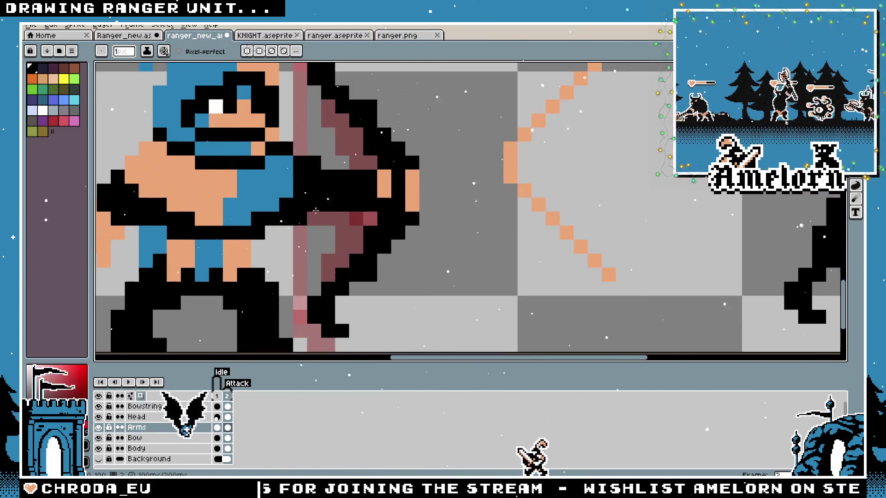
key("b")
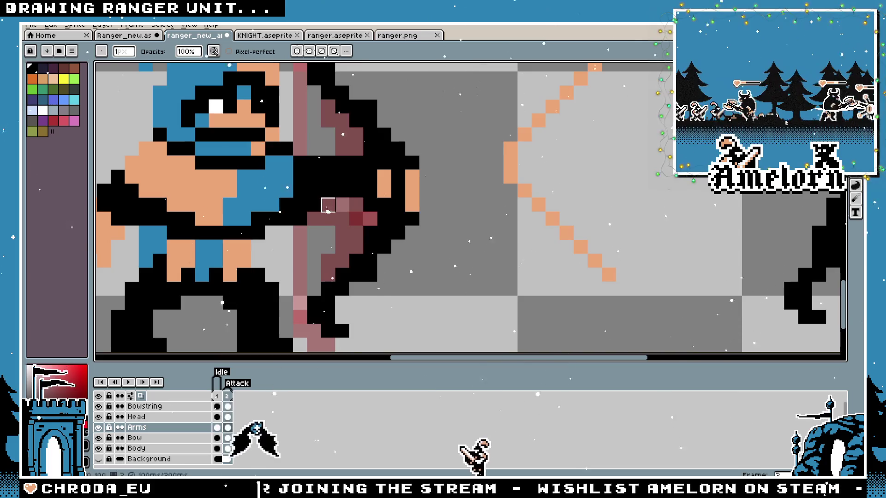
scroll(345, 271, "down", 3)
scroll(411, 205, "up", 3)
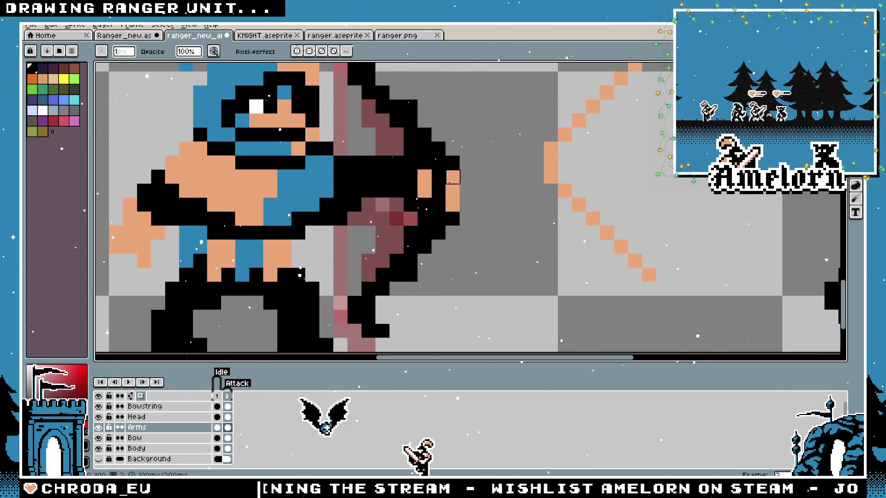
key("m")
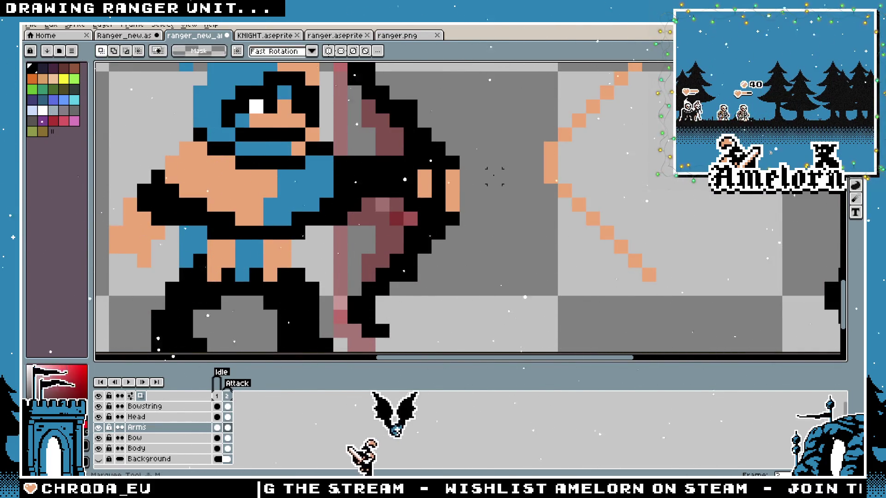
scroll(494, 175, "down", 2)
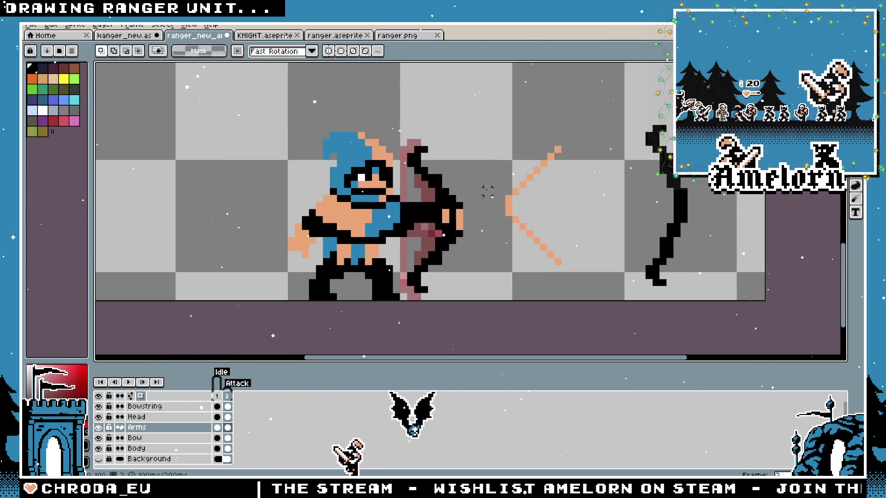
Select the whole bow on the Bow layer and shift it slightly to the right
left_click(134, 438)
left_click_drag(495, 144, 406, 267)
left_click_drag(491, 124, 382, 298)
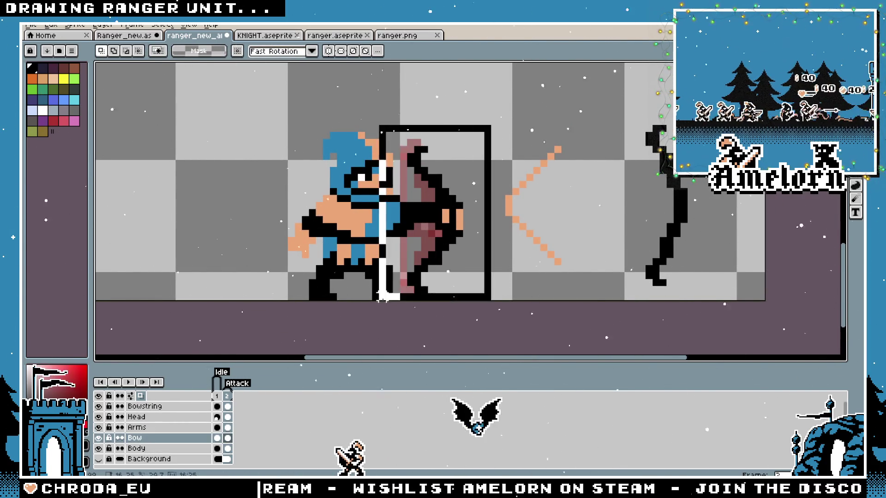
key("ctrl+d")
scroll(432, 225, "up", 1)
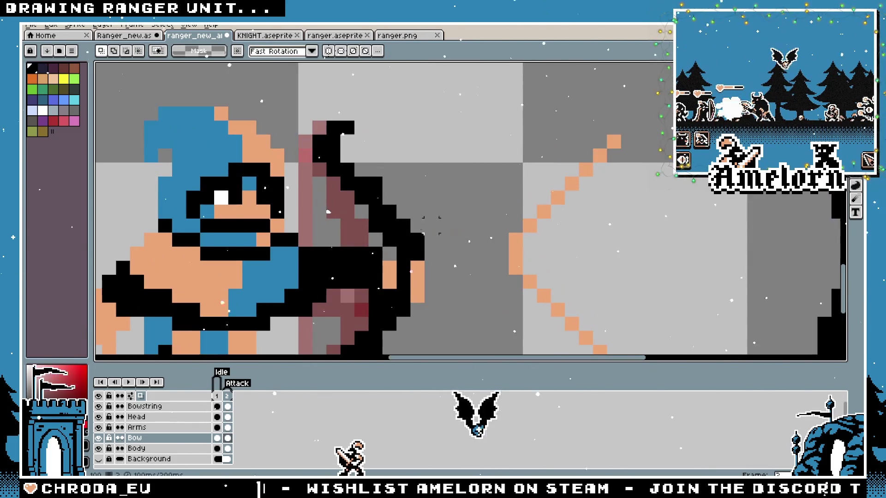
left_click_drag(313, 274, 331, 242)
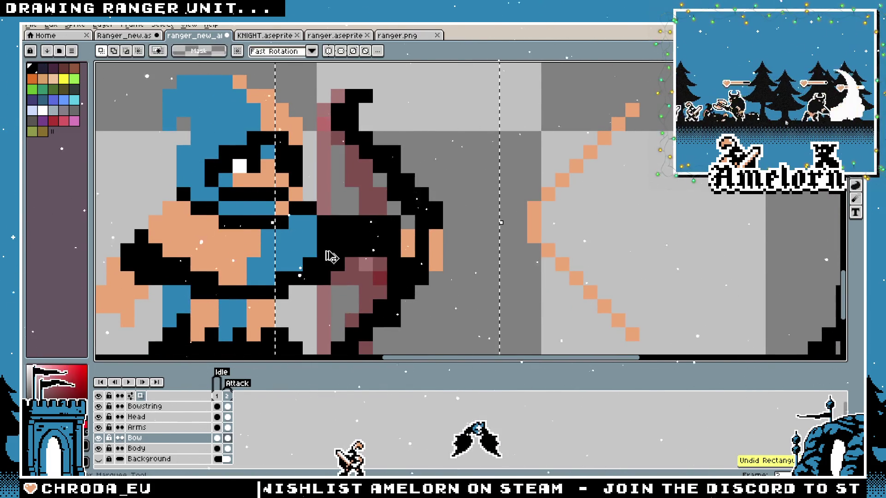
key("Down")
key("Up")
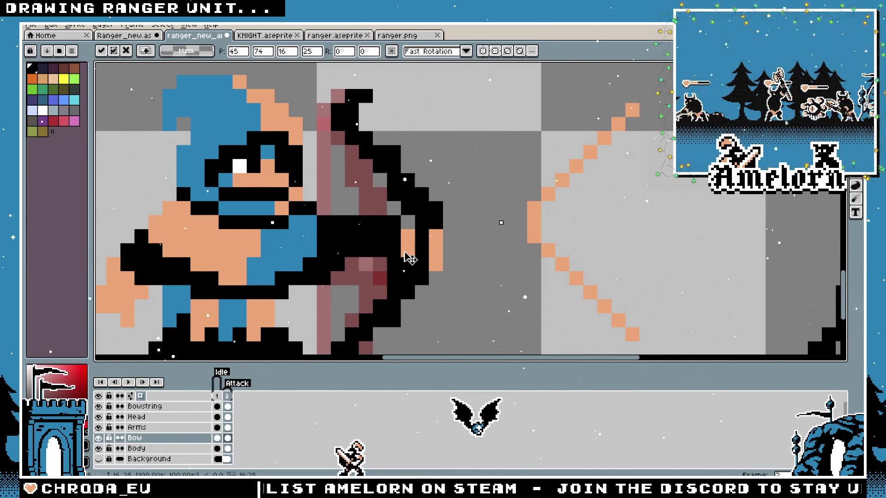
key("Return")
scroll(520, 194, "down", 5)
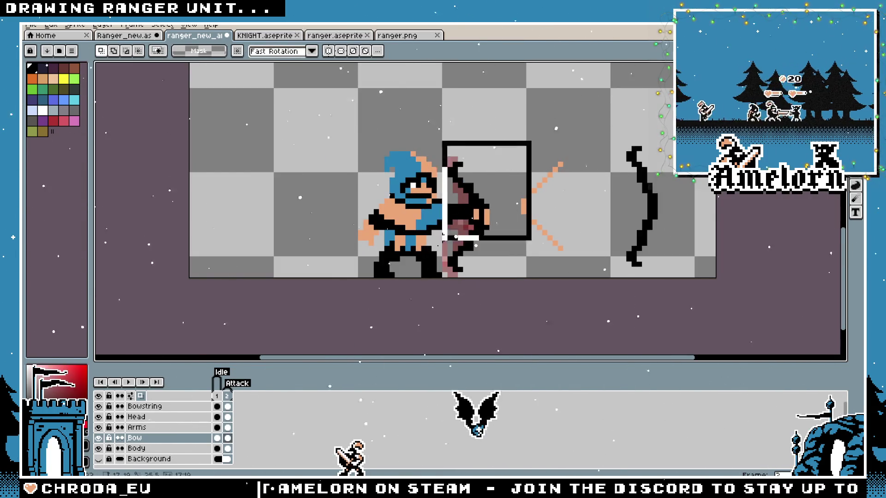
scroll(517, 183, "up", 1)
mouse_move(467, 239)
left_mouse_down()
mouse_move(496, 239)
mouse_move(464, 240)
left_mouse_up()
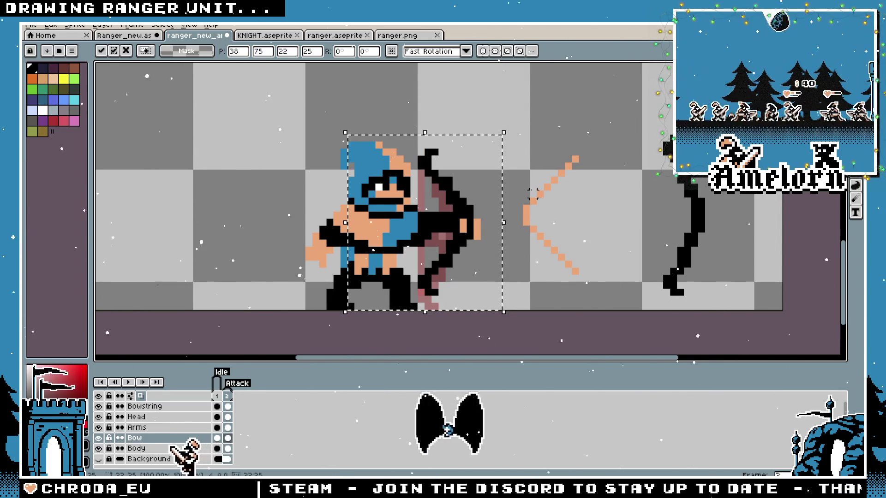
key("ctrl+d")
scroll(462, 233, "up", 1)
On the Arms layer, move the hand right onto the bow grip, then hide the Bow layer
left_click(136, 427)
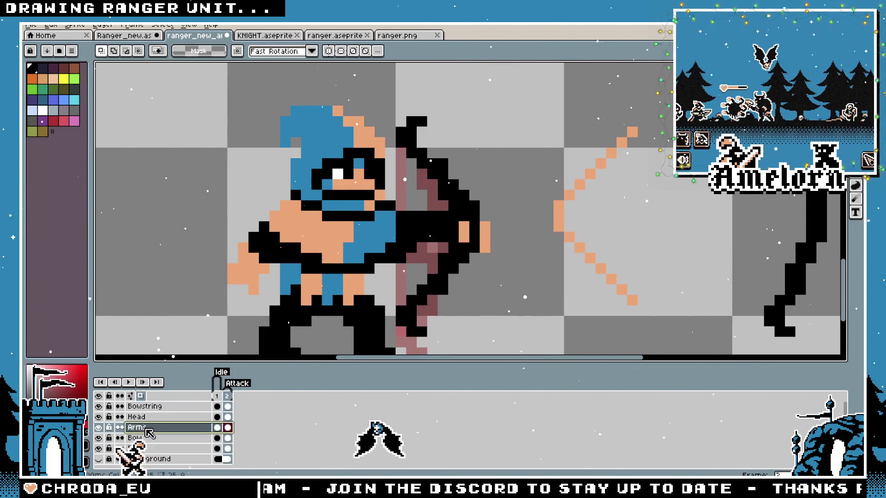
scroll(462, 230, "up", 1)
left_click_drag(416, 168, 530, 267)
left_click_drag(479, 241, 469, 230)
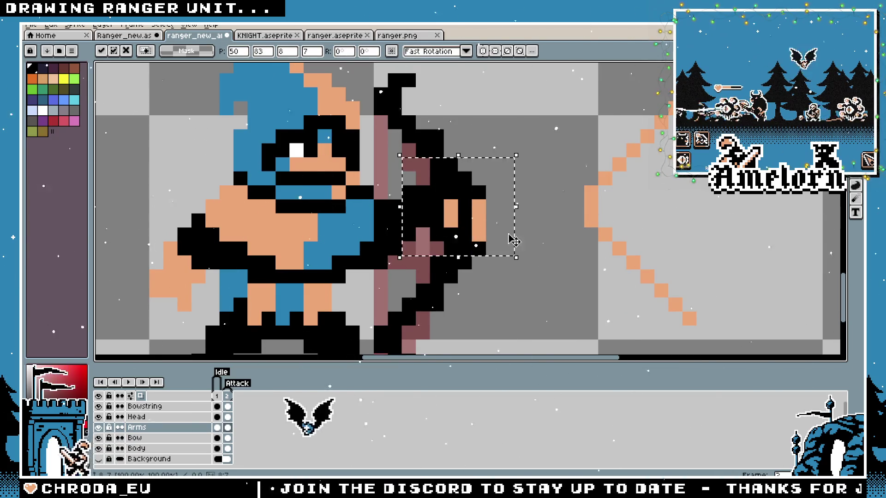
key("ctrl+d")
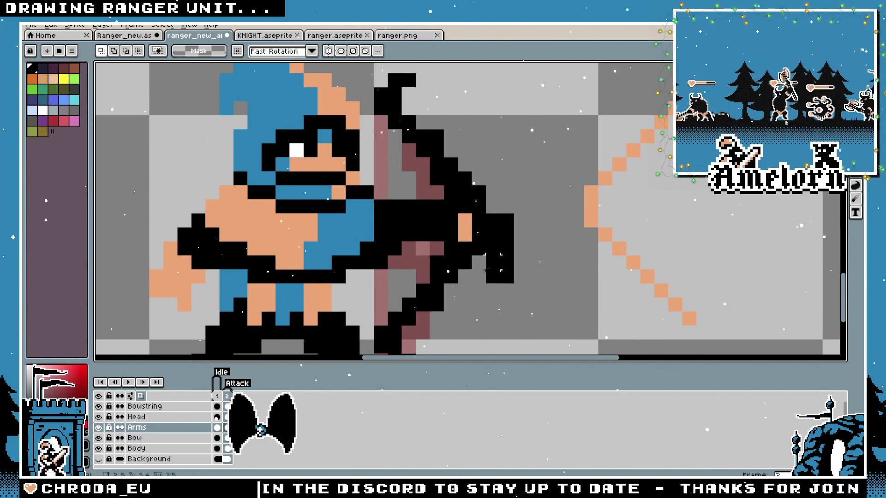
left_click_drag(455, 197, 515, 257)
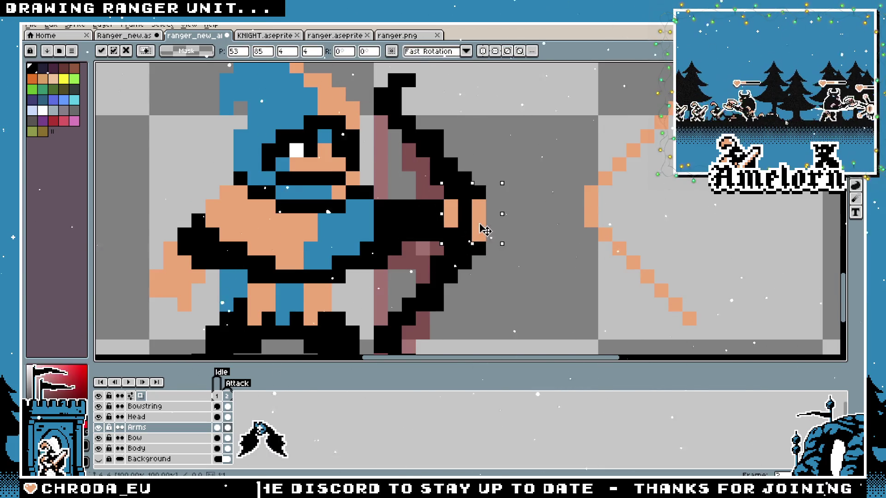
key("ctrl+d")
left_click(99, 438)
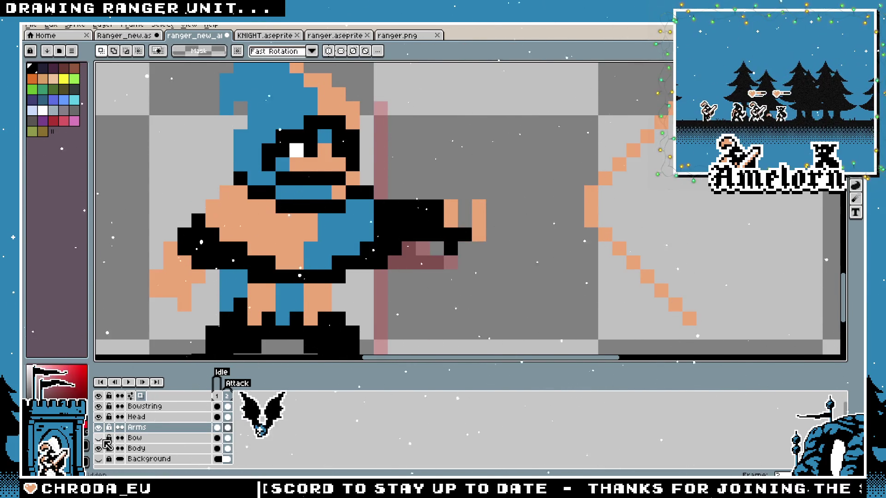
Make the Bow layer visible again and zoom around to inspect the bow in the hand
scroll(462, 208, "up", 1)
key("b")
scroll(376, 237, "down", 5)
scroll(376, 237, "up", 1)
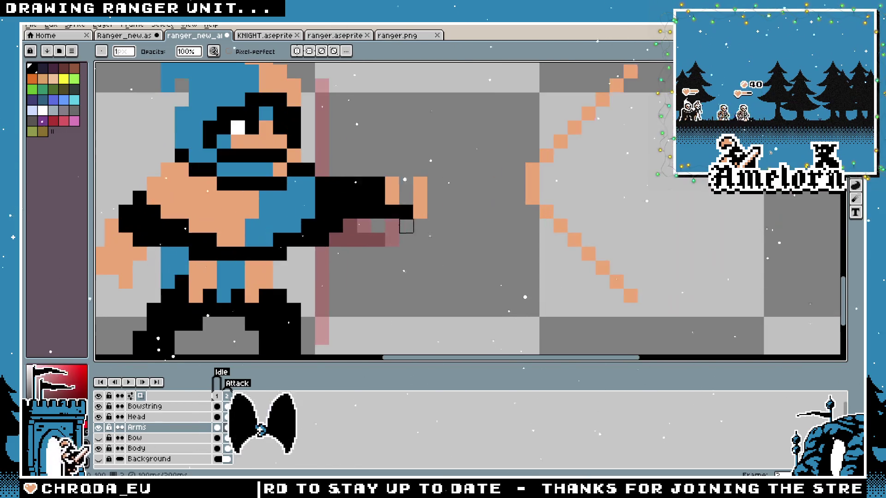
key("e")
scroll(376, 237, "down", 2)
scroll(307, 241, "up", 3)
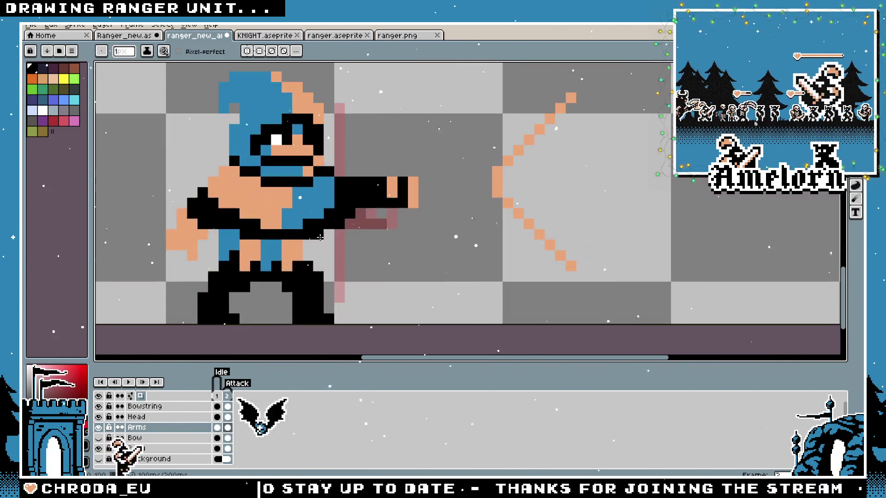
left_click(98, 438)
scroll(320, 267, "down", 4)
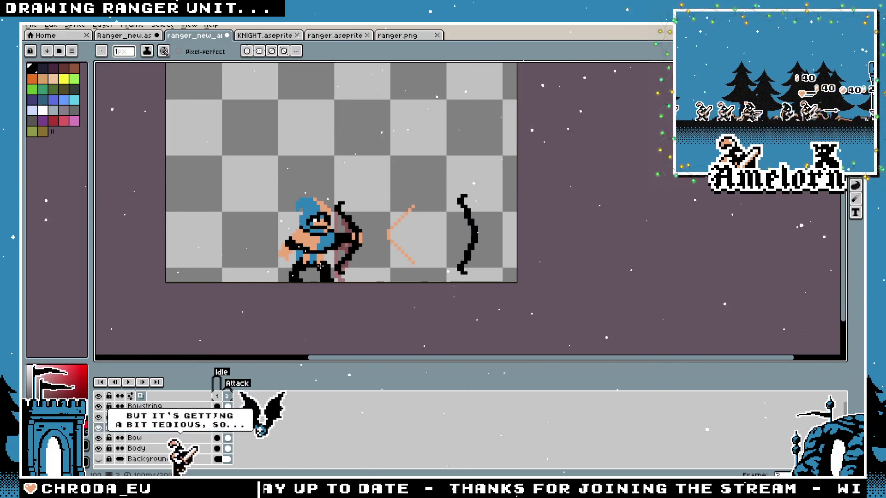
scroll(320, 267, "up", 2)
scroll(320, 266, "up", 1)
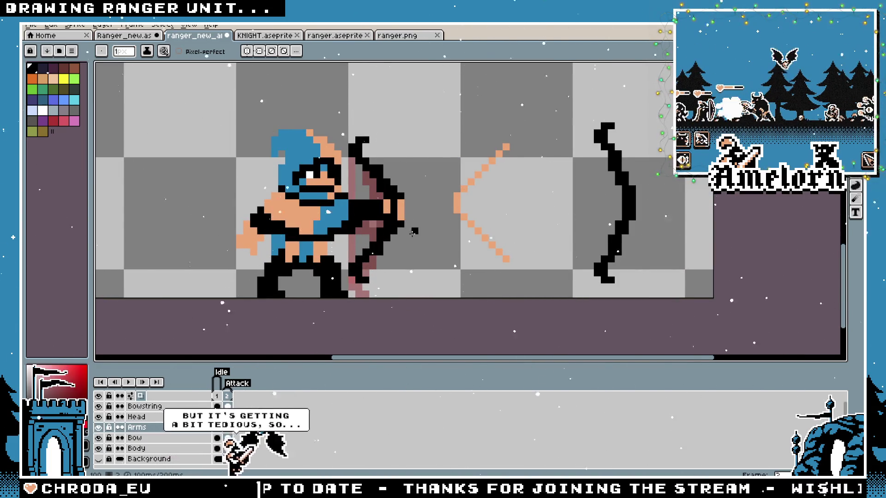
scroll(353, 222, "up", 2)
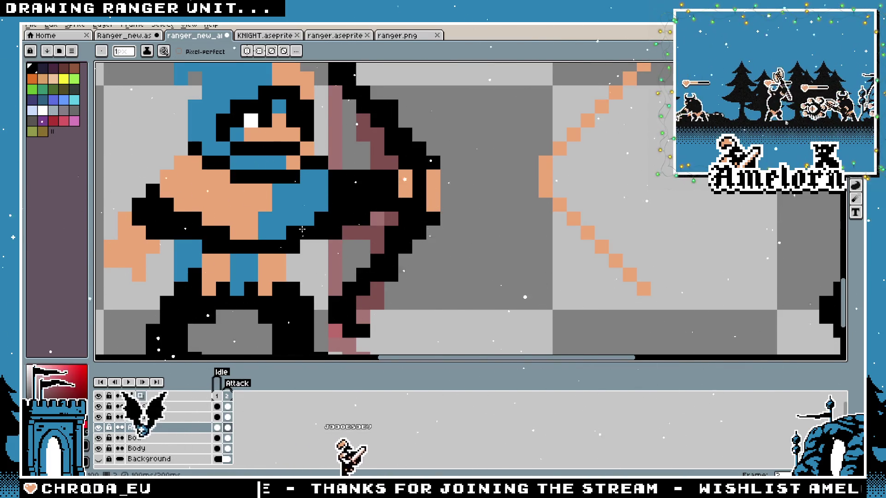
scroll(286, 236, "down", 3)
scroll(285, 237, "up", 2)
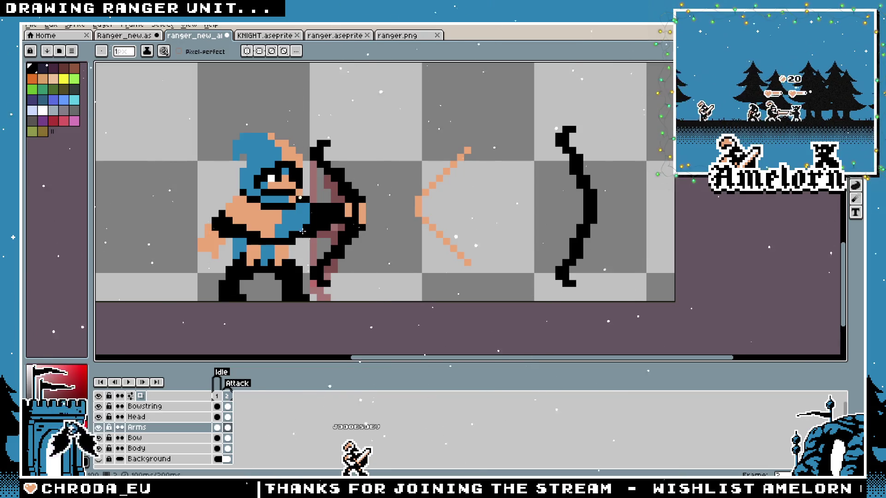
scroll(310, 199, "up", 1)
scroll(321, 194, "down", 3)
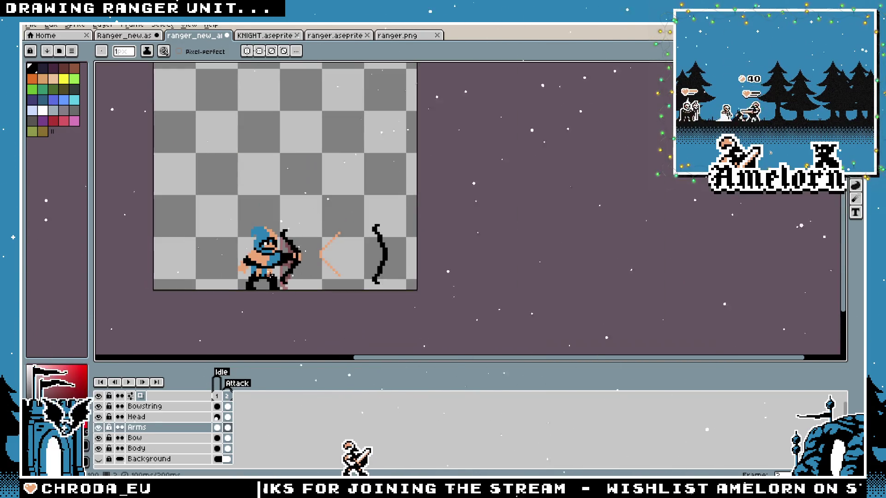
scroll(273, 276, "up", 1)
scroll(273, 276, "down", 3)
scroll(323, 230, "up", 3)
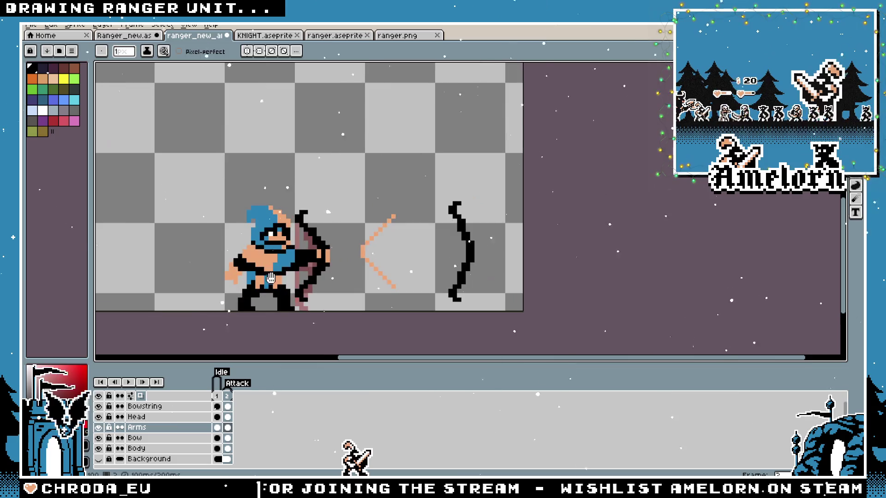
scroll(462, 228, "up", 1)
Try a colour selection over the archer's arms and bow area, then drop it
key("shift+m")
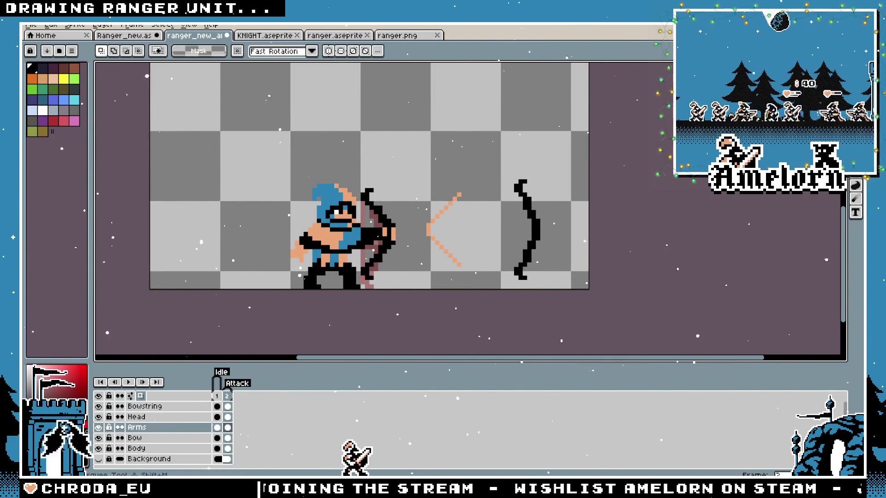
key("w")
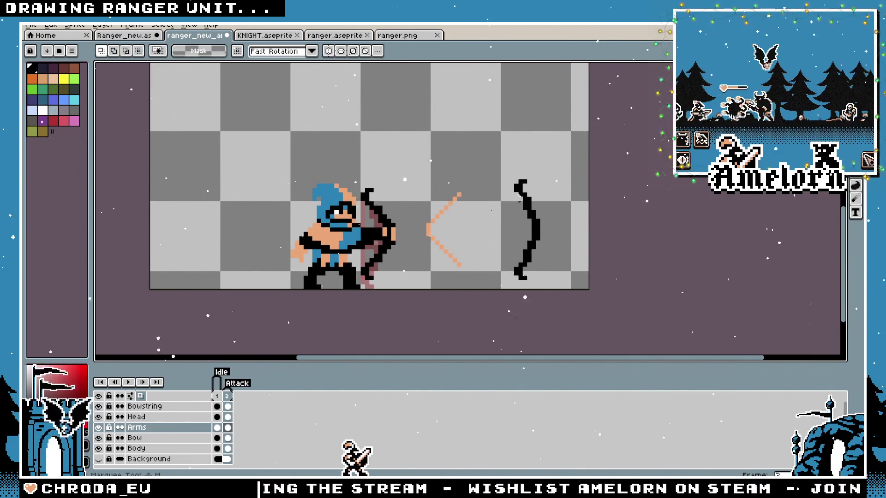
scroll(342, 290, "up", 1)
left_click_drag(481, 93, 332, 281)
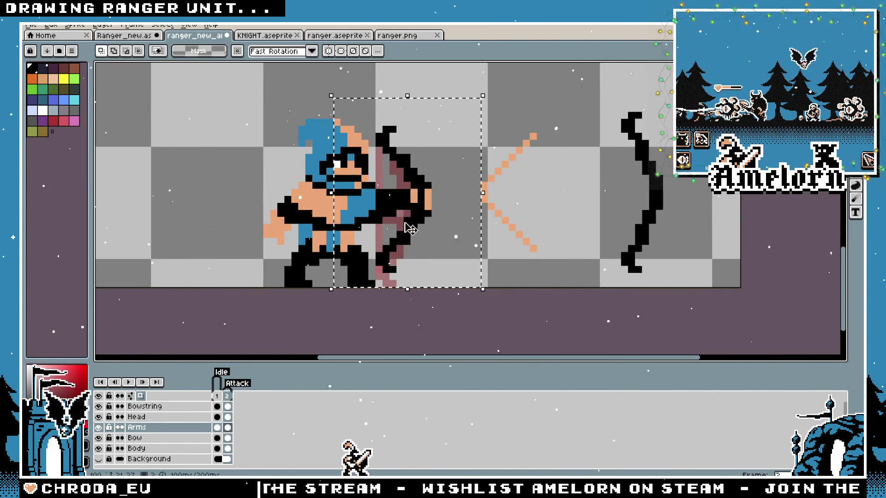
key("ctrl+d")
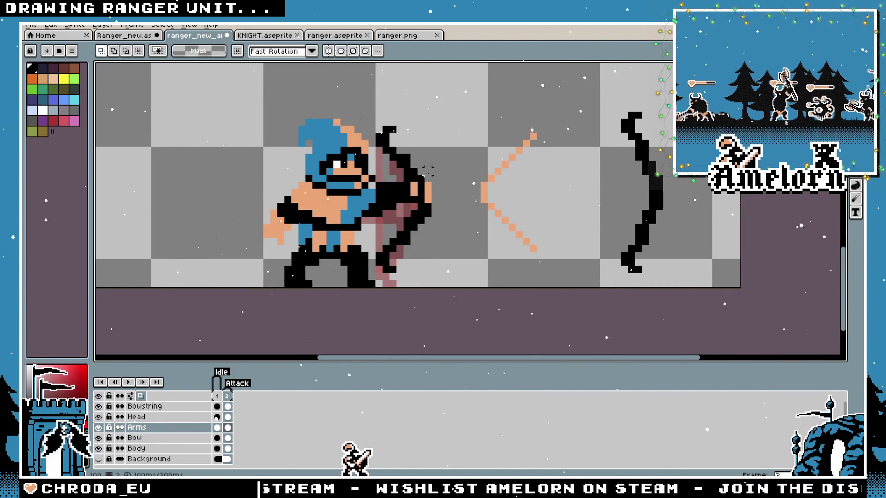
scroll(429, 173, "up", 1)
key("b")
key("e")
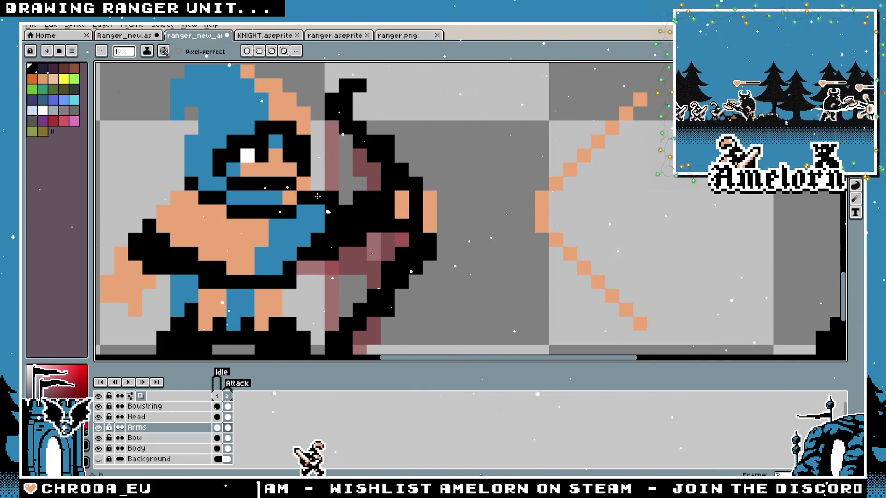
scroll(322, 218, "down", 3)
scroll(342, 216, "up", 2)
key("b")
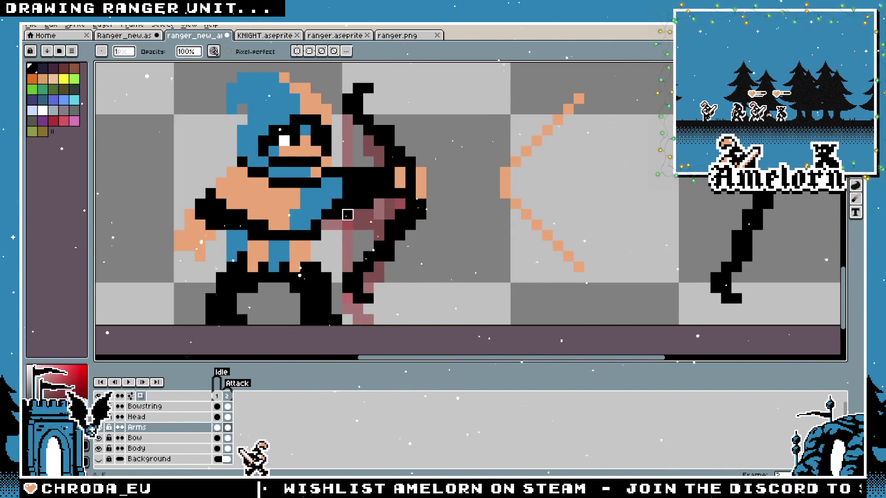
scroll(337, 224, "down", 3)
scroll(337, 225, "up", 2)
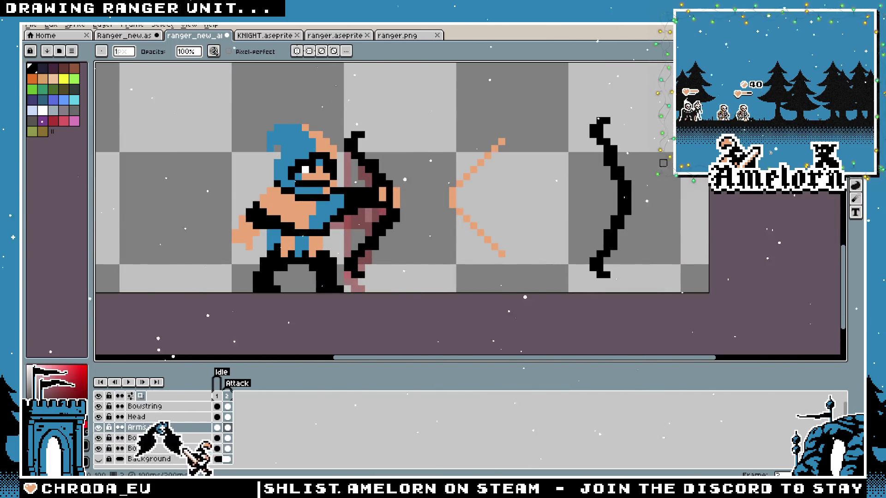
Marquee a region around the bow, recentre the sprite, and make the Bowstring layer active
key("m")
key("alt+Down")
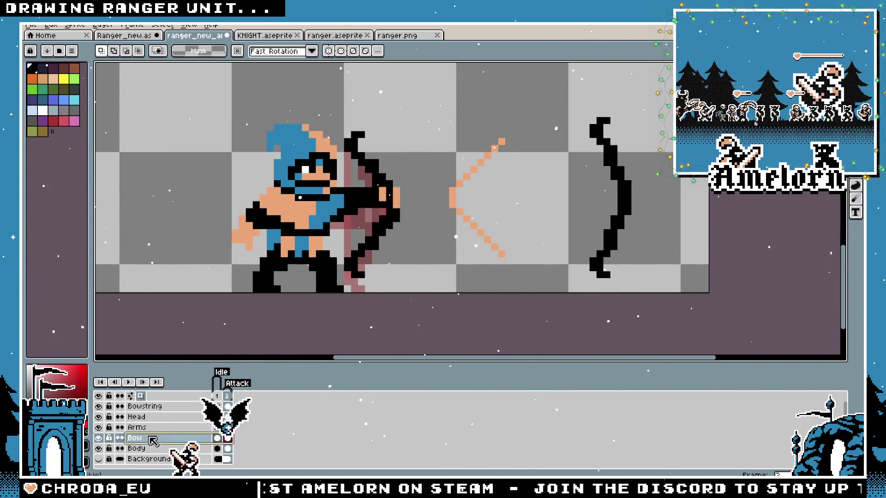
left_click_drag(441, 119, 297, 294)
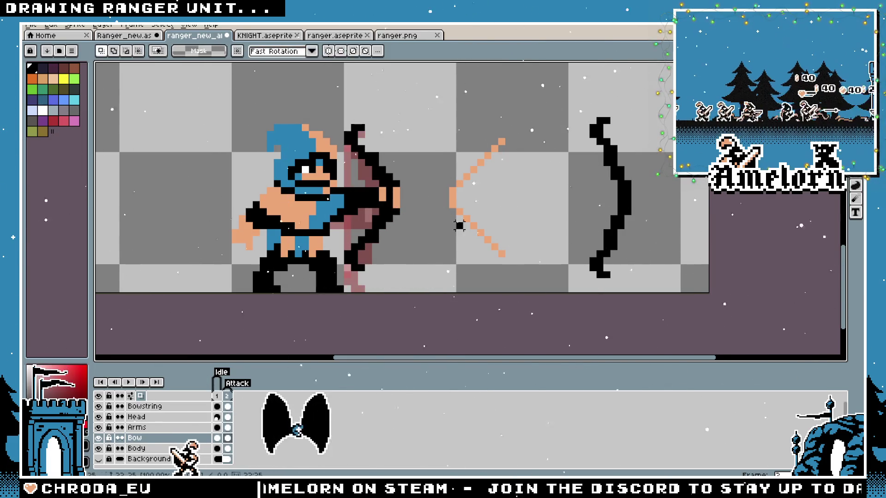
scroll(411, 234, "down", 2)
scroll(411, 235, "down", 1)
scroll(410, 237, "up", 3)
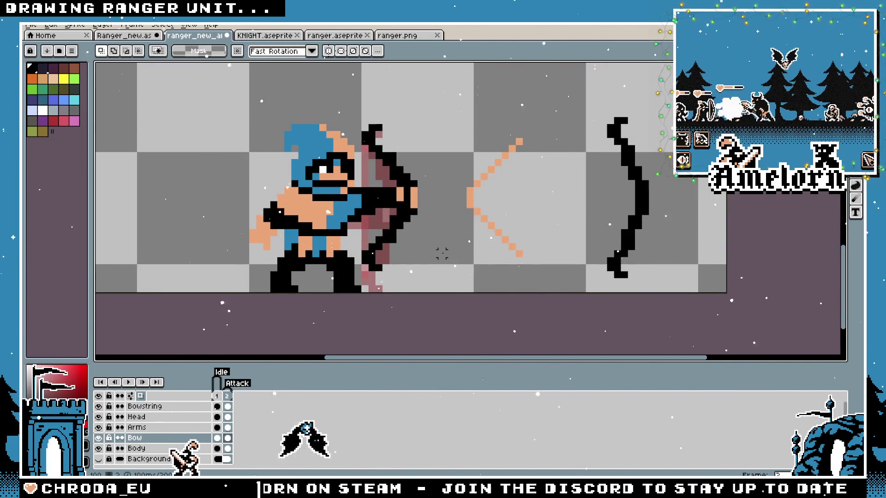
left_click_drag(435, 261, 504, 268)
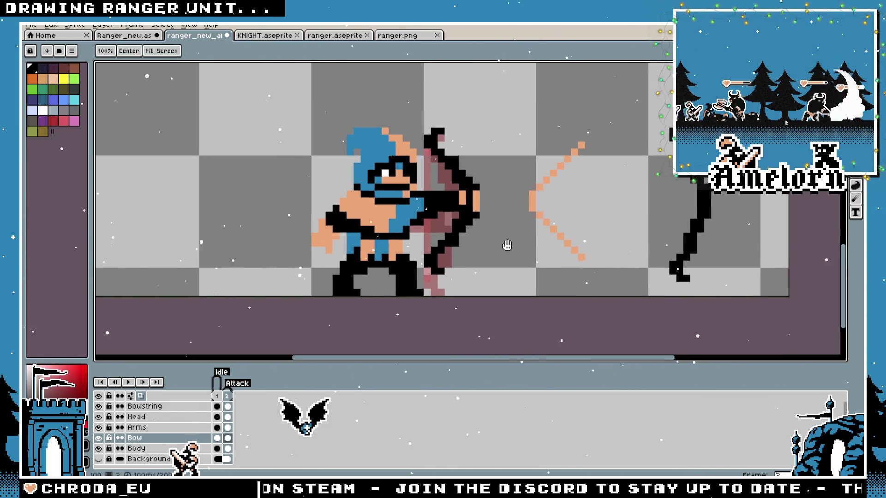
left_click(171, 404)
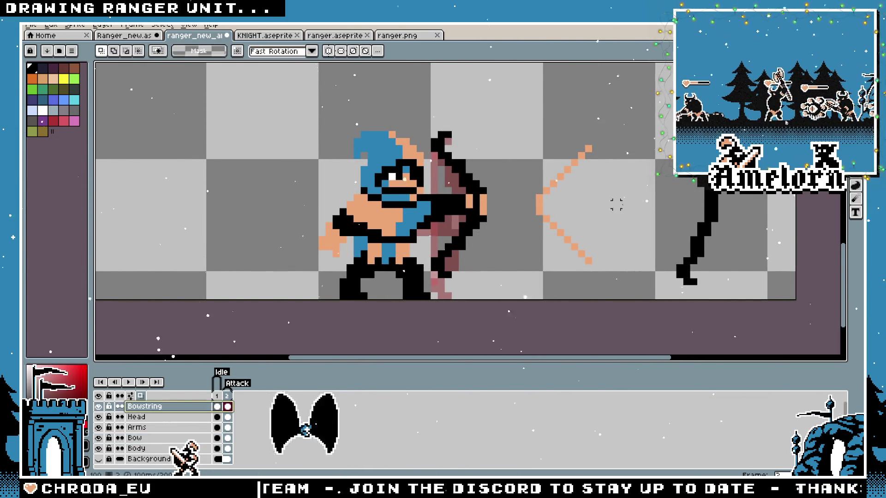
Outline the bowstring piece's outer edge and upper limb's inner edge in black
key("b")
scroll(584, 137, "up", 2)
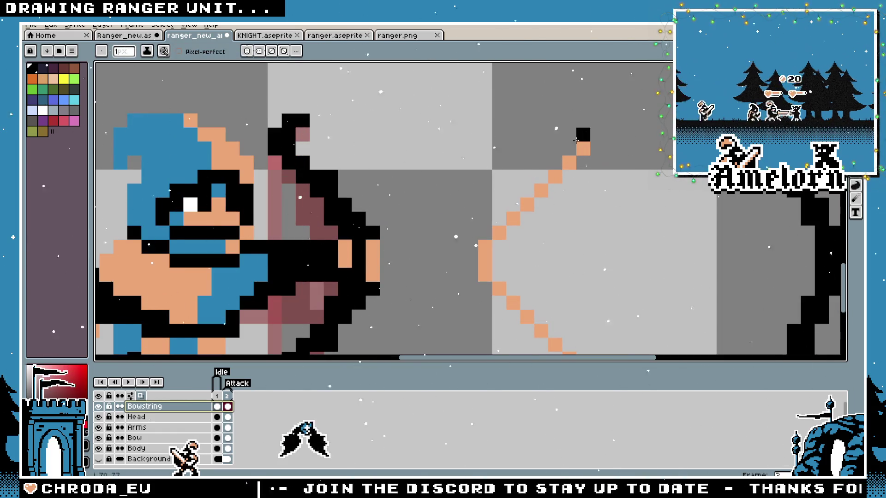
key("v")
key("b")
mouse_move(583, 135)
left_mouse_down()
mouse_move(472, 242)
mouse_move(471, 271)
mouse_move(549, 353)
mouse_move(526, 154)
mouse_move(578, 194)
left_mouse_up()
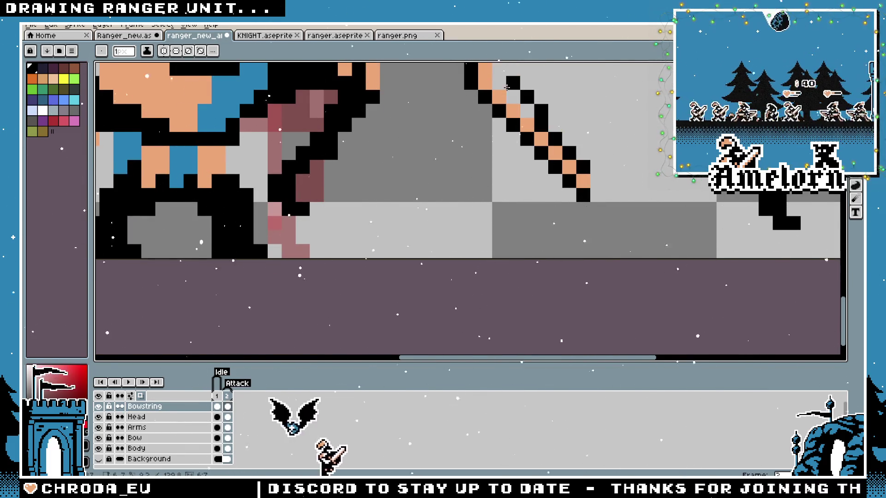
scroll(506, 87, "up", 3)
left_click_drag(503, 185, 571, 96)
Marquee the outlined bowstring piece and drag it left onto the ranger
key("m")
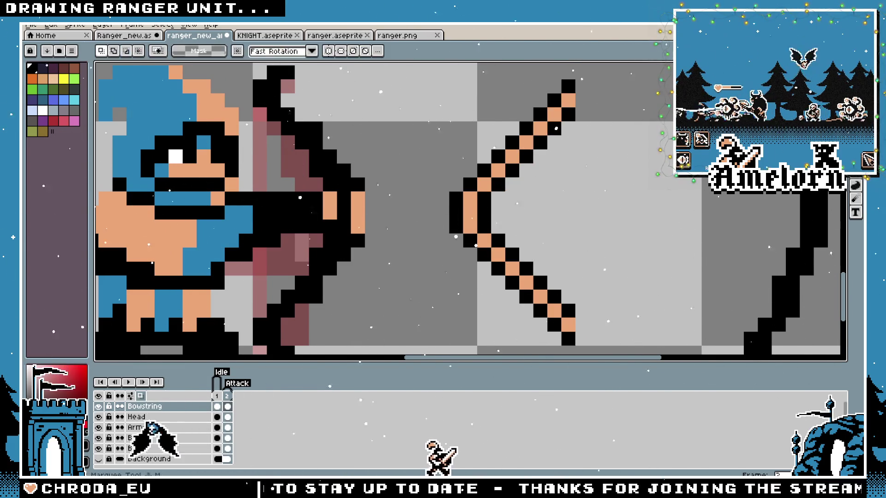
scroll(611, 150, "down", 2)
left_click_drag(498, 96, 629, 262)
mouse_move(577, 202)
left_mouse_down()
mouse_move(408, 202)
mouse_move(428, 201)
left_mouse_up()
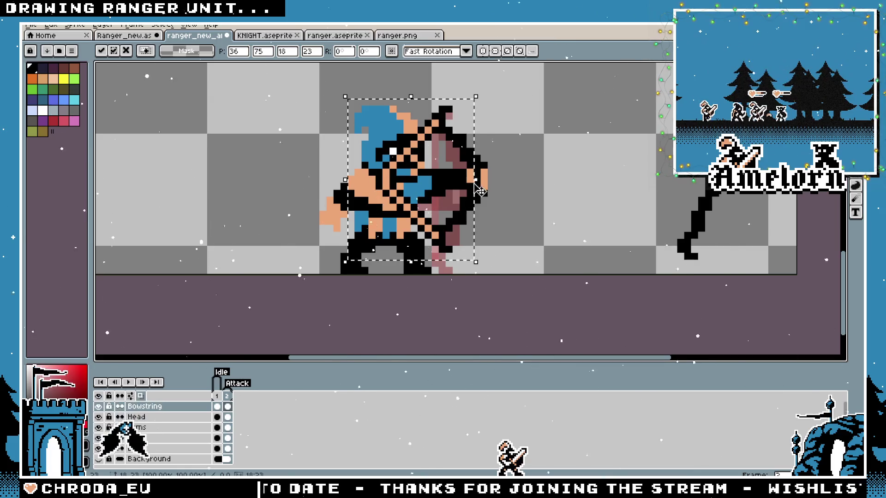
Cancel the move and refine the outline with inner-edge pixels and a straight black upper-limb line
key("Return")
scroll(480, 185, "down", 1)
scroll(461, 152, "up", 5)
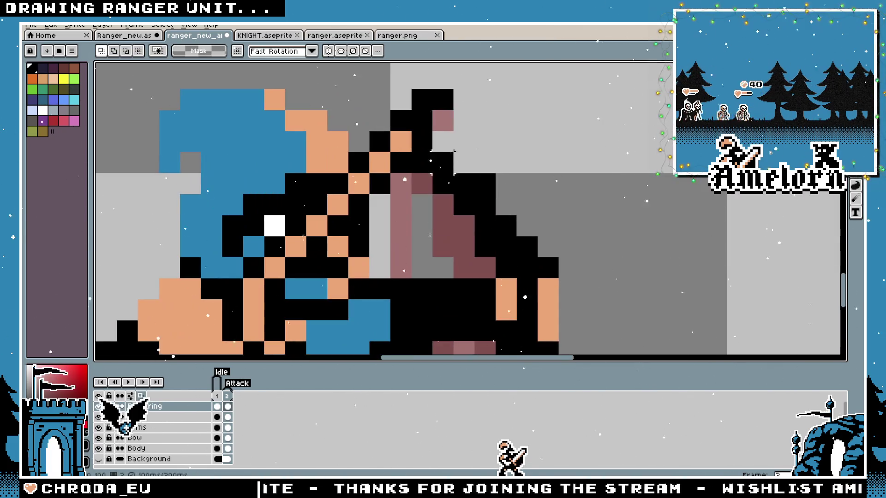
scroll(462, 157, "down", 3)
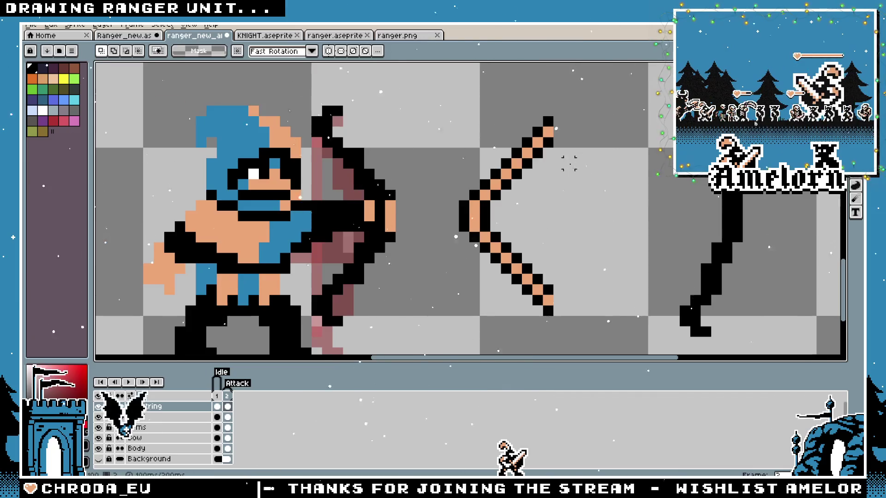
key("b")
scroll(569, 163, "up", 2)
mouse_move(504, 162)
left_mouse_down()
mouse_move(417, 235)
mouse_move(420, 244)
left_mouse_up()
mouse_move(504, 77)
left_mouse_down()
mouse_move(429, 141)
mouse_move(420, 184)
left_mouse_up()
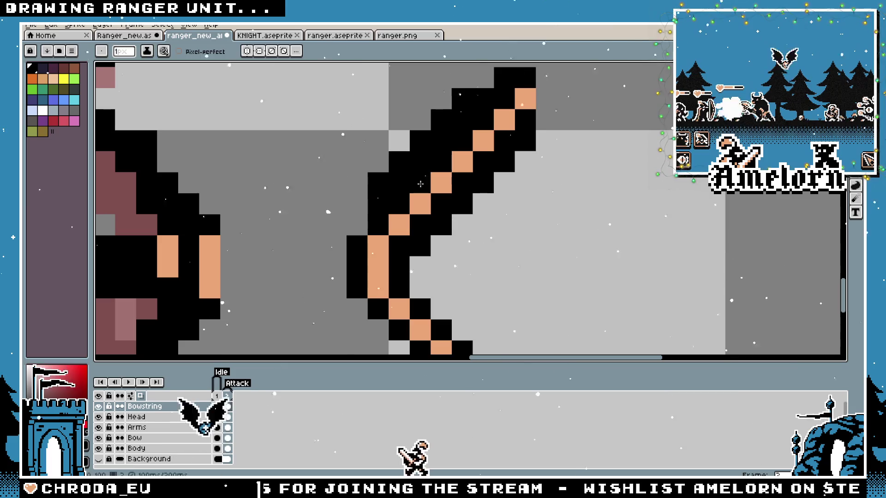
key("ctrl+z")
key("l")
mouse_move(525, 78)
left_mouse_down()
mouse_move(505, 78)
mouse_move(406, 198)
mouse_move(359, 308)
mouse_move(337, 181)
mouse_move(482, 328)
left_mouse_up()
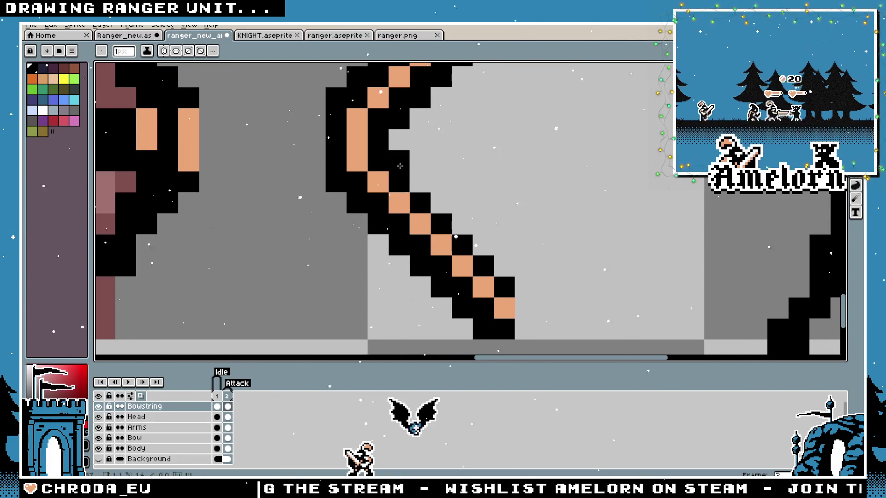
scroll(399, 166, "down", 6)
Lasso the bowstring piece and drag it onto the ranger's bow and arms
key("shift+q")
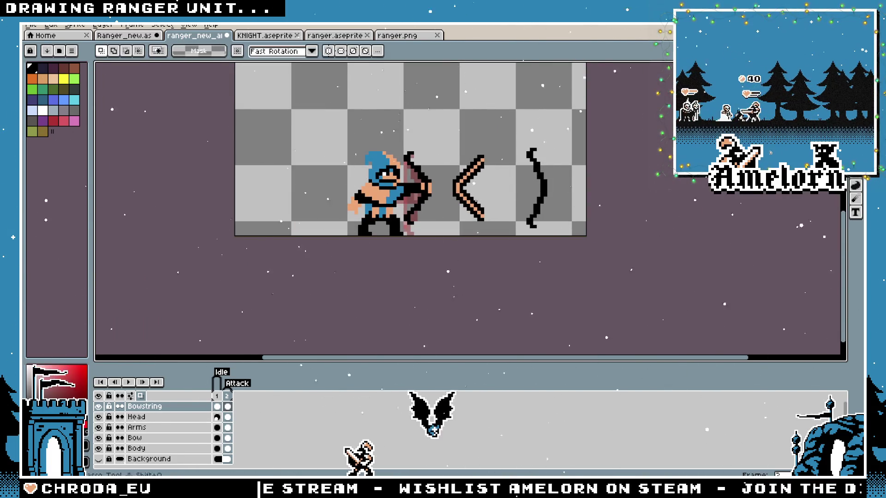
scroll(461, 184, "up", 3)
left_click_drag(484, 130, 482, 277)
scroll(508, 194, "up", 2)
mouse_move(507, 194)
left_mouse_down()
mouse_move(360, 198)
mouse_move(369, 191)
left_mouse_up()
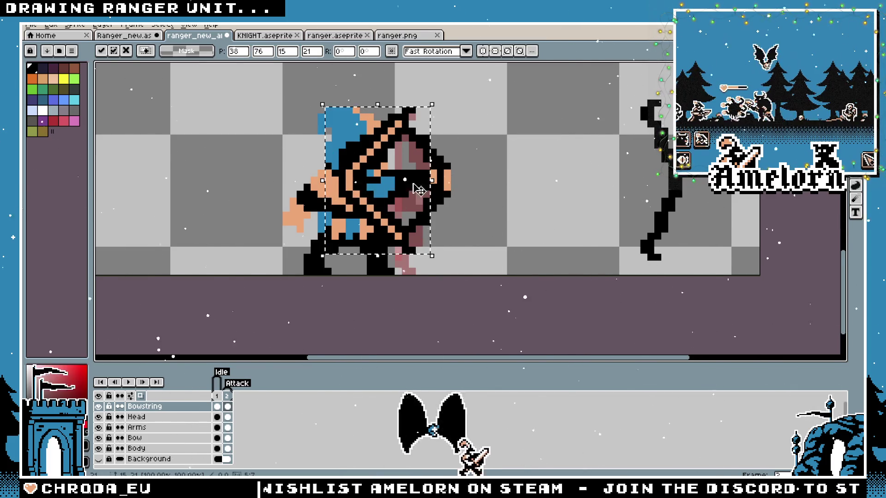
Commit the bowstring piece, then move it off the ranger to the right
key("Return")
scroll(490, 160, "down", 4)
scroll(483, 173, "up", 5)
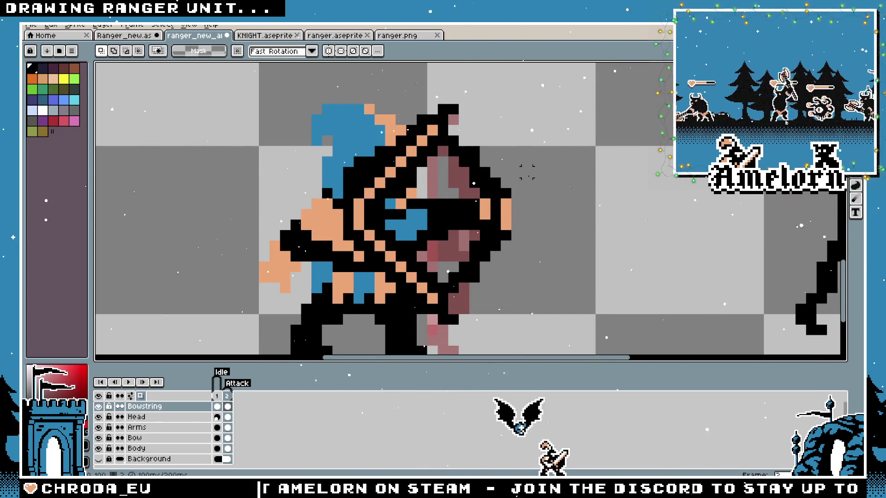
scroll(527, 172, "down", 1)
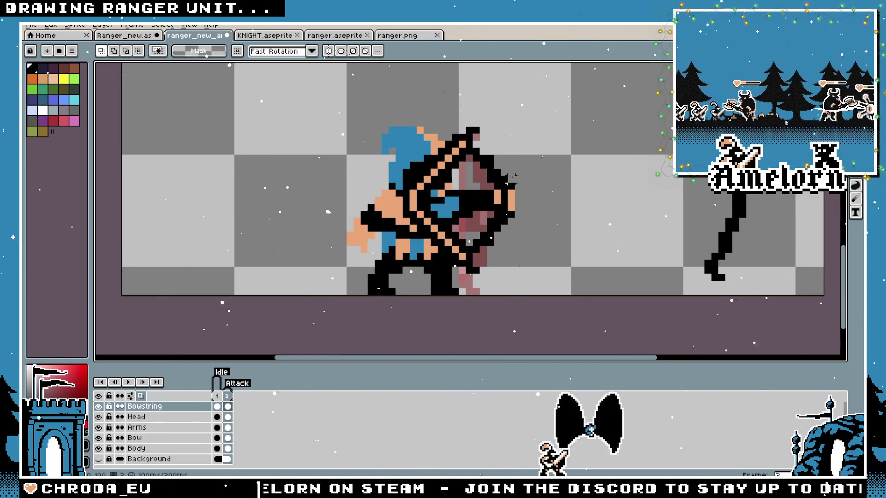
scroll(512, 176, "up", 3)
scroll(500, 162, "down", 4)
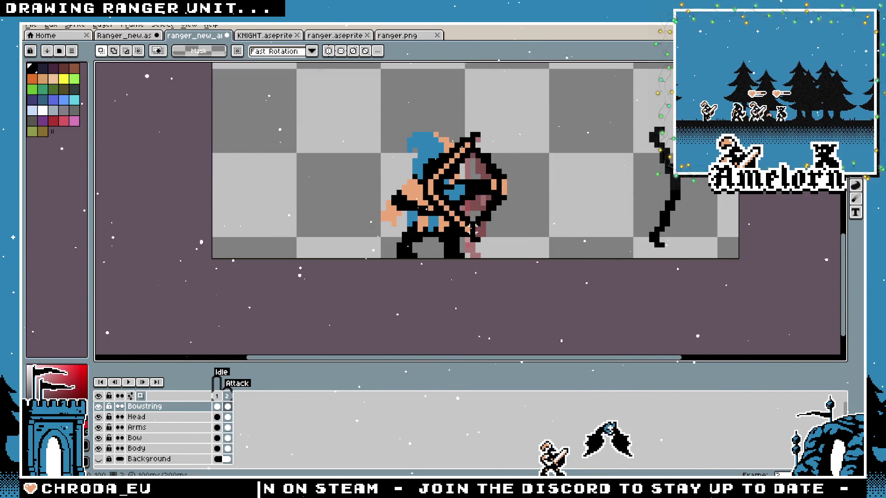
scroll(473, 226, "up", 2)
left_click_drag(472, 226, 643, 173)
scroll(420, 169, "up", 1)
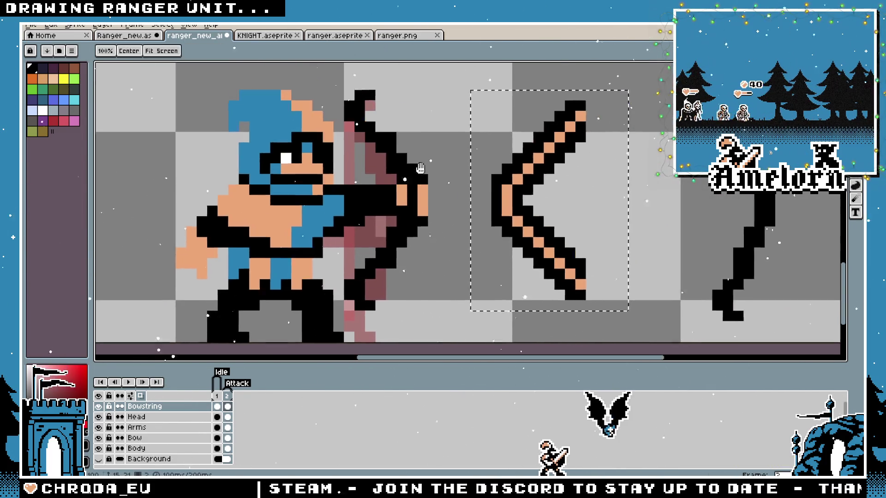
scroll(420, 168, "down", 1)
scroll(421, 168, "up", 1)
scroll(550, 154, "up", 2)
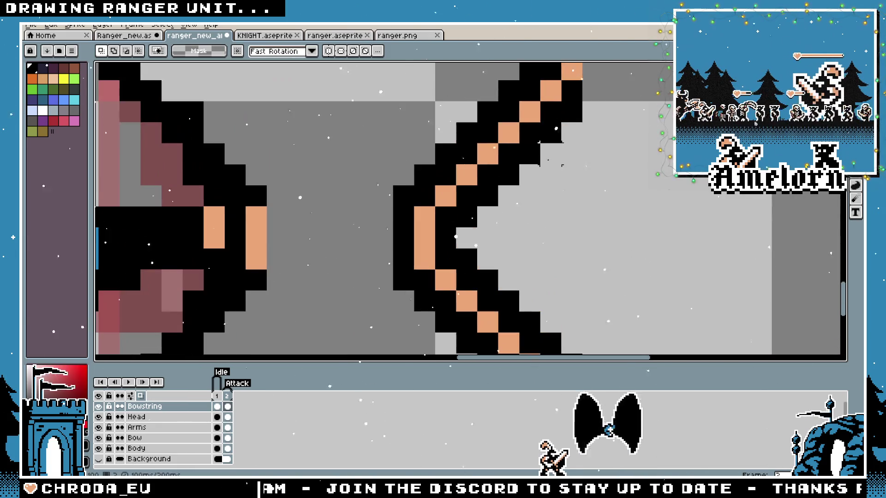
Touch up the piece's pixels, then marquee it and move it back onto the ranger
key("e")
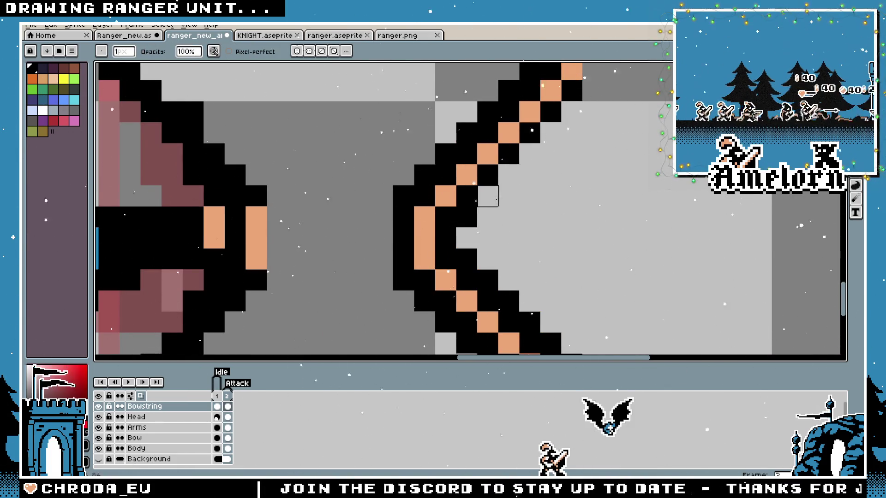
left_click_drag(508, 301, 374, 222)
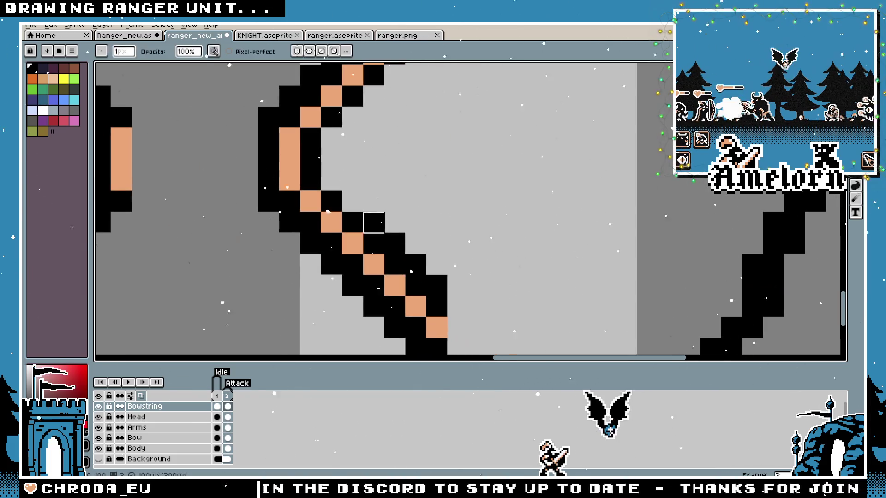
scroll(462, 220, "down", 6)
key("m")
scroll(485, 233, "up", 2)
left_click_drag(440, 121, 548, 269)
mouse_move(489, 219)
left_mouse_down()
mouse_move(334, 220)
mouse_move(343, 221)
left_mouse_up()
key("ctrl+d")
Paste a spare copy of the bowstring piece beside the sprite
scroll(439, 208, "down", 3)
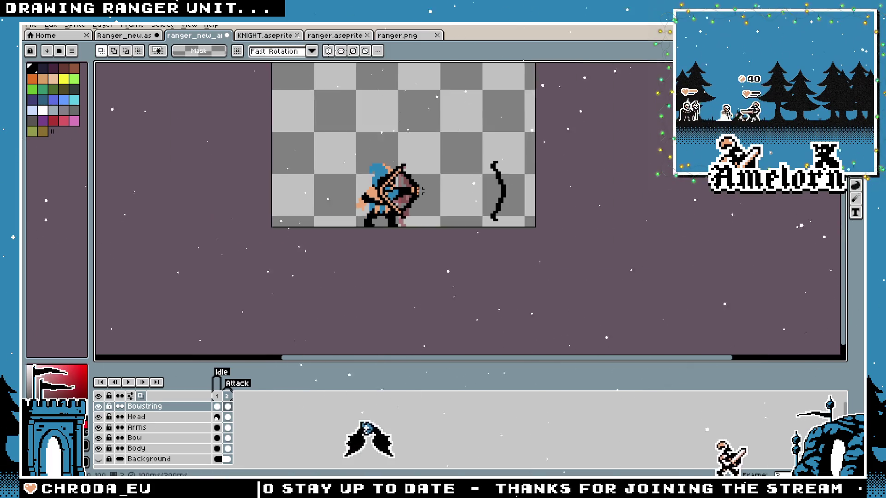
scroll(416, 198, "up", 2)
scroll(416, 198, "up", 2)
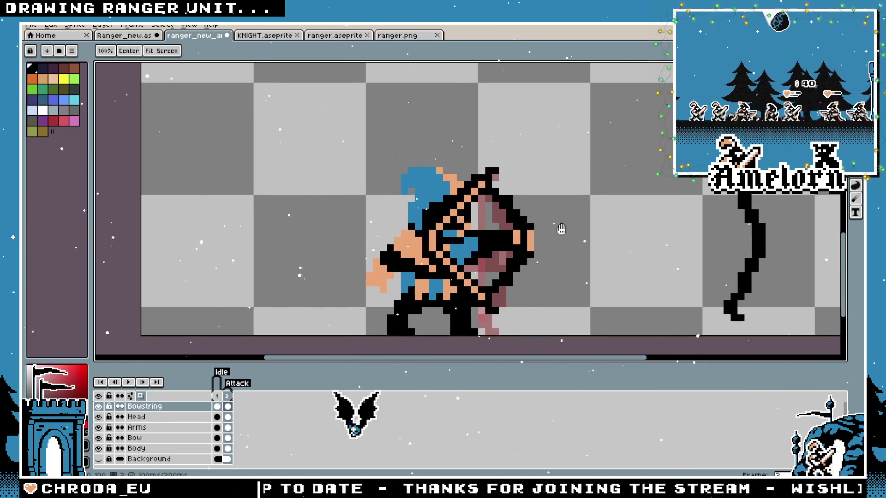
scroll(501, 228, "up", 2)
scroll(369, 249, "down", 3)
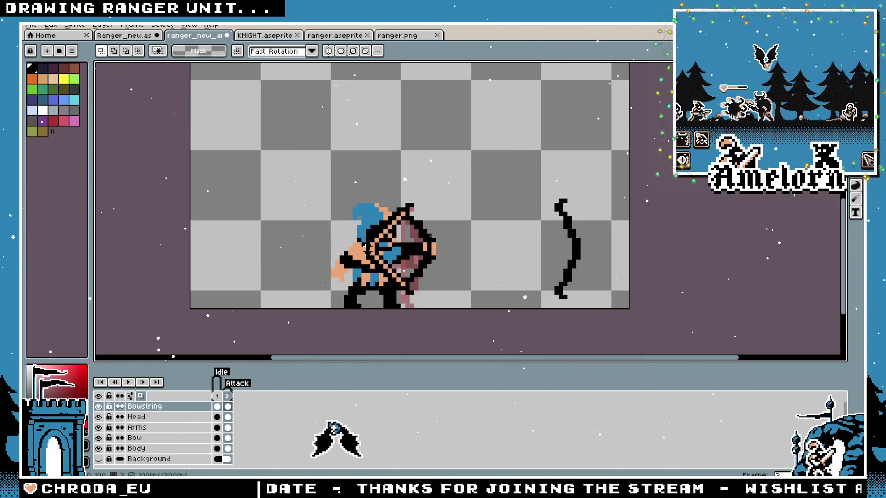
key("ctrl+v")
scroll(448, 259, "up", 2)
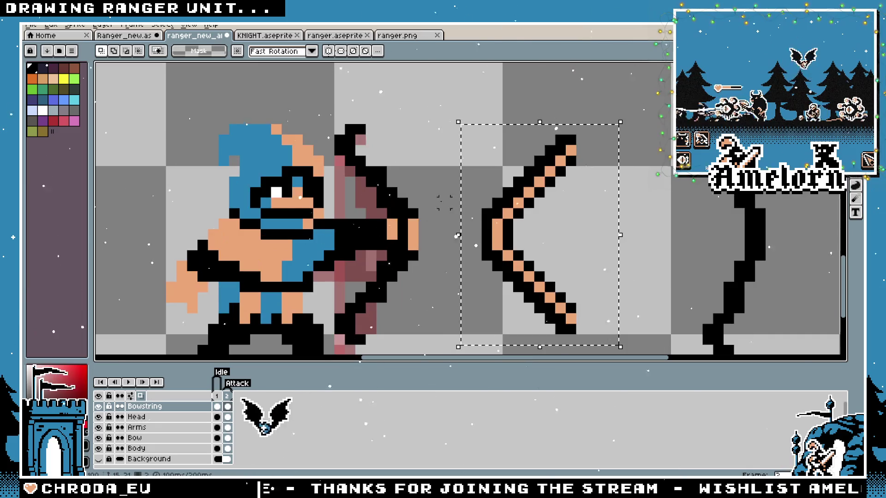
Delete the pasted bow copy and the loose right-hand bow piece beside the ranger
scroll(534, 198, "down", 2)
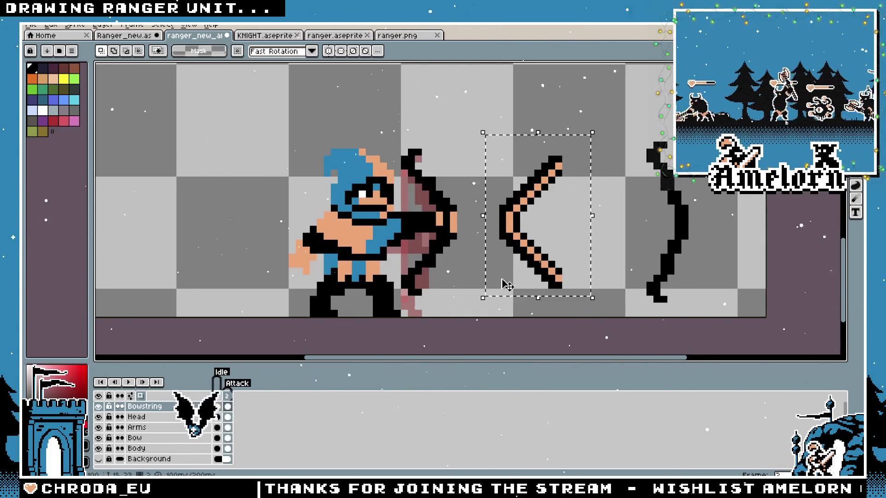
key("Delete")
key("ctrl+z")
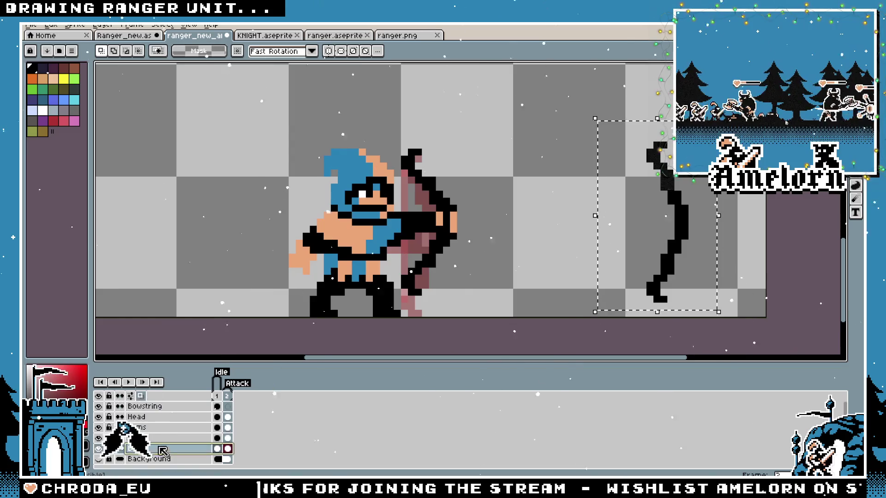
key("Delete")
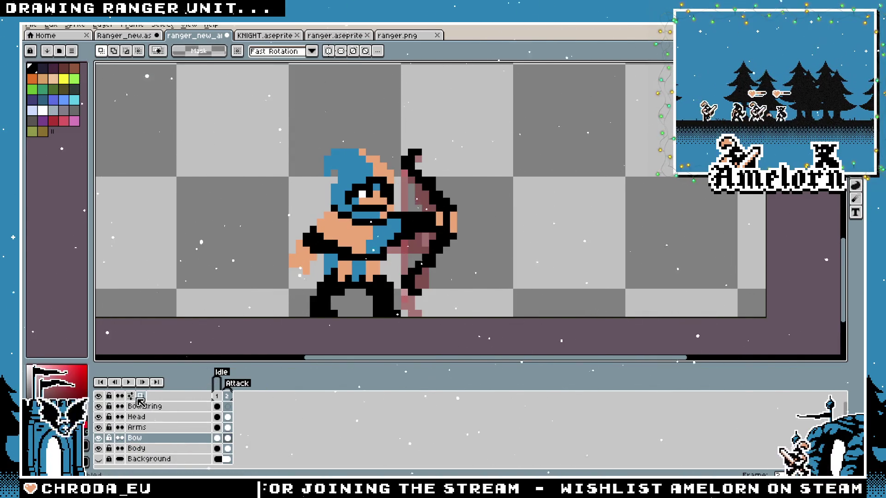
Turn off onion skinning, compare the idle-bow frame 1 with the drawn-bow frame 2, and select the Arms layer
left_click(140, 398)
left_click(217, 396)
left_click(228, 397)
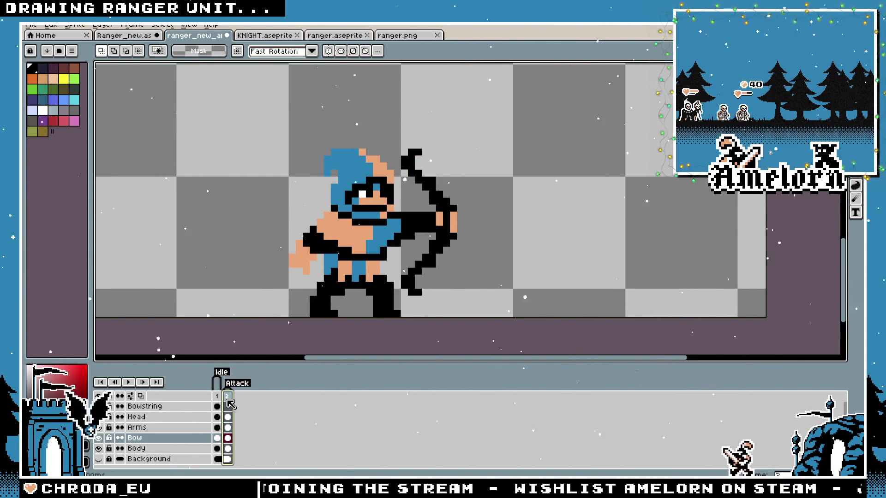
left_click(217, 395)
left_click(228, 397)
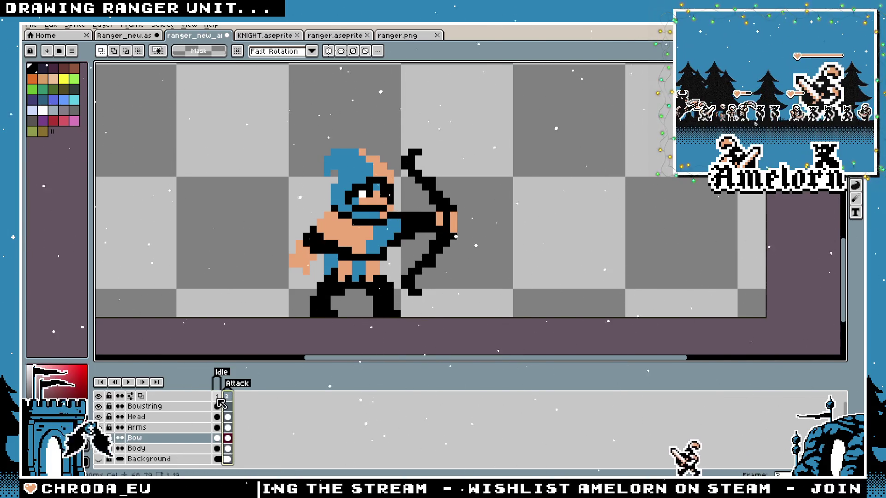
left_click(219, 400)
left_click(228, 396)
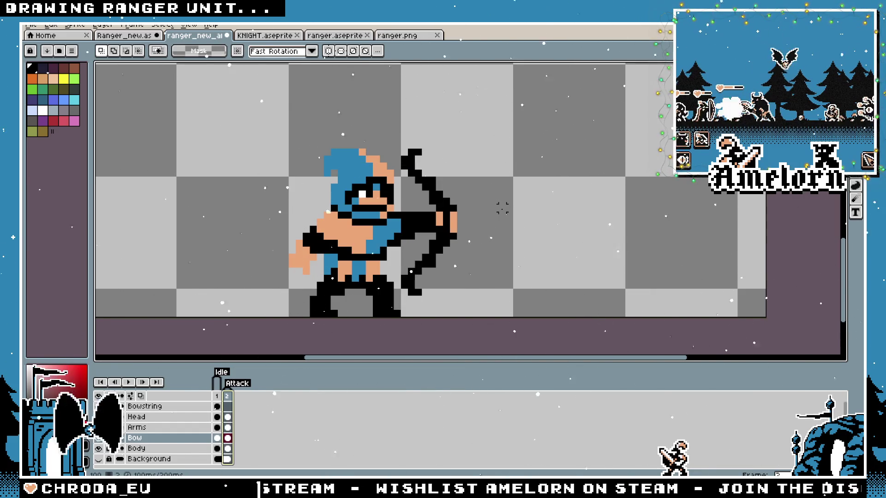
scroll(407, 249, "up", 1)
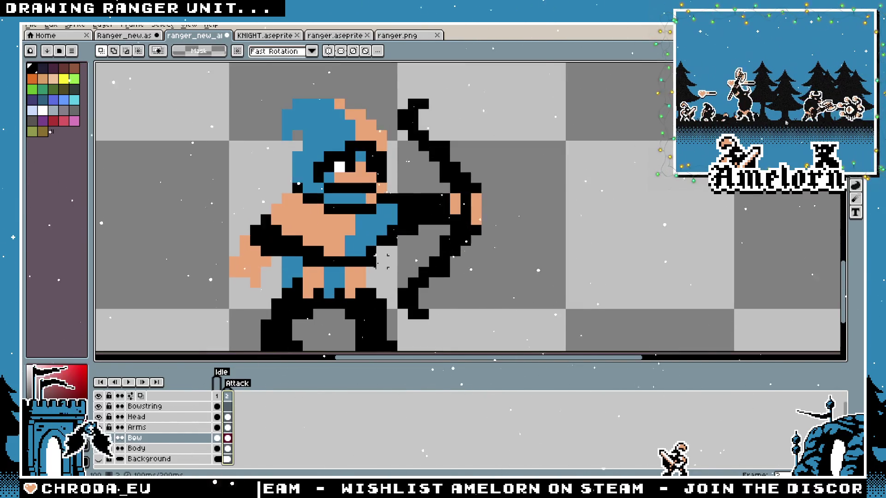
left_click(159, 426)
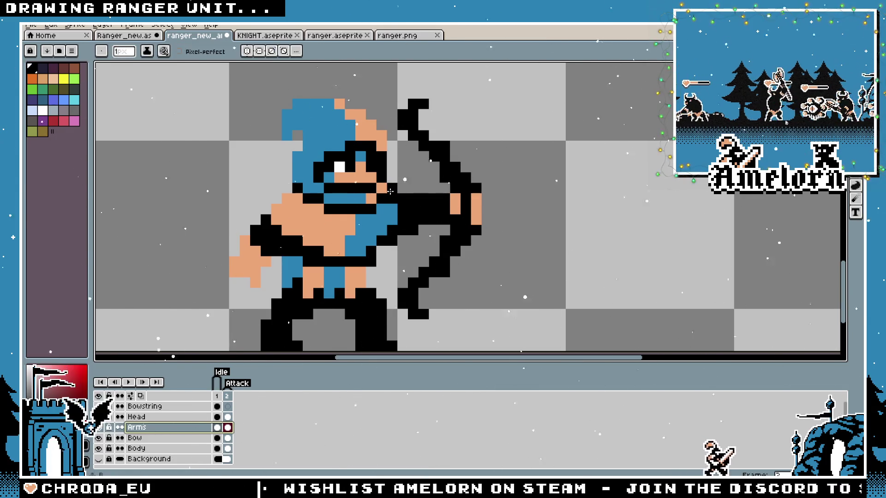
Flip between the straight-bow frame 1 and the drawn-bow frame 2 to compare them
scroll(390, 191, "down", 4)
scroll(367, 229, "up", 3)
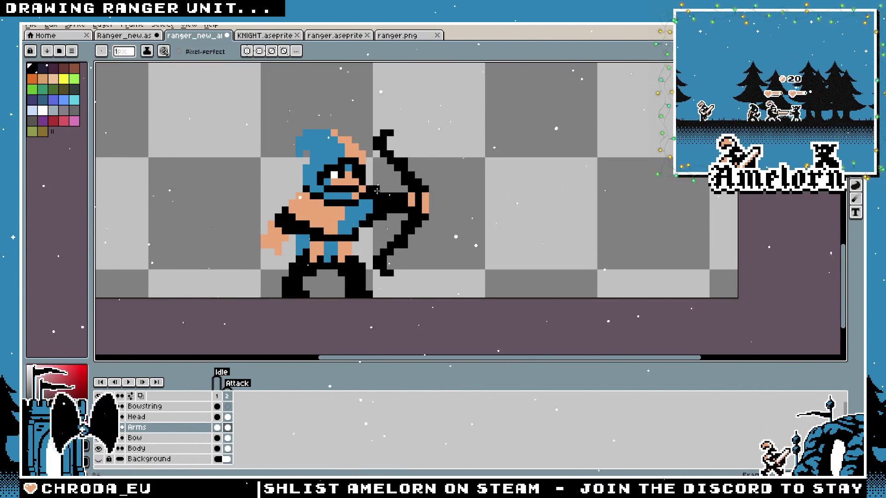
scroll(377, 189, "down", 3)
scroll(372, 199, "up", 3)
scroll(367, 207, "down", 1)
scroll(363, 212, "up", 2)
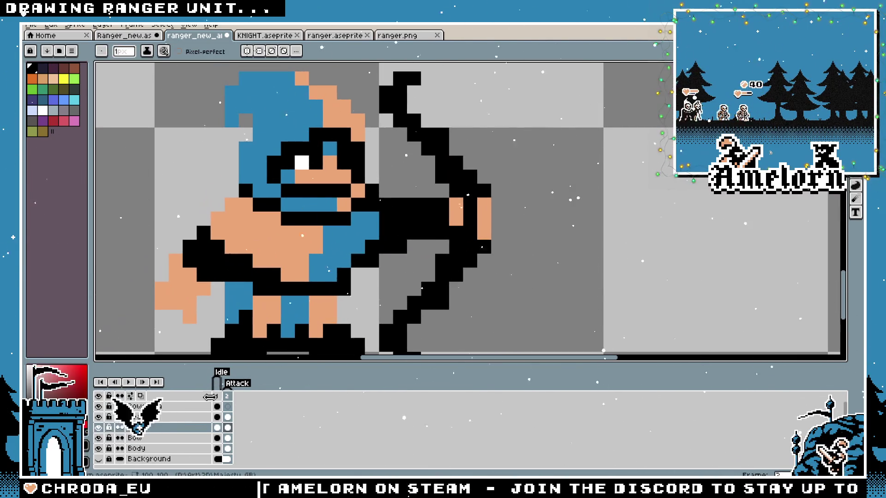
left_click(216, 396)
left_click(226, 396)
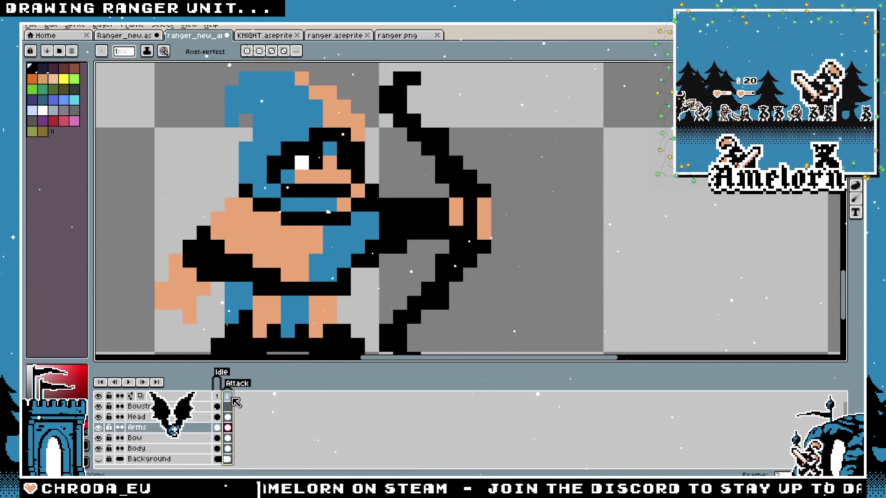
Check frame 2's Frame Properties without changes, then play the Attack animation
double_click(229, 397)
key("Return")
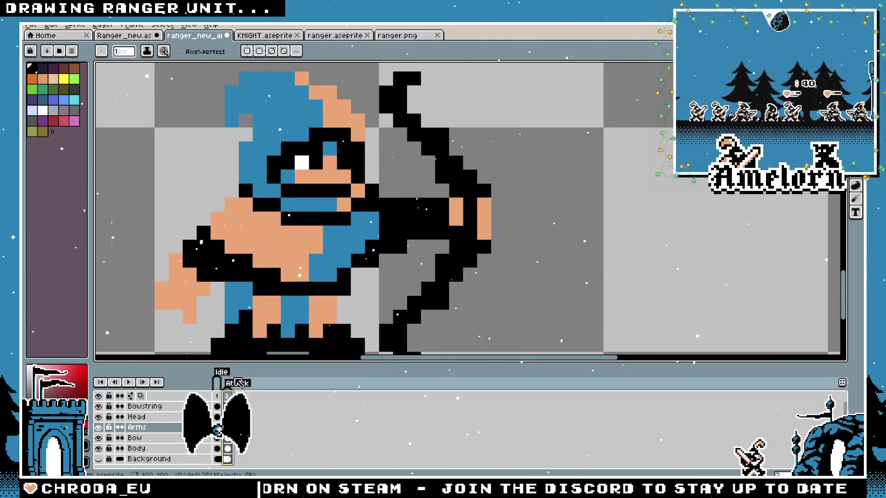
key("Return")
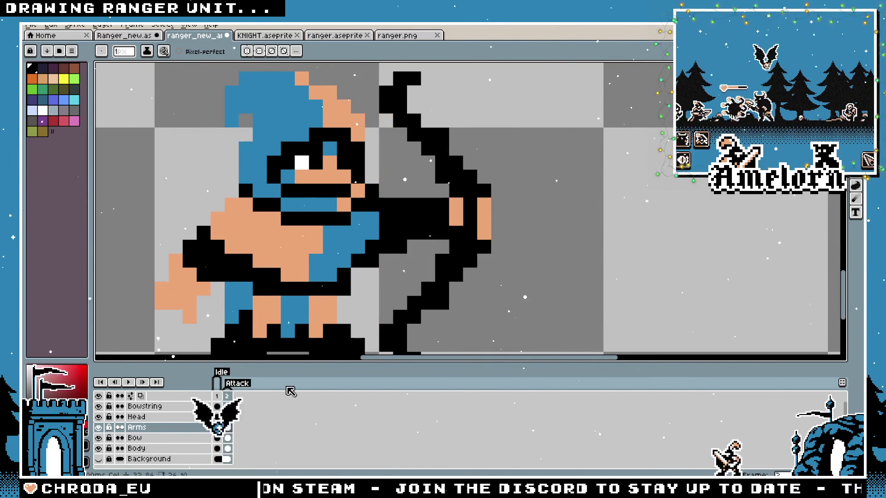
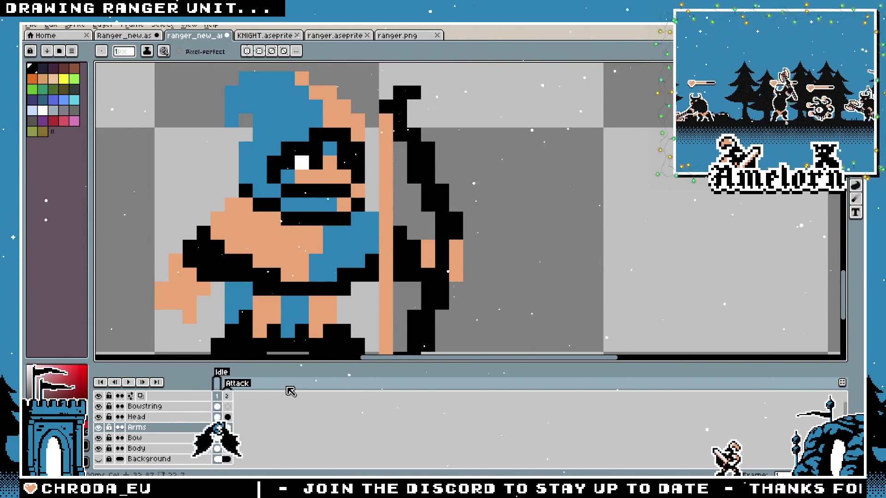
Compare the Attack frame with the Idle frame before making adjustments
key("alt")
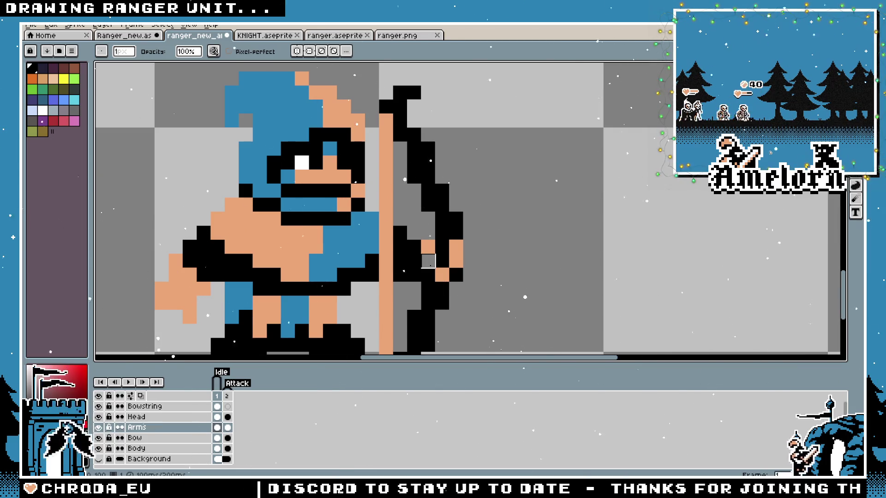
scroll(428, 261, "down", 5)
scroll(428, 261, "up", 3)
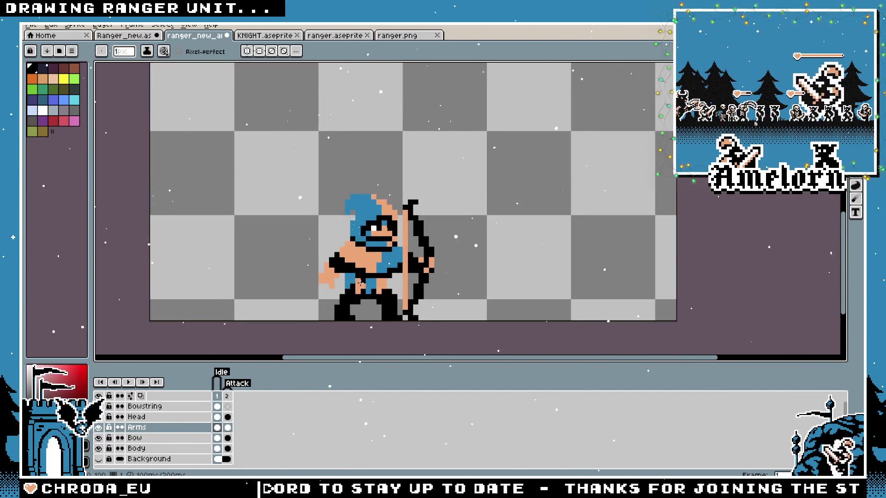
scroll(377, 279, "up", 2)
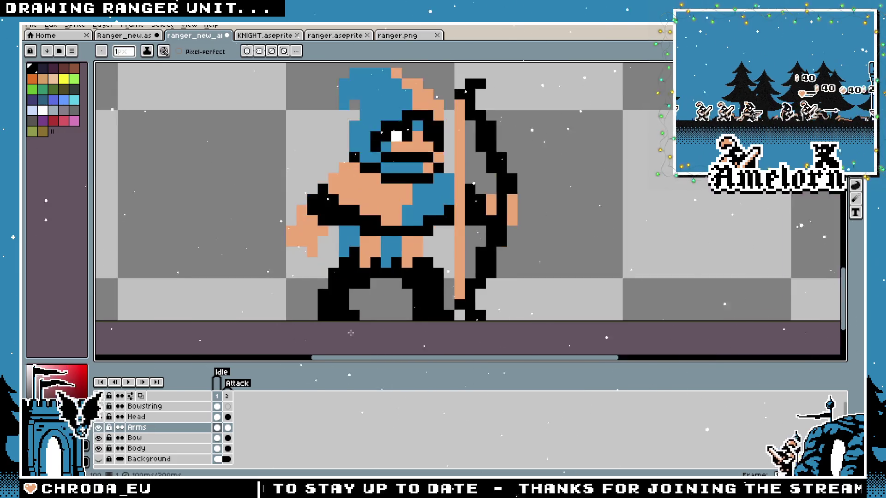
scroll(376, 280, "down", 1)
left_click(228, 396)
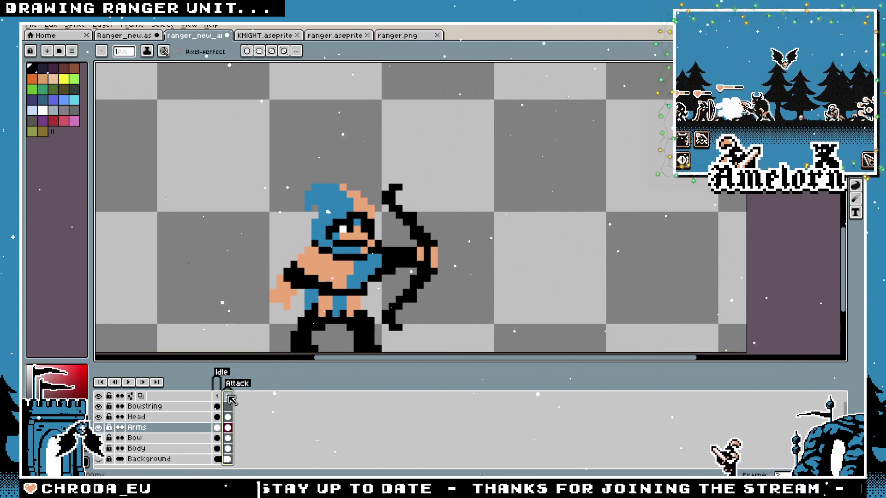
left_click(219, 396)
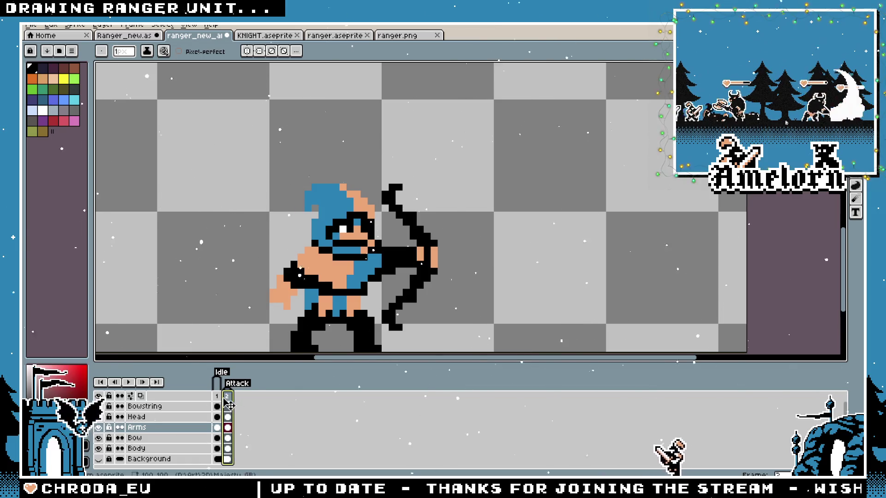
Select the bow with the Marquee tool and nudge it two pixels right
key("m")
mouse_move(536, 215)
left_mouse_down()
mouse_move(524, 231)
mouse_move(510, 184)
left_mouse_up()
left_click_drag(363, 156, 529, 342)
left_click_drag(420, 289, 433, 288)
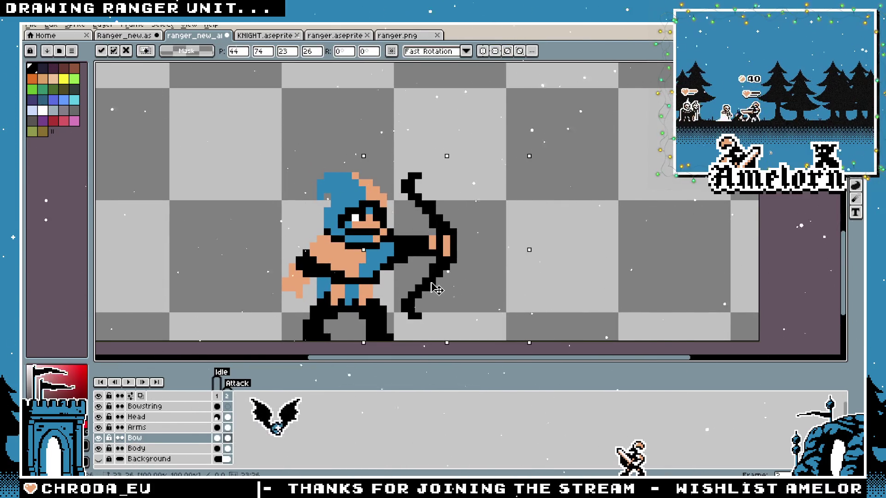
key("ctrl+d")
On the Arms layer, shift the drawing arm one pixel right
left_click(163, 431)
left_click_drag(342, 204, 495, 307)
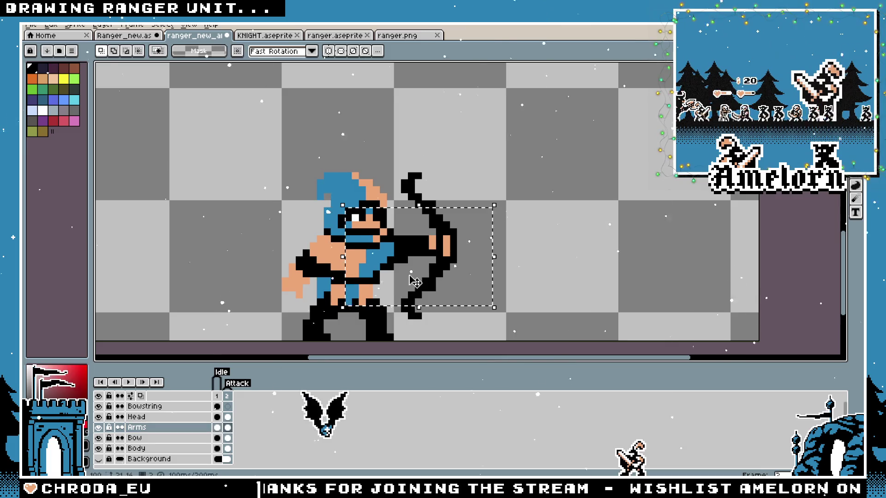
left_click_drag(414, 282, 422, 282)
key("ctrl+d")
scroll(425, 253, "up", 2)
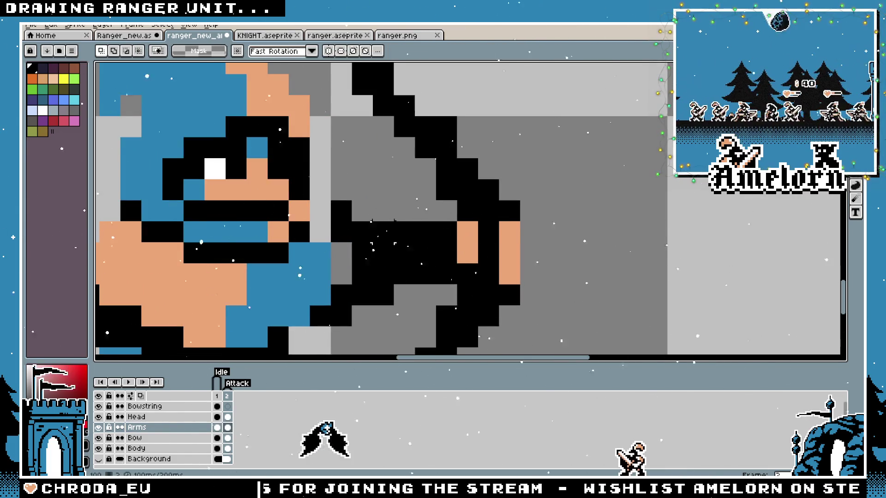
Move the pixels around the bow grip one pixel left
left_click_drag(286, 176, 395, 350)
left_click_drag(352, 292, 333, 295)
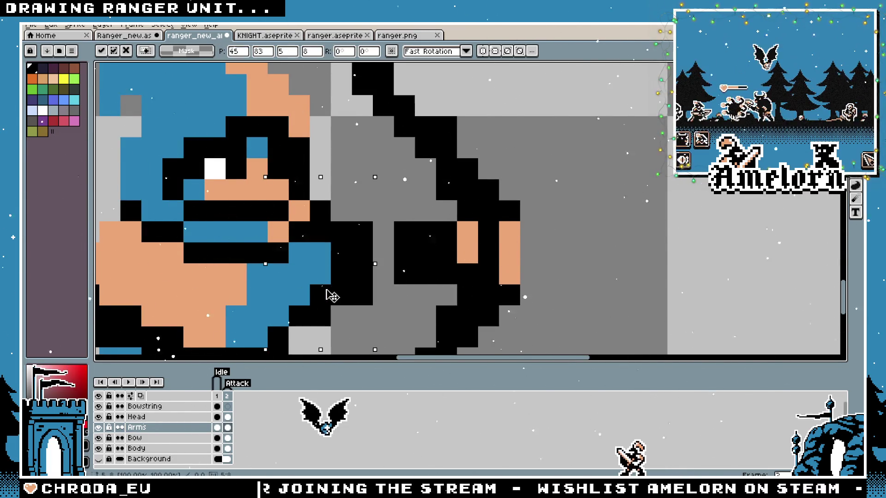
scroll(431, 325, "down", 2)
key("ctrl+d")
Sample a colour from the ranger's body
key("b")
scroll(369, 283, "up", 3)
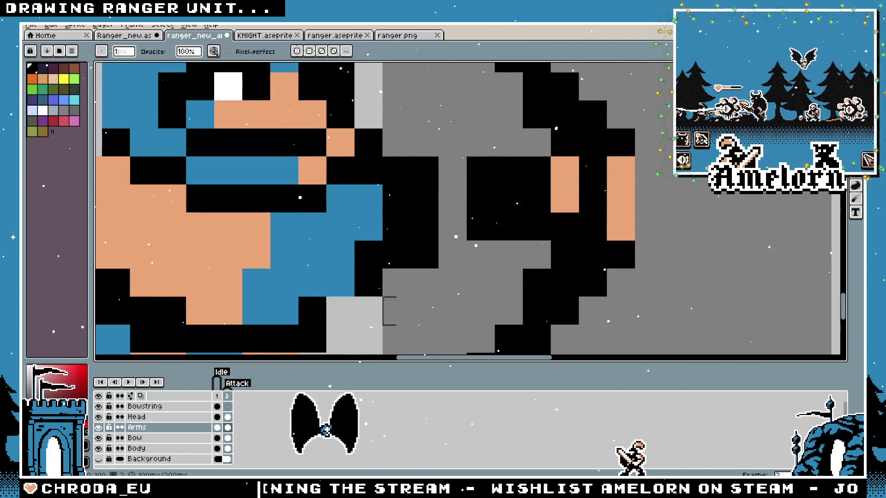
key("e")
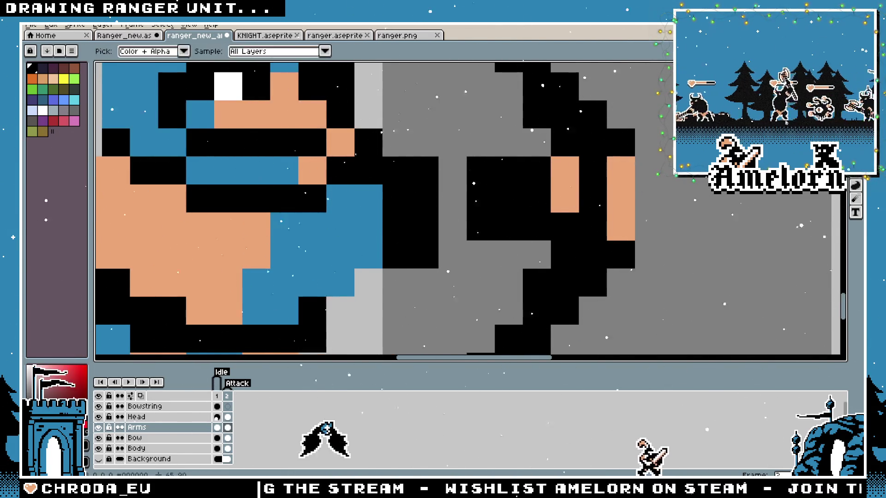
scroll(371, 317, "down", 5)
scroll(392, 316, "up", 3)
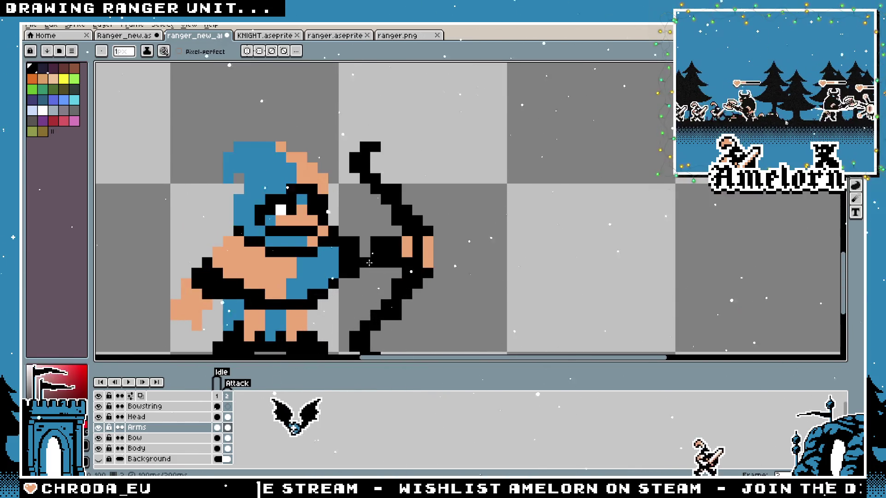
scroll(340, 276, "down", 3)
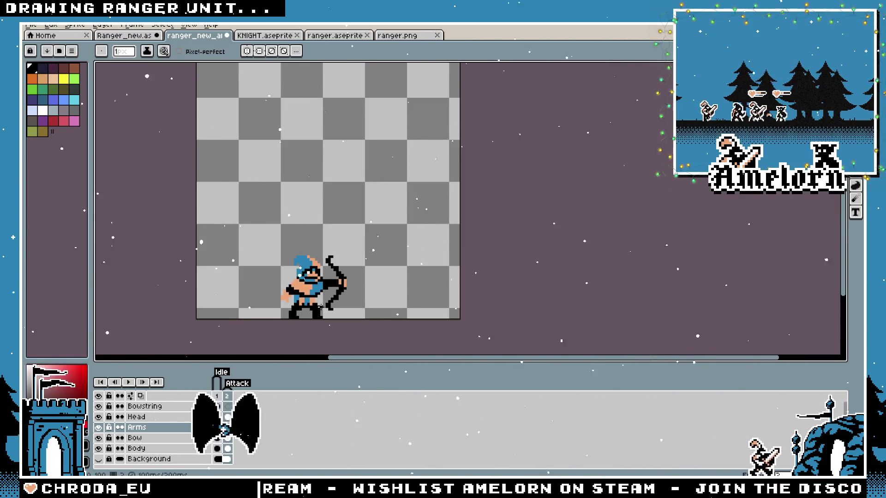
scroll(320, 306, "up", 4)
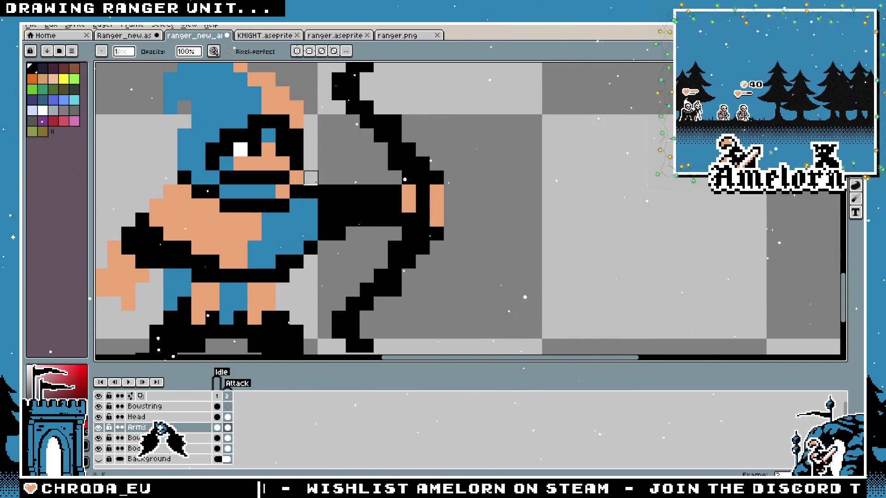
scroll(364, 241, "down", 4)
scroll(343, 210, "up", 4)
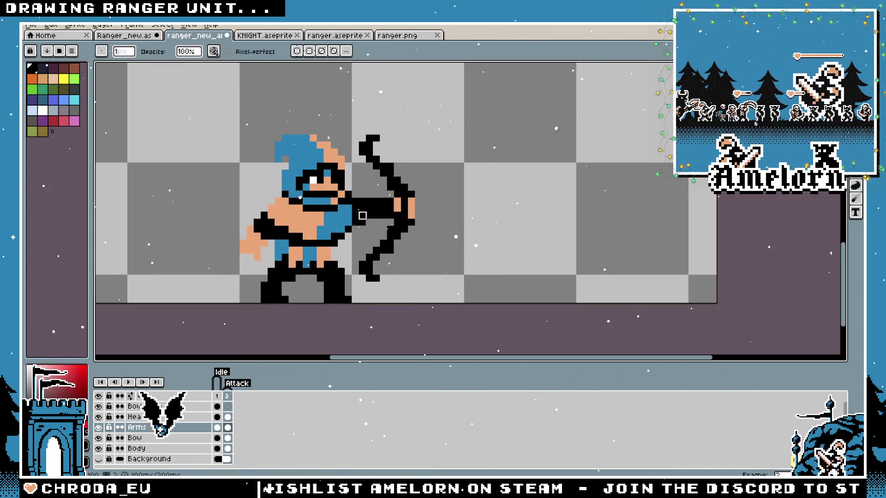
scroll(343, 237, "up", 2)
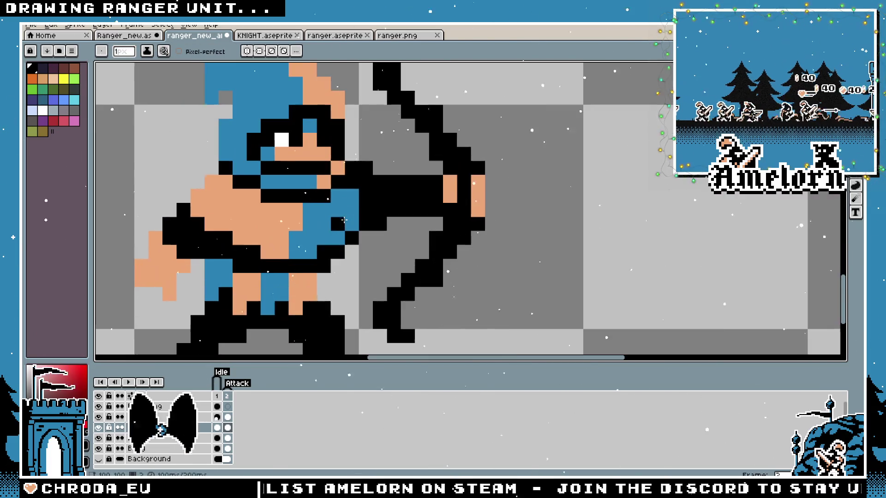
left_click(280, 257, "alt")
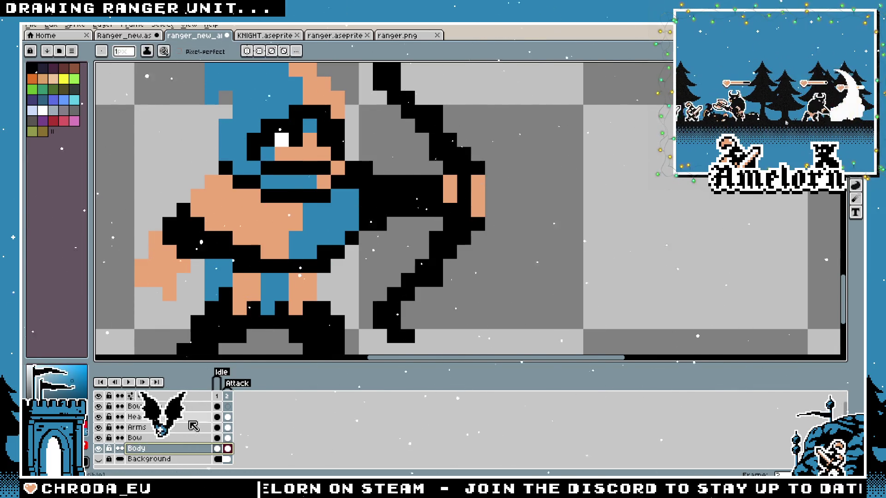
scroll(380, 207, "down", 3)
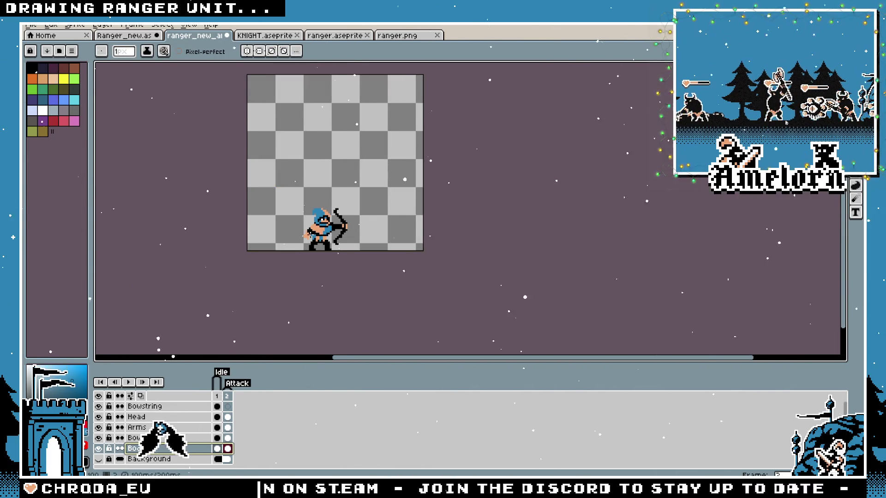
scroll(305, 249, "up", 4)
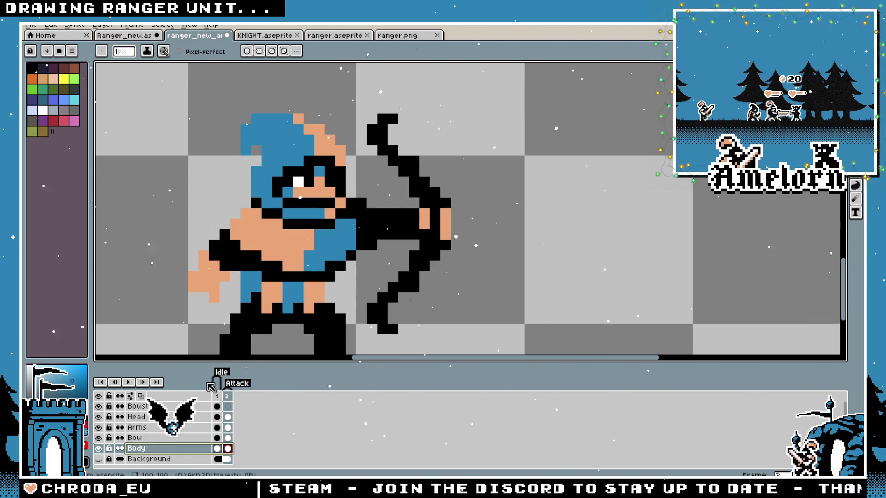
Compare the Idle and Attack poses, save the sprite, and show the Background layer
left_click(216, 396)
scroll(339, 288, "down", 4)
scroll(338, 288, "up", 1)
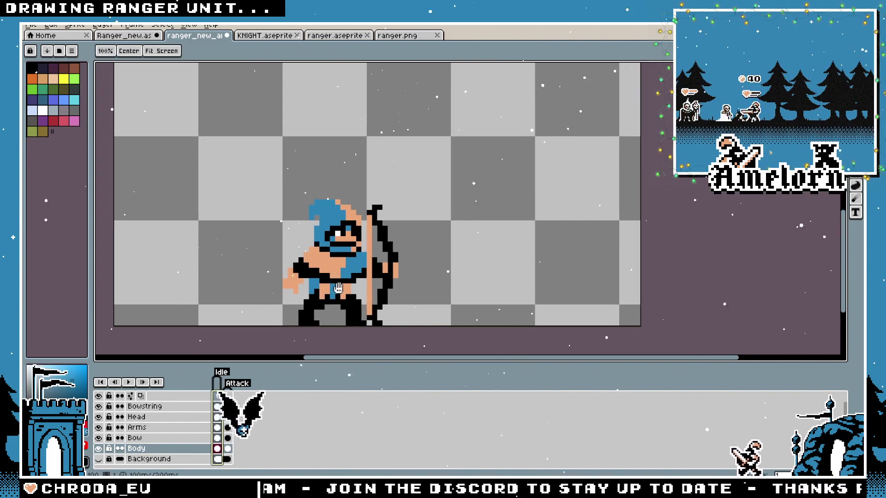
scroll(339, 288, "up", 1)
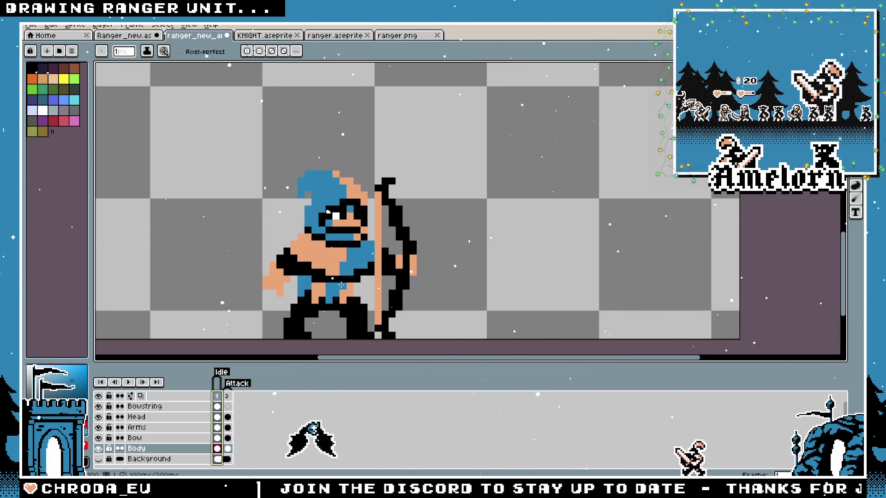
left_click_drag(340, 285, 370, 277)
left_click(227, 396)
left_click(217, 396)
left_click(227, 398)
key("Left")
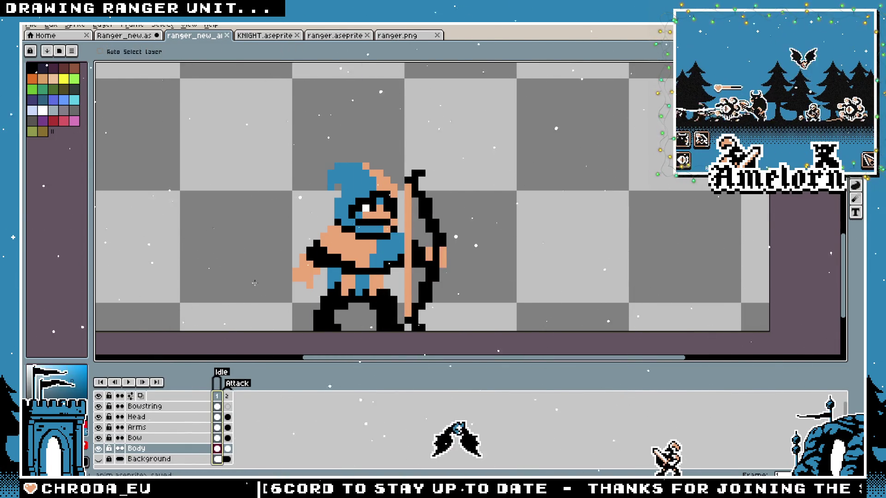
left_click(98, 459)
On the Attack frame's Bow layer, select the bow and move it far right
left_click_drag(294, 259, 312, 261)
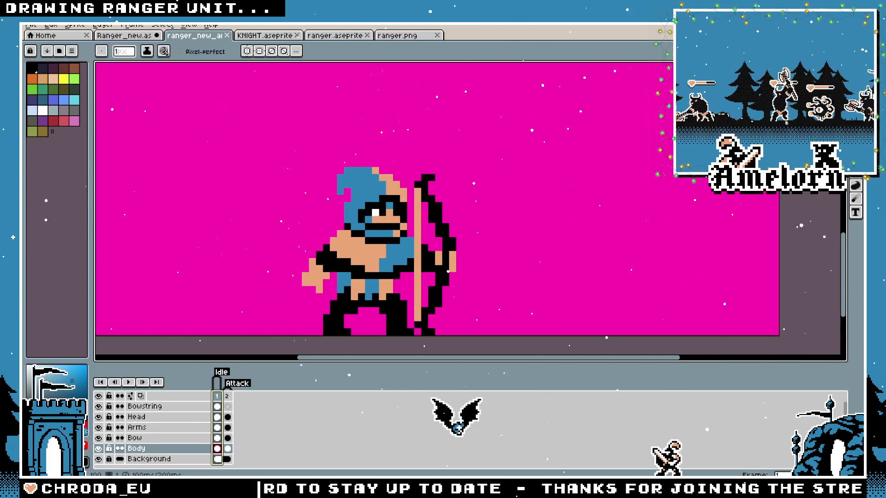
key("m")
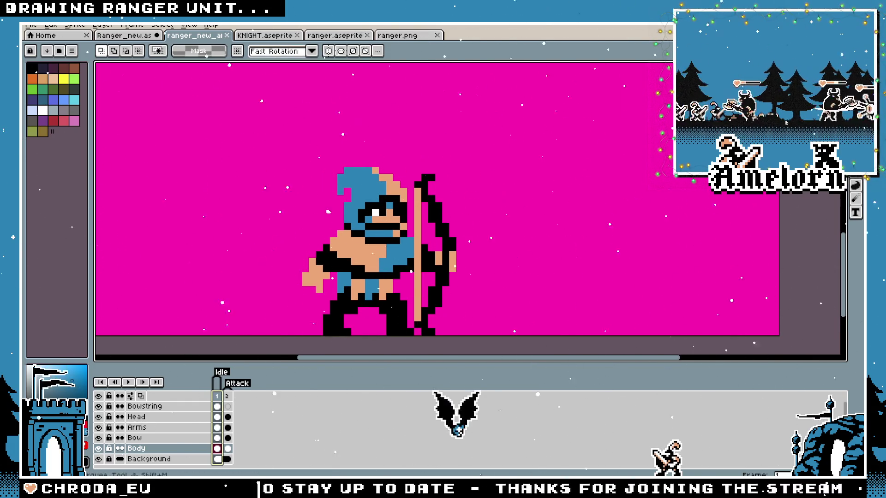
left_click(226, 396)
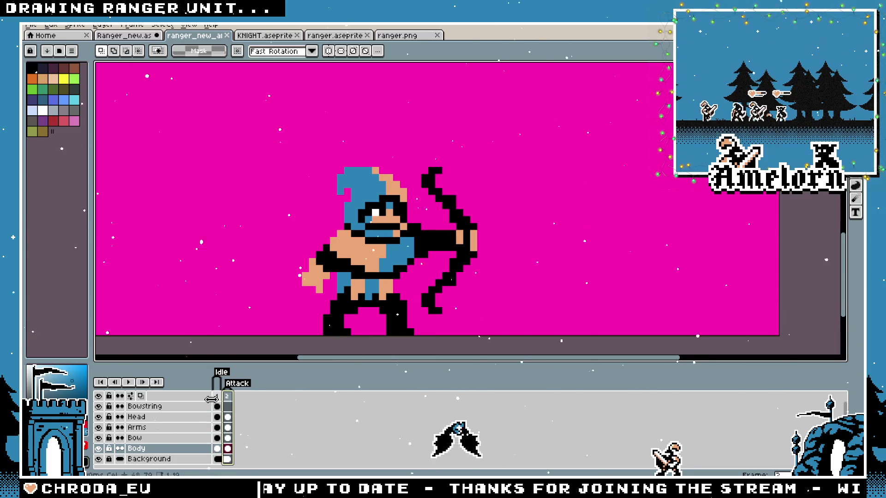
mouse_move(528, 144)
left_mouse_down()
mouse_move(401, 332)
mouse_move(384, 337)
left_mouse_up()
left_click(139, 439)
left_click_drag(475, 261, 669, 238)
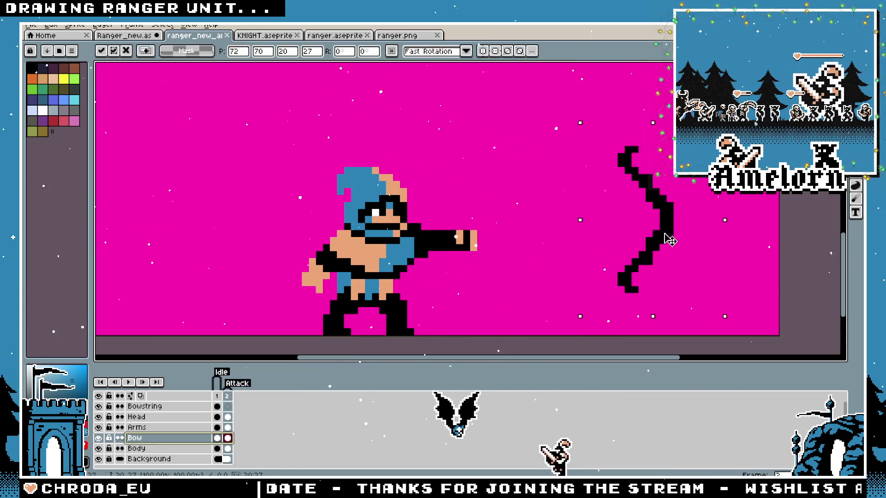
Check against the Idle frame and move the bow back into the archer's hands
scroll(485, 192, "up", 1)
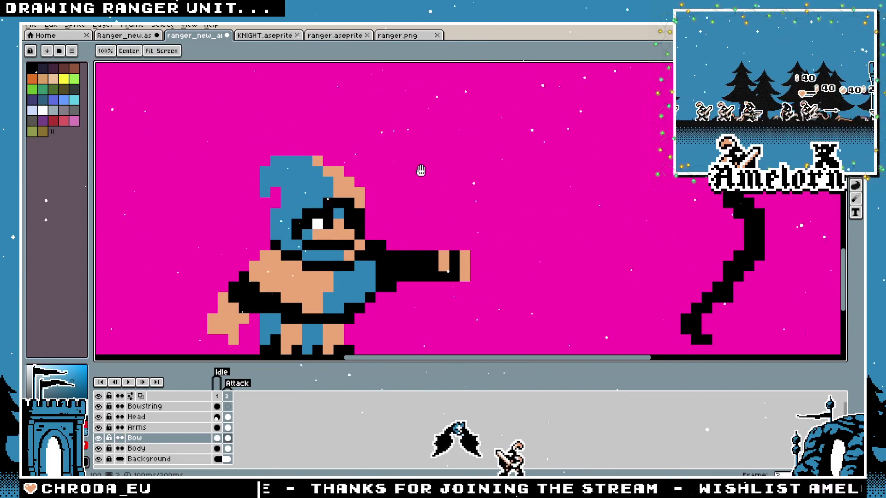
scroll(461, 193, "down", 2)
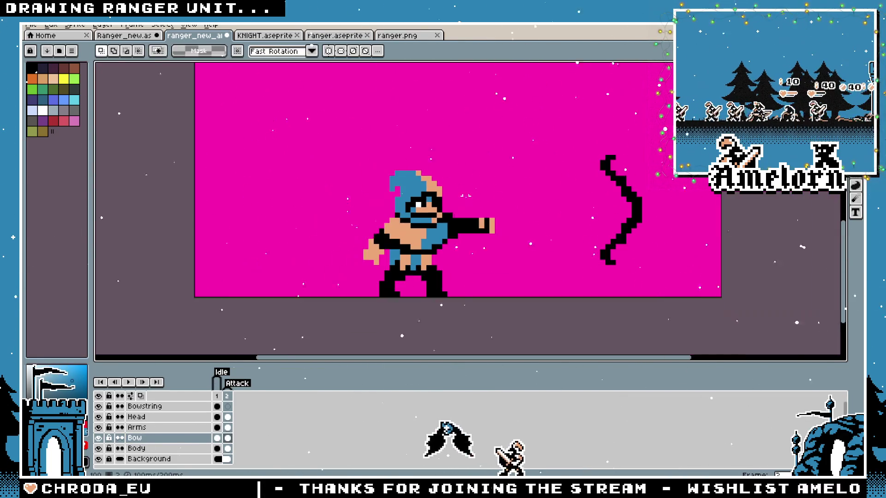
left_click(218, 398)
left_click(227, 398)
mouse_move(609, 217)
left_mouse_down()
mouse_move(461, 233)
mouse_move(473, 228)
left_mouse_up()
Compare both frames, select the drawn bow on frame 2, and switch to the Ranger_new sheet
left_click(216, 397)
left_click(227, 398)
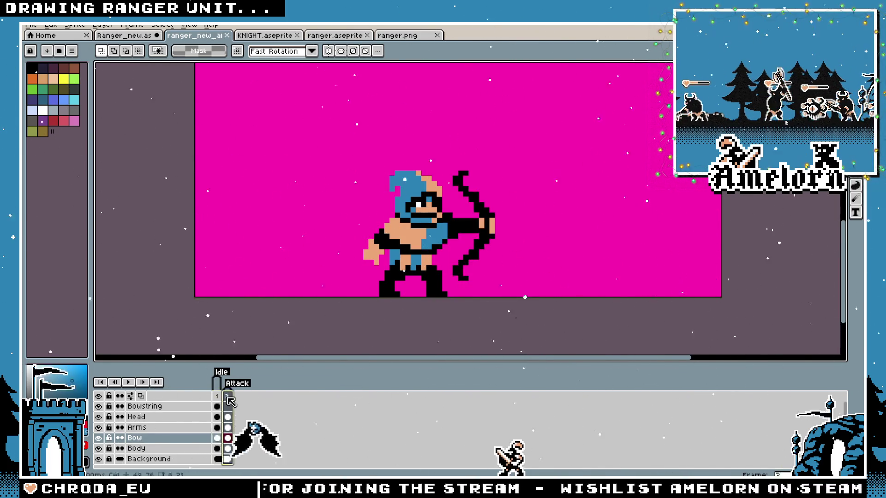
left_click(217, 397)
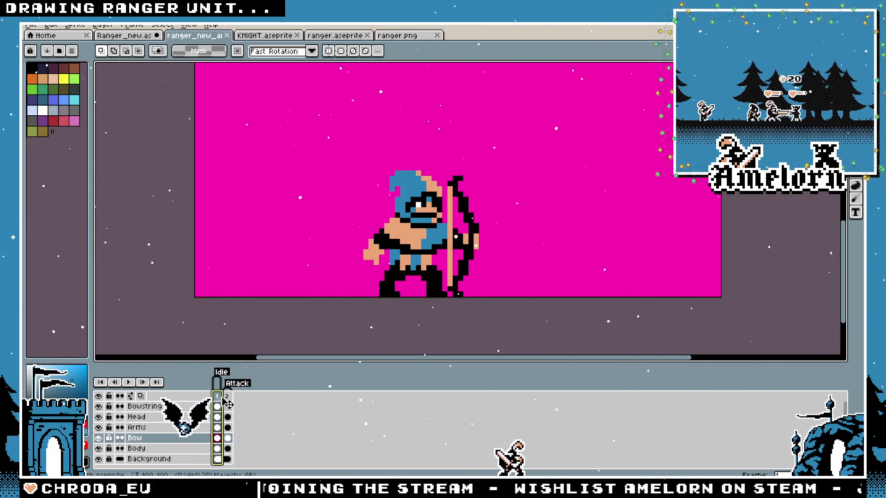
left_click(228, 398)
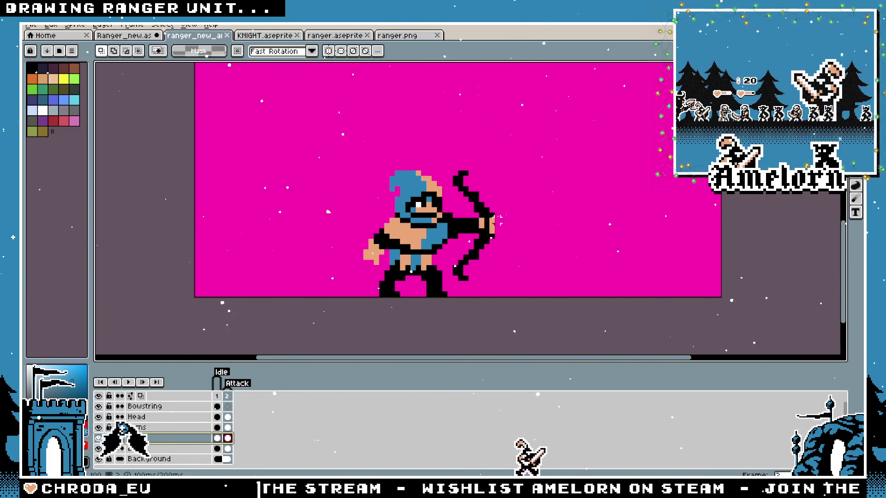
left_click_drag(534, 158, 398, 299)
key("ctrl+shift+Tab")
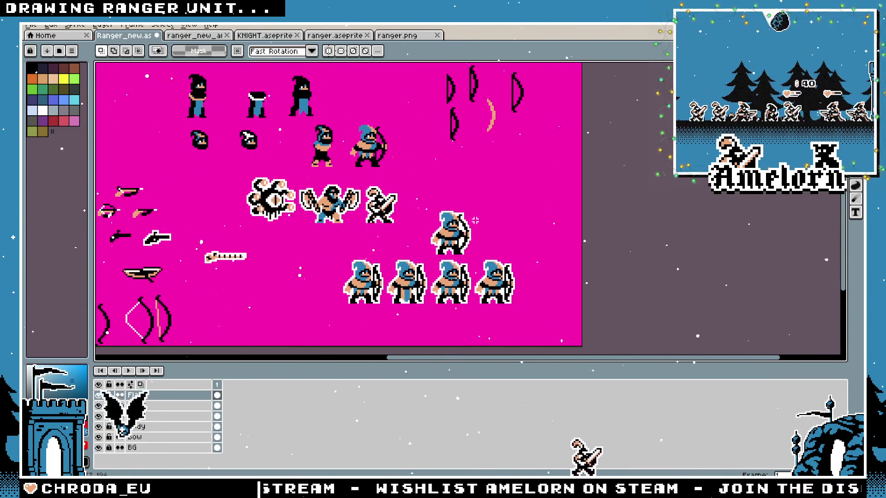
Paste the copied bow into the Ranger_new sprite sheet and return to the ranger file
key("ctrl+v")
scroll(523, 226, "up", 2)
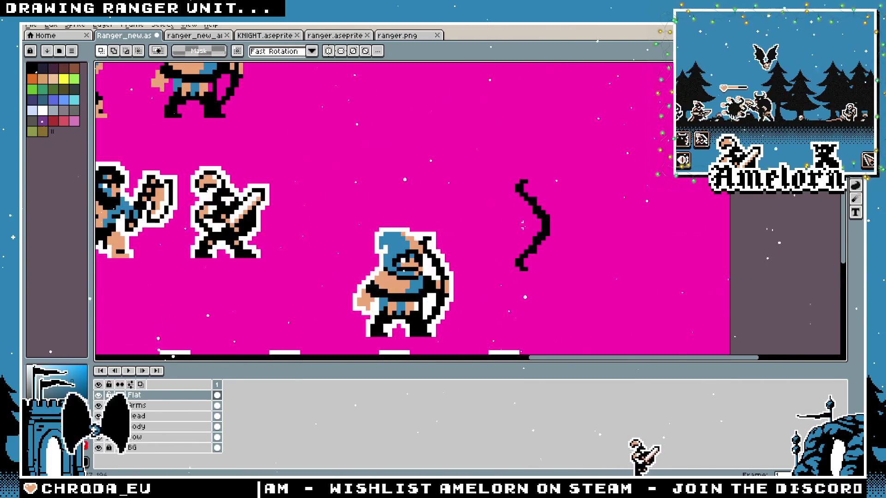
left_click(186, 38)
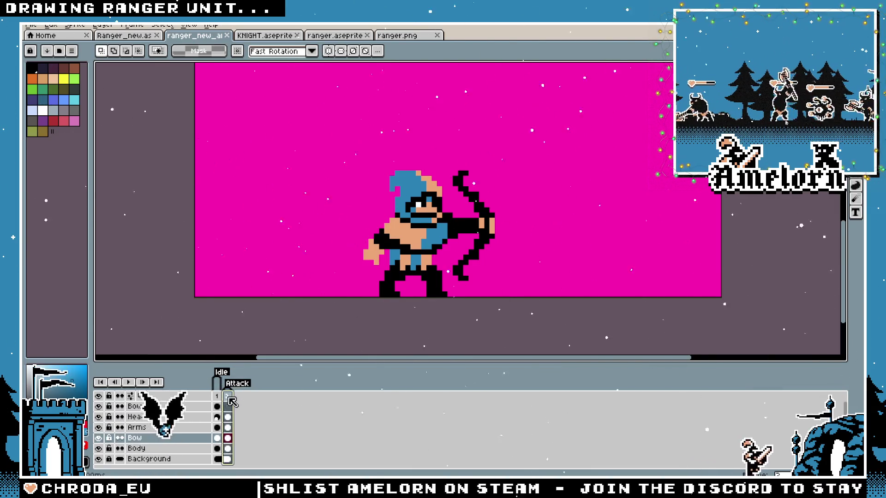
Replace frame 2 with a fresh frame and give it a new Attack tag
key("alt+c")
key("alt+n")
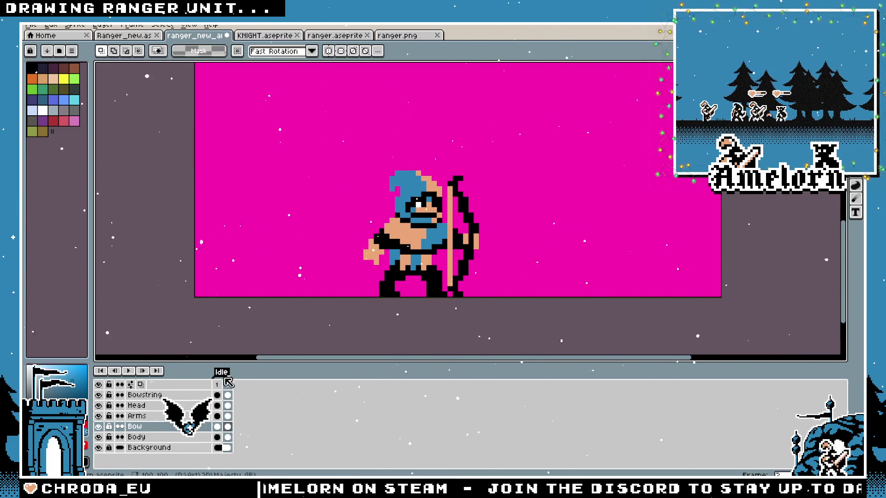
left_click(260, 423)
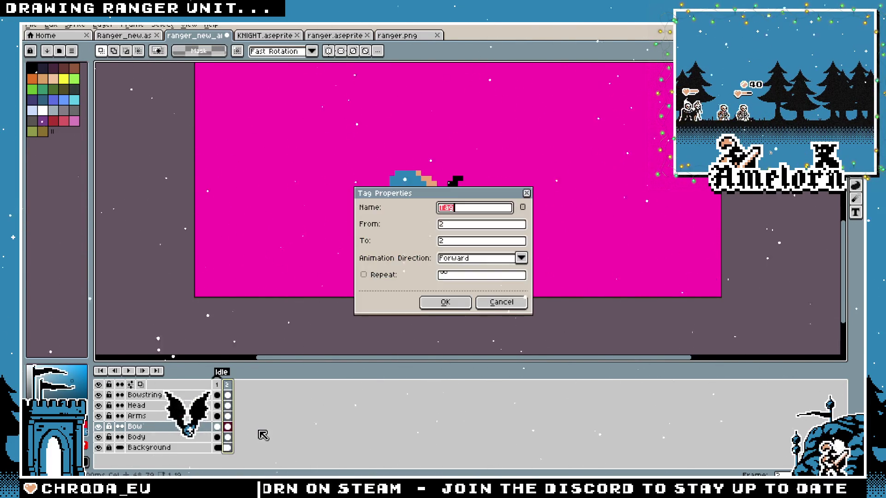
type("Attack")
key("Return")
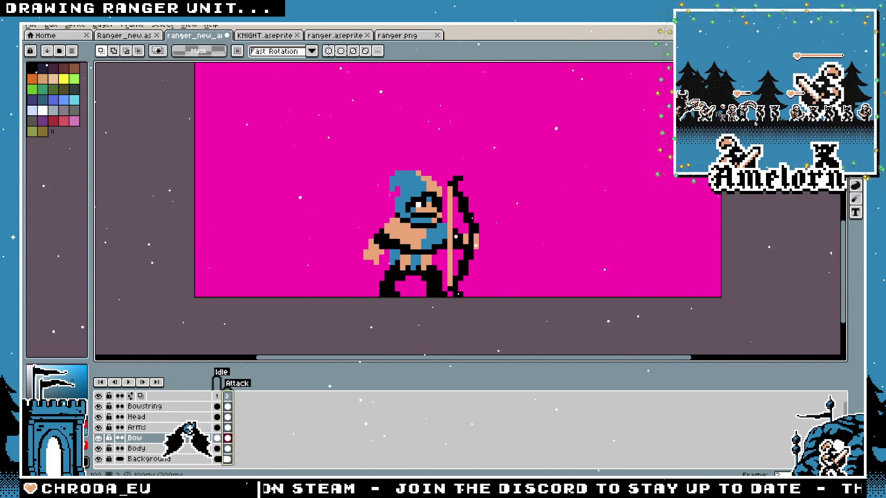
On the Head layer, nudge the head one pixel up-left
scroll(469, 227, "up", 1)
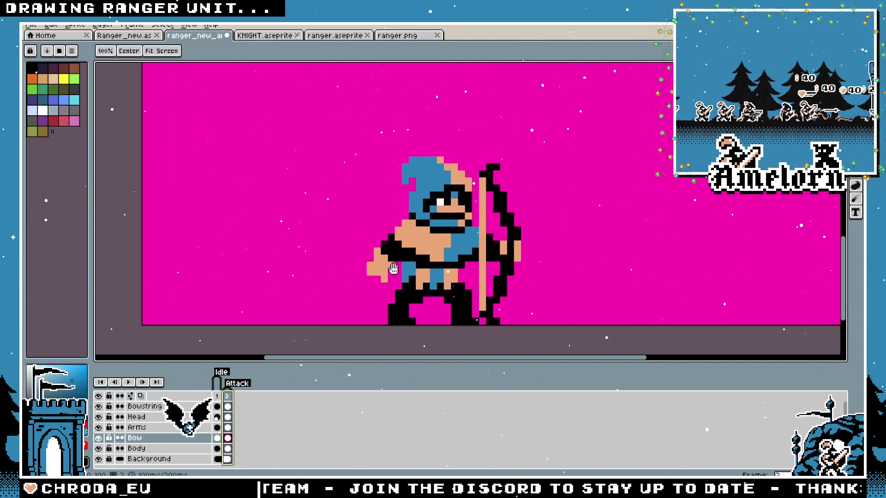
left_click(136, 417)
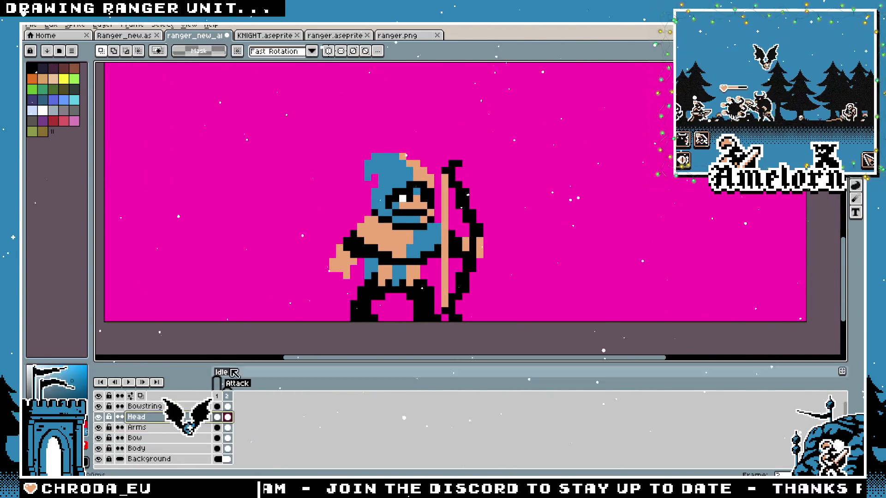
left_click(378, 237)
left_click_drag(413, 211, 406, 205)
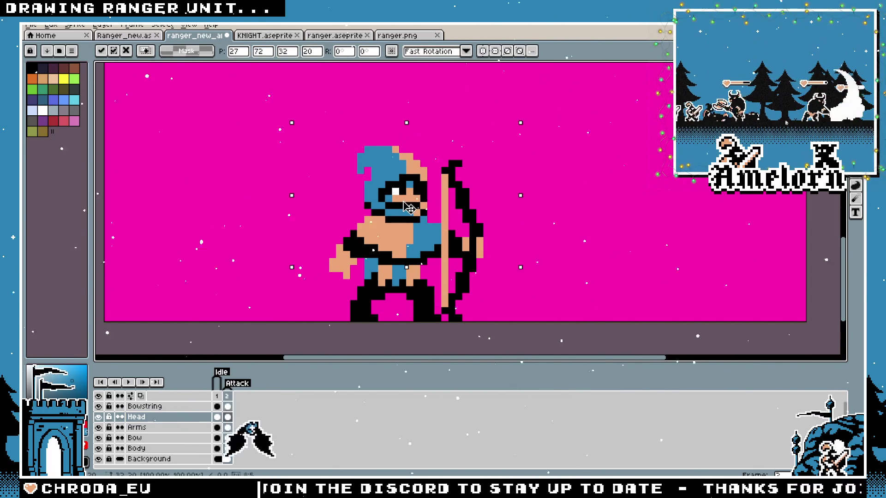
left_click(557, 184)
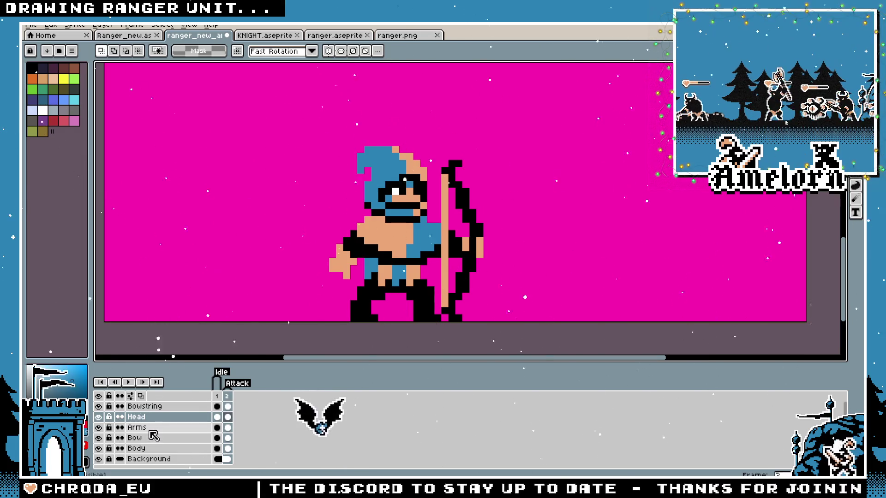
On the Body layer, shift the archer's body one pixel up-left
left_click(138, 448)
left_click_drag(534, 172, 299, 323)
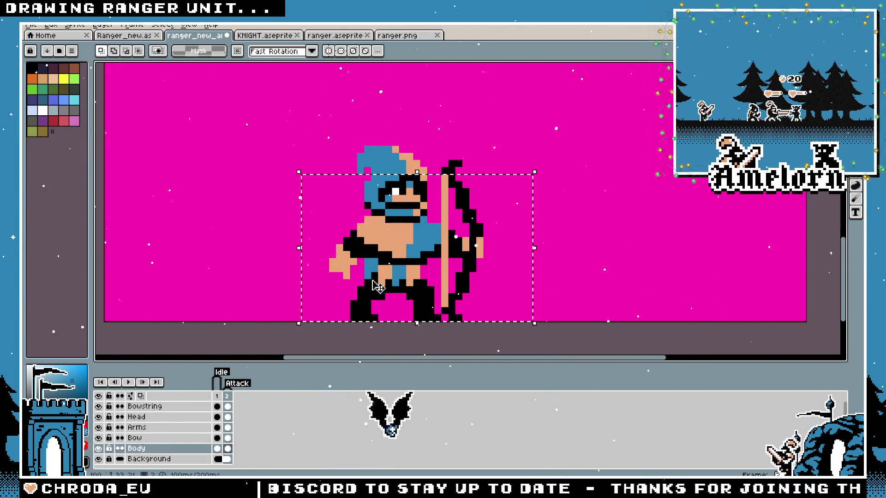
left_click(391, 283)
left_click_drag(391, 282, 389, 276)
key("Return")
key("ctrl+d")
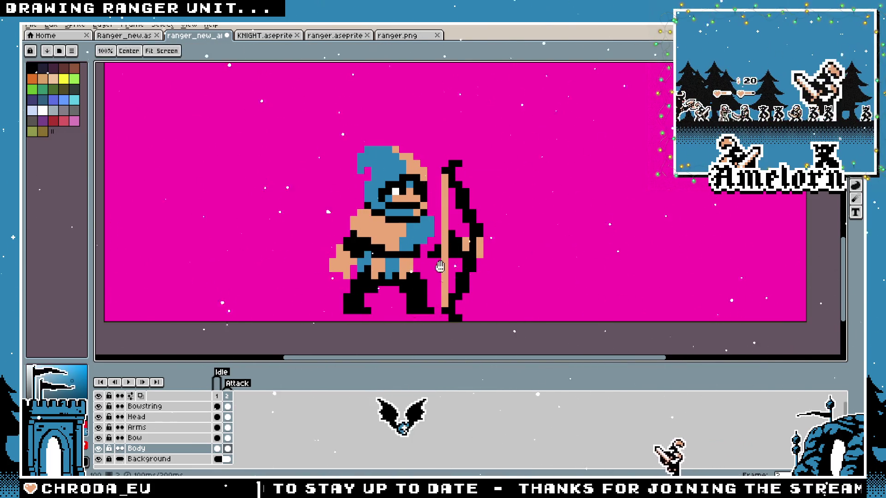
key("plus")
key("plus")
scroll(422, 260, "down", 1)
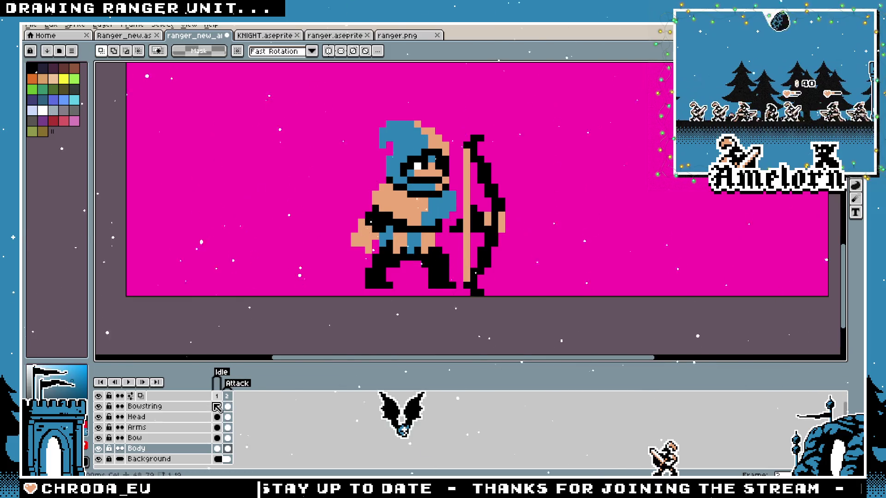
Erase the arms from this frame on the Arms layer
left_click(154, 431)
key("ctrl+t")
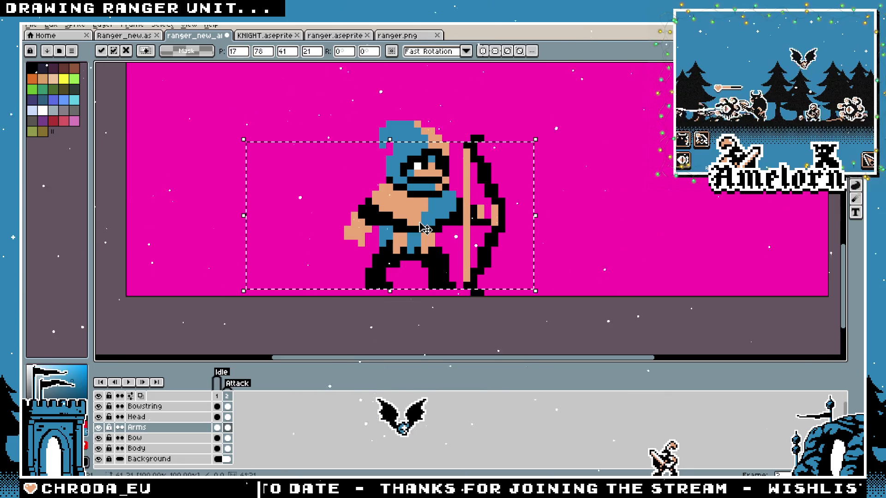
key("Return")
mouse_move(593, 155)
left_mouse_down()
mouse_move(553, 180)
mouse_move(125, 292)
left_mouse_up()
key("Delete")
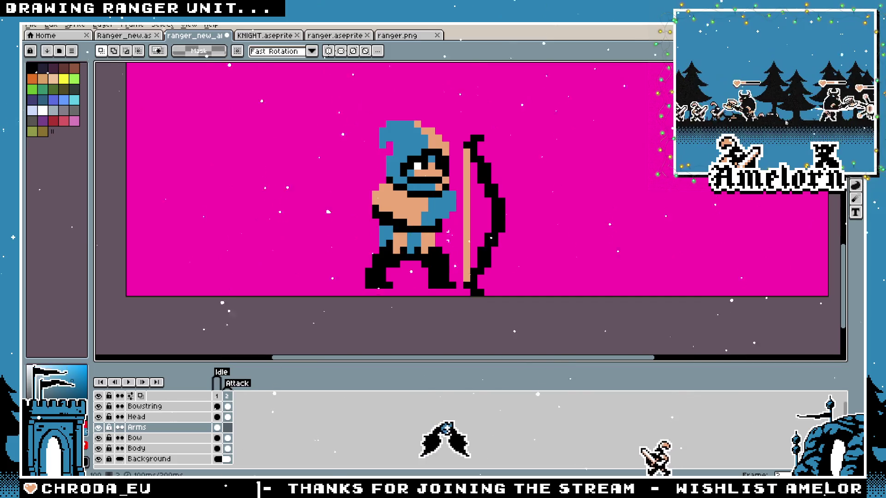
Shift the ranger's left foot one pixel right and down on the Body layer
left_click(148, 448)
scroll(358, 291, "up", 2)
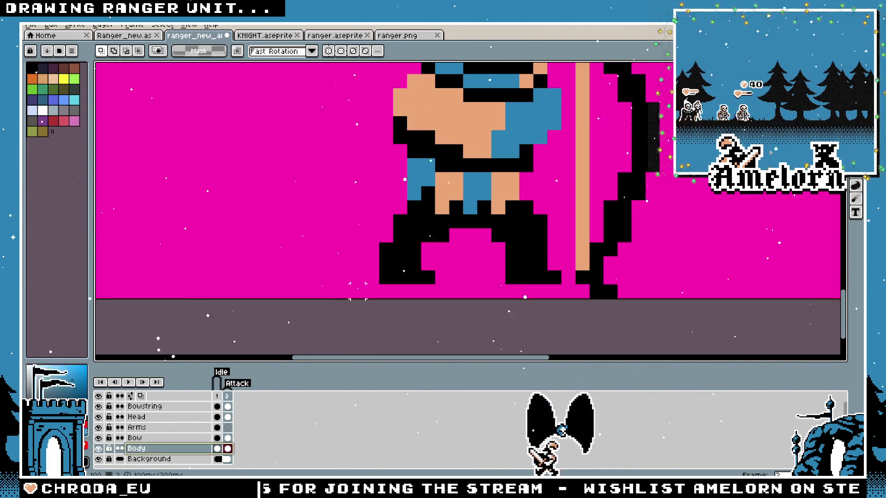
left_click_drag(378, 228, 433, 300)
left_click_drag(419, 261, 433, 274)
key("ctrl+d")
Select part of the ranger's leg and move it down one pixel
key("b")
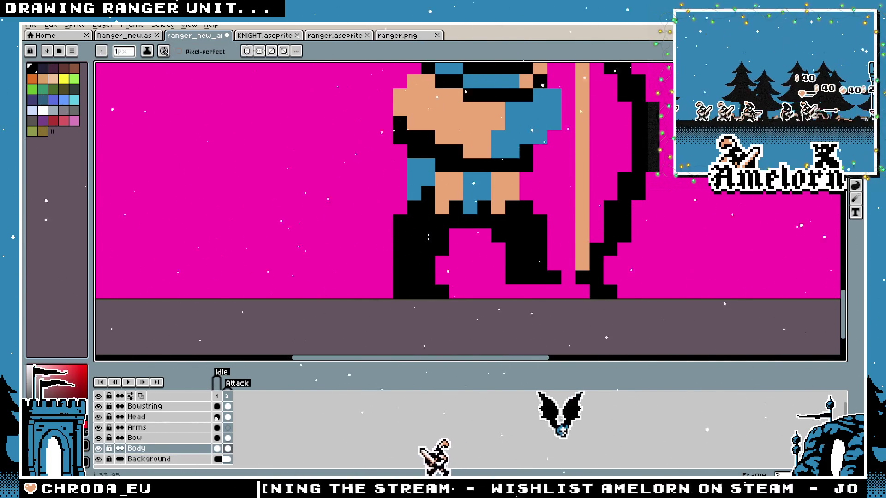
scroll(428, 237, "down", 3)
scroll(336, 248, "up", 1)
key("e")
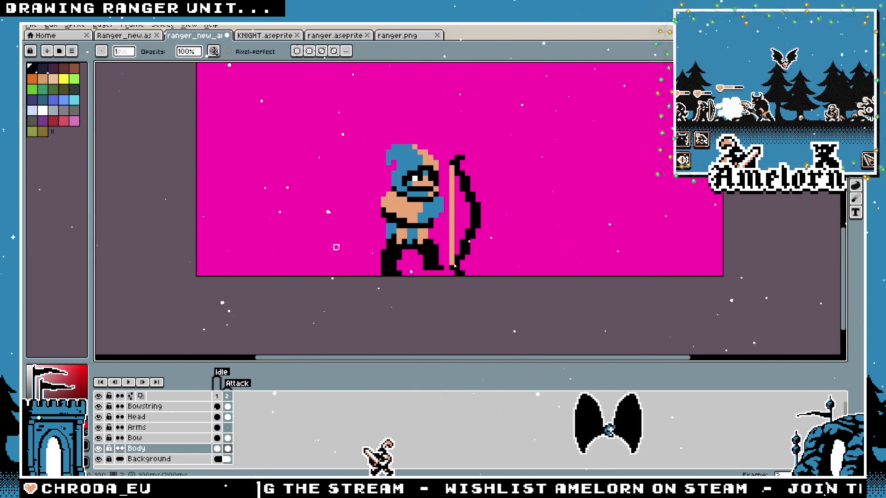
scroll(336, 247, "down", 2)
scroll(398, 252, "up", 3)
key("m")
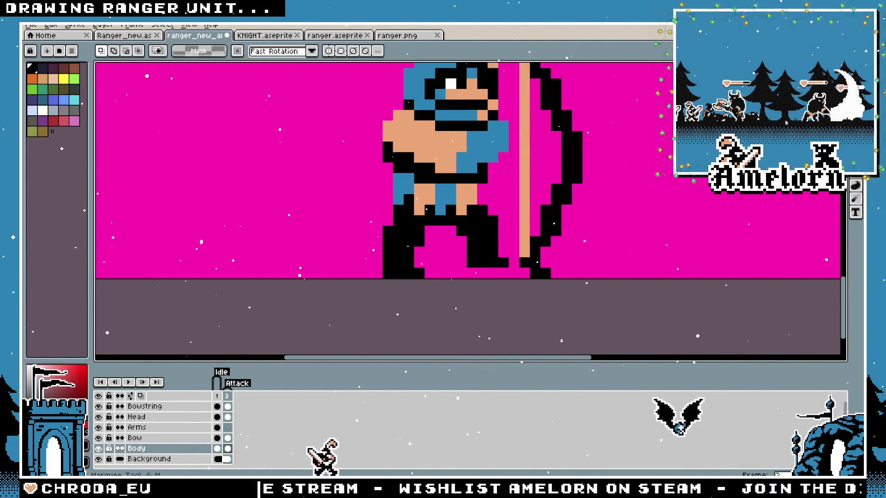
scroll(514, 199, "up", 1)
left_click_drag(402, 210, 512, 320)
key("Down")
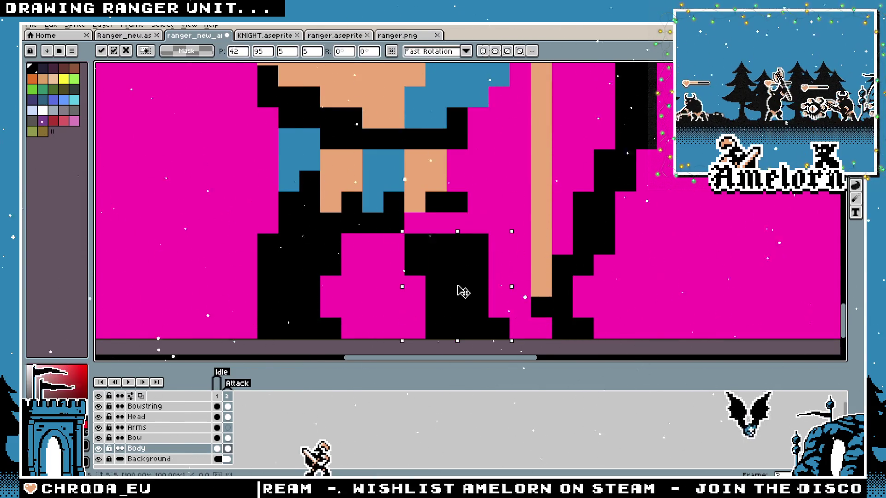
key("Return")
key("b")
scroll(404, 273, "down", 3)
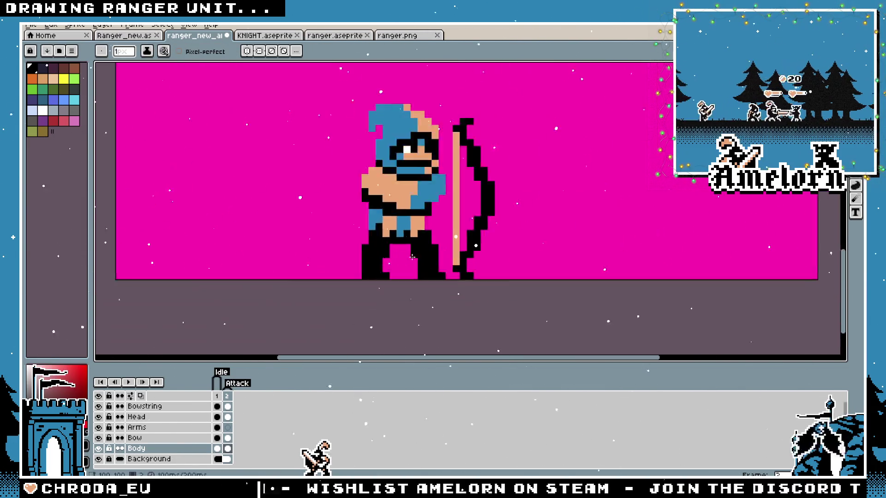
On frame 2's Bowstring cel, nudge a small block of leg pixels, then undo that nudge
left_click(227, 396)
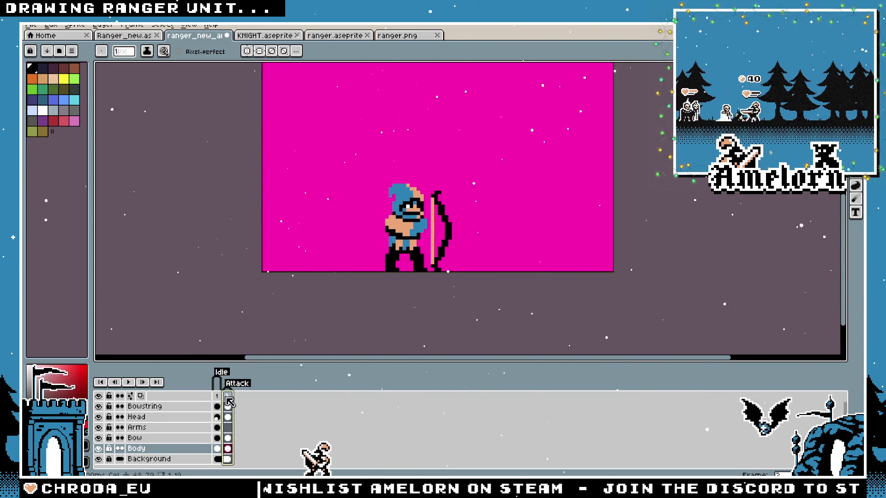
scroll(381, 253, "up", 2)
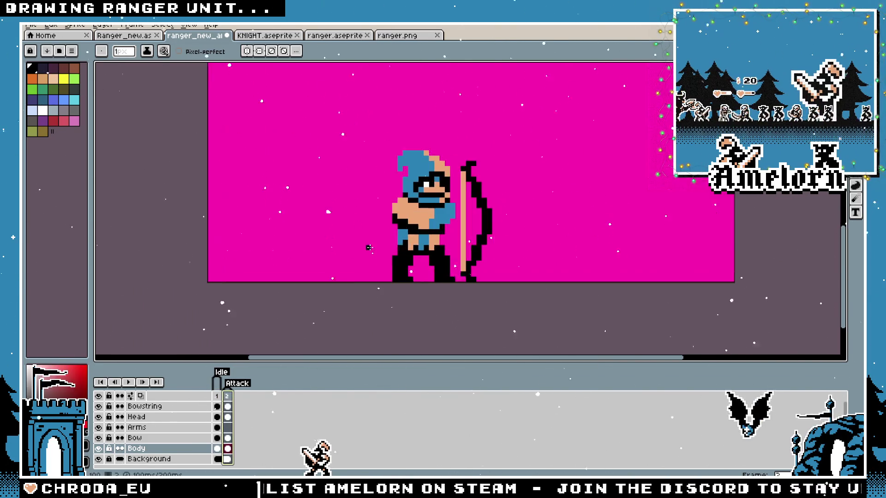
scroll(469, 267, "up", 1)
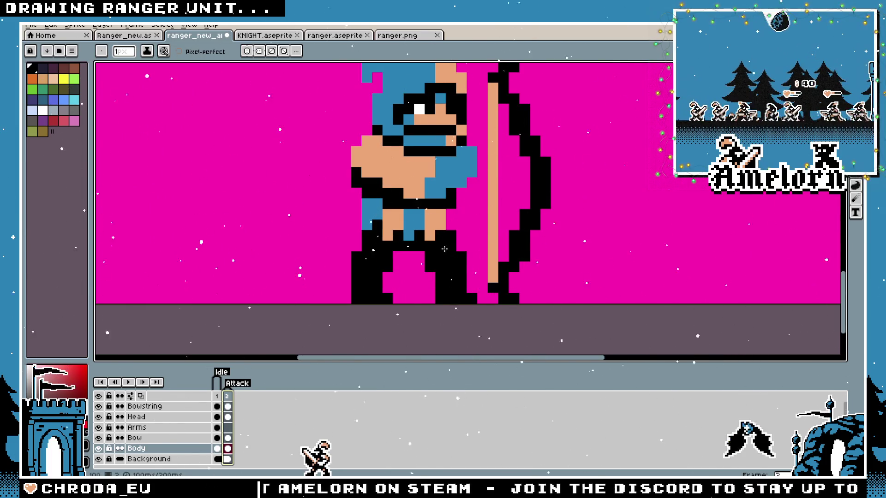
scroll(451, 236, "down", 2)
scroll(451, 237, "up", 2)
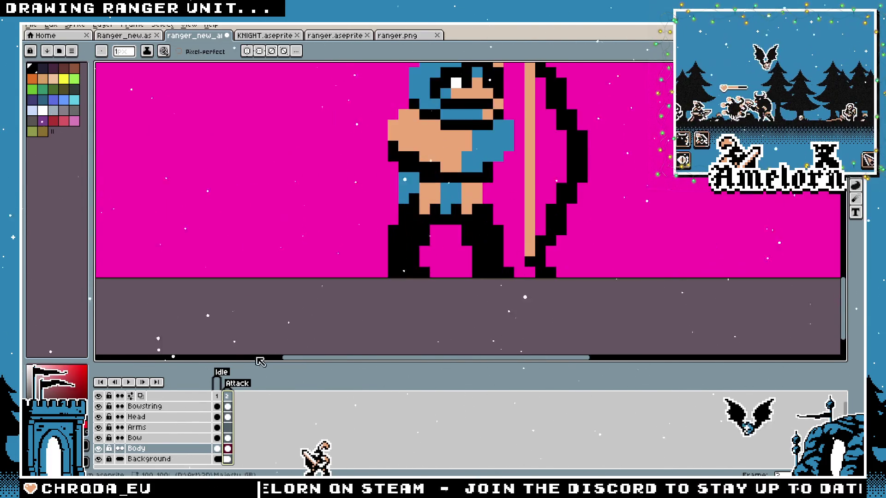
left_click(228, 406)
scroll(476, 235, "up", 1)
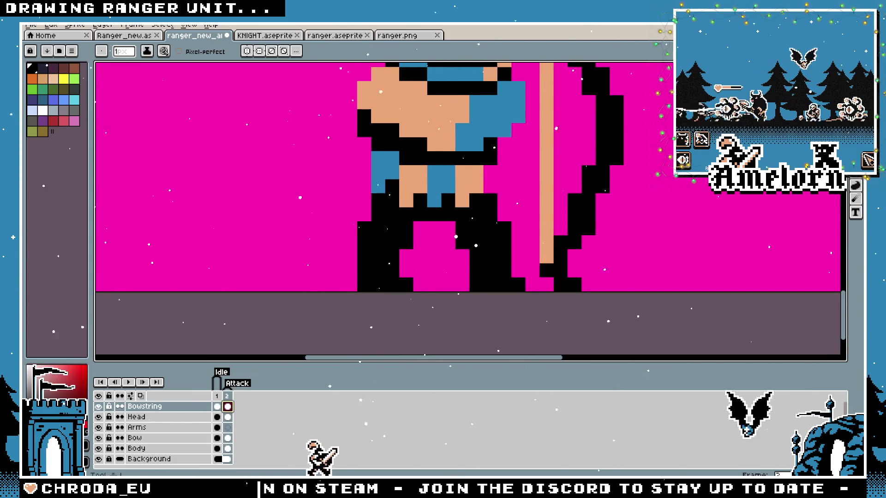
key("m")
mouse_move(439, 220)
left_mouse_down()
mouse_move(489, 259)
mouse_move(514, 294)
mouse_move(493, 275)
left_mouse_up()
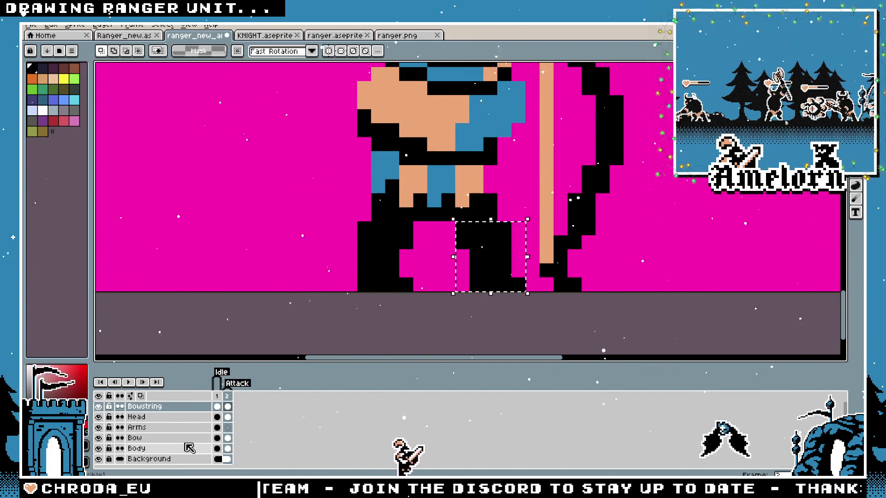
left_click(148, 448)
key("ctrl+z")
key("ctrl+z")
Recentre the ranger and compare frame 1 with frame 2
scroll(646, 233, "down", 1)
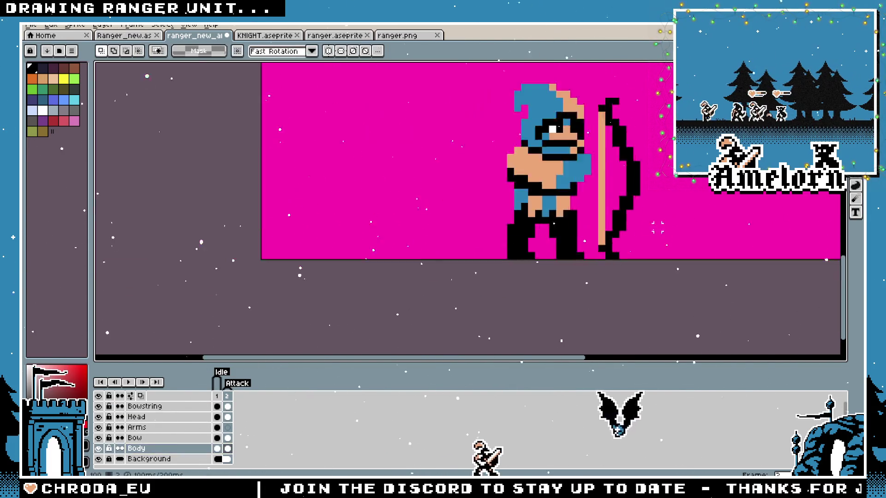
scroll(648, 233, "down", 1)
left_click_drag(649, 233, 561, 270)
scroll(577, 234, "up", 1)
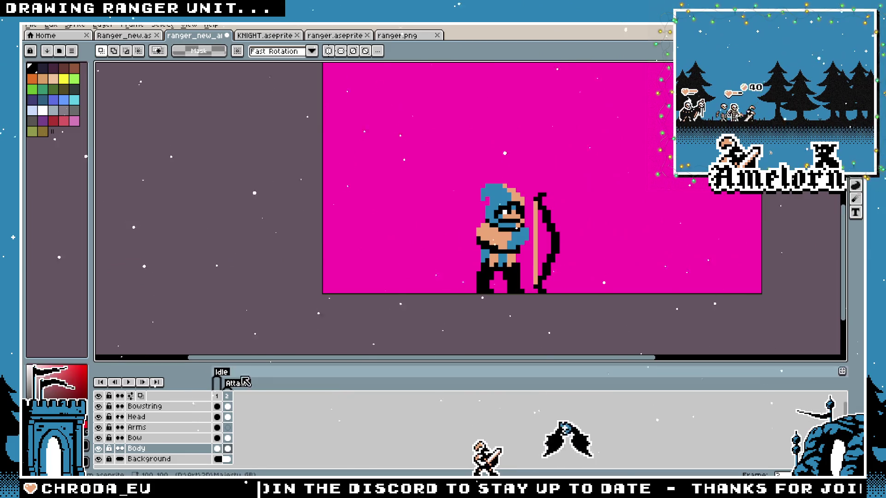
left_click(217, 396)
left_click(227, 396)
Compare frames 1 and 2, then marquee-select the ranger's legs and drop the selection
scroll(573, 286, "up", 1)
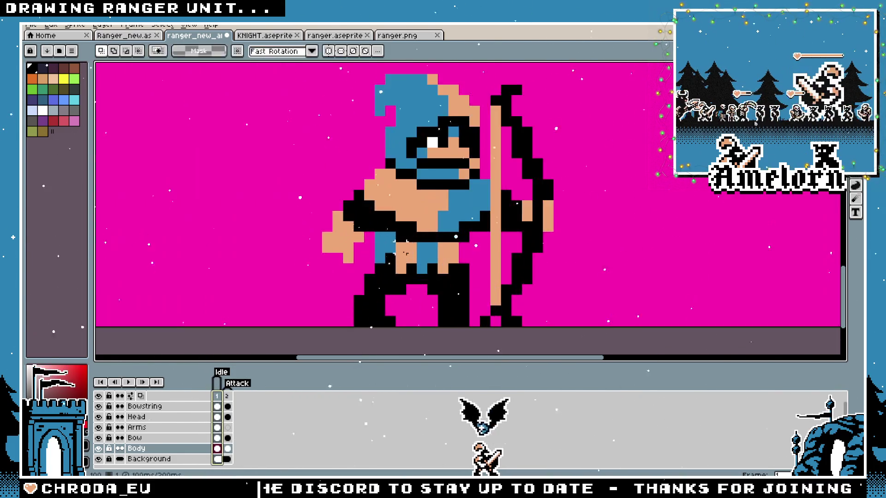
left_click(217, 397)
left_click(227, 396)
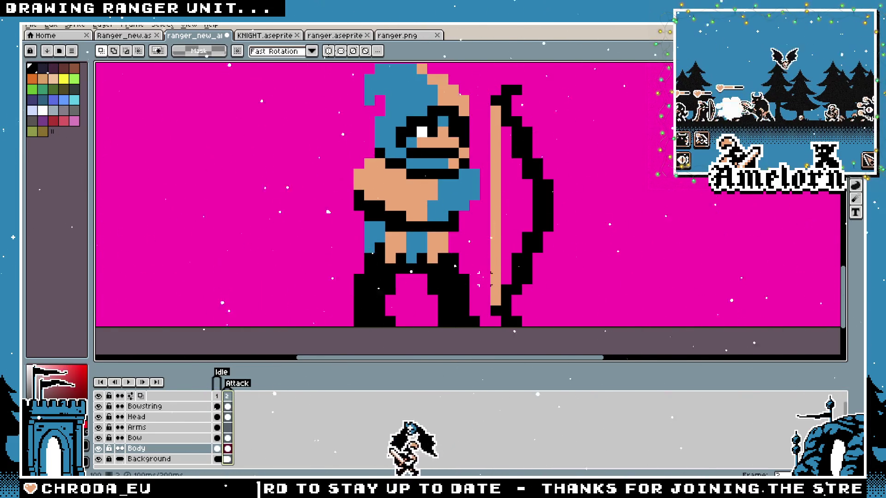
left_click_drag(425, 272, 482, 329)
left_click(458, 307)
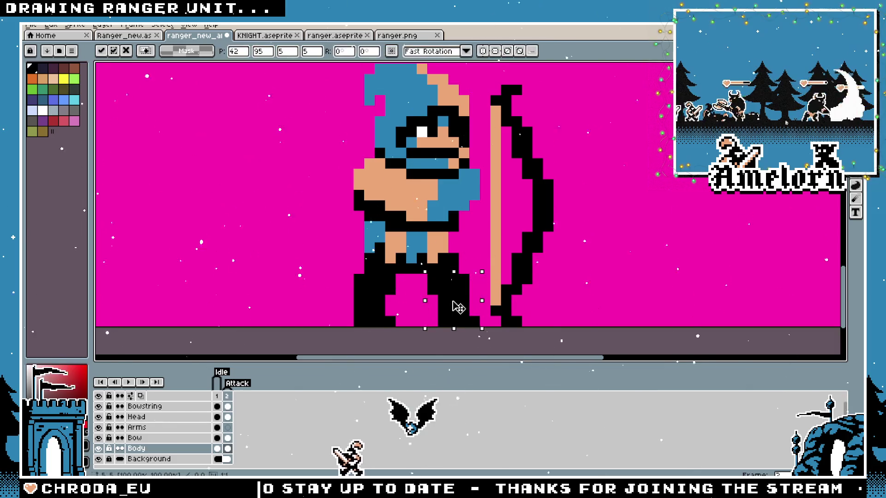
key("ctrl+d")
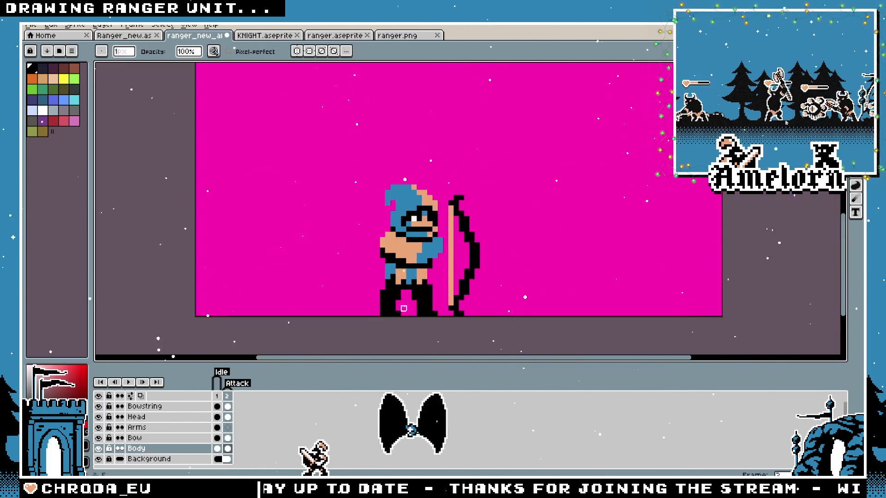
Compare frame 1 with frame 2 again, switching to the Marquee and back to the Pencil
scroll(435, 299, "down", 2)
left_click(217, 396)
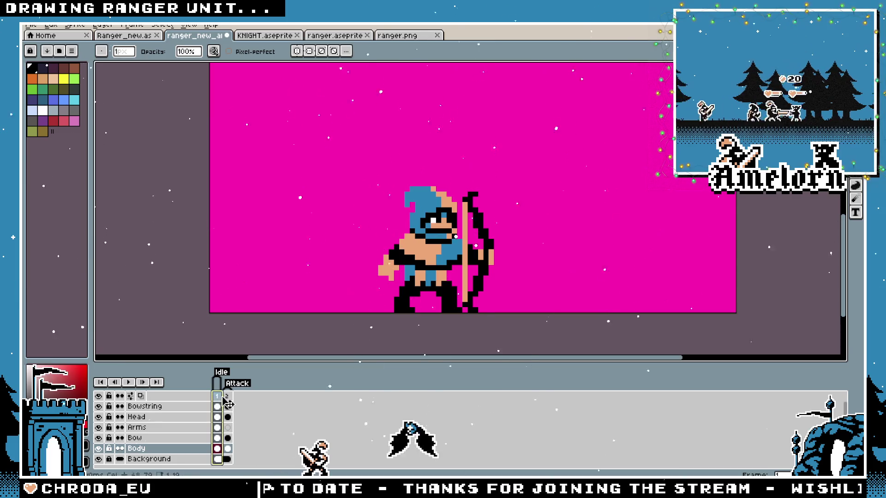
left_click(227, 397)
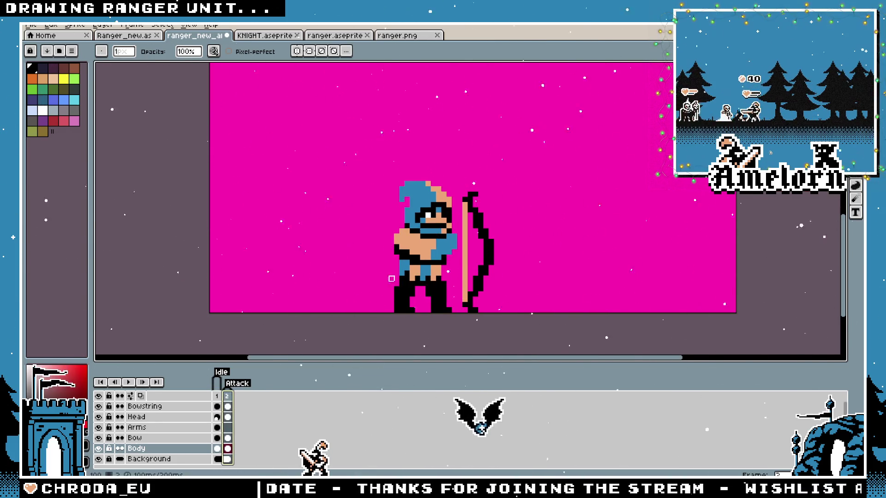
scroll(324, 222, "up", 3)
scroll(272, 206, "down", 5)
scroll(271, 341, "up", 3)
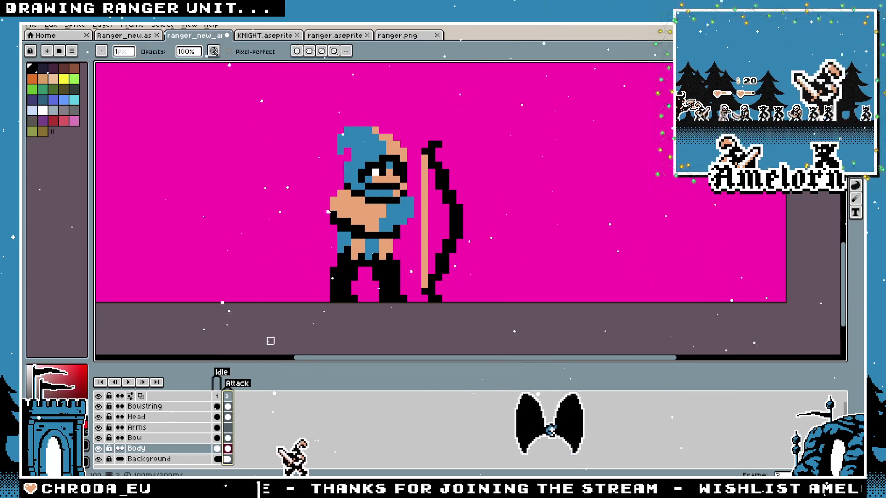
scroll(325, 276, "up", 2)
key("m")
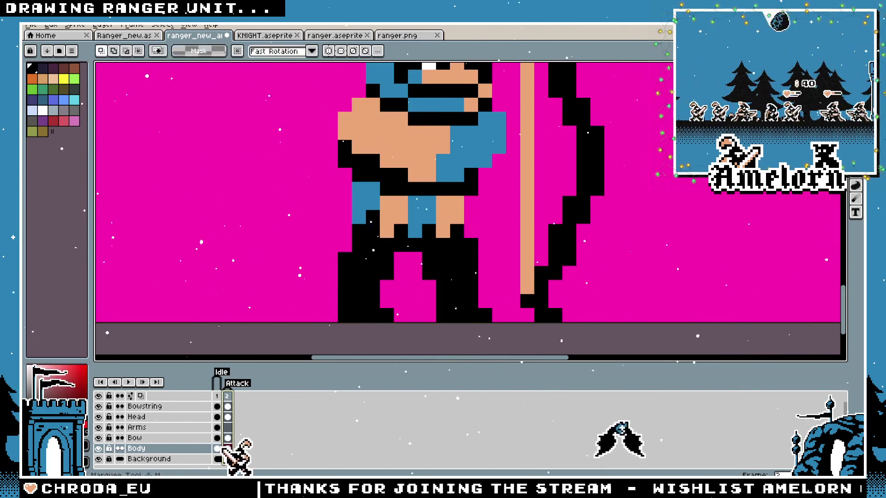
scroll(428, 211, "down", 3)
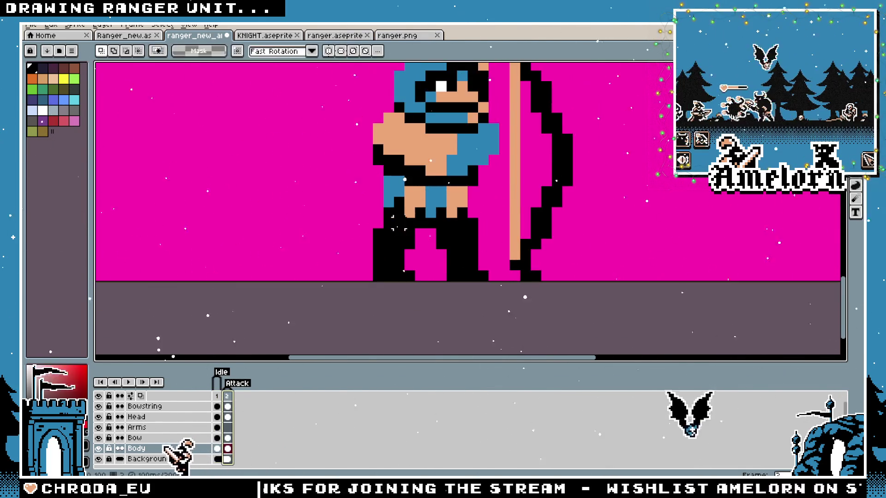
scroll(393, 253, "up", 3)
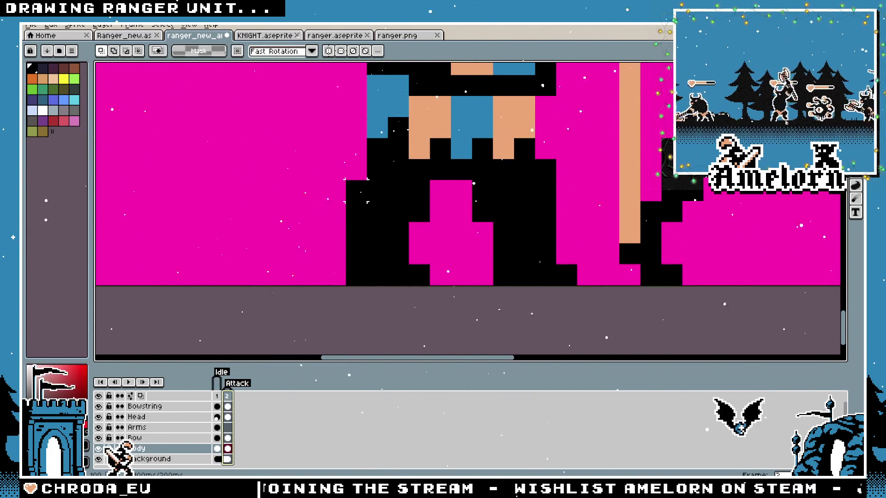
key("b")
scroll(355, 209, "down", 4)
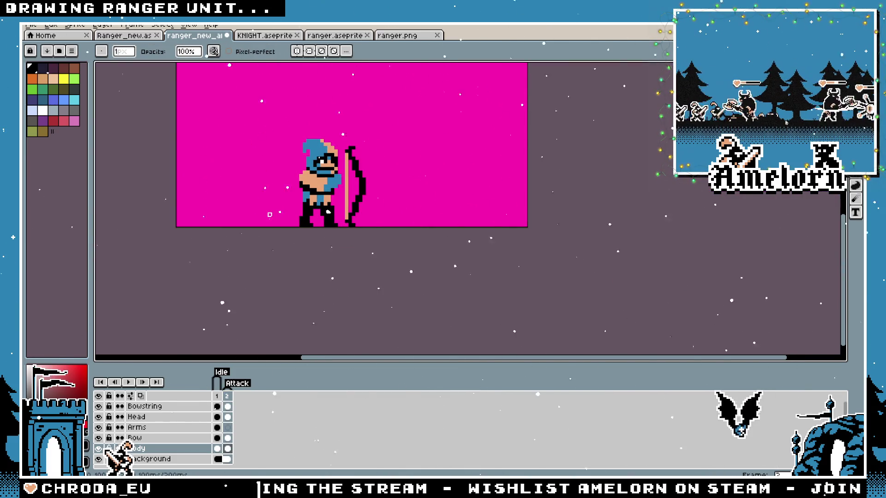
Flip between frames 1 and 2 twice more, briefly trying the eyedropper before returning to the Pencil
left_click(217, 396)
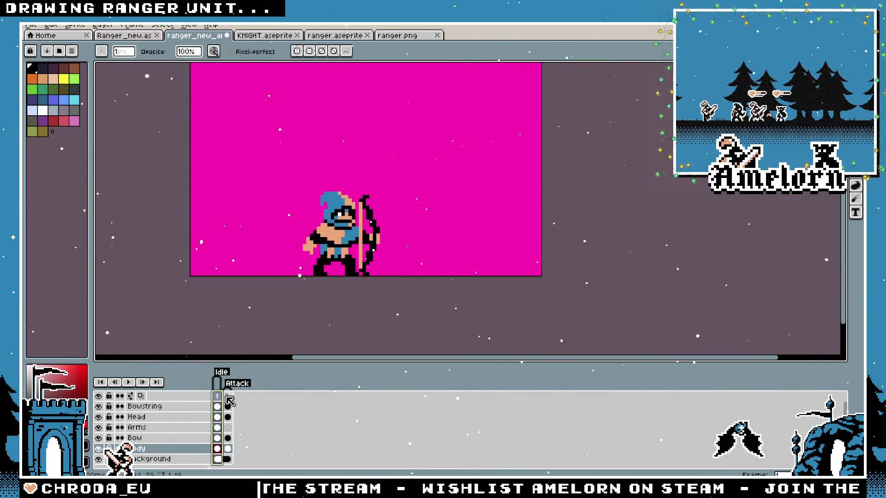
left_click(226, 396)
scroll(325, 267, "up", 3)
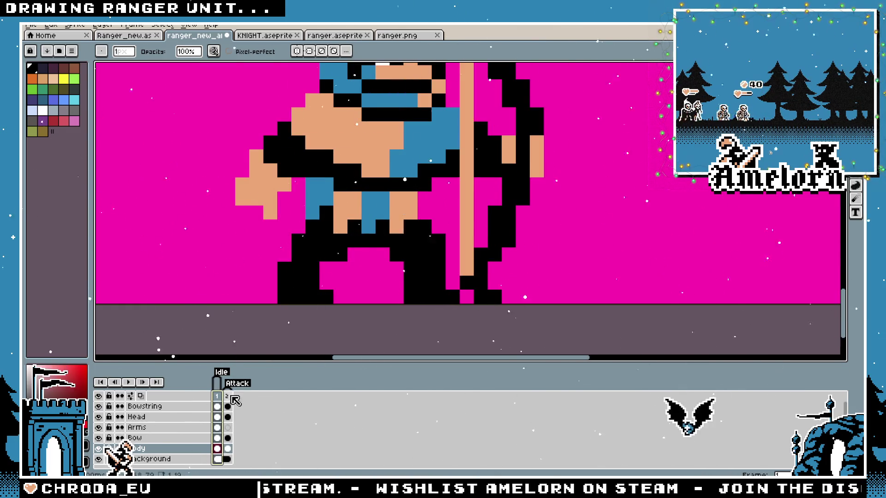
key("i")
key("b")
left_click(217, 396)
left_click(228, 397)
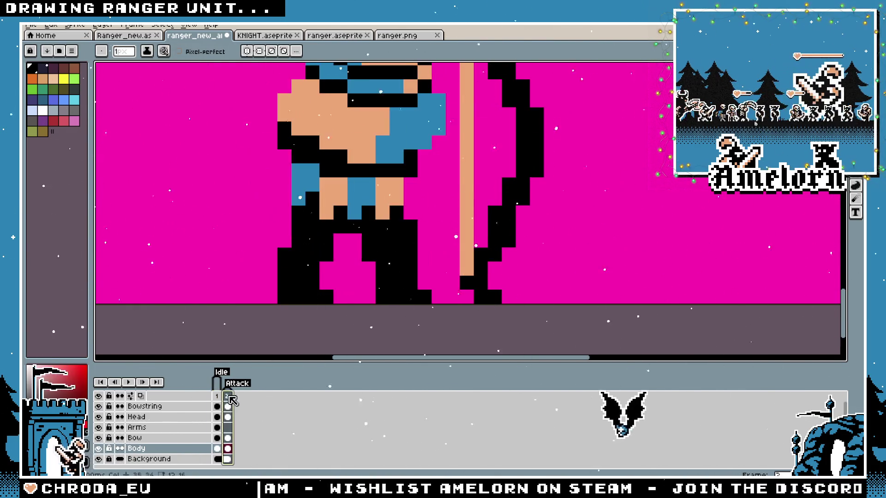
scroll(322, 210, "down", 4)
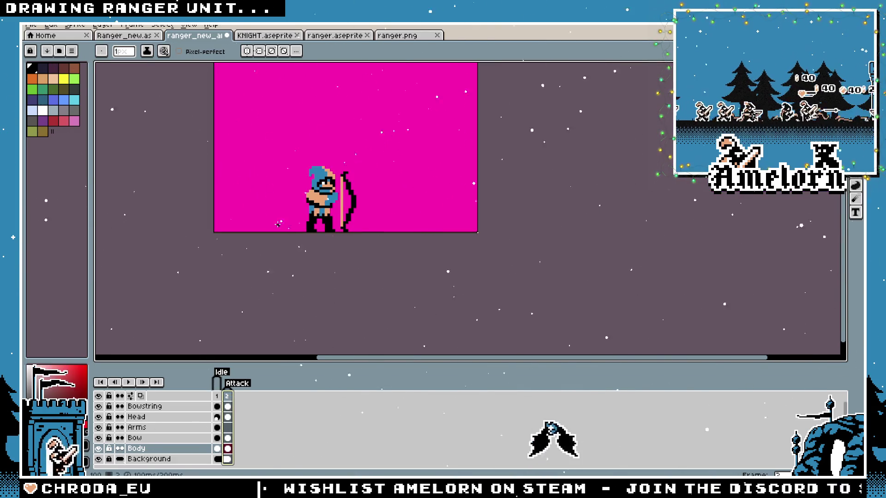
Pan the ranger into view, play the animation, stop on frame 2, and switch to the older ranger sheet
left_click_drag(282, 211, 326, 243)
scroll(325, 243, "up", 2)
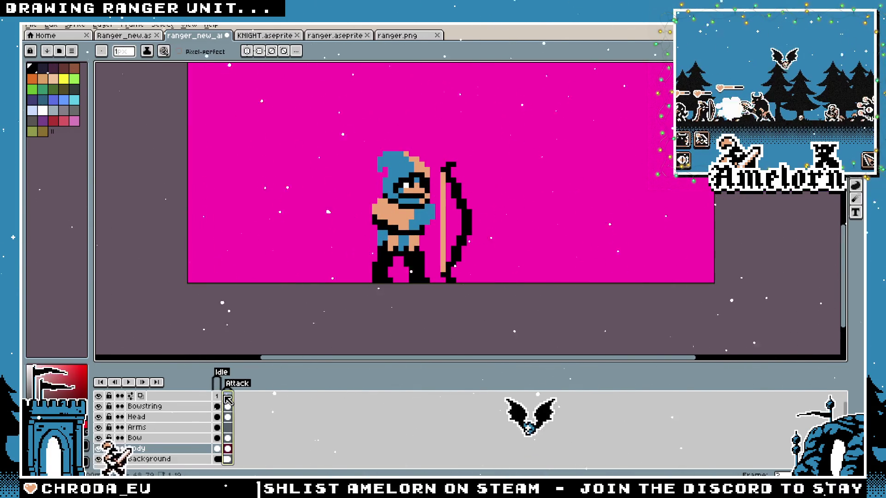
key("Return")
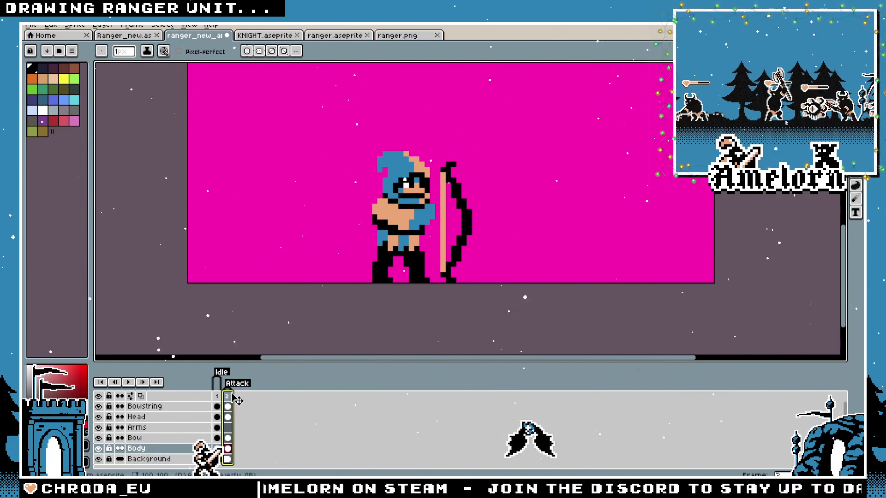
left_click(228, 397)
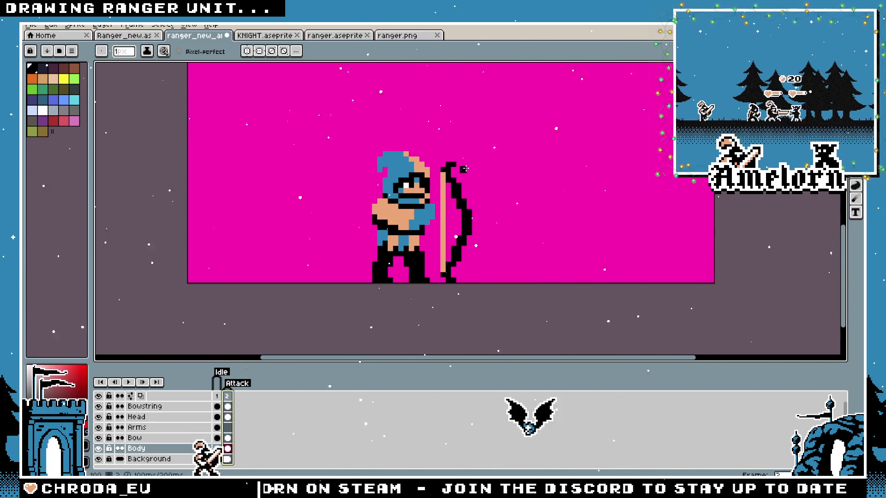
scroll(385, 227, "up", 1)
scroll(386, 228, "up", 2)
scroll(456, 202, "up", 1)
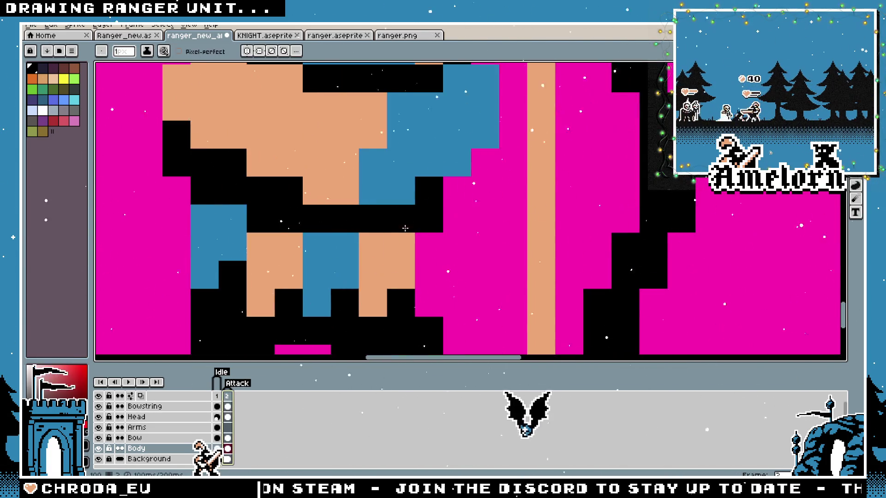
scroll(457, 272, "down", 4)
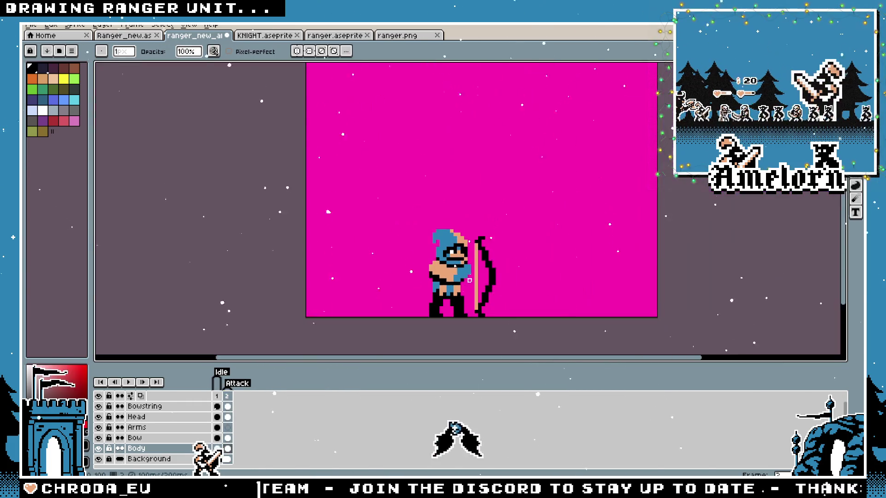
scroll(480, 287, "up", 3)
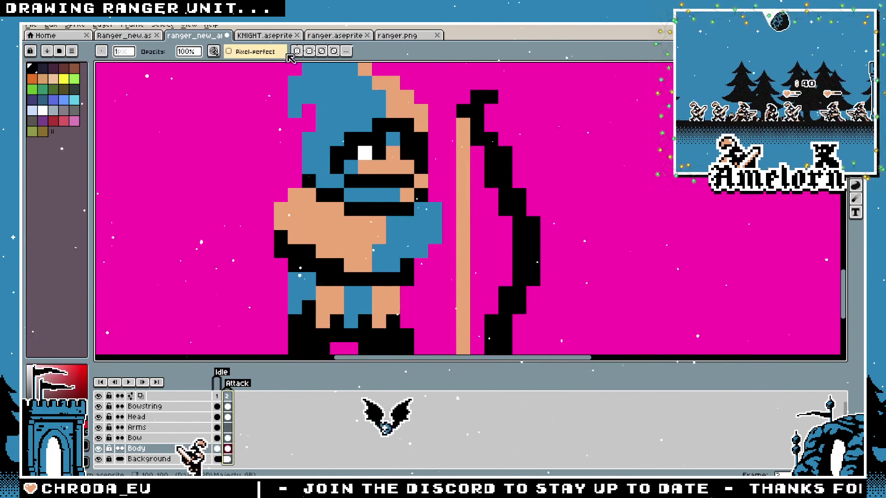
left_click(158, 35)
Pan across the older sprite sheet, then return to the animated ranger and add a black shoulder pixel
scroll(507, 231, "up", 4)
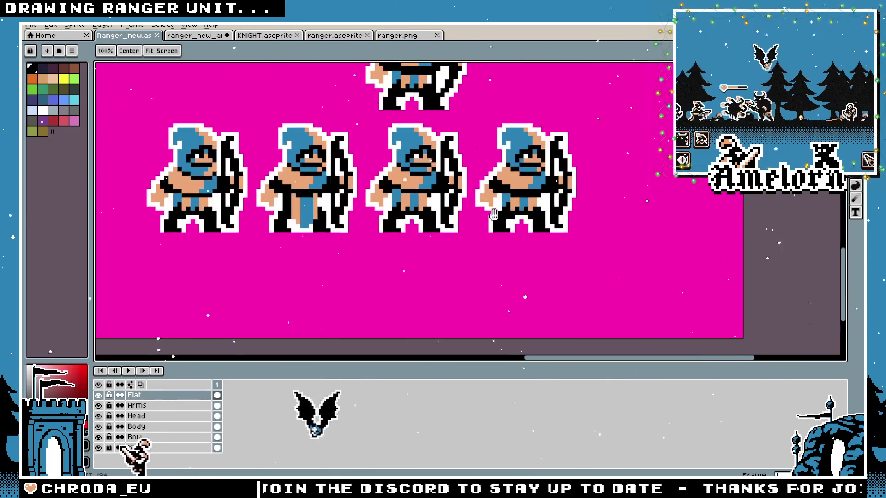
left_click_drag(528, 198, 527, 245)
scroll(461, 221, "down", 4)
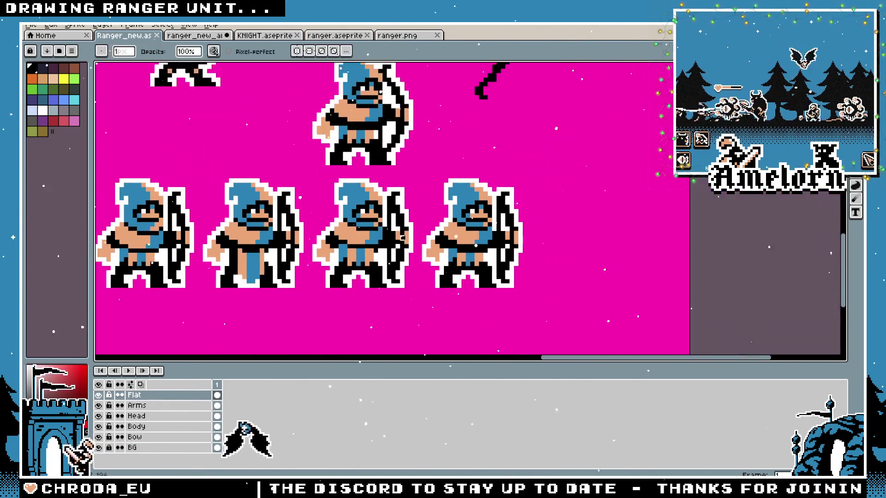
left_click_drag(373, 216, 502, 251)
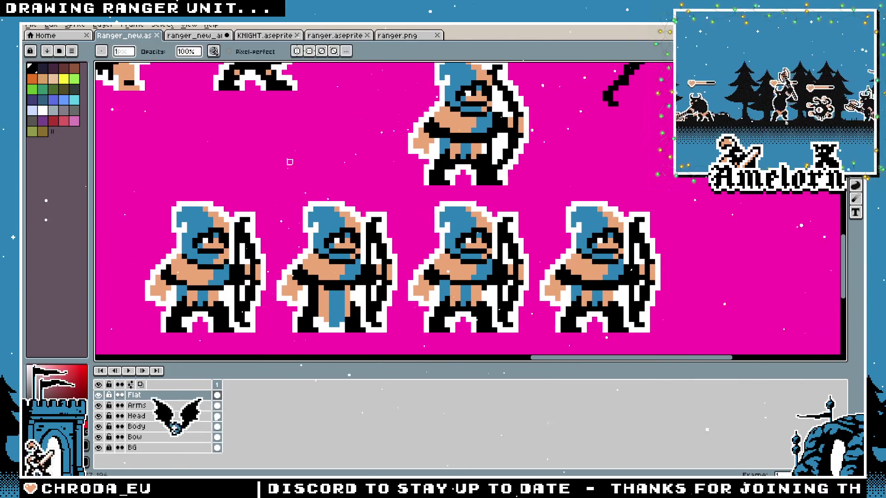
left_click(193, 35)
scroll(363, 306, "up", 2)
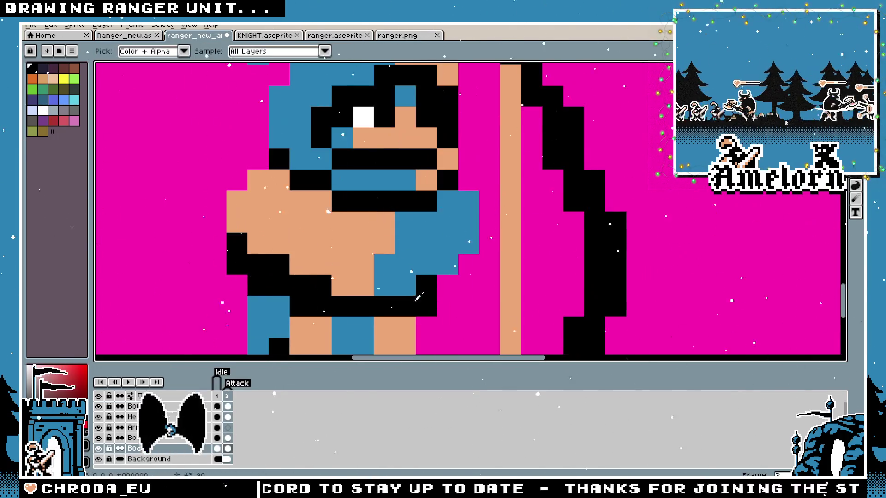
left_click(462, 271)
Hide and reshow the Arms layer to check the pose, then bring up the Attack frame
left_click(218, 396)
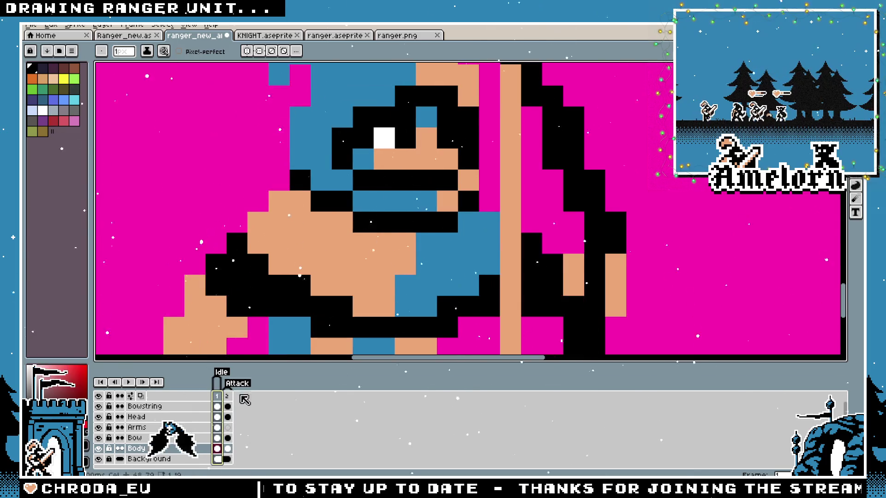
scroll(360, 210, "down", 2)
scroll(359, 210, "up", 1)
left_click(98, 427)
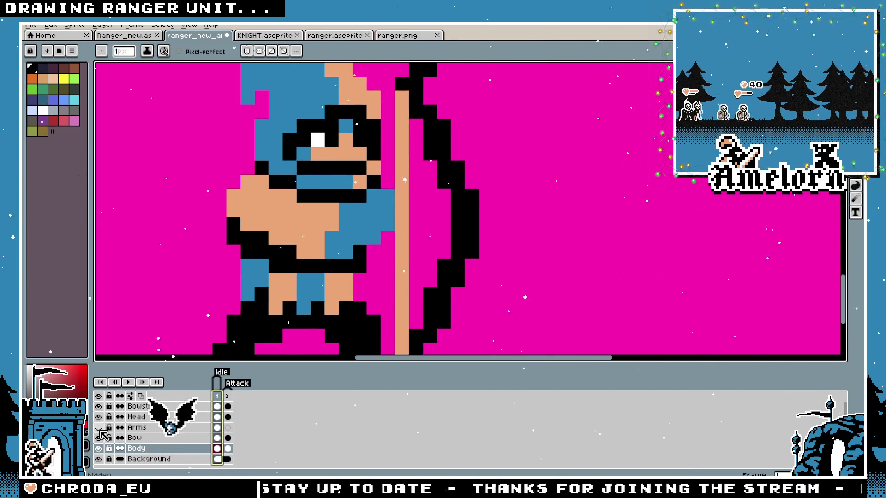
left_click(98, 427)
left_click(98, 428)
left_click(98, 428)
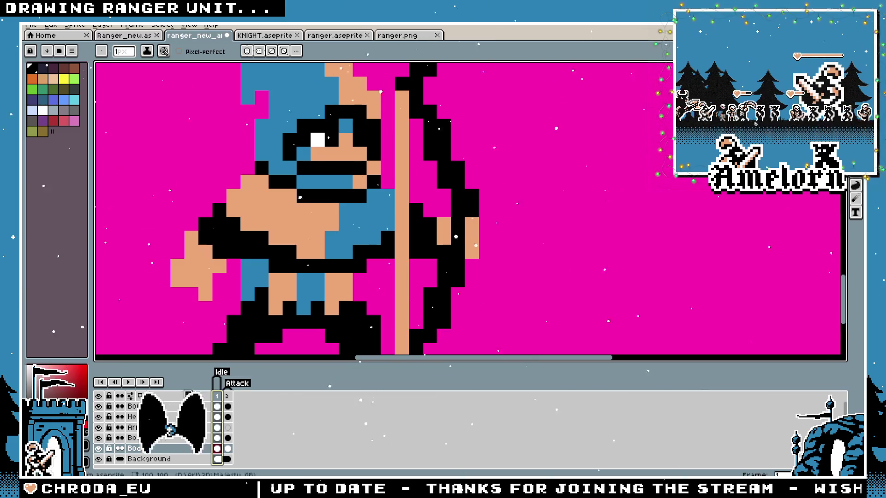
left_click(227, 401)
scroll(298, 262, "down", 5)
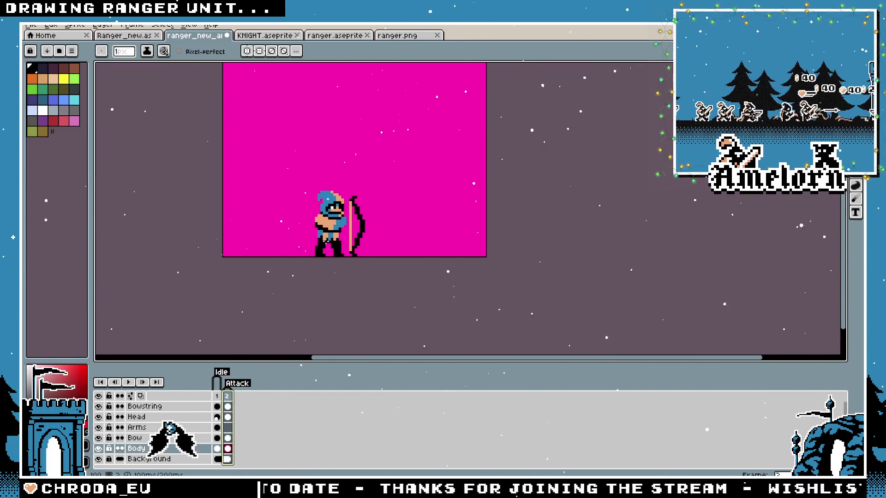
scroll(326, 239, "up", 2)
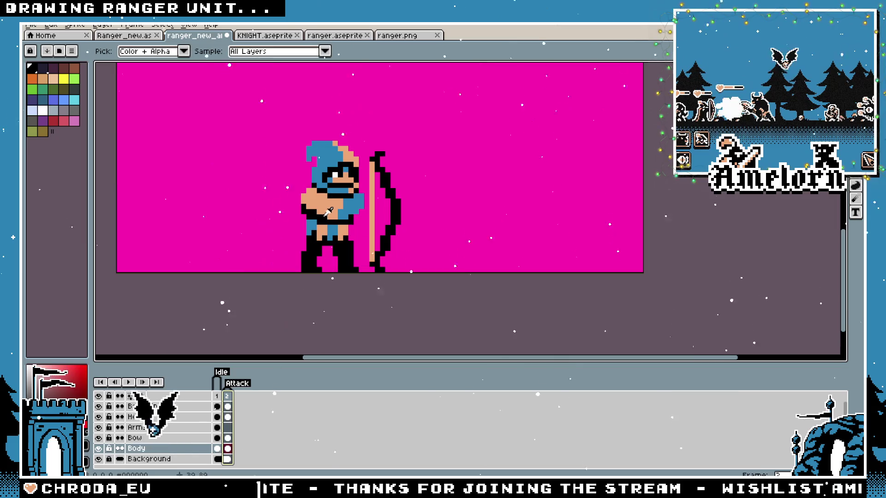
scroll(329, 216, "up", 2)
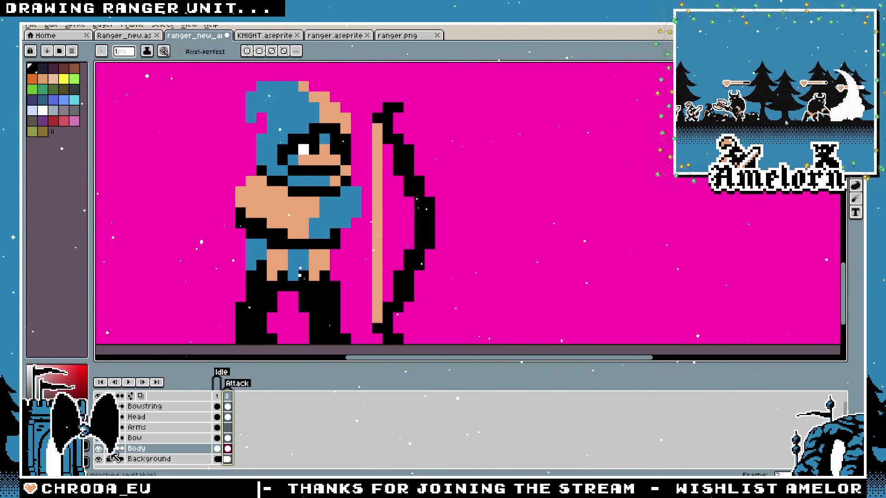
Marquee-select the bow area, nudge it upward, and delete the bowstring from this frame
key("m")
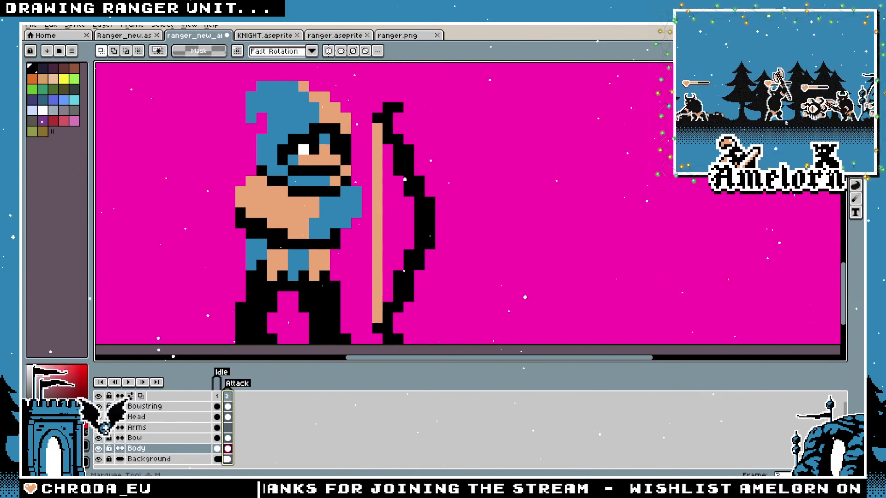
scroll(473, 175, "down", 2)
left_click_drag(553, 102, 428, 247)
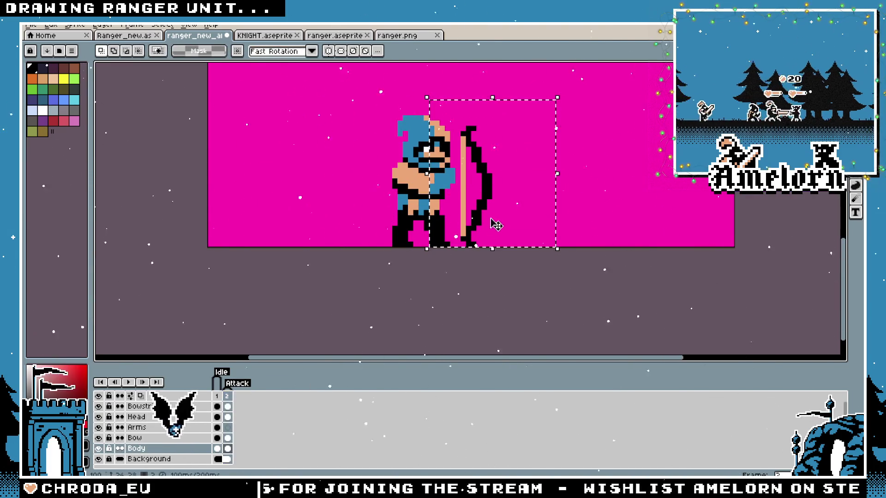
left_click_drag(494, 205, 505, 195)
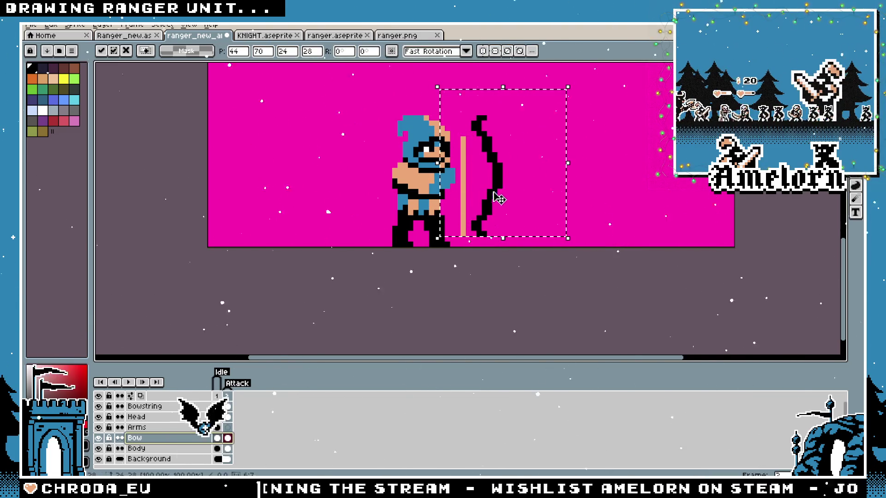
key("Return")
key("alt+Up")
key("alt+Up")
key("alt+Up")
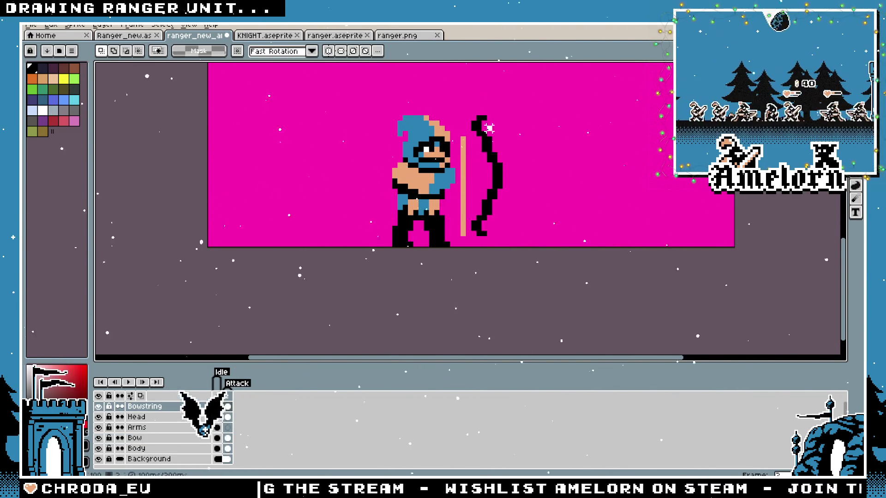
key("Delete")
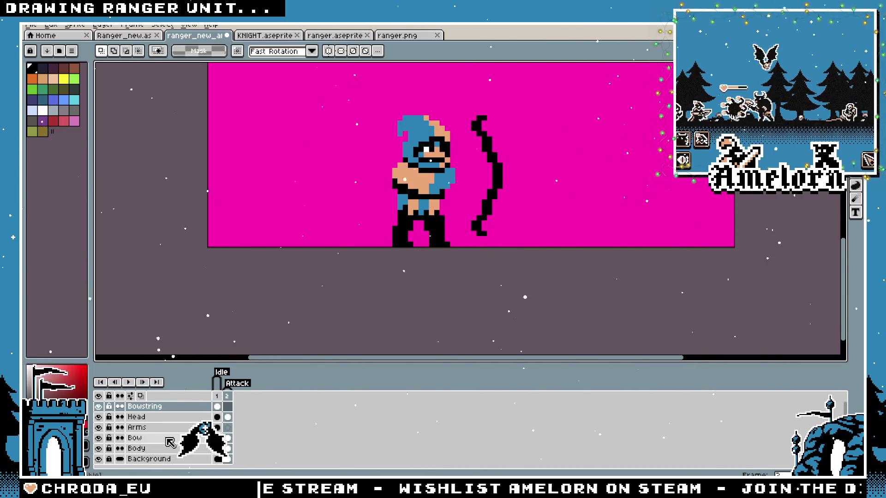
On the Bow layer, reselect the bow and reposition it higher and further from the ranger
double_click(170, 438)
key("Escape")
scroll(510, 96, "up", 1)
left_click_drag(513, 95, 354, 286)
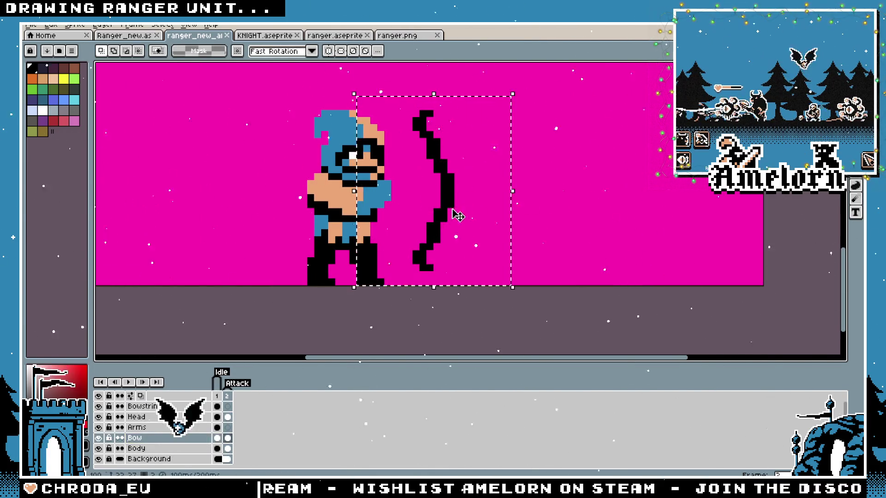
left_click(458, 216)
key("ctrl+d")
scroll(509, 205, "down", 3)
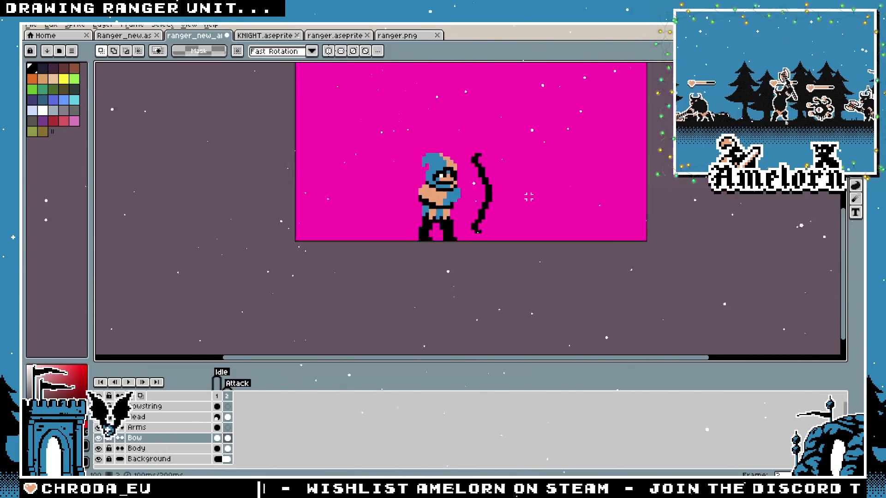
scroll(523, 199, "up", 2)
left_click_drag(542, 116, 454, 252)
left_click(494, 215)
key("ctrl+d")
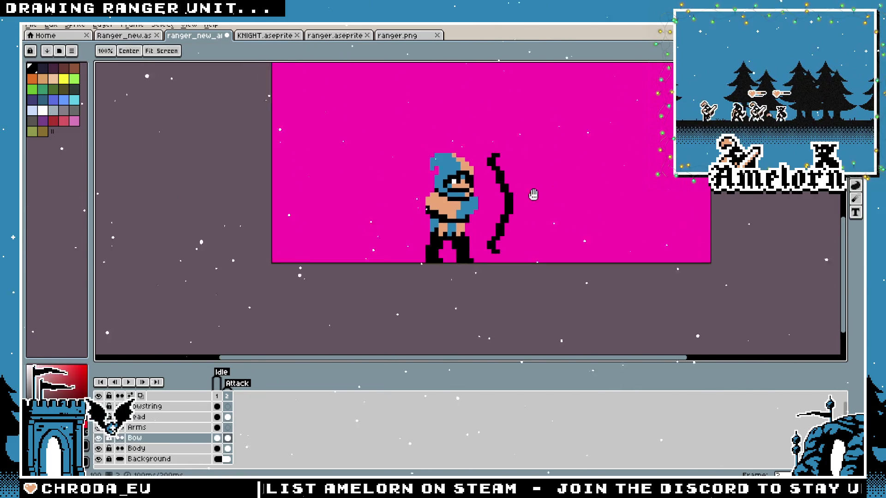
scroll(531, 196, "up", 4)
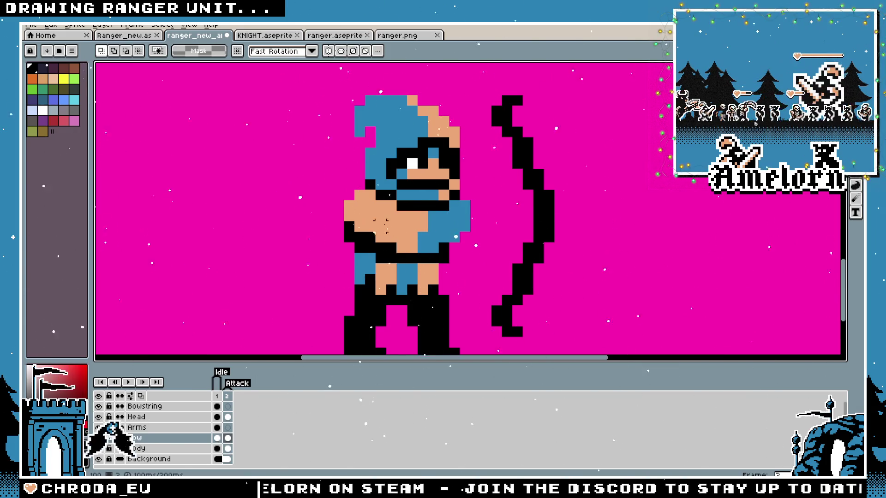
Compare frames 1 and 2, check the Bowstring cels, and play the two-frame animation
scroll(446, 228, "up", 1)
key("b")
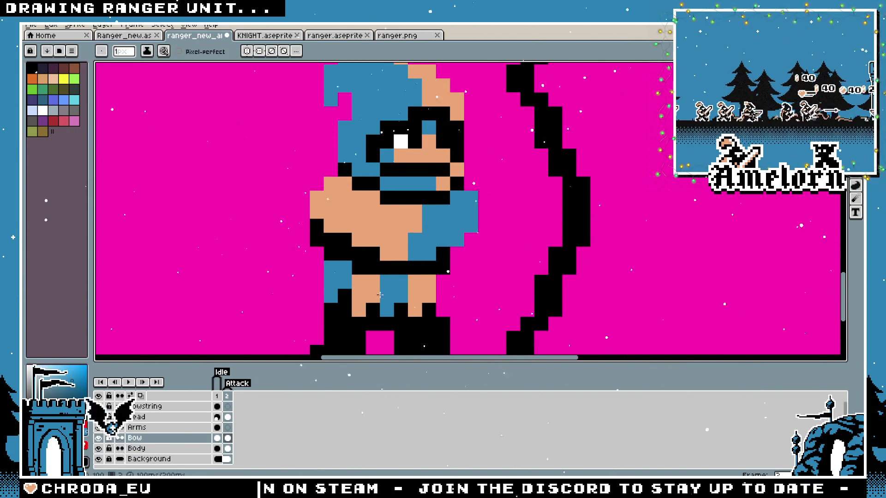
left_click(217, 396)
left_click(228, 396)
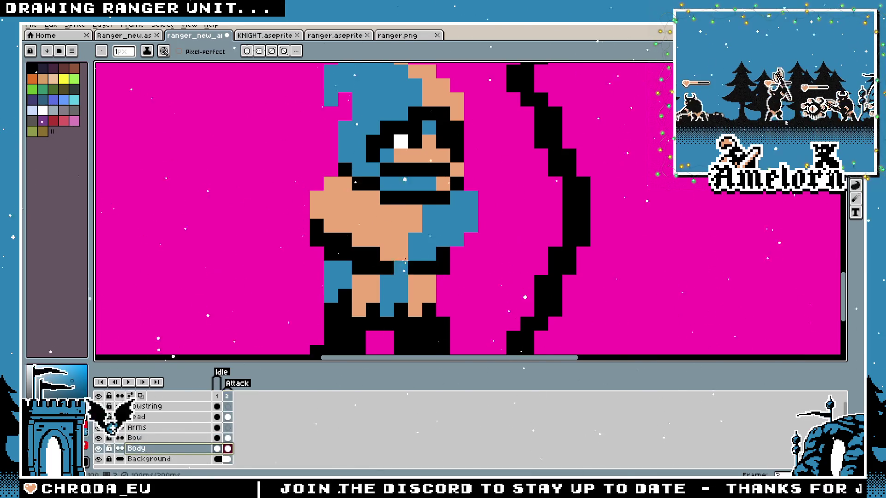
key("m")
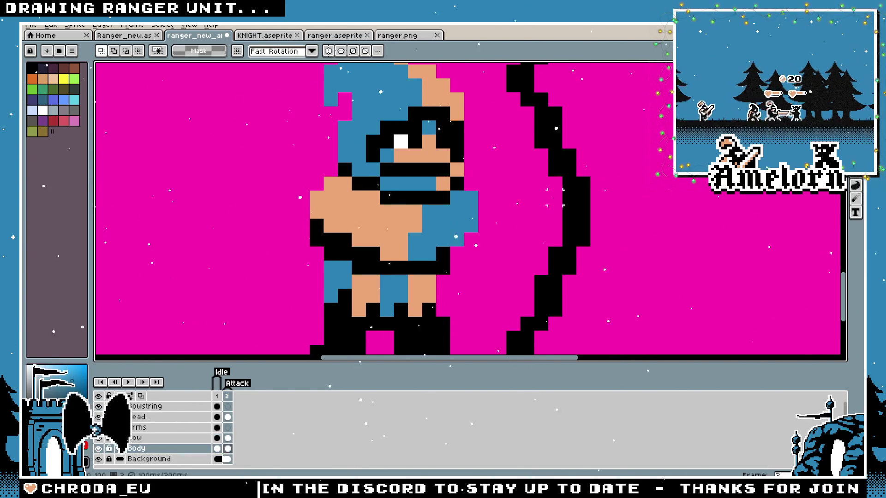
left_click(217, 406)
left_click(227, 406)
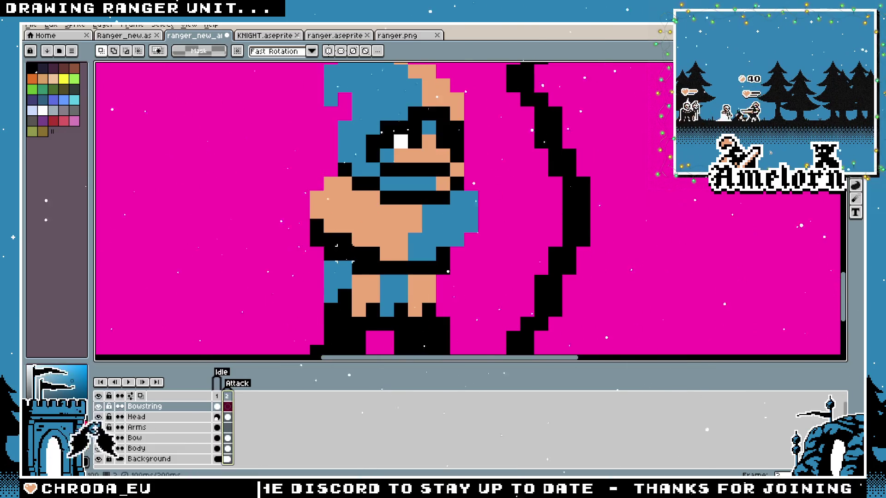
scroll(335, 245, "down", 4)
scroll(336, 245, "up", 3)
key("Return")
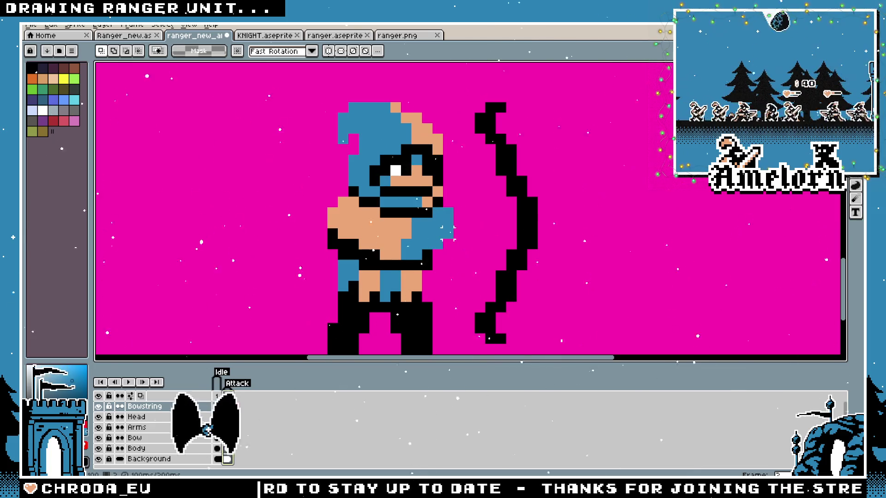
With the Pencil on frame 2, paint a black outline along the ranger's left arm
key("b")
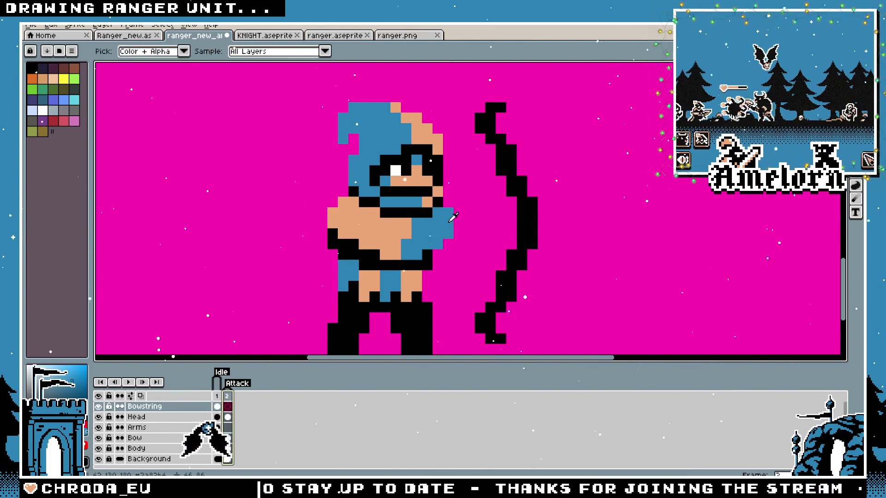
scroll(434, 247, "up", 1)
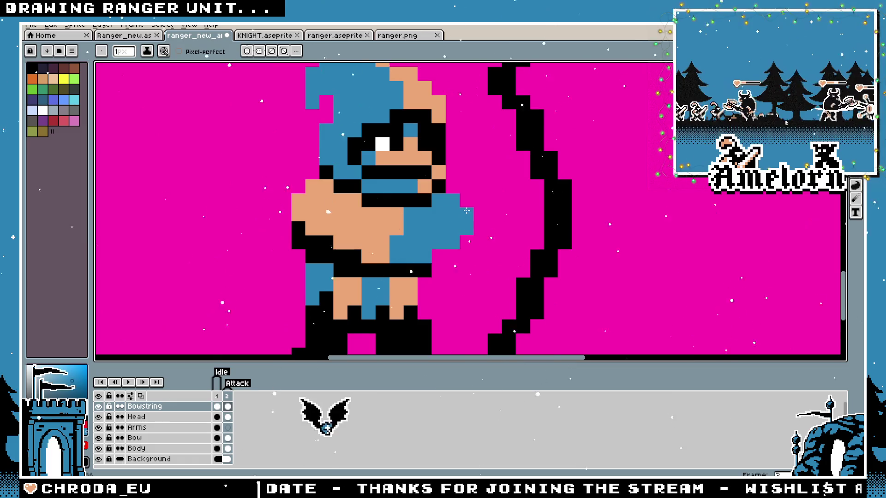
scroll(475, 203, "down", 3)
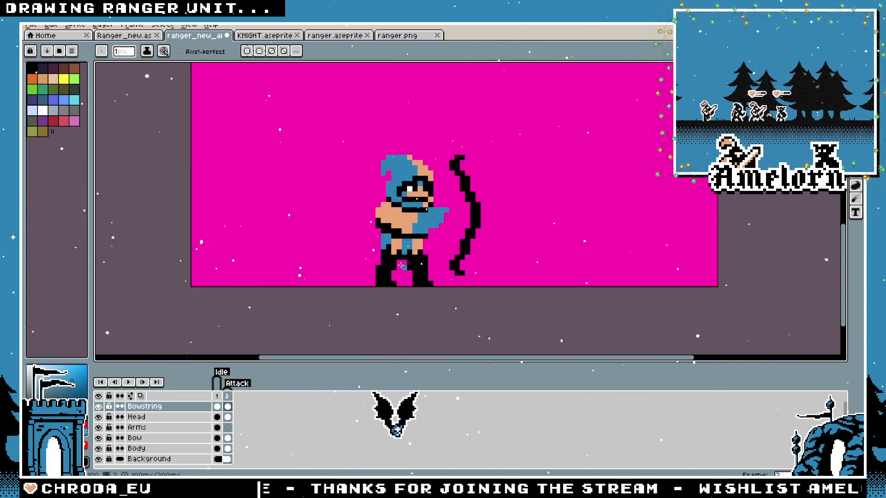
left_click(226, 397)
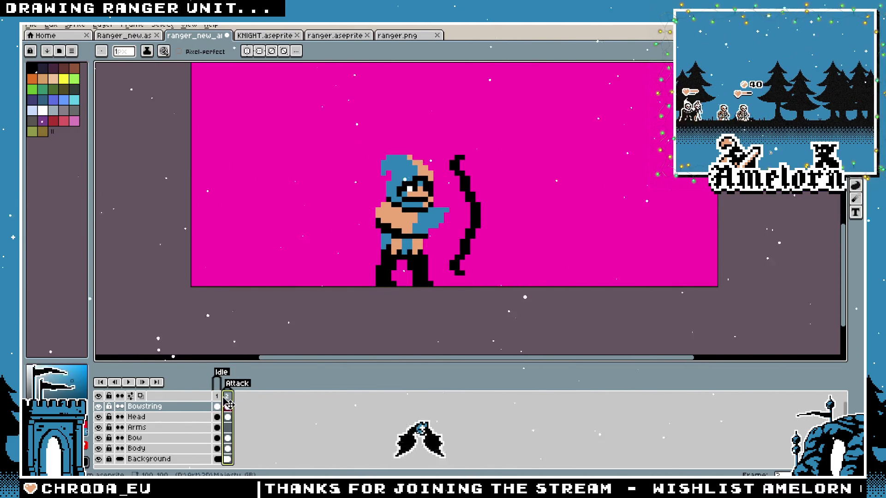
scroll(362, 249, "up", 4)
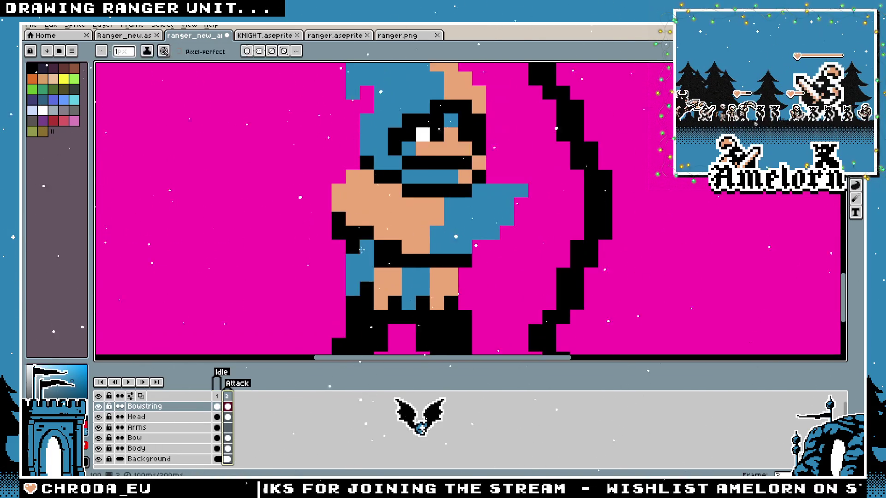
left_click_drag(339, 206, 351, 218)
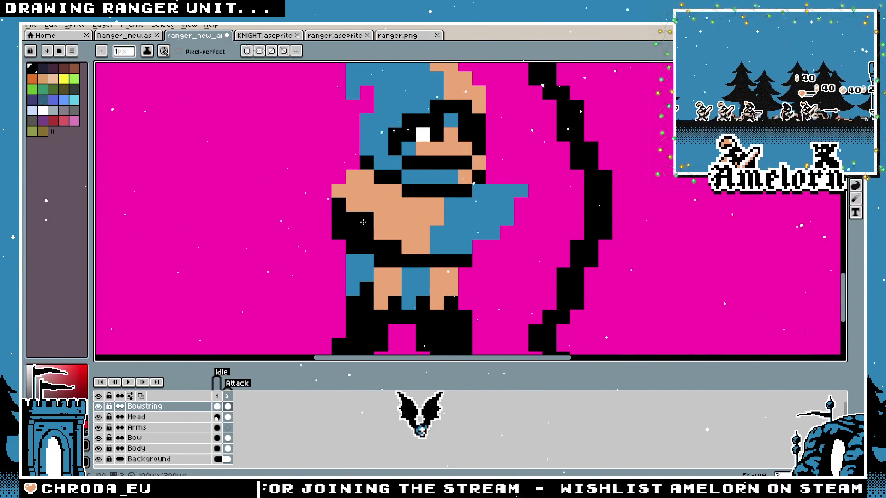
scroll(346, 279, "down", 6)
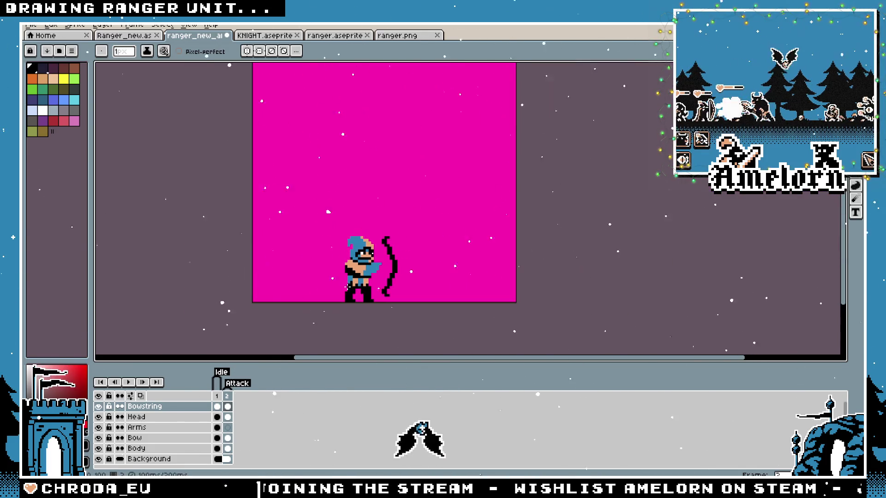
Select the Attack frame's cel on the Bowstring layer and zoom in on the ranger
left_click(228, 397)
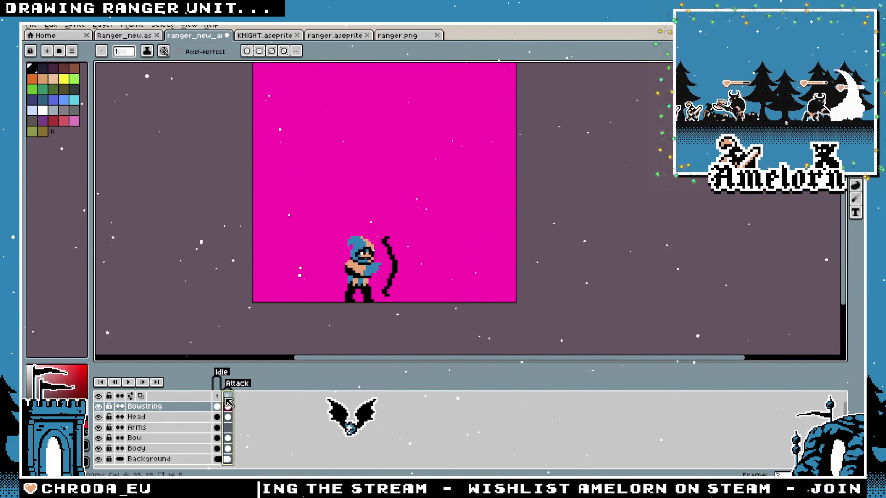
scroll(341, 294, "up", 4)
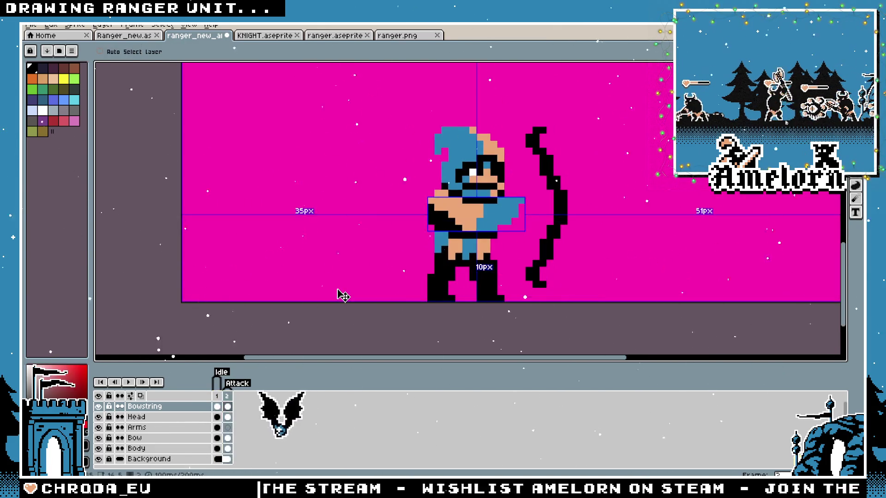
scroll(424, 241, "up", 2)
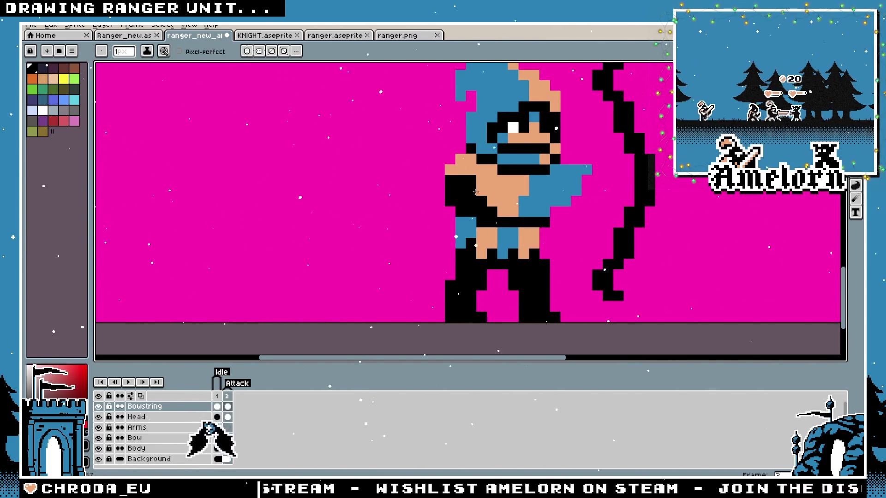
scroll(475, 205, "down", 3)
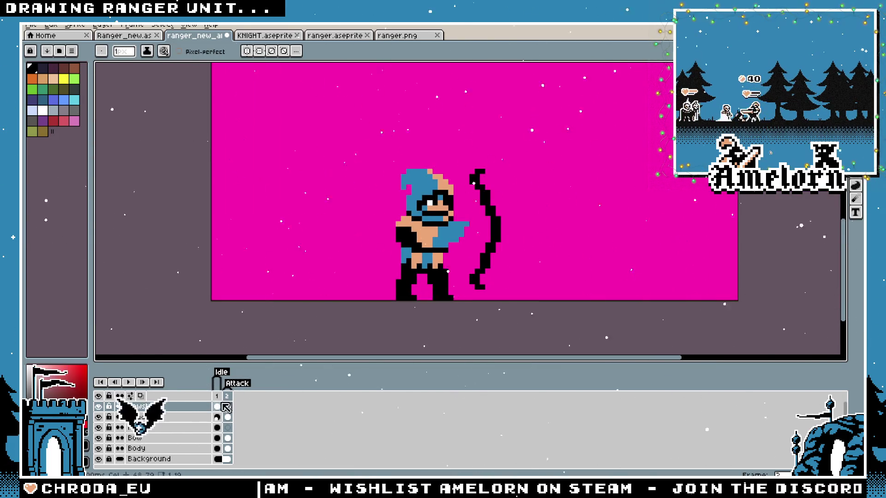
left_click(227, 407)
scroll(464, 175, "up", 3)
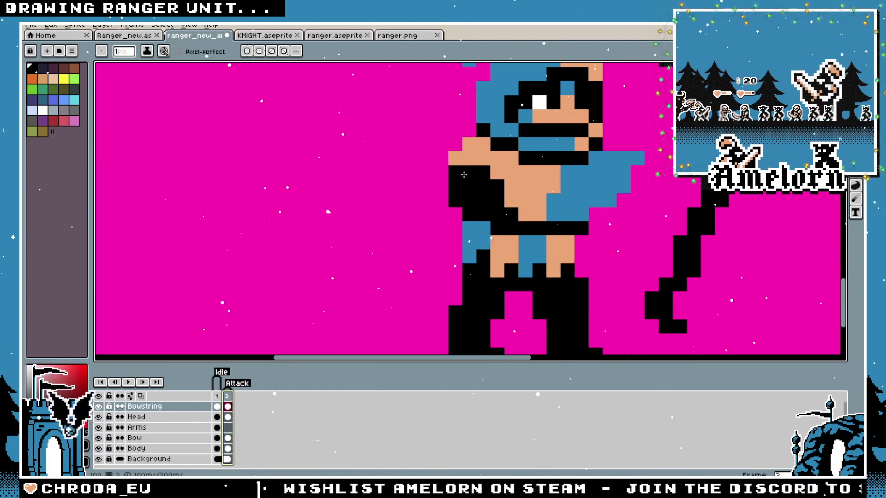
scroll(471, 186, "down", 2)
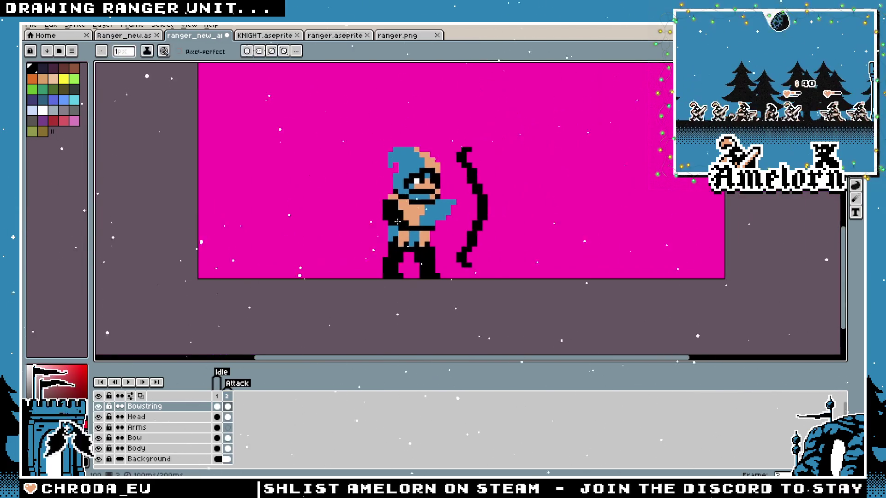
scroll(382, 194, "up", 1)
scroll(383, 187, "down", 3)
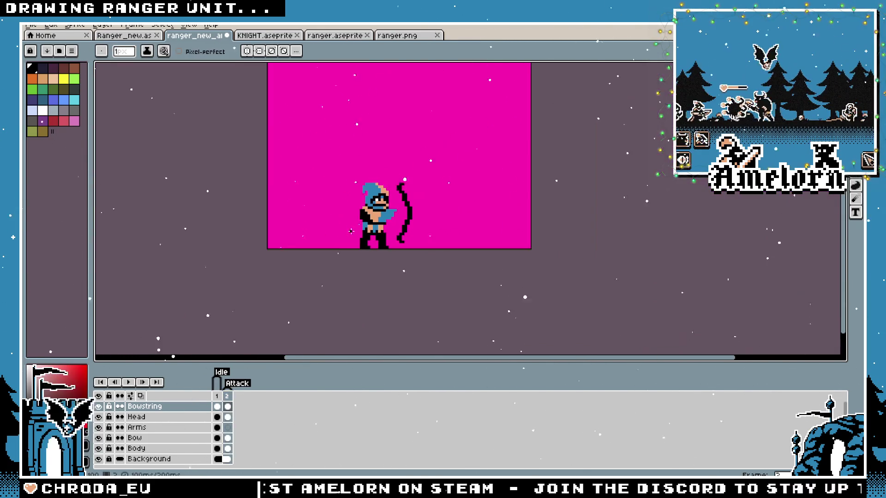
scroll(307, 252, "up", 2)
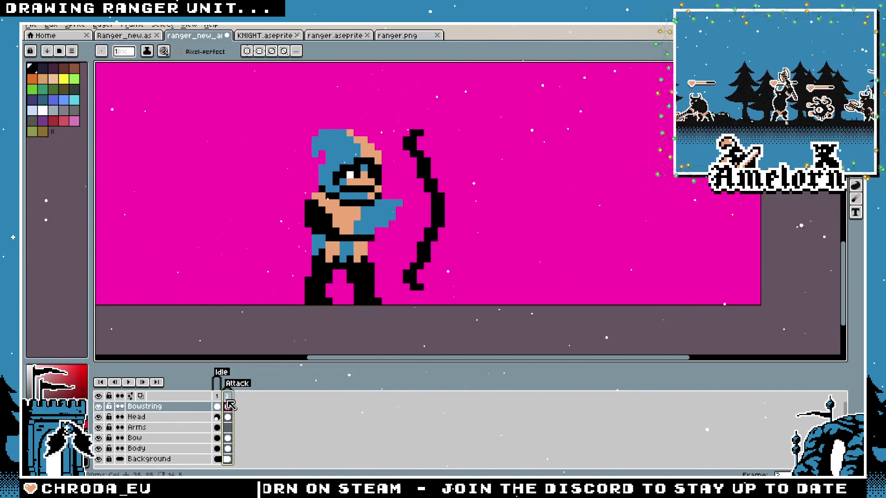
scroll(358, 251, "up", 2)
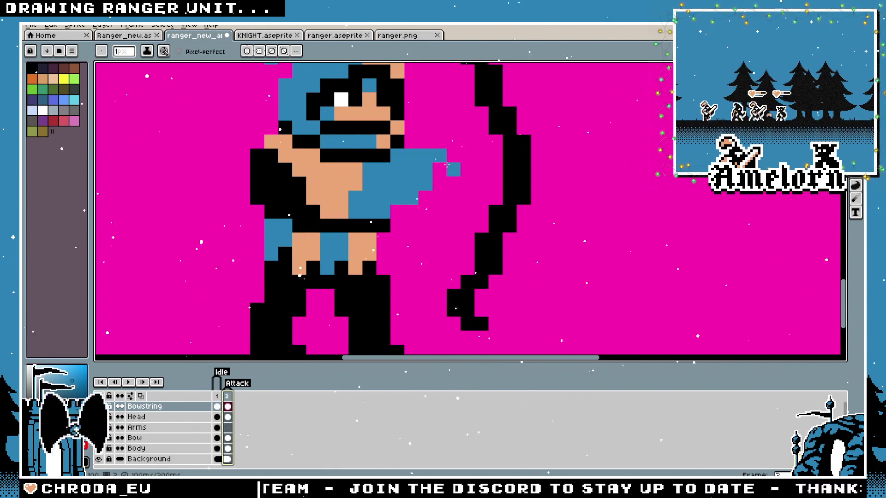
scroll(378, 196, "down", 4)
scroll(373, 198, "up", 4)
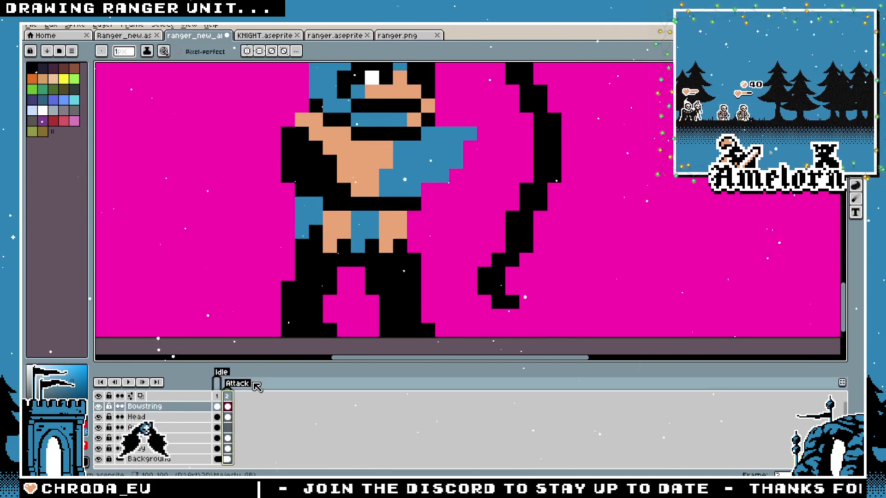
Open and close the Attack frame's properties unchanged, then step to the idle frame and back
double_click(227, 404)
key("Return")
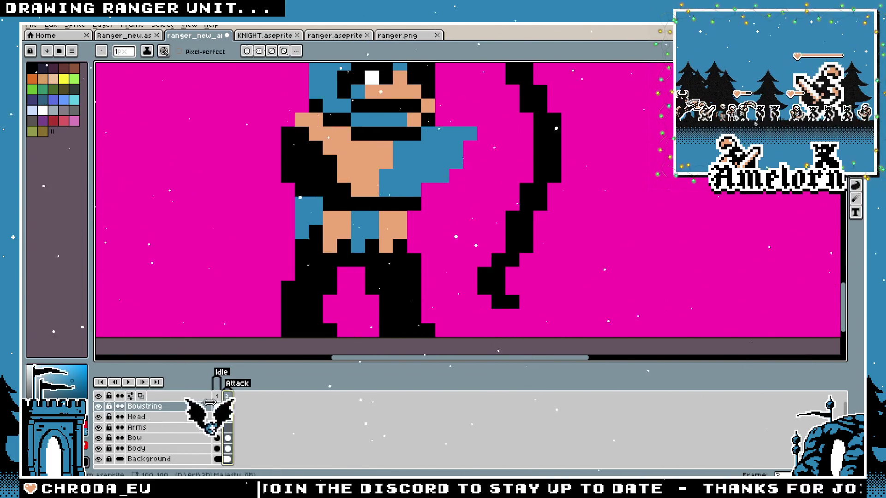
key("Left")
key("Right")
scroll(353, 237, "up", 2)
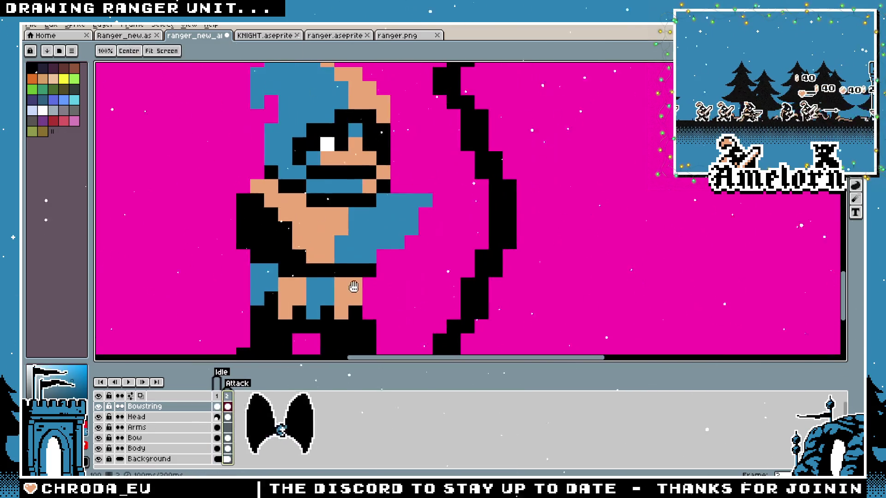
scroll(353, 238, "down", 4)
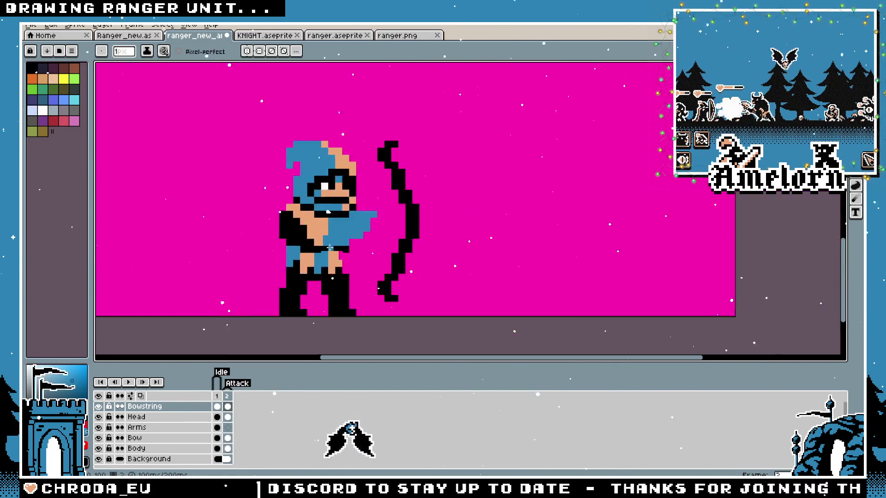
scroll(331, 262, "up", 3)
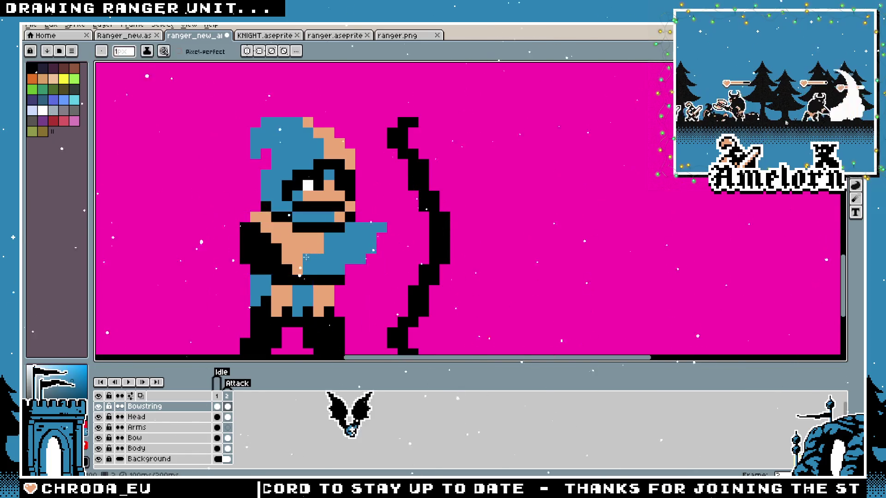
Recolour two blue torso pixels to skin tone in the Attack frame
left_click(316, 265)
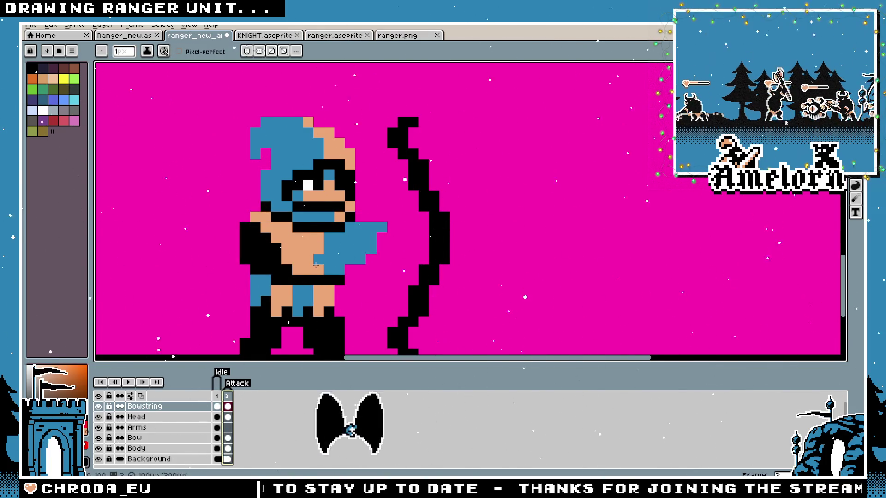
left_click(324, 251)
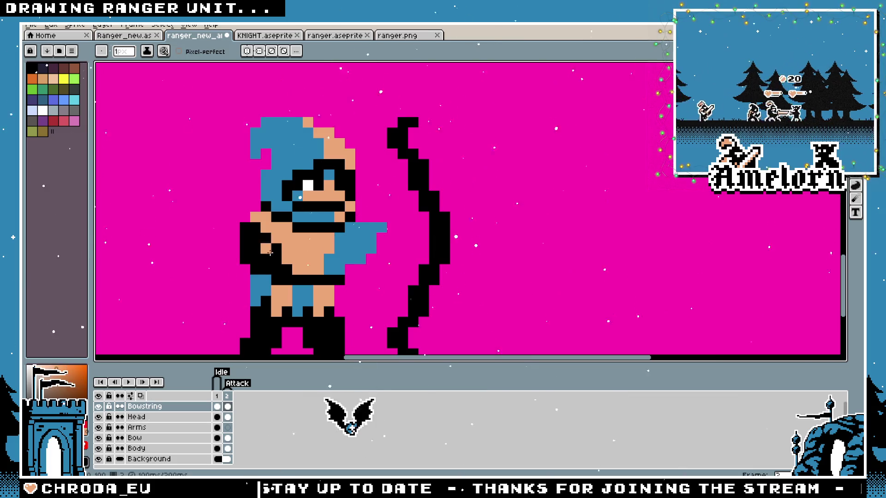
scroll(270, 253, "down", 3)
scroll(267, 257, "up", 3)
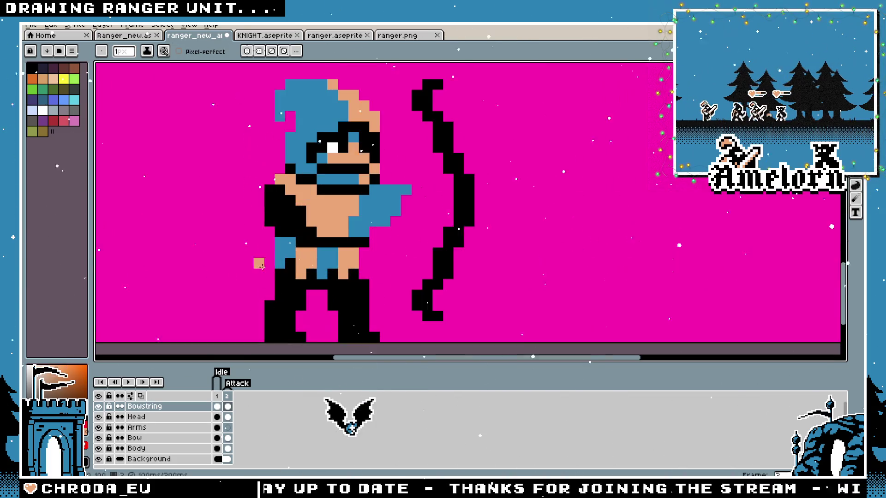
left_click(231, 404)
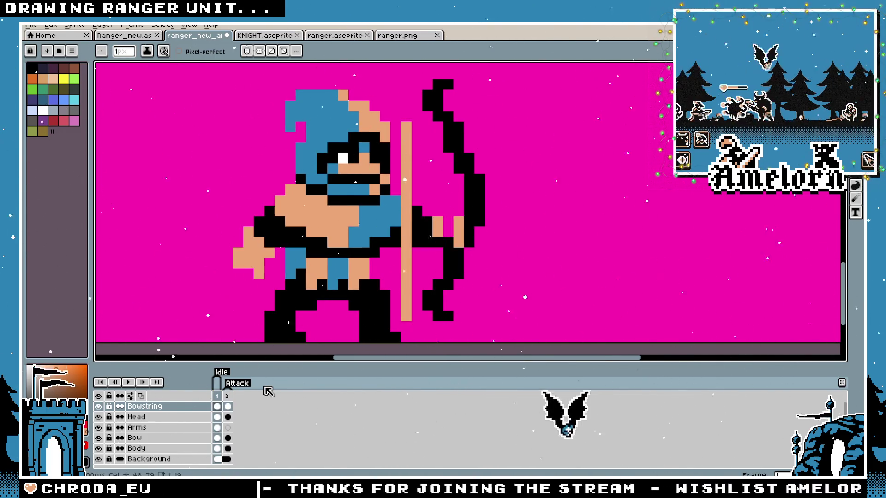
Shift the attack frame's arm and torso pixels to the left
scroll(313, 191, "up", 2)
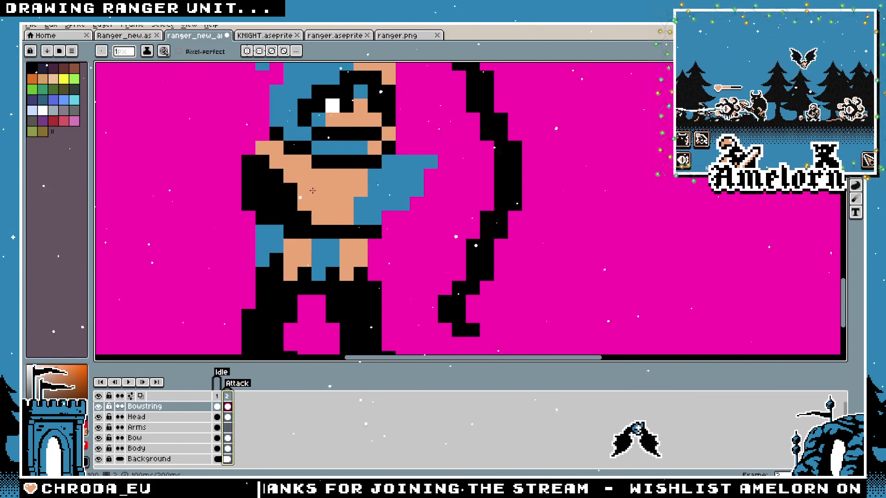
key("v")
left_click_drag(306, 198, 303, 213)
scroll(302, 213, "down", 3)
key("b")
Flip between the idle and attack frames to compare the two poses
left_click(220, 396)
left_click(228, 396)
scroll(350, 298, "up", 2)
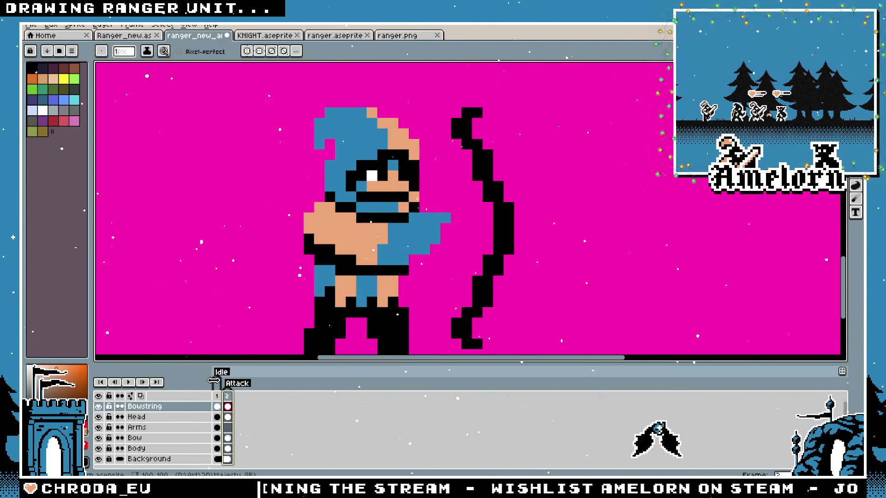
left_click(217, 396)
left_click(227, 396)
scroll(404, 258, "up", 1)
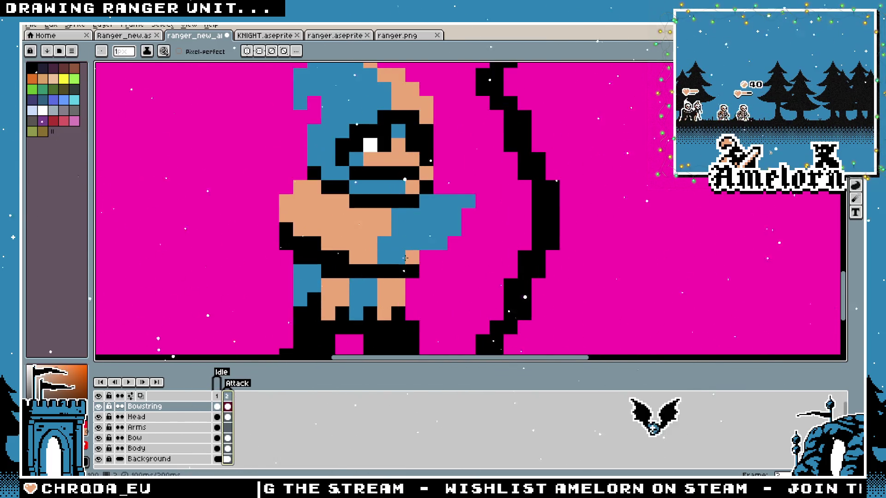
key("b")
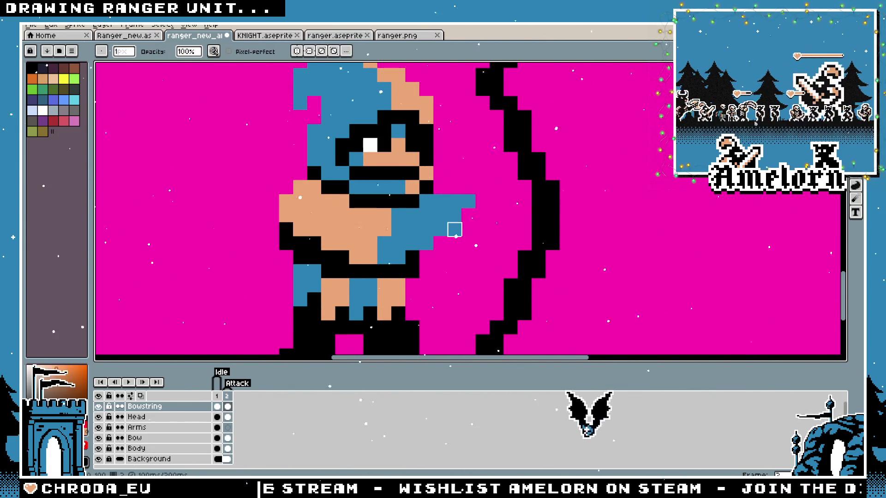
scroll(399, 300, "down", 3)
scroll(356, 289, "up", 2)
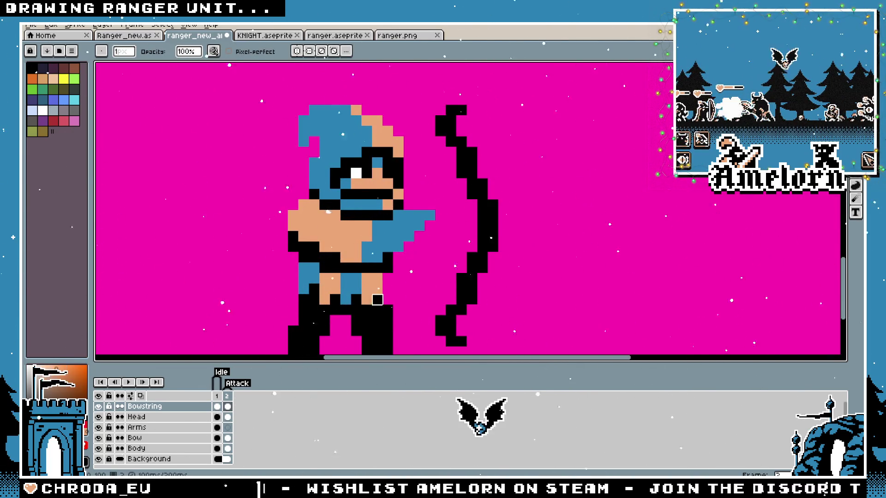
Make the Body layer the active layer for editing
left_click(145, 450)
scroll(413, 234, "up", 1)
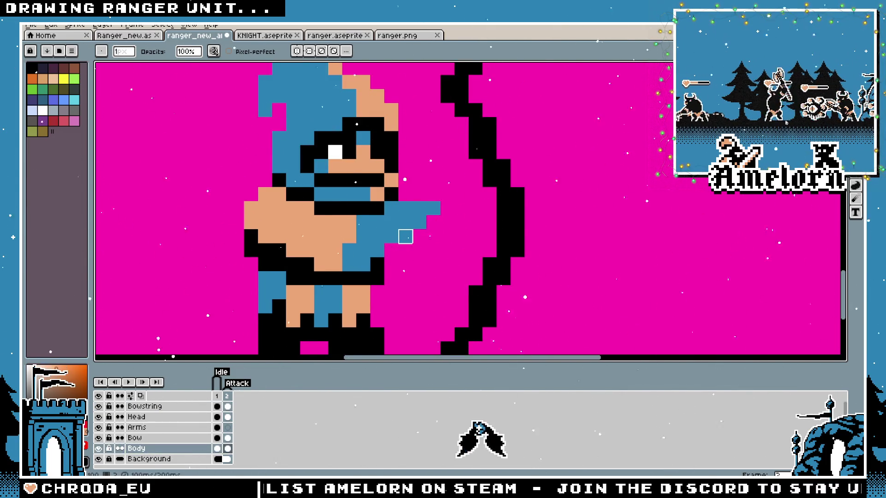
scroll(443, 256, "down", 3)
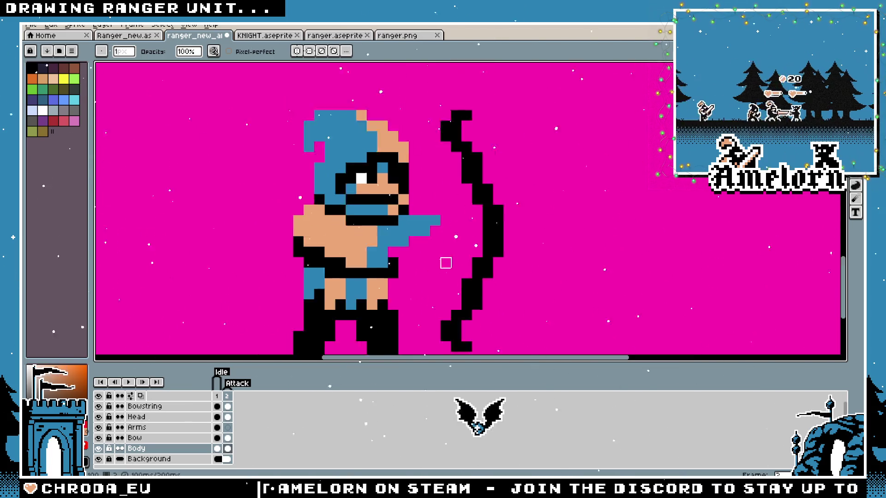
scroll(439, 251, "up", 1)
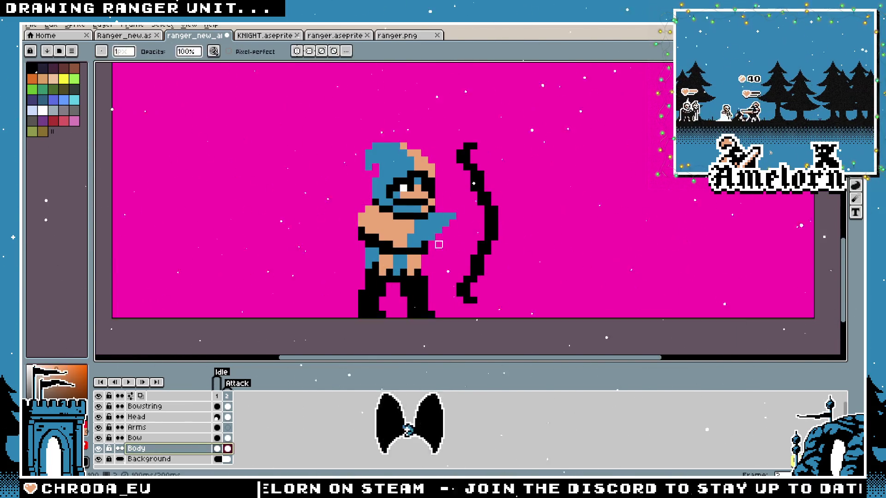
scroll(437, 256, "up", 1)
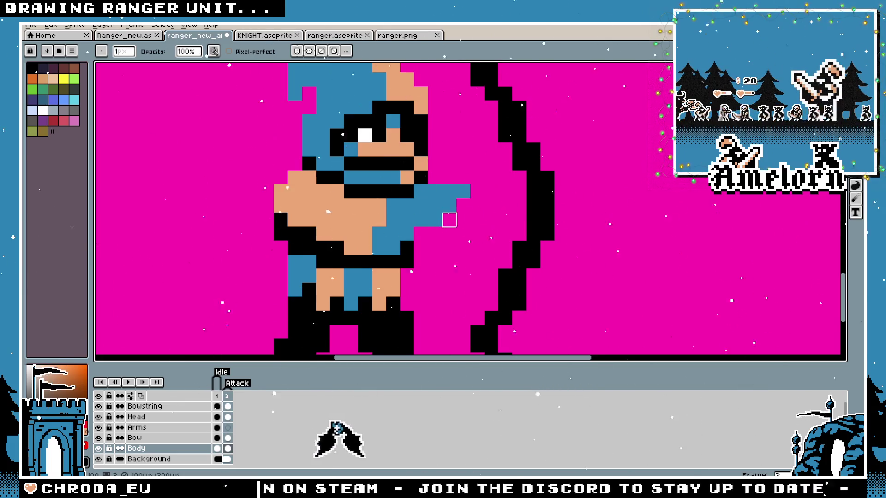
scroll(490, 217, "down", 2)
scroll(341, 303, "up", 1)
On idle frame 1, marquee-select the ranger's outstretched hand
key("Left")
key("Right")
scroll(332, 260, "up", 1)
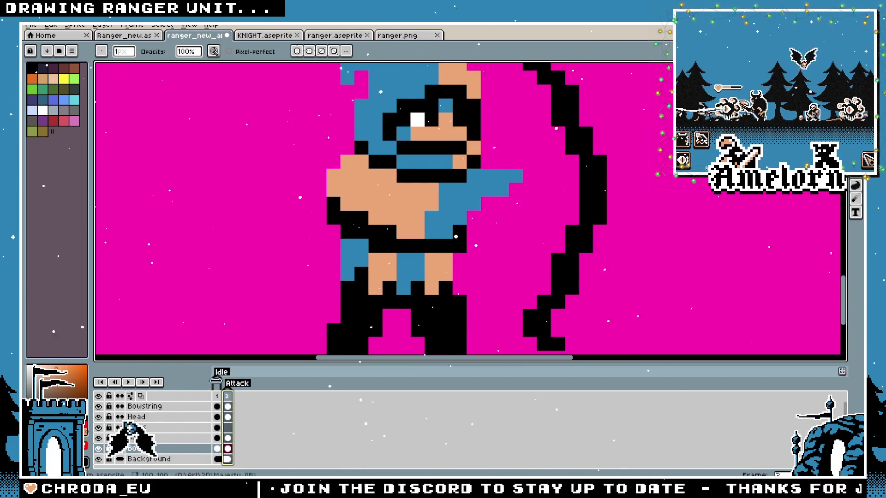
left_click(217, 396)
scroll(286, 302, "down", 3)
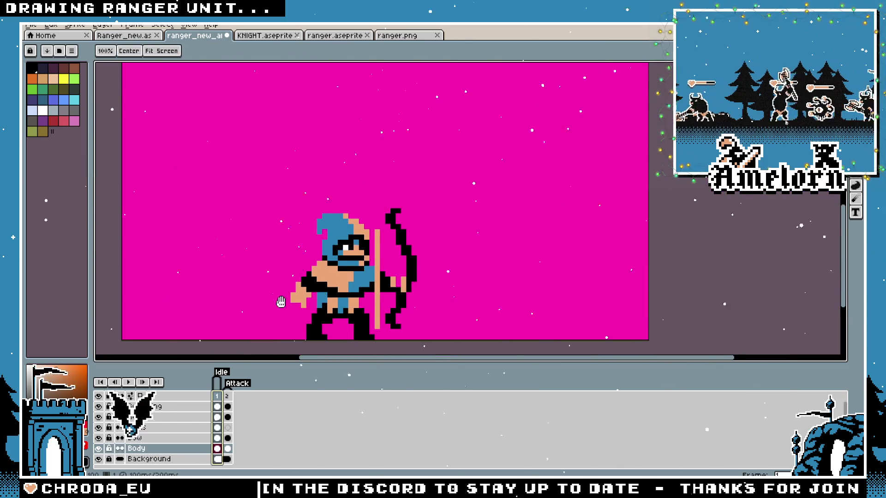
scroll(277, 295, "up", 2)
scroll(299, 276, "up", 2)
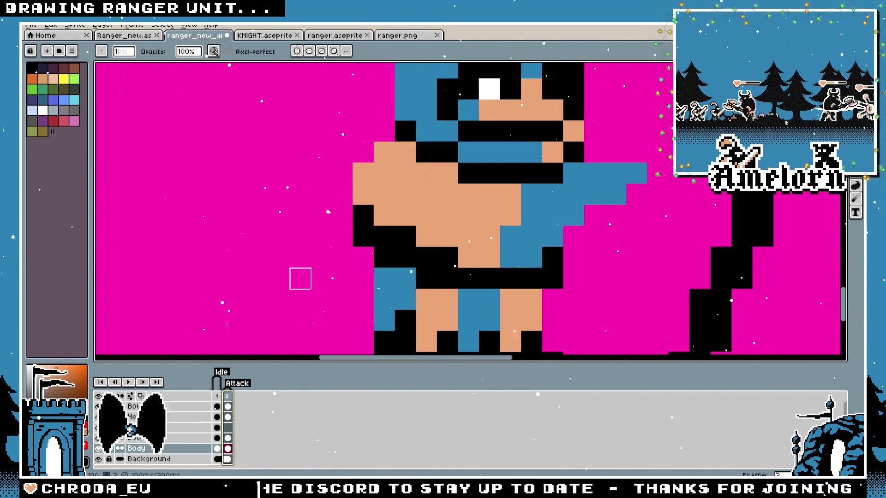
scroll(286, 277, "down", 1)
key("m")
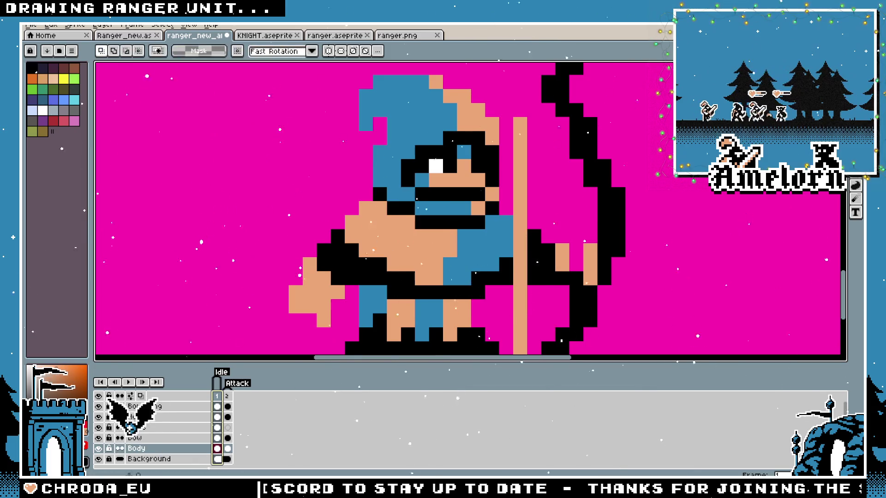
scroll(332, 272, "up", 1)
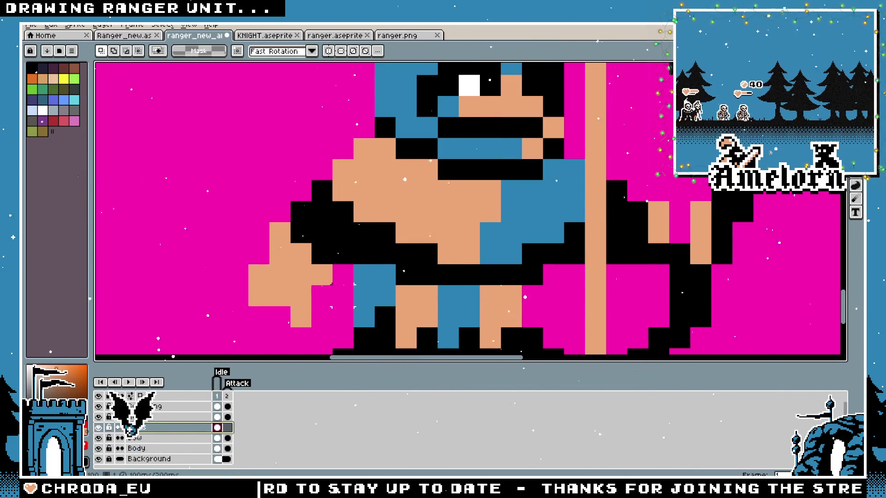
left_click_drag(226, 178, 356, 350)
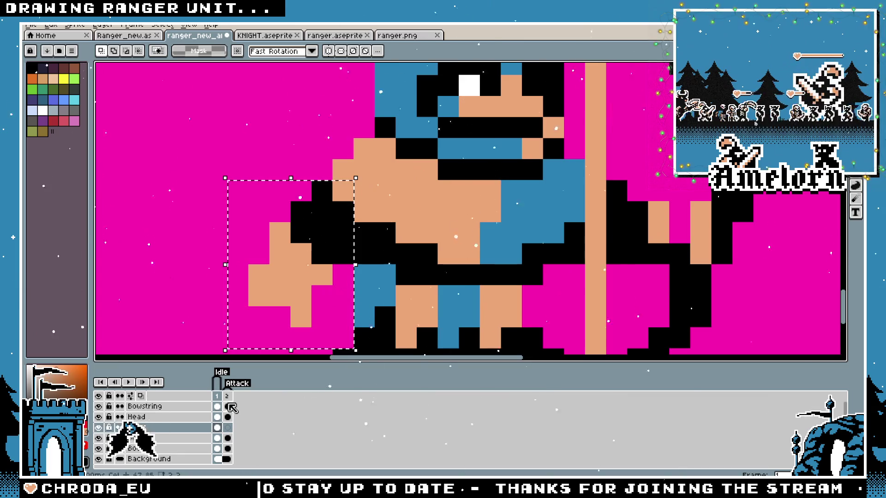
On the attack frame, move the selected hand up and to the left and drop it
key("Right")
left_click_drag(305, 263, 200, 243)
key("ctrl+d")
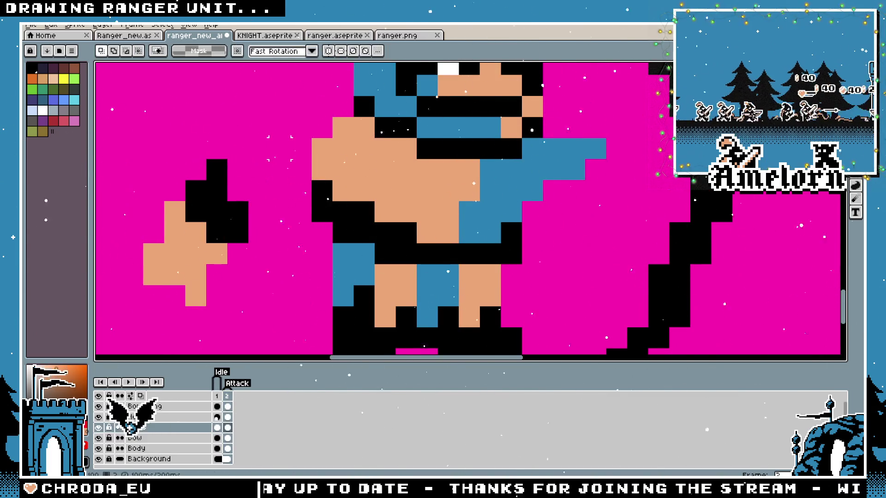
scroll(415, 208, "down", 2)
key("ctrl+z")
key("ctrl+z")
key("ctrl+y")
key("ctrl+y")
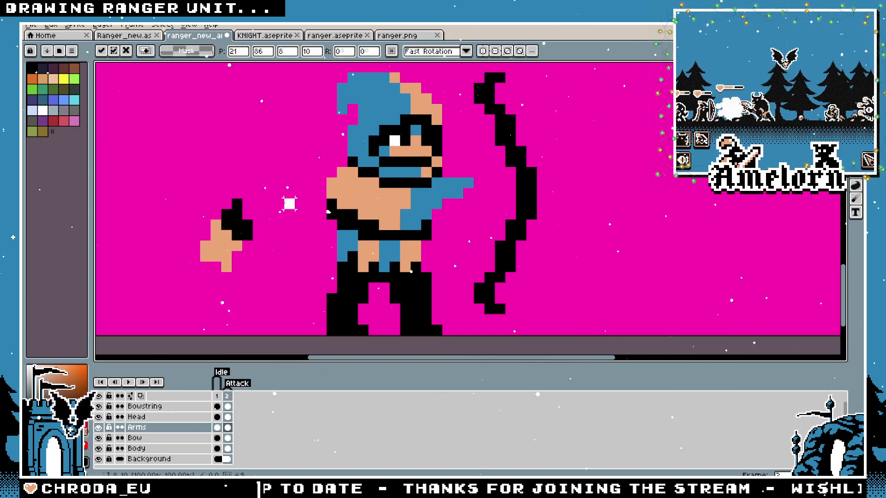
Set up a black single-pixel pencil for outlining the hand
key("b")
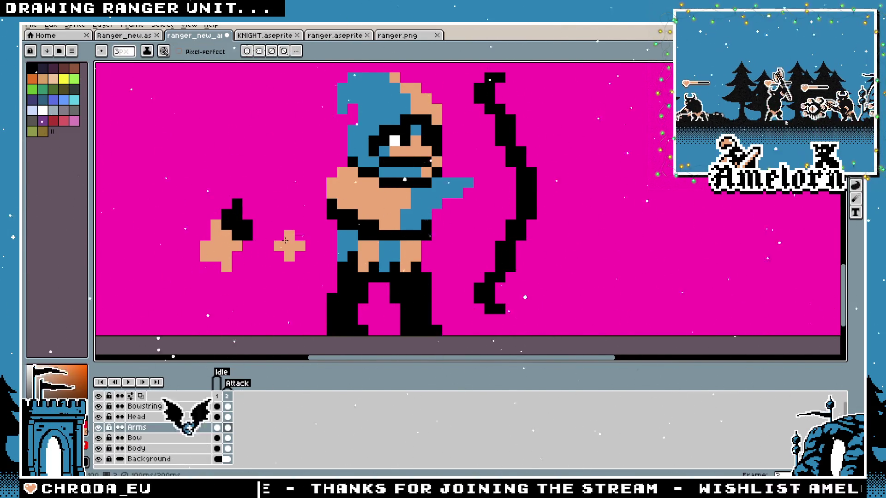
left_click(332, 208, "alt")
key("plus")
key("plus")
key("plus")
key("plus")
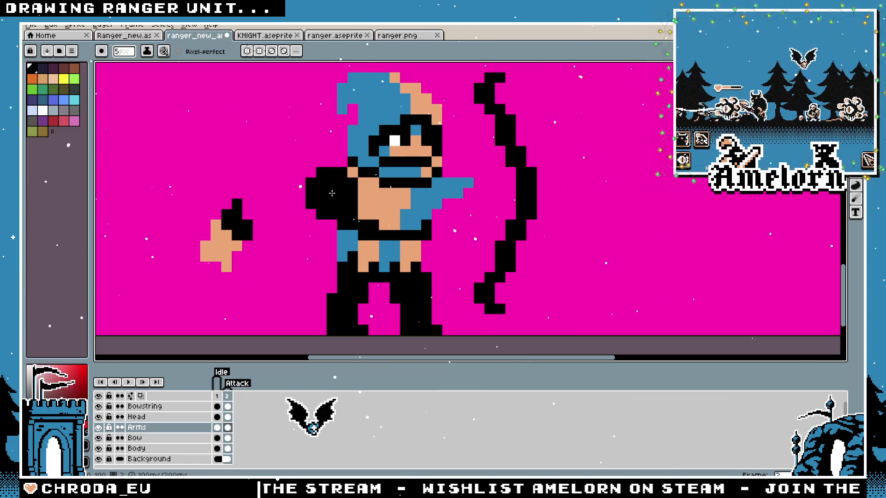
key("minus")
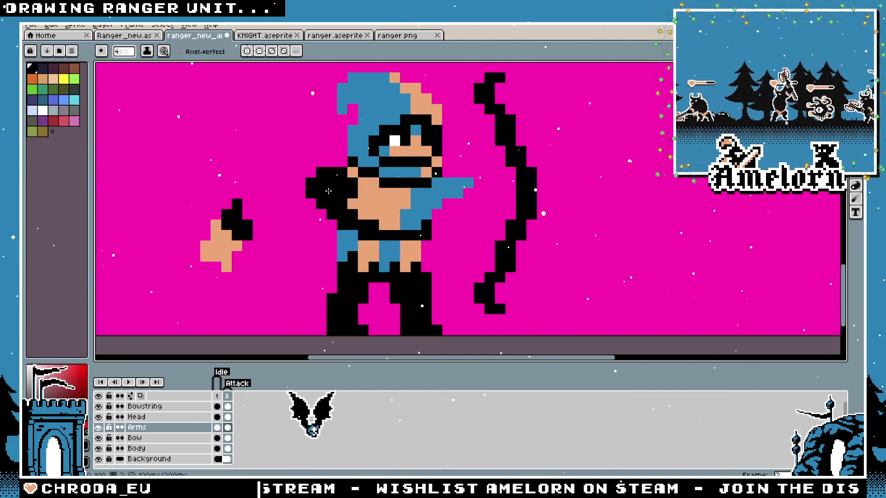
scroll(350, 268, "down", 4)
scroll(369, 274, "up", 4)
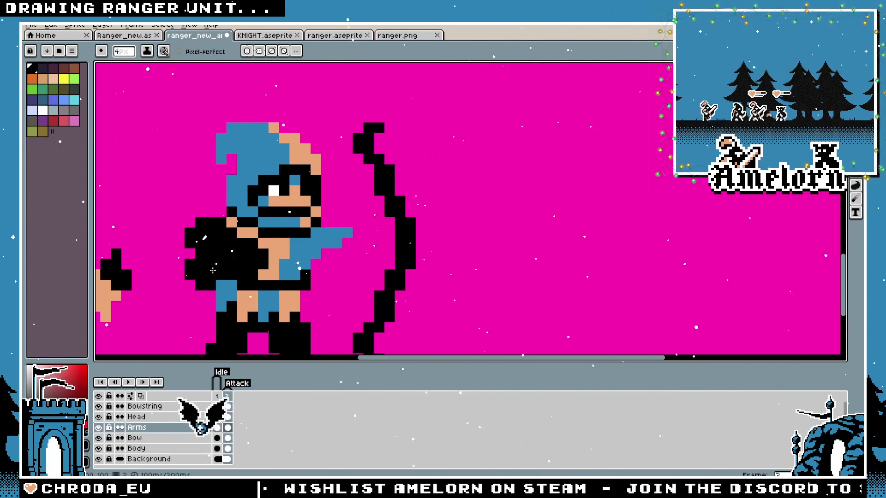
scroll(243, 303, "down", 3)
scroll(217, 268, "up", 3)
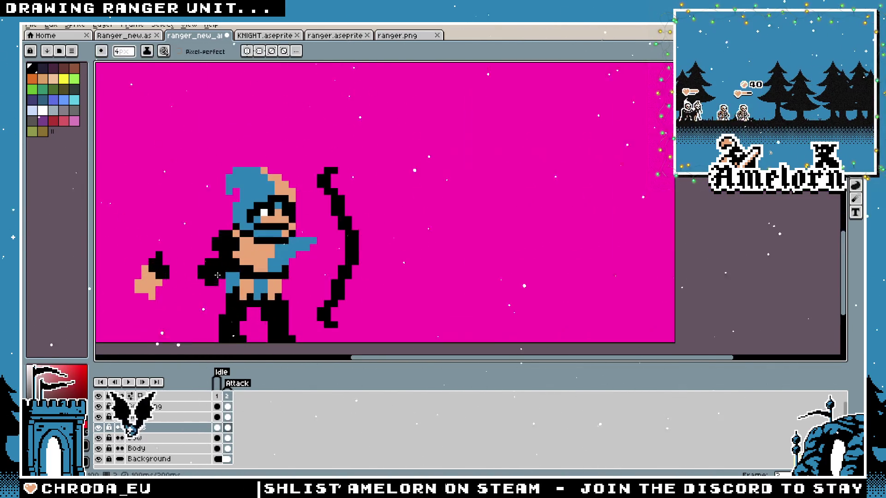
scroll(218, 267, "up", 2)
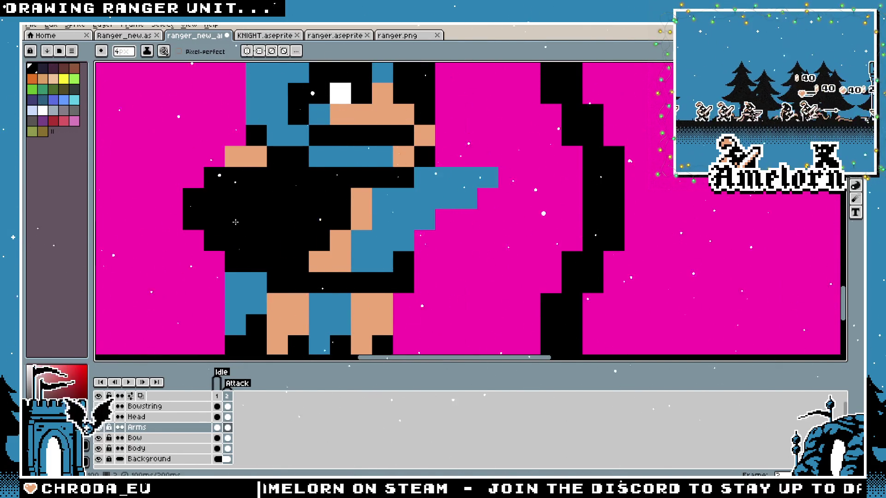
scroll(235, 222, "down", 4)
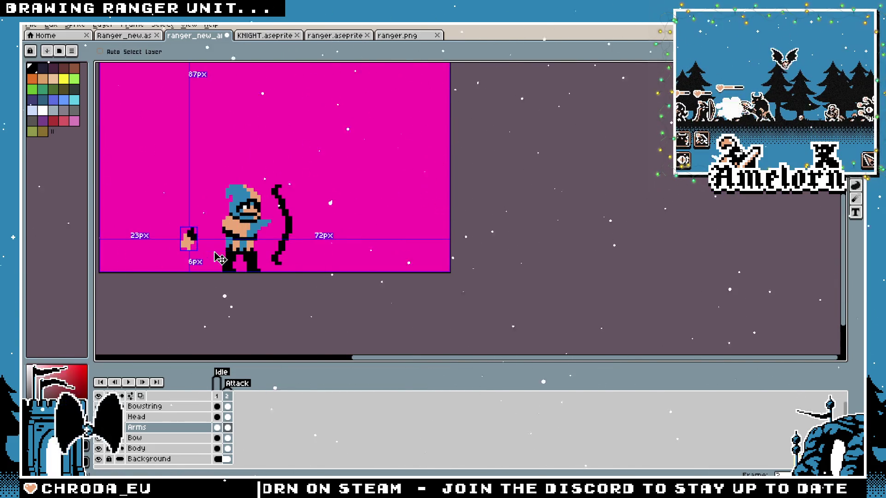
scroll(213, 252, "up", 3)
Nudge the hand up, rotate it a quarter turn, shift it slightly left and commit
left_click_drag(312, 192, 414, 199)
key("m")
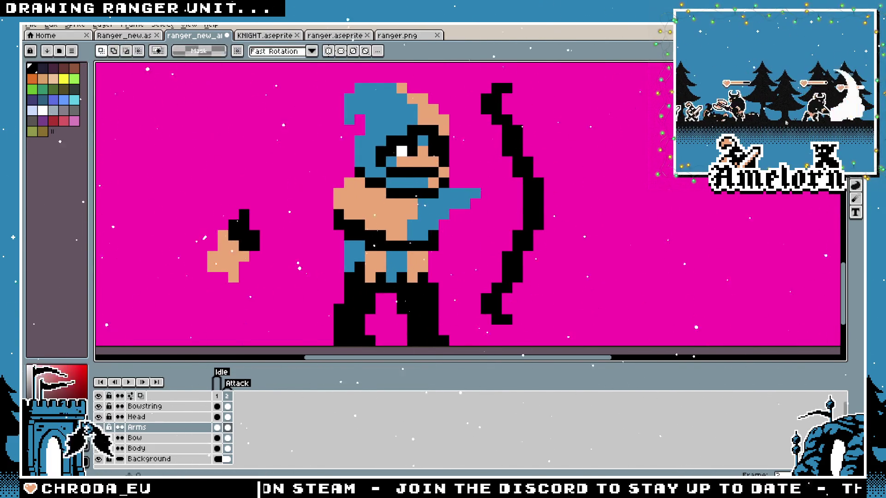
scroll(256, 254, "up", 1)
key("Up")
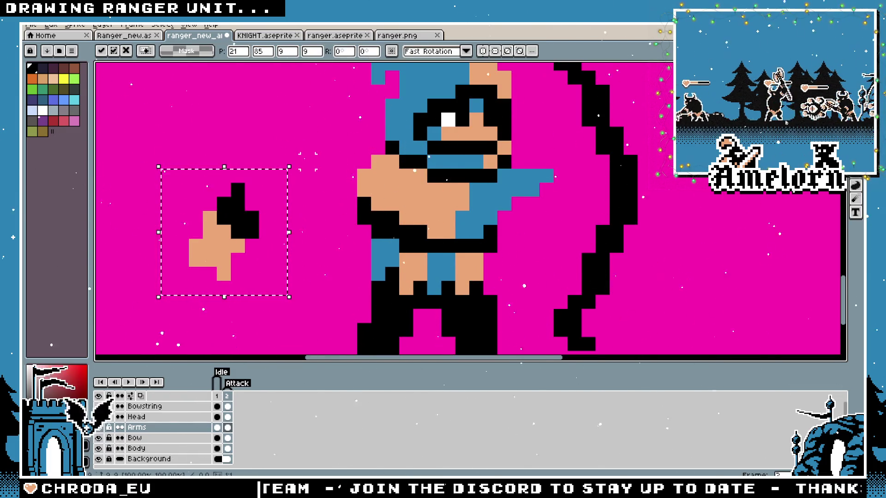
mouse_move(299, 158)
left_mouse_down()
mouse_move(195, 145)
mouse_move(143, 165)
left_mouse_up()
mouse_move(256, 234)
left_mouse_down()
mouse_move(436, 212)
mouse_move(228, 220)
left_mouse_up()
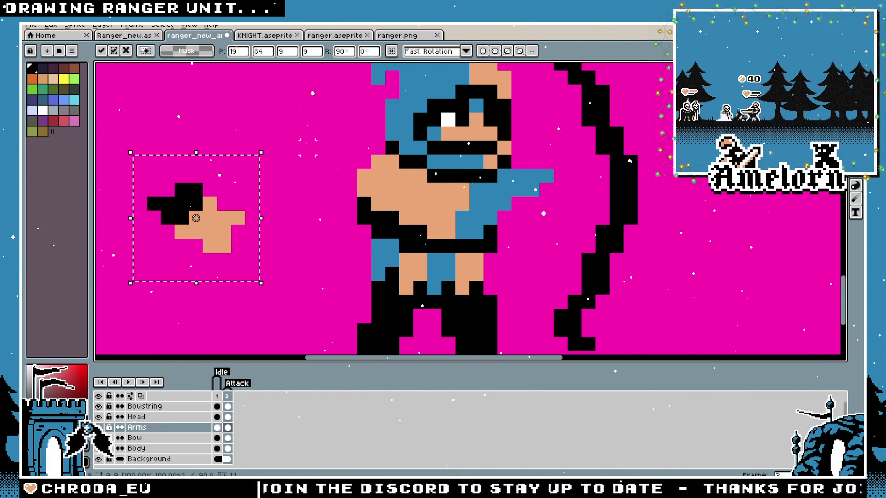
scroll(196, 218, "up", 1)
key("ctrl+d")
Draw a black outline around the rotated hand
scroll(258, 210, "up", 1)
key("b")
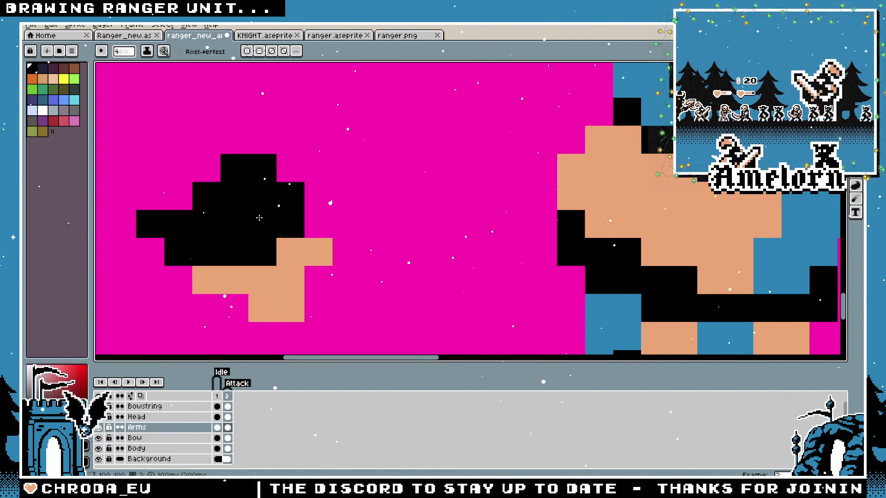
key("ctrl+z")
key("ctrl+z")
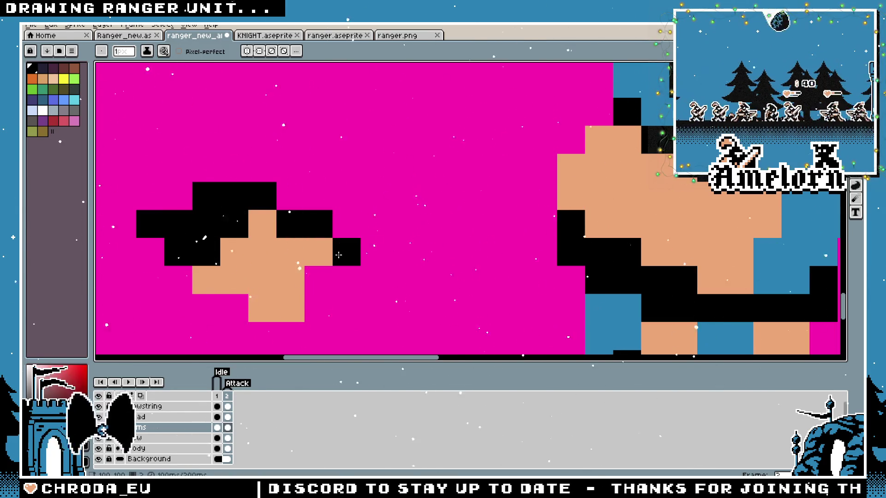
mouse_move(179, 280)
left_mouse_down()
mouse_move(182, 312)
mouse_move(277, 335)
mouse_move(318, 304)
mouse_move(353, 242)
mouse_move(348, 225)
left_mouse_up()
Select the fist, move it further left and drop it
scroll(333, 237, "down", 5)
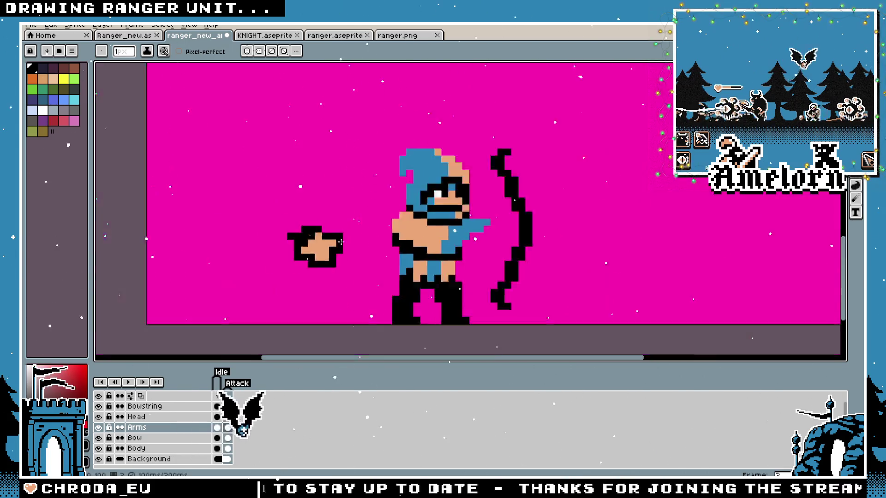
scroll(333, 237, "up", 2)
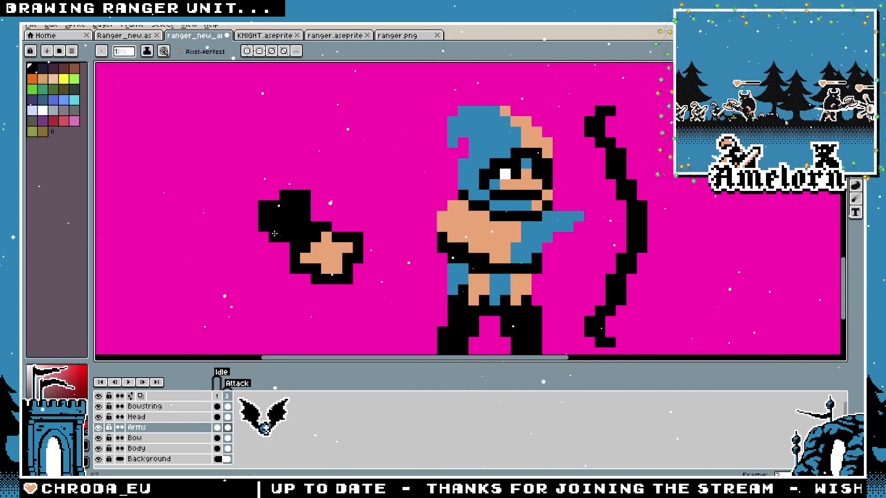
scroll(266, 211, "up", 1)
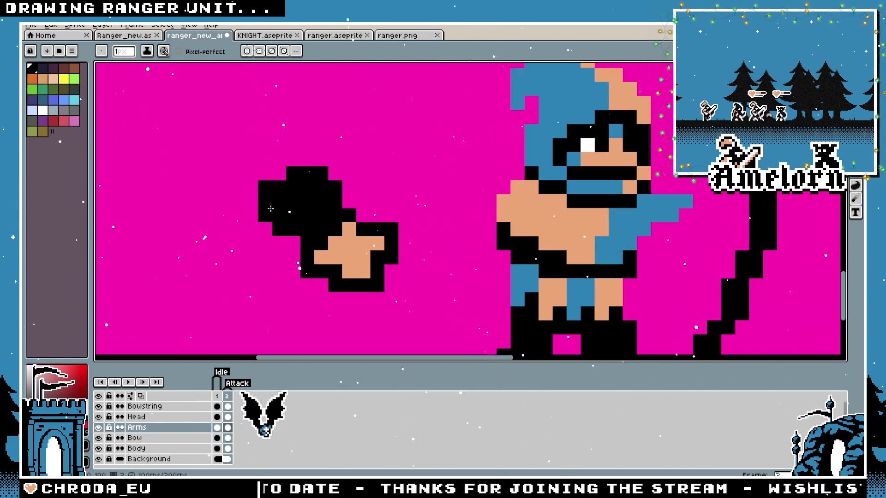
scroll(349, 211, "down", 4)
scroll(378, 223, "up", 3)
key("b")
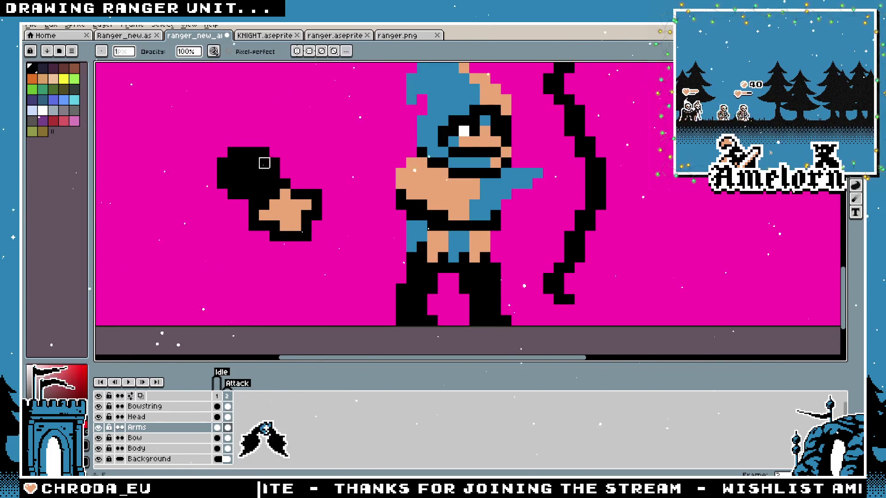
scroll(275, 173, "down", 2)
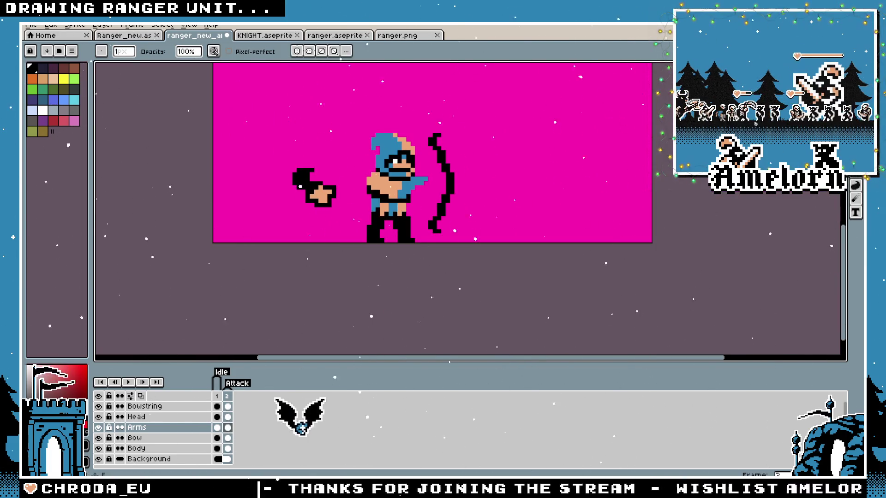
key("m")
scroll(277, 184, "up", 2)
mouse_move(263, 143)
left_mouse_down()
mouse_move(320, 182)
mouse_move(400, 268)
left_mouse_up()
mouse_move(349, 233)
left_mouse_down()
mouse_move(420, 230)
mouse_move(212, 222)
left_mouse_up()
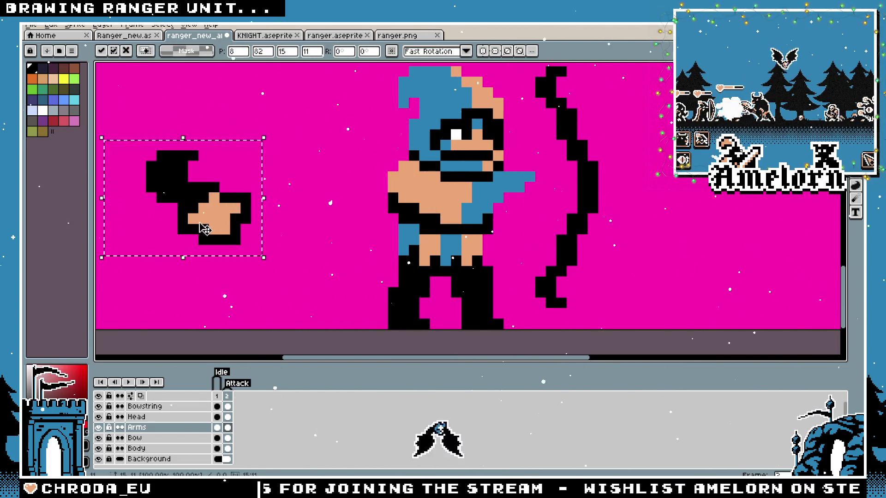
key("ctrl+d")
Erase the stray black pixels above the fist
scroll(139, 144, "up", 1)
key("e")
mouse_move(175, 161)
left_mouse_down()
mouse_move(224, 186)
mouse_move(205, 238)
left_mouse_up()
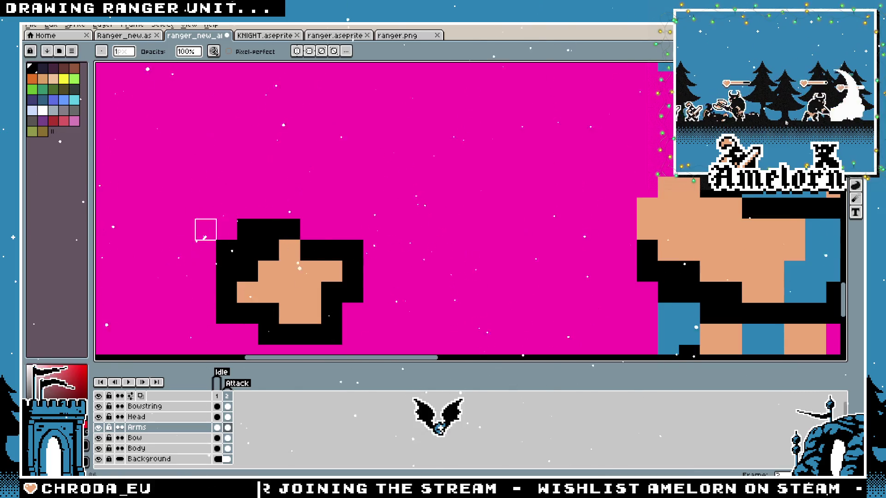
Reselect the fist and move it next to the ranger's shoulder
key("w")
key("m")
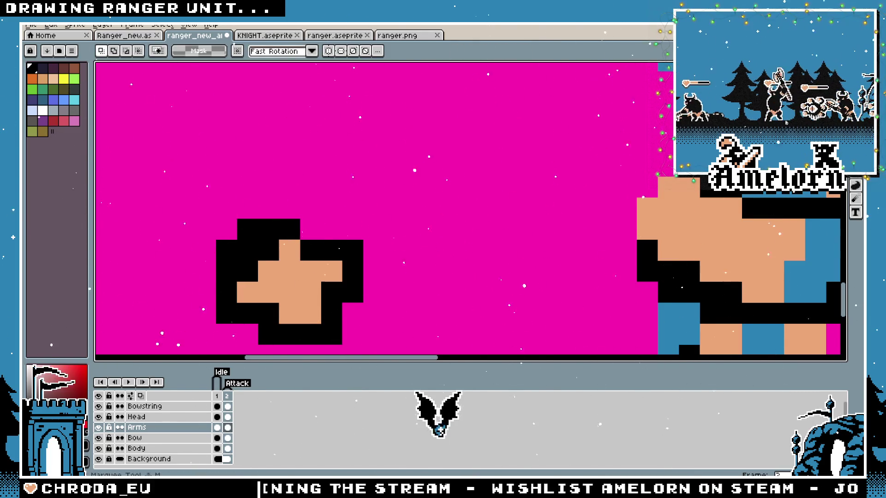
left_click_drag(175, 199, 424, 344)
scroll(290, 253, "right", 2)
scroll(291, 254, "down", 1)
mouse_move(290, 253)
left_mouse_down()
mouse_move(452, 239)
mouse_move(484, 223)
mouse_move(478, 230)
mouse_move(470, 216)
mouse_move(387, 215)
mouse_move(300, 254)
left_mouse_up()
Drop the fist in place and step between frames 1 and 2 to check it
key("ctrl+d")
key("minus")
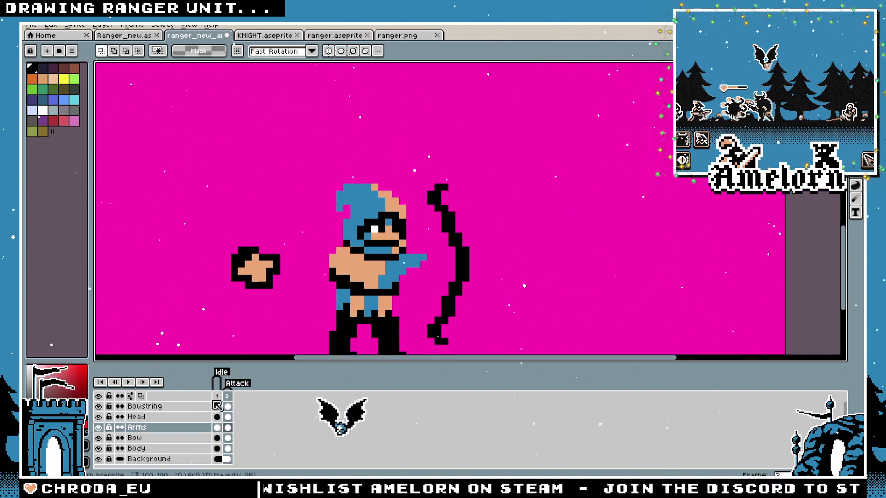
key("Left")
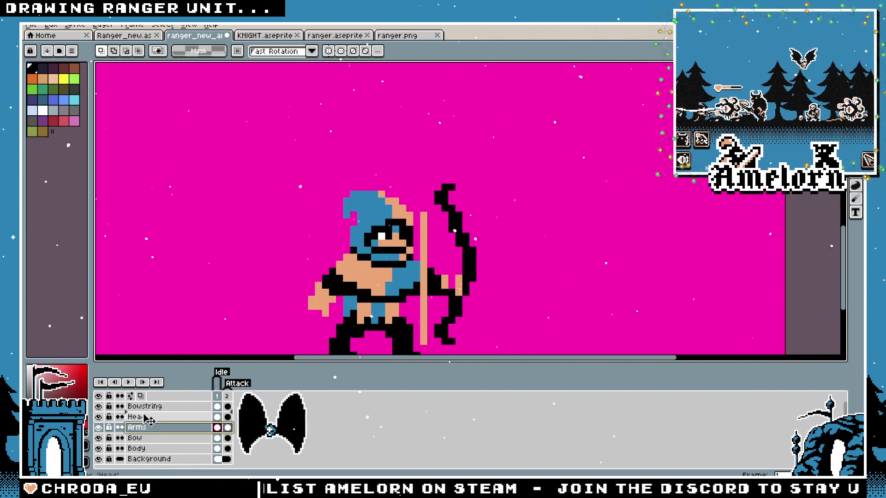
left_click(217, 397)
key("Right")
key("Left")
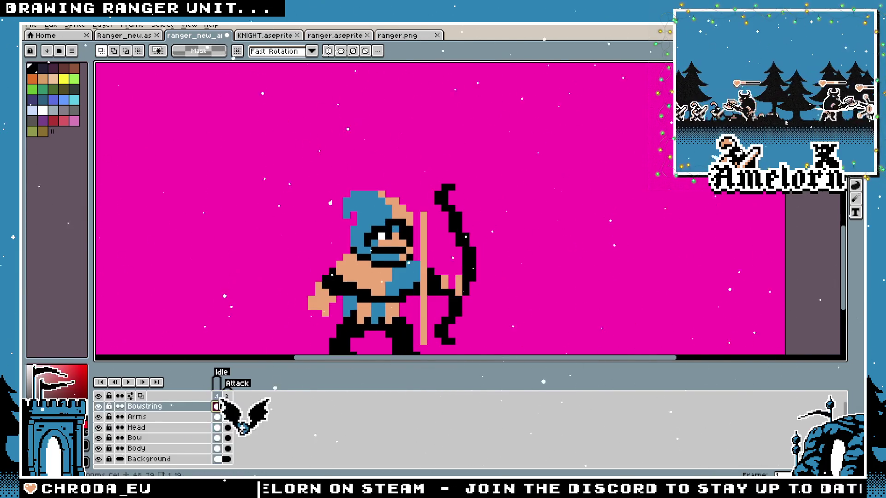
On the Bow layer, select the bow, move it left and down, and commit
key("Up")
key("Up")
key("plus")
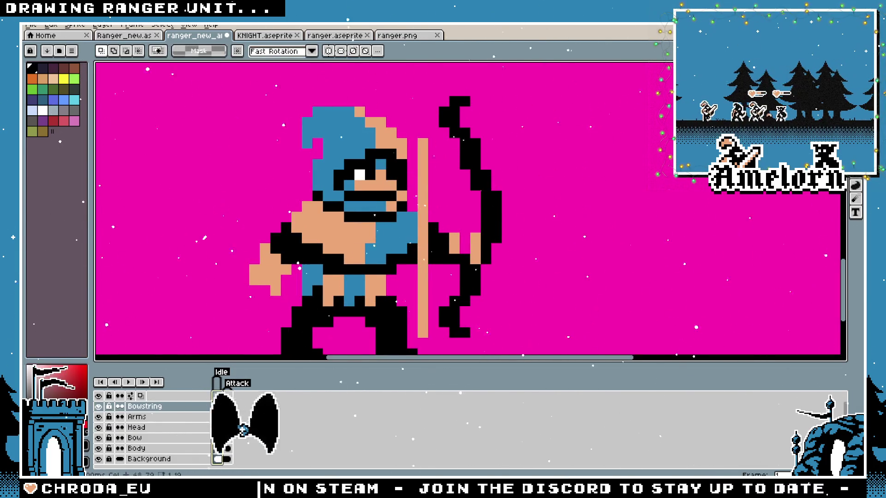
left_click(136, 438)
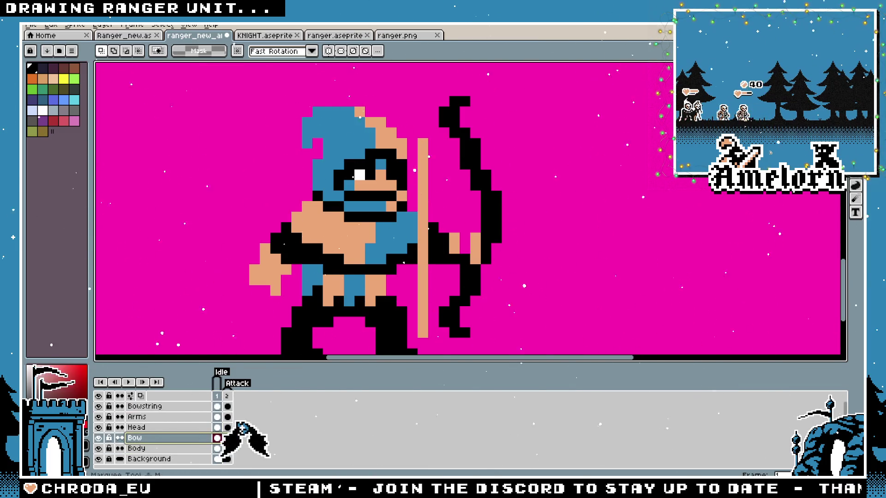
key("minus")
left_click_drag(480, 113, 615, 287)
left_click_drag(555, 231, 527, 240)
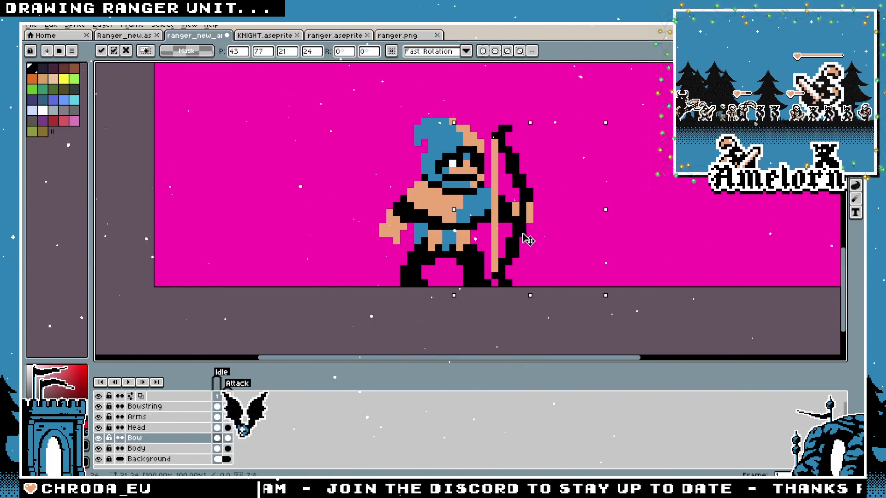
key("Return")
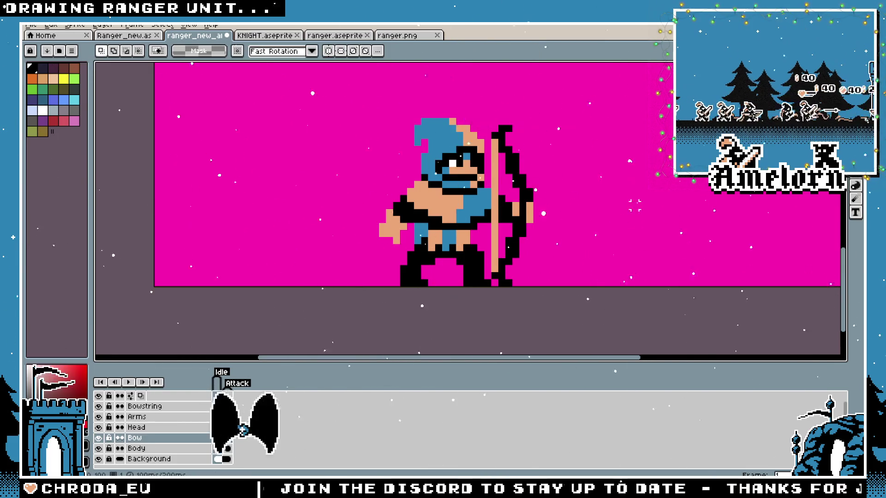
Flip between the attack and idle frames to compare the new pose
left_click(227, 396)
key("Left")
key("Right")
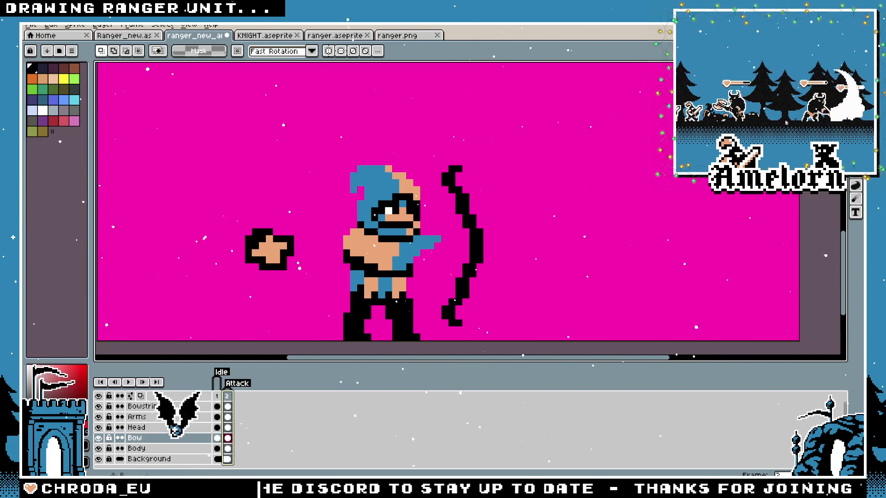
scroll(376, 263, "up", 3)
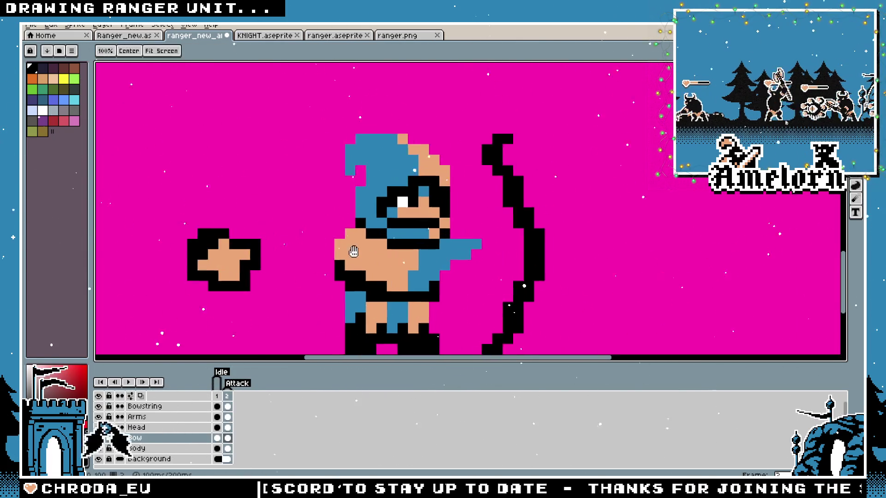
On the Arms layer, sample the tan skin colour and extend the front arm with the pencil
left_click(139, 417)
key("i")
left_click(382, 245)
key("b")
scroll(415, 240, "right", 3)
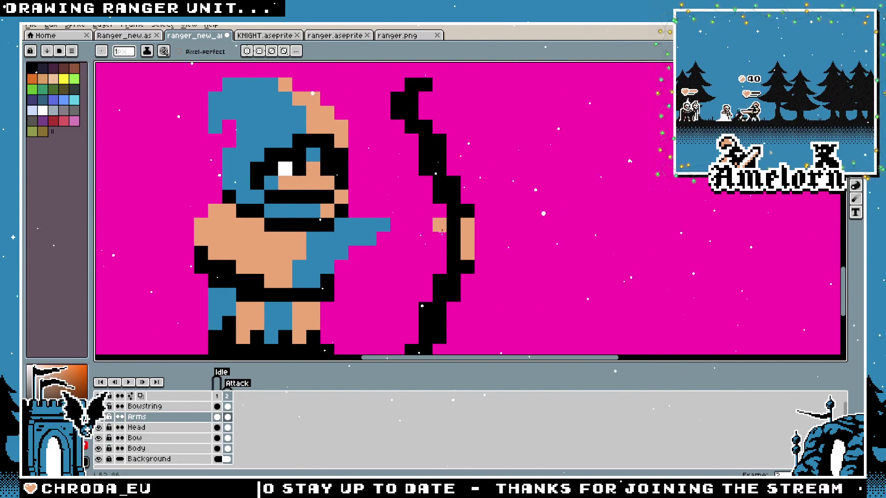
scroll(441, 231, "down", 3)
scroll(492, 223, "up", 3)
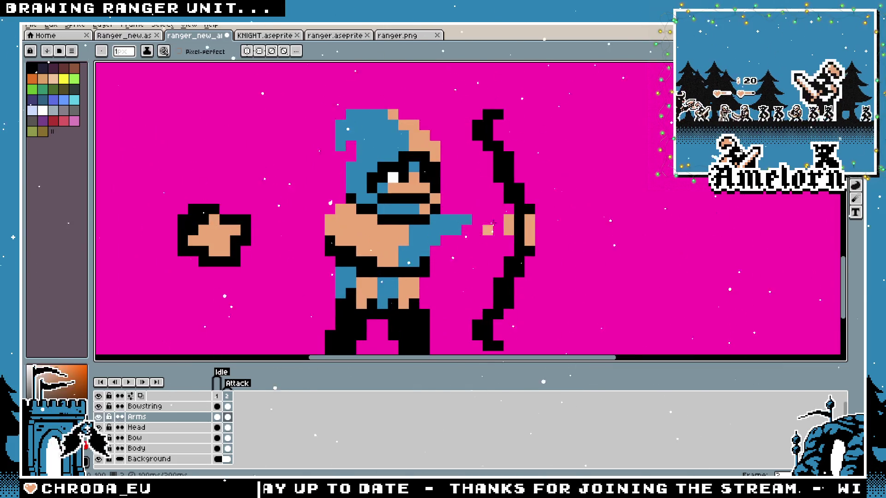
scroll(493, 223, "up", 2)
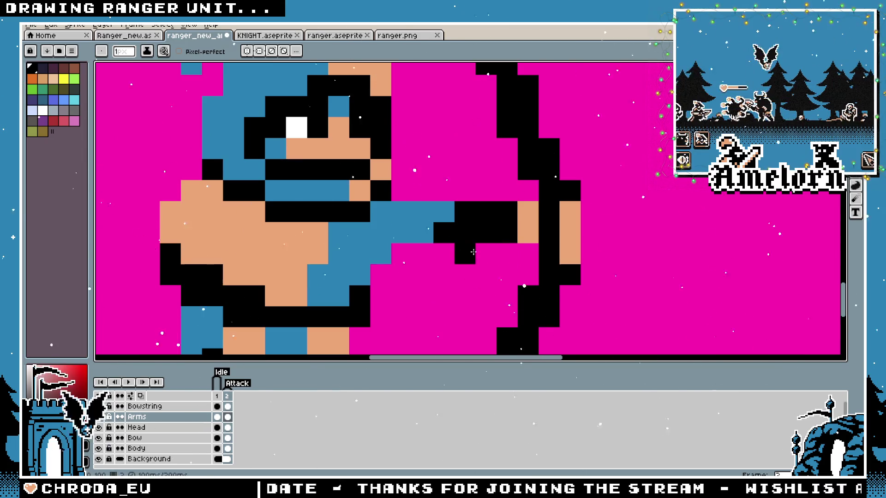
scroll(402, 268, "down", 3)
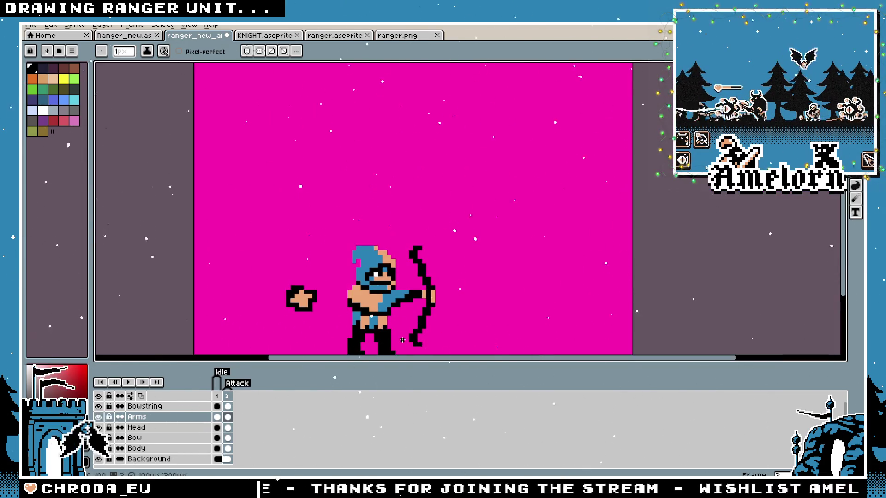
scroll(398, 327, "up", 2)
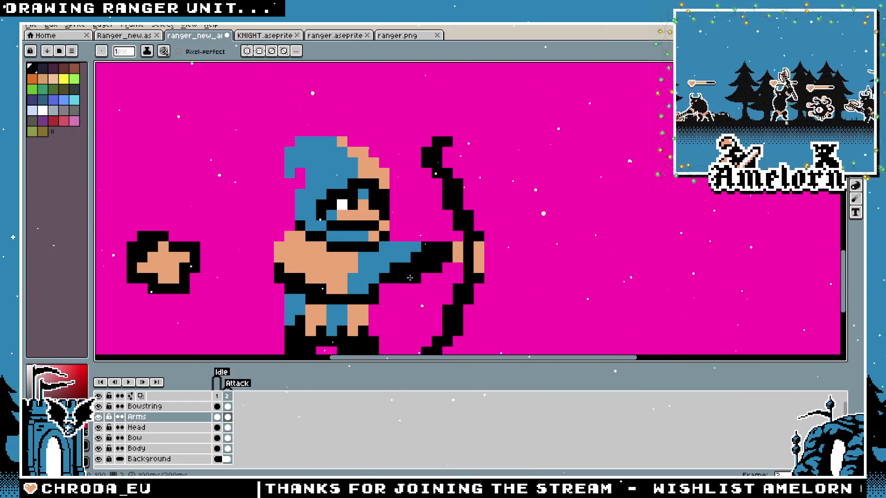
scroll(417, 278, "down", 3)
scroll(364, 303, "up", 2)
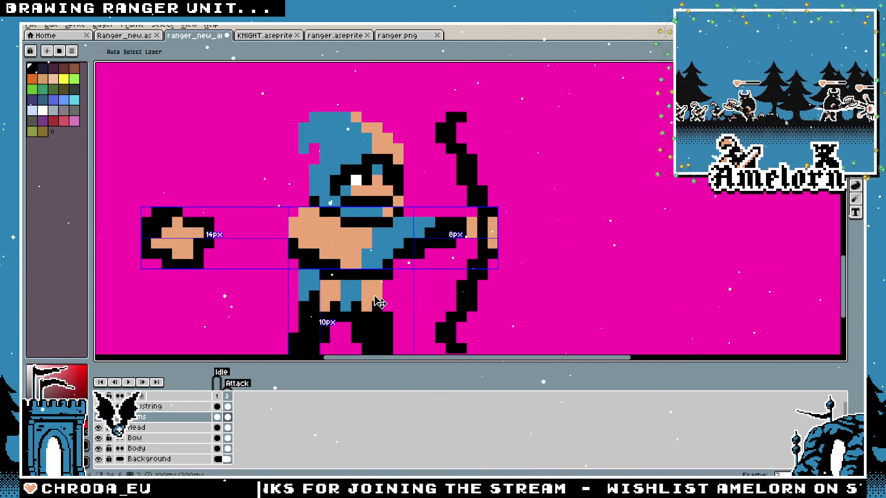
scroll(393, 284, "down", 2)
scroll(393, 285, "up", 2)
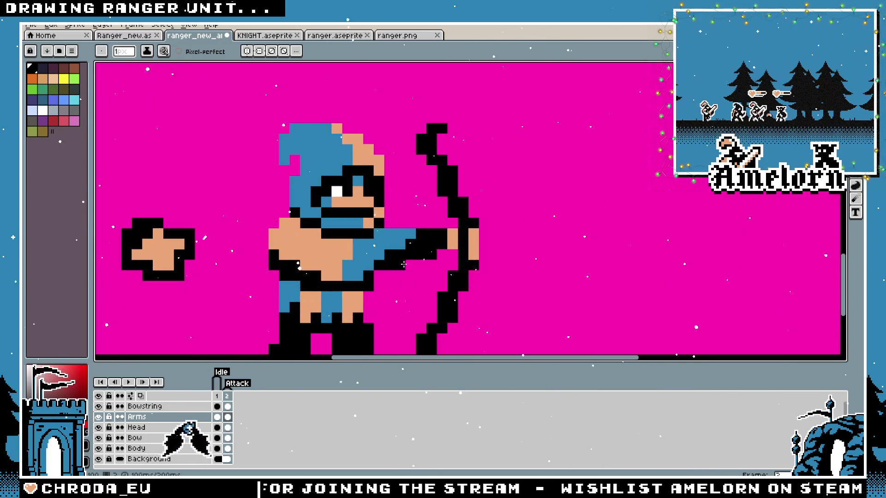
scroll(364, 314, "down", 2)
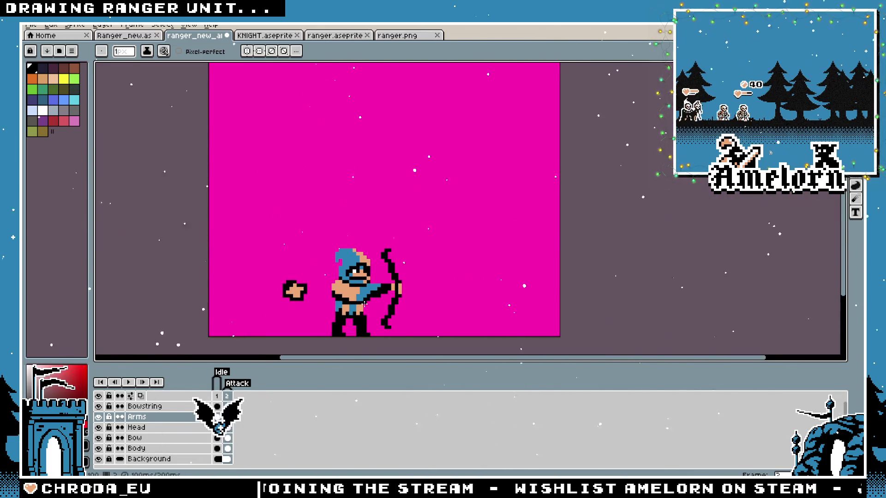
scroll(365, 302, "up", 2)
scroll(482, 262, "up", 1)
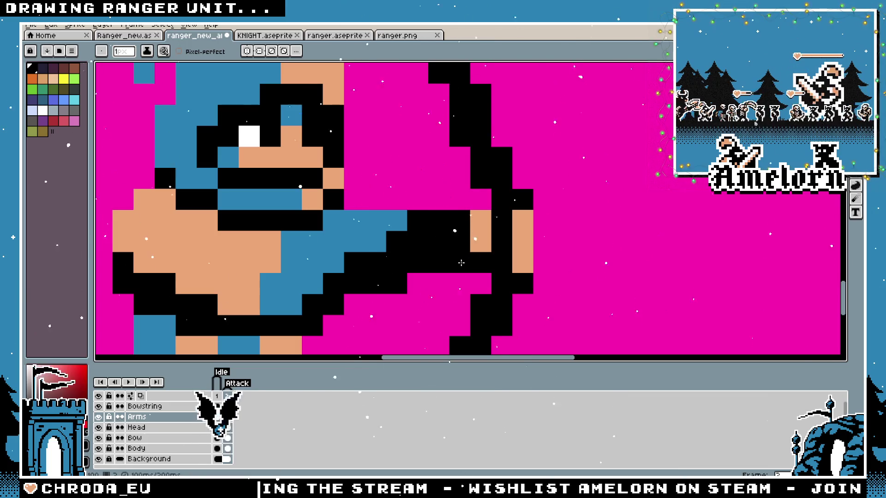
scroll(461, 263, "down", 2)
scroll(437, 288, "up", 2)
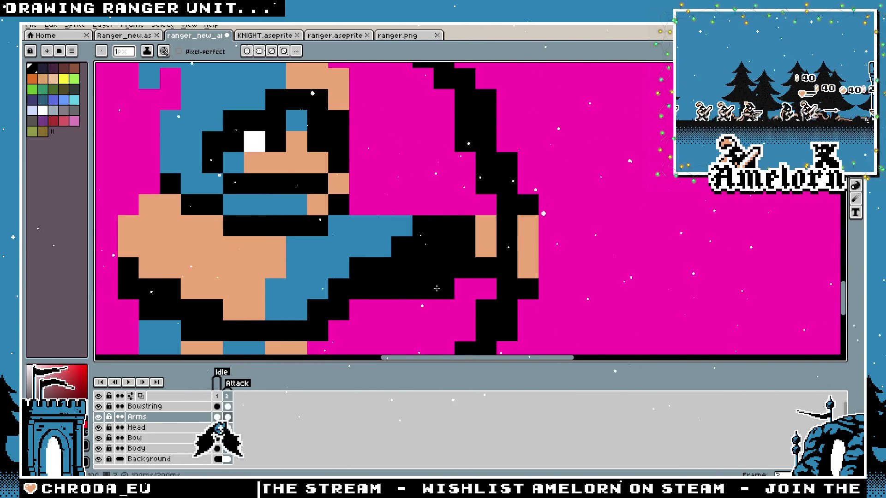
scroll(436, 288, "down", 2)
scroll(437, 276, "up", 1)
scroll(436, 263, "up", 1)
scroll(437, 248, "down", 2)
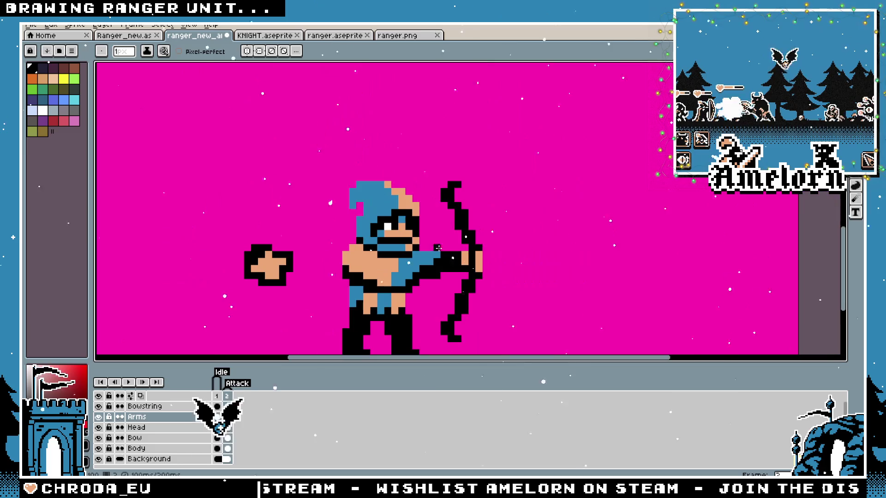
scroll(436, 245, "up", 2)
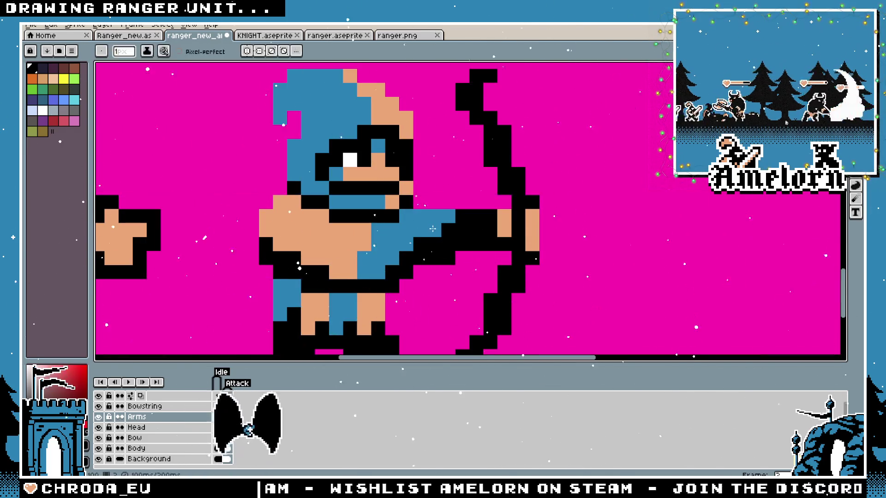
Switch to the Body layer and pick the Eraser
left_click(151, 450)
scroll(429, 205, "down", 4)
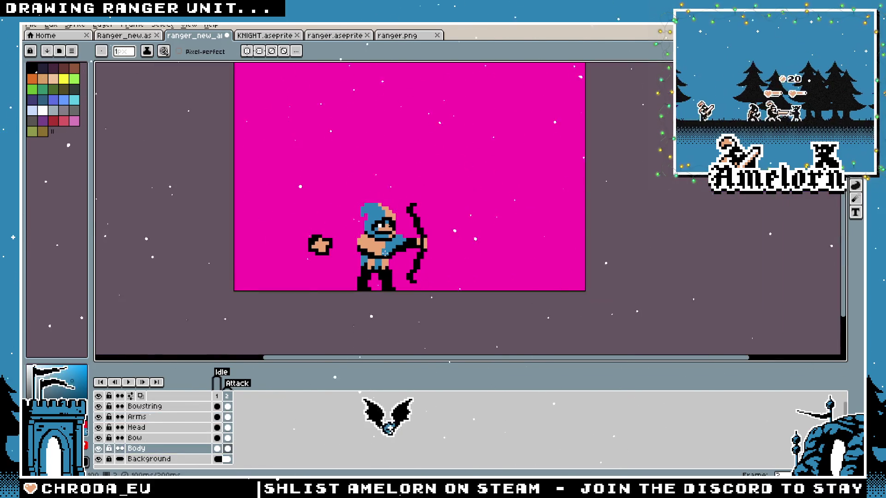
scroll(398, 246, "up", 2)
scroll(413, 227, "down", 2)
scroll(460, 209, "up", 4)
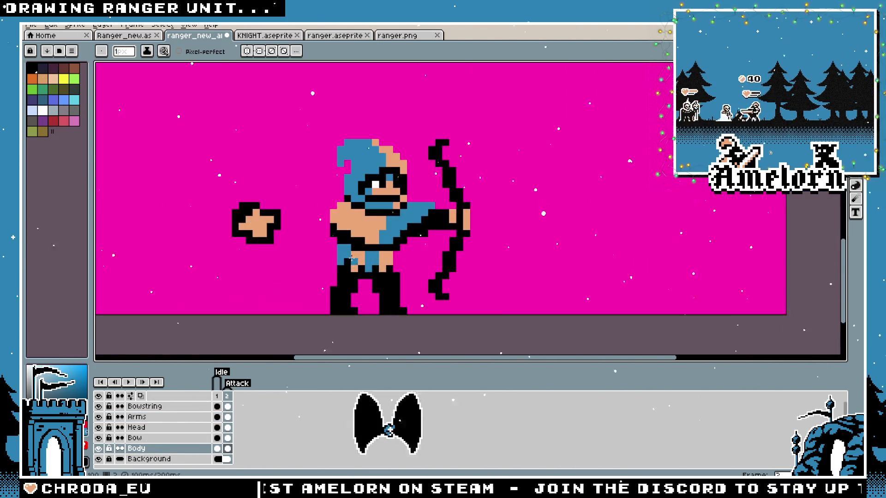
scroll(433, 172, "down", 2)
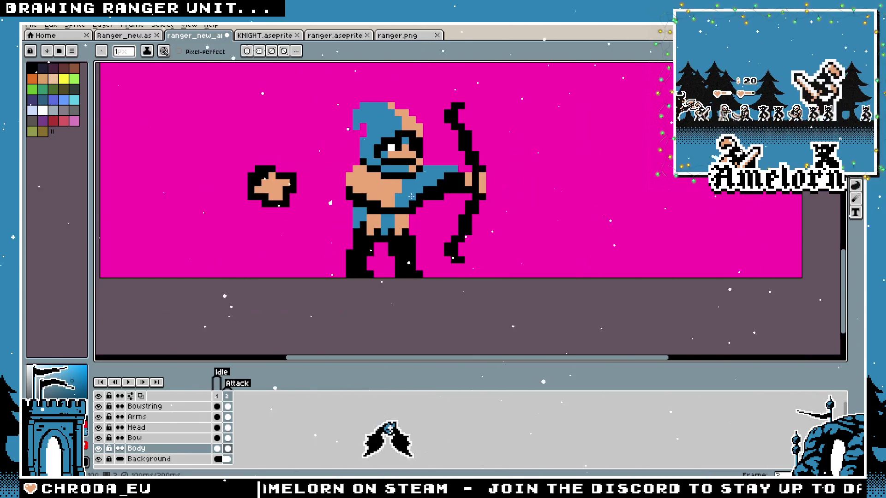
scroll(423, 182, "up", 1)
key("e")
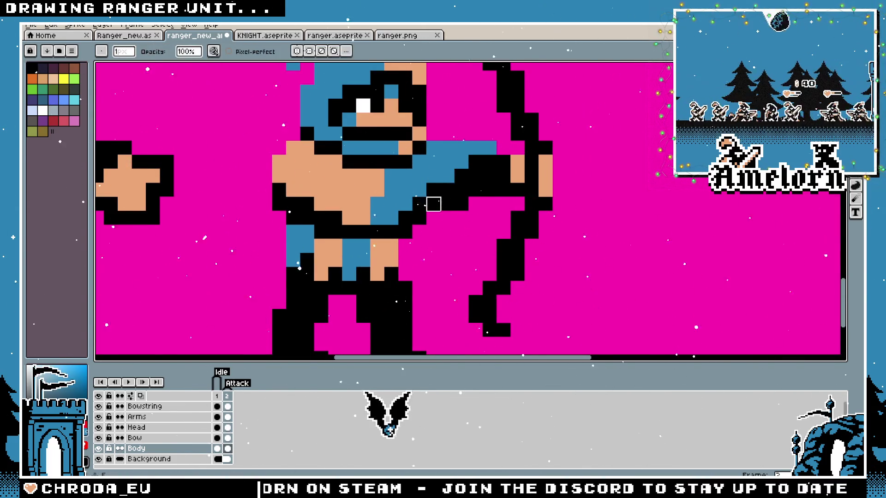
scroll(419, 203, "down", 1)
scroll(449, 202, "up", 2)
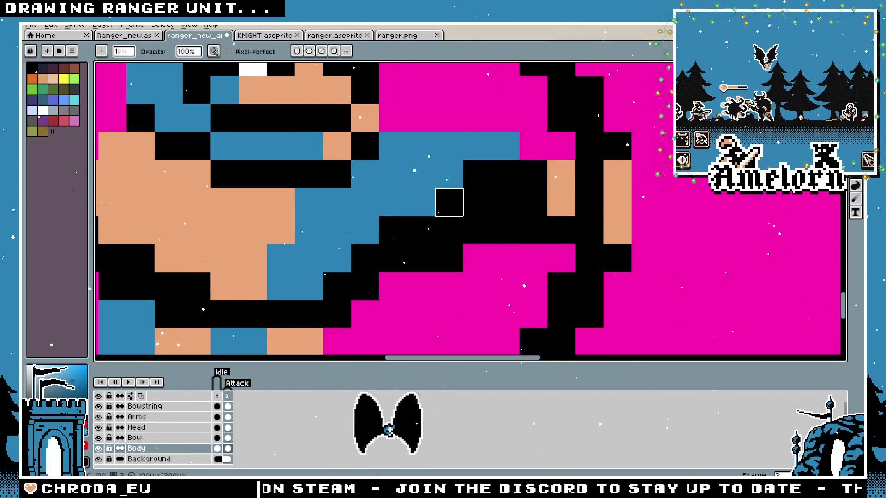
Toggle the Body and Arms layers' visibility to check the ranger's drawing arm
left_click(98, 449)
left_click(98, 449)
left_click(99, 449)
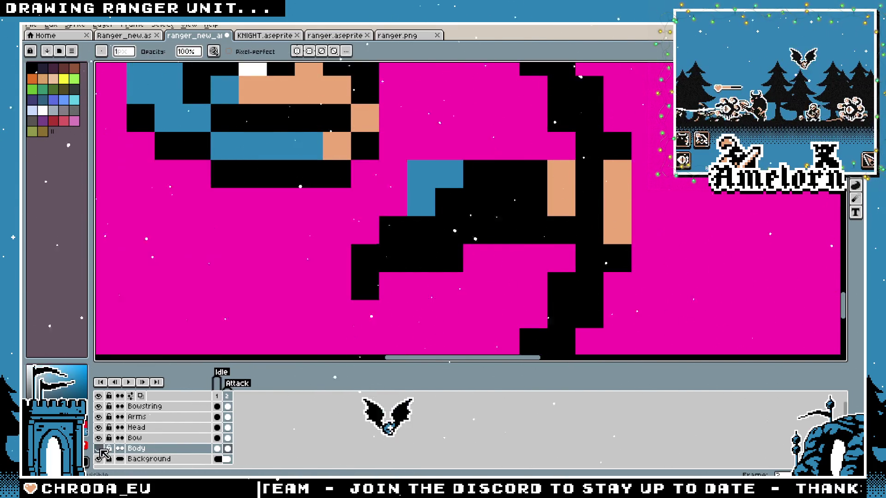
left_click(98, 417)
left_click(99, 417)
left_click(98, 417)
left_click(99, 417)
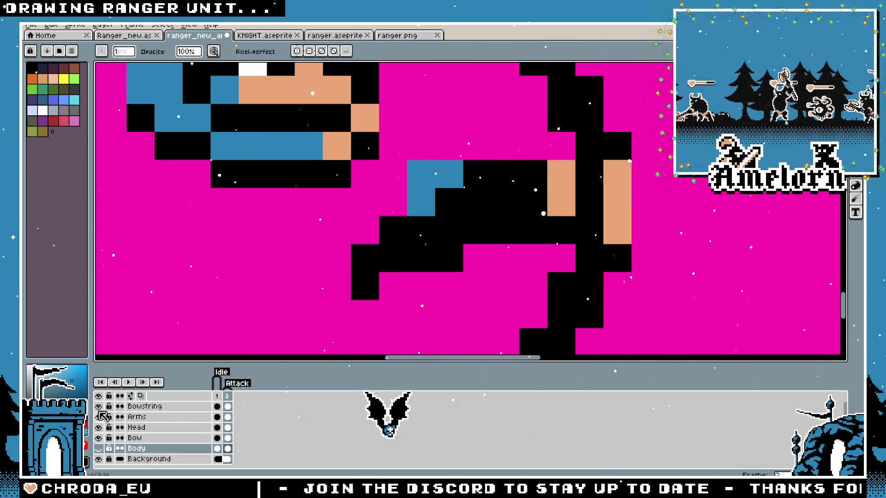
Erase the stray blue pixels beside the bow on the Bowstring layer and save the sprite
left_click(134, 408)
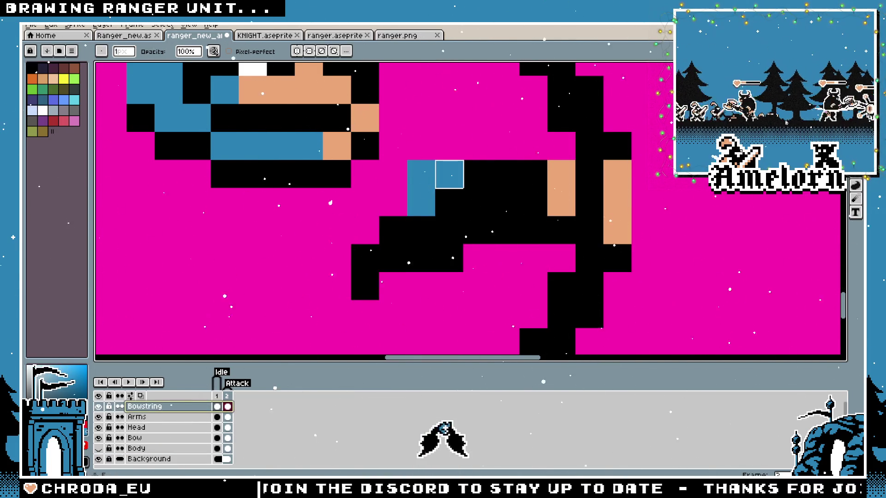
left_click_drag(450, 174, 418, 199)
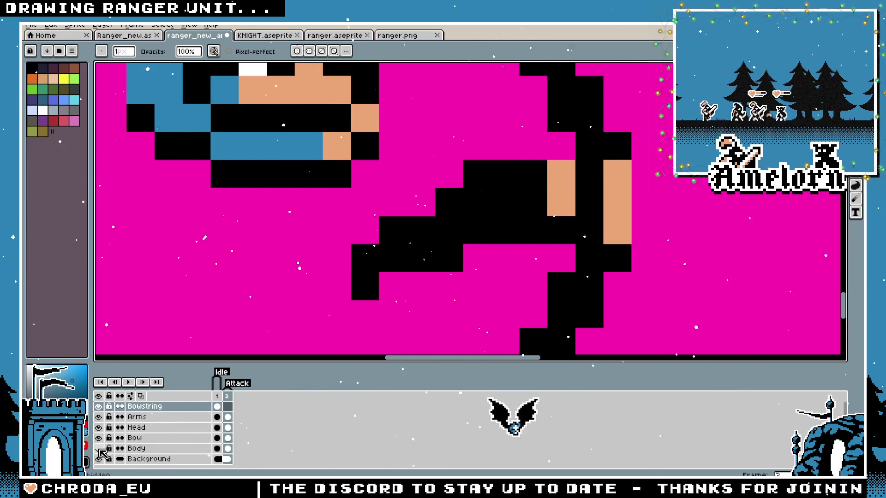
scroll(323, 208, "up", 3)
key("b")
scroll(441, 182, "down", 1)
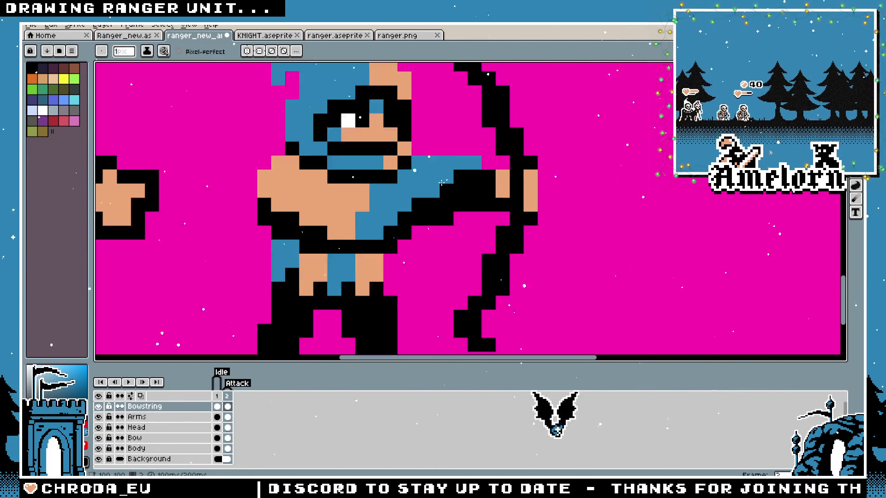
scroll(442, 183, "down", 2)
key("ctrl+s")
scroll(459, 211, "up", 3)
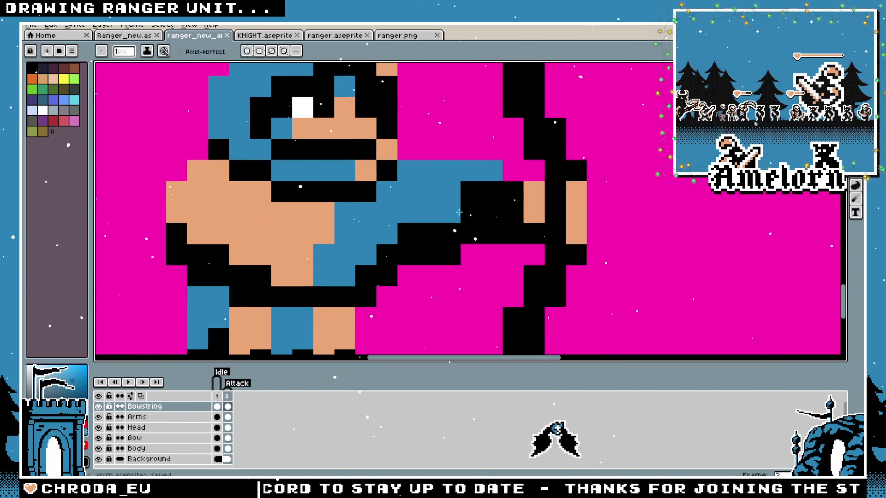
Touch up a single pixel on the arm while zooming in on the chest and bow arm
left_click(514, 170)
scroll(371, 227, "down", 4)
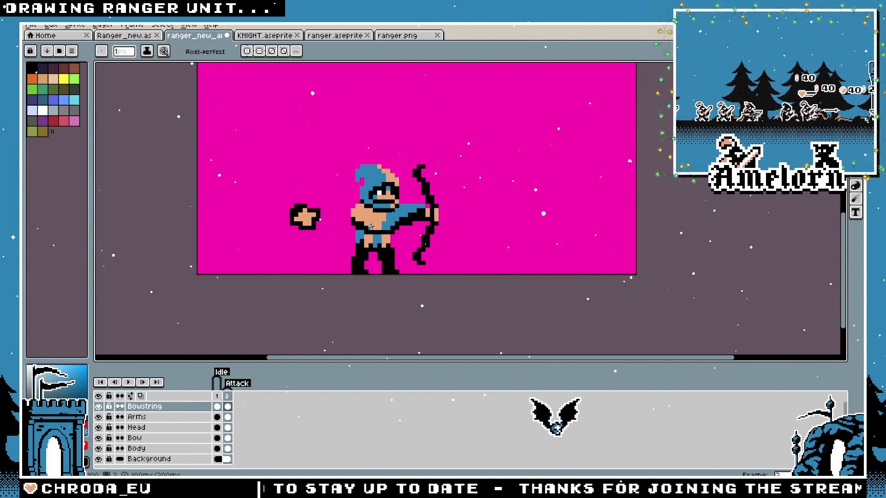
scroll(371, 226, "up", 3)
key("b")
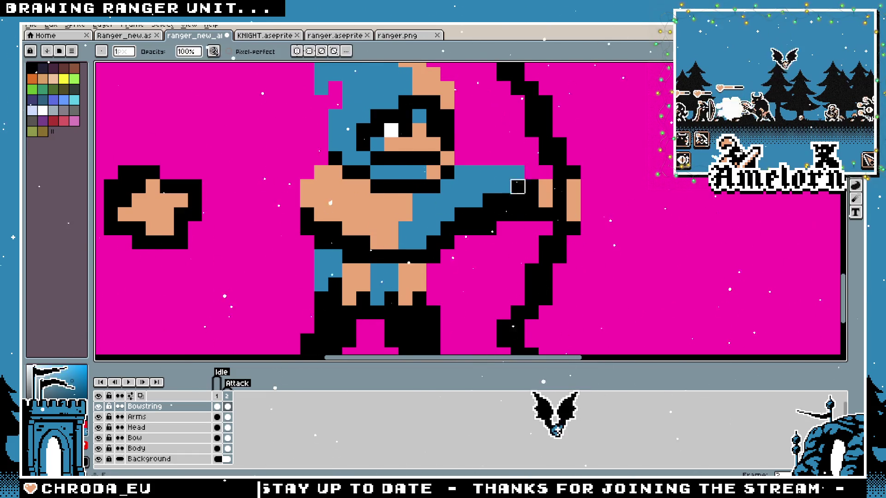
scroll(406, 218, "down", 3)
scroll(403, 219, "up", 3)
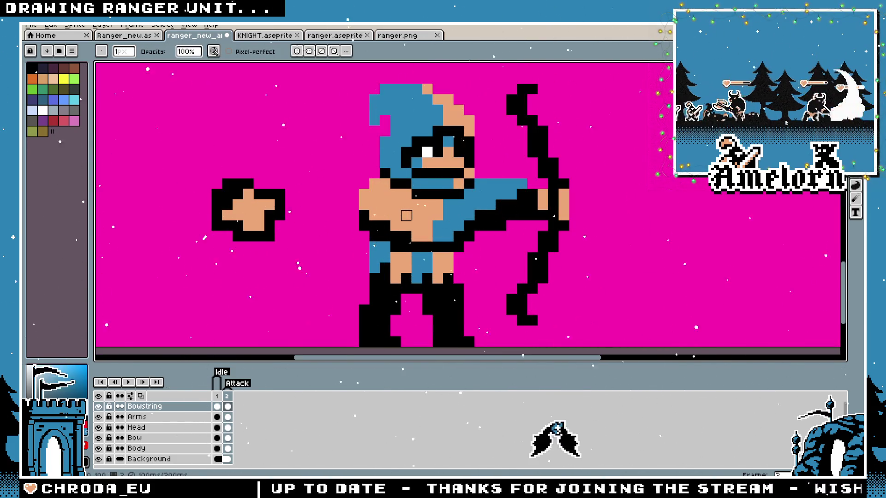
scroll(406, 215, "up", 1)
scroll(467, 228, "up", 2)
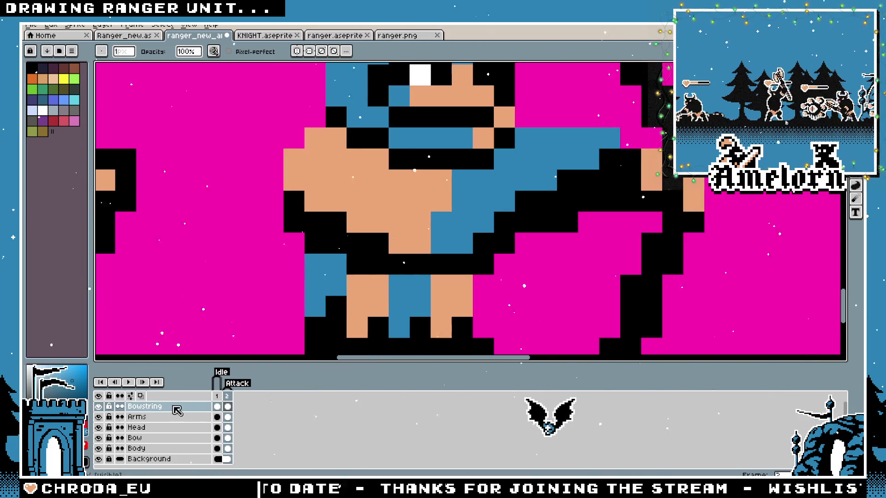
key("v")
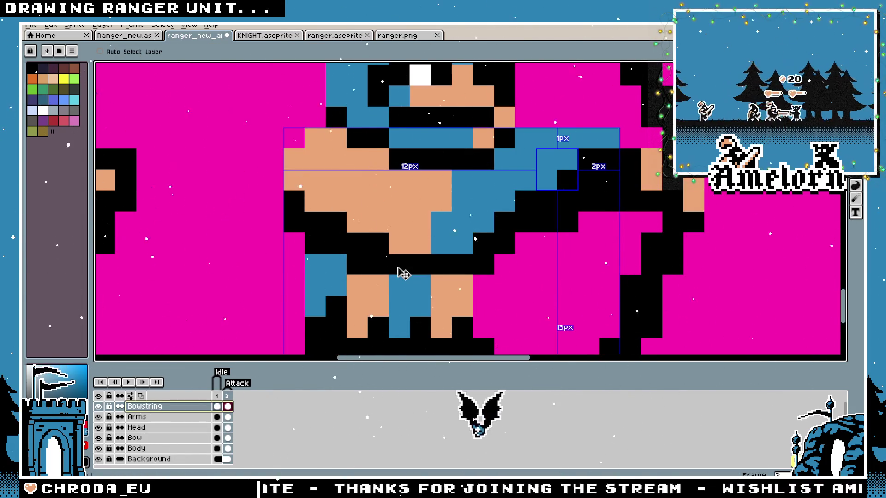
On the Body layer, paint three blue pixels beside the bow hand
left_click(395, 270, "ctrl")
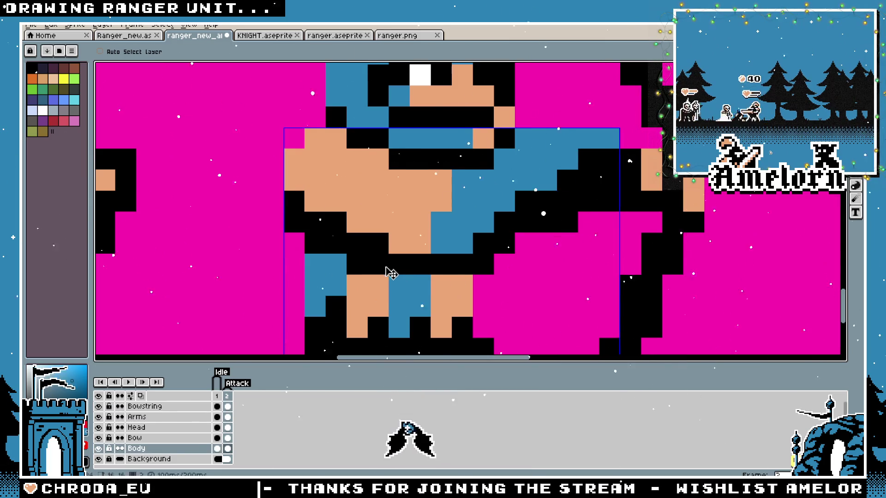
left_click(153, 407)
key("b")
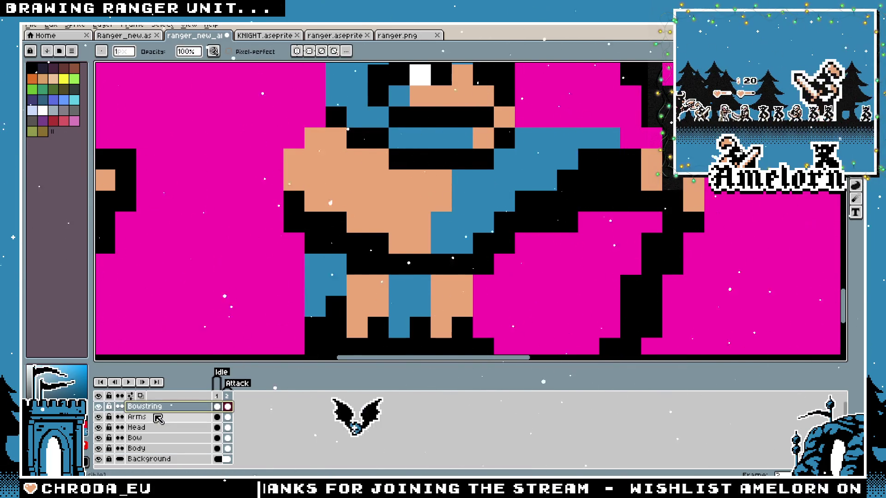
scroll(329, 262, "down", 1)
key("q")
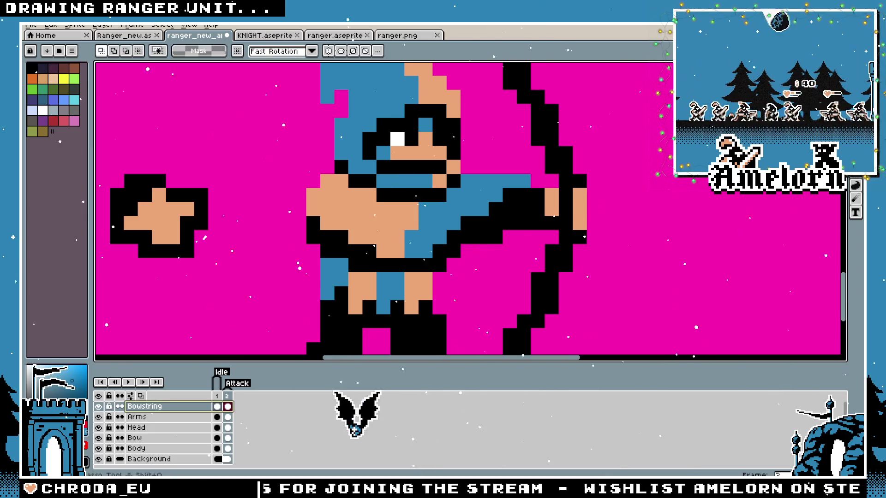
scroll(715, 133, "down", 1)
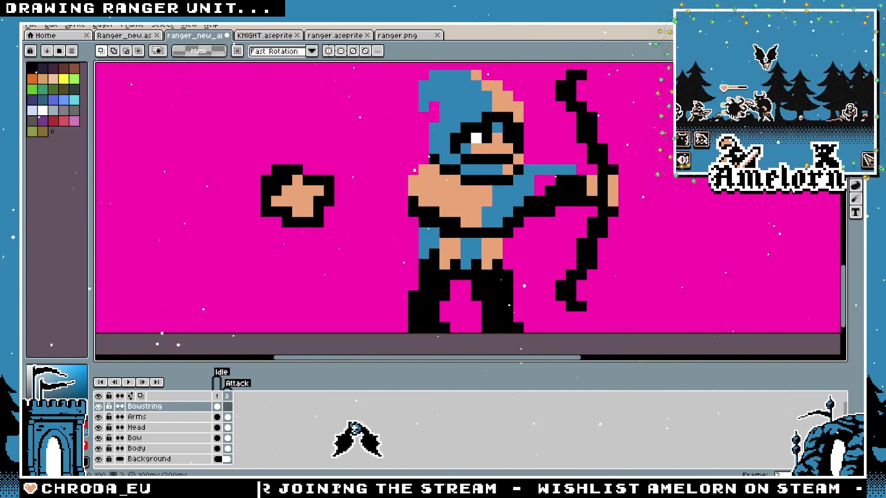
left_click(153, 449)
scroll(674, 151, "up", 2)
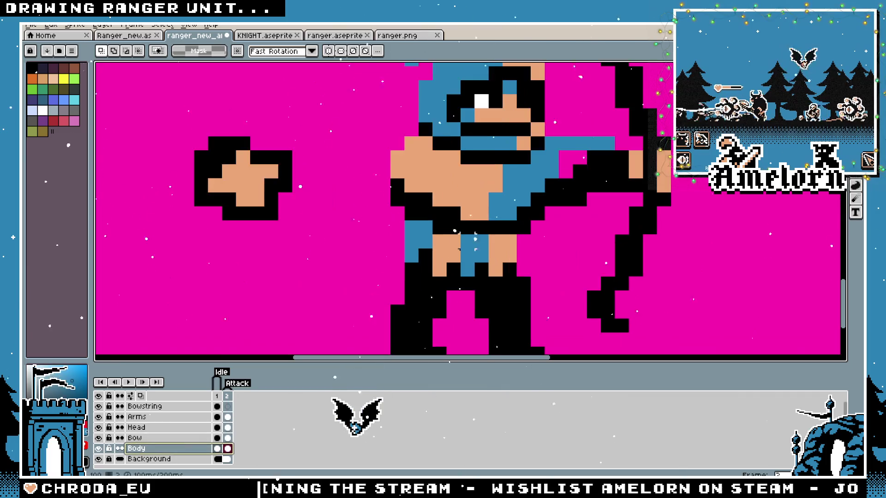
key("b")
left_click_drag(404, 230, 419, 207)
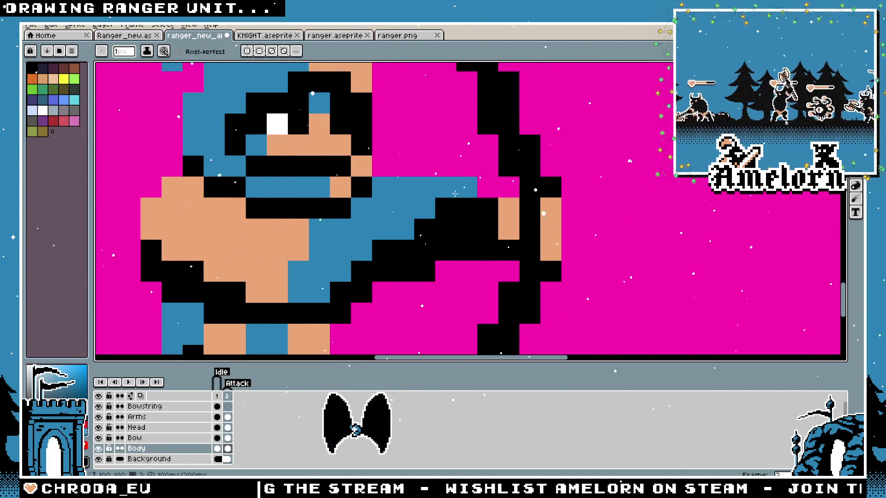
scroll(455, 193, "down", 3)
scroll(444, 202, "up", 3)
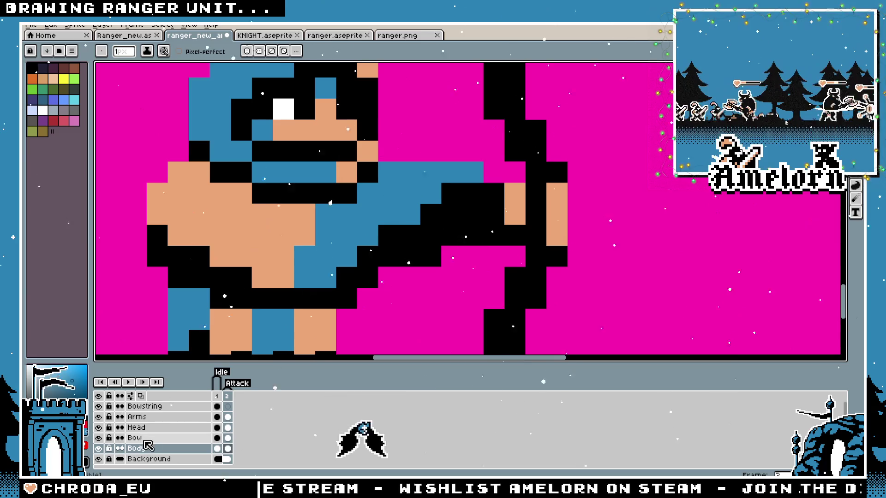
Erase the stray arm pixel near the bow on the Arms layer
left_click(159, 416)
key("e")
left_click(452, 193)
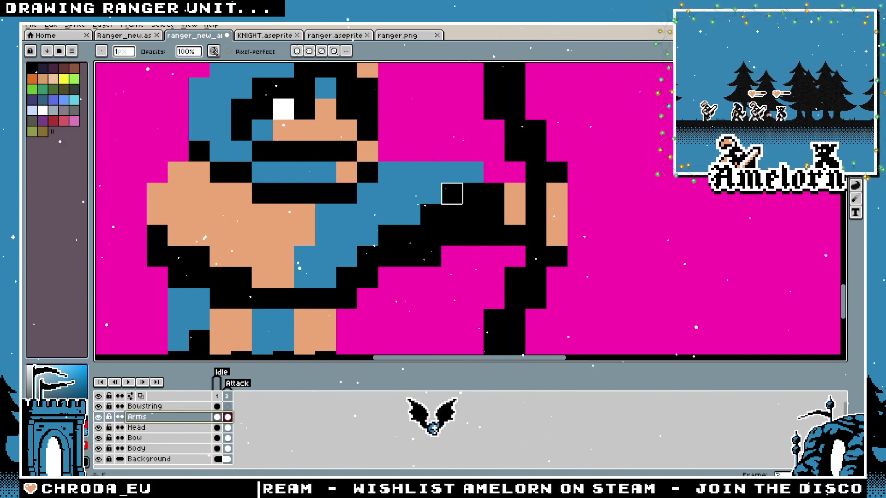
scroll(355, 221, "down", 3)
scroll(348, 224, "up", 3)
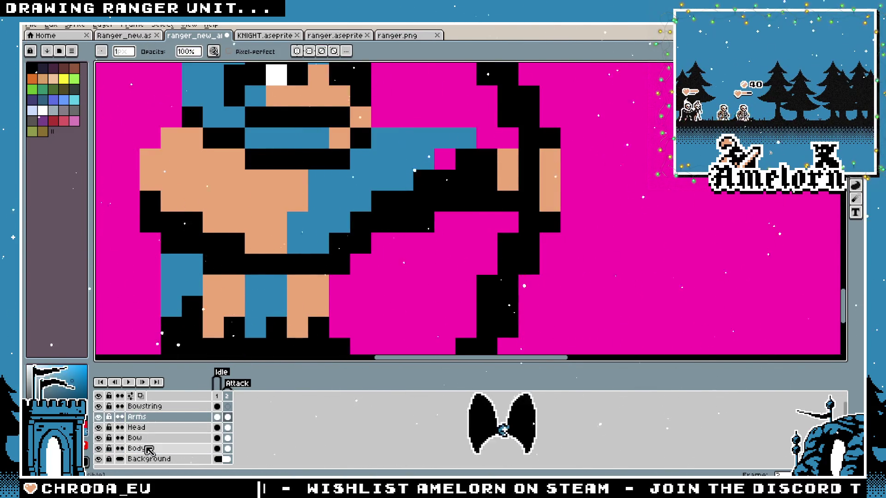
Fill the sleeve gap pixel with blue on the Body layer
left_click(148, 449)
key("b")
left_click(440, 164)
scroll(440, 163, "down", 4)
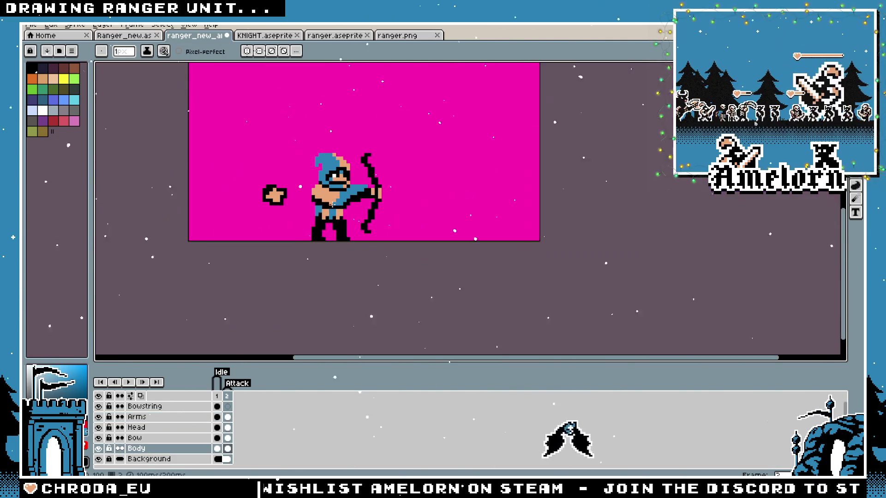
scroll(338, 210, "up", 2)
Compare the Attack pose against the Idle frame, zooming in and out to inspect the bow hand
left_click(217, 396)
left_click(228, 396)
scroll(353, 254, "up", 2)
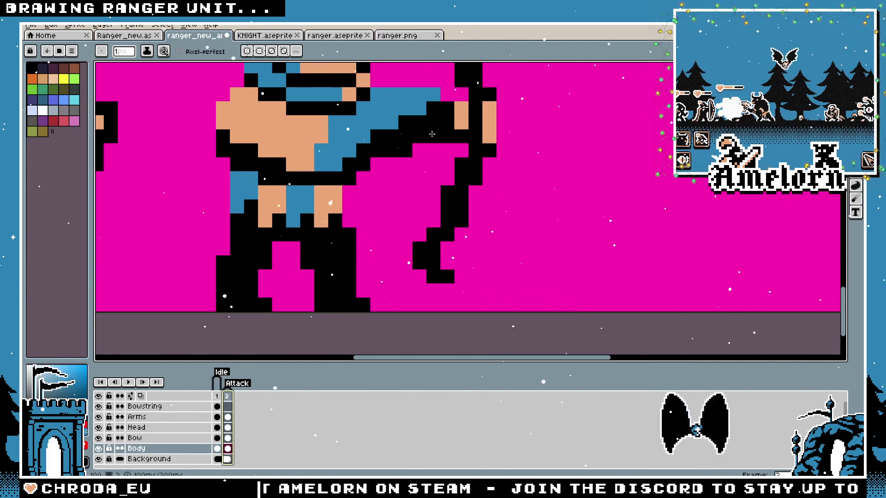
scroll(445, 212, "down", 1)
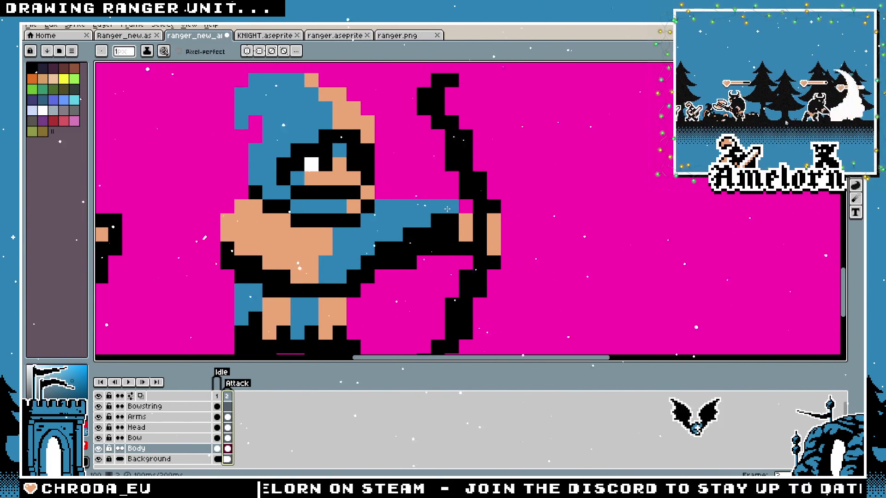
scroll(447, 209, "down", 5)
scroll(396, 239, "up", 4)
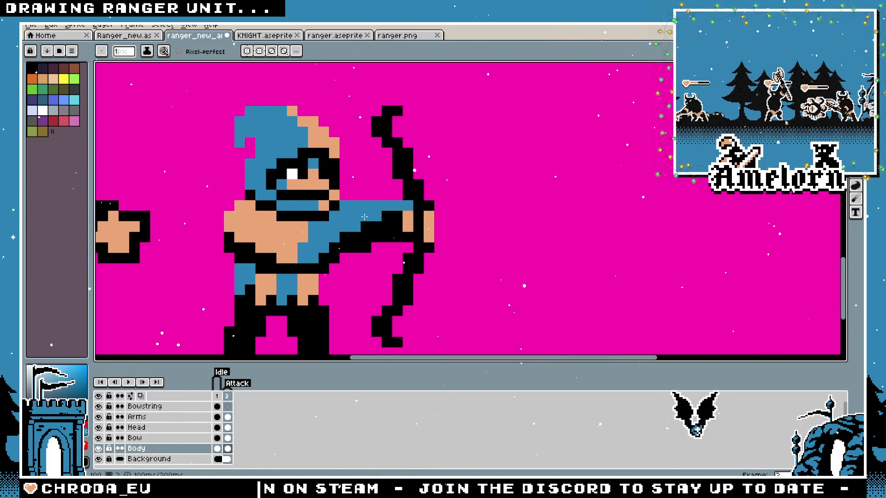
scroll(364, 217, "down", 3)
scroll(331, 264, "up", 2)
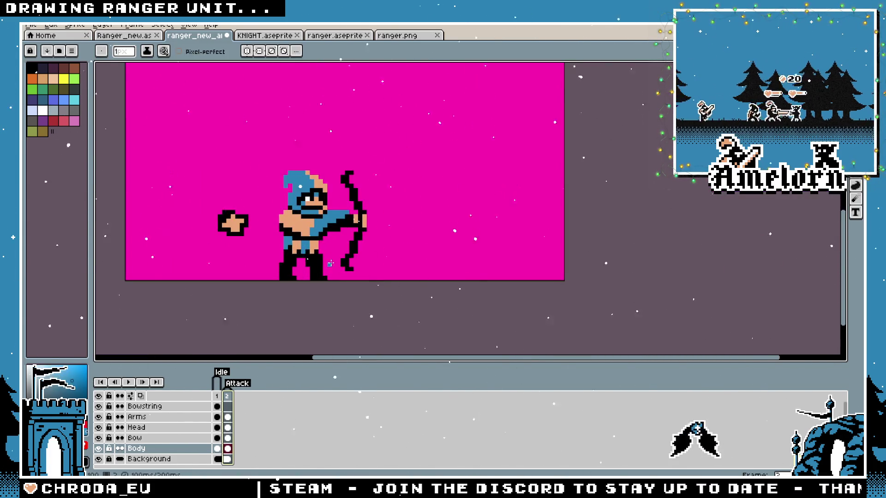
scroll(331, 263, "up", 3)
scroll(313, 224, "down", 4)
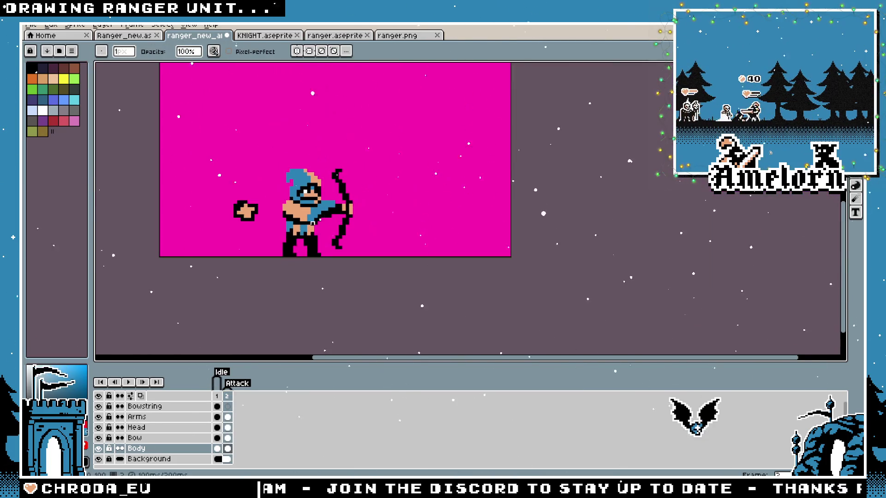
scroll(353, 245, "up", 4)
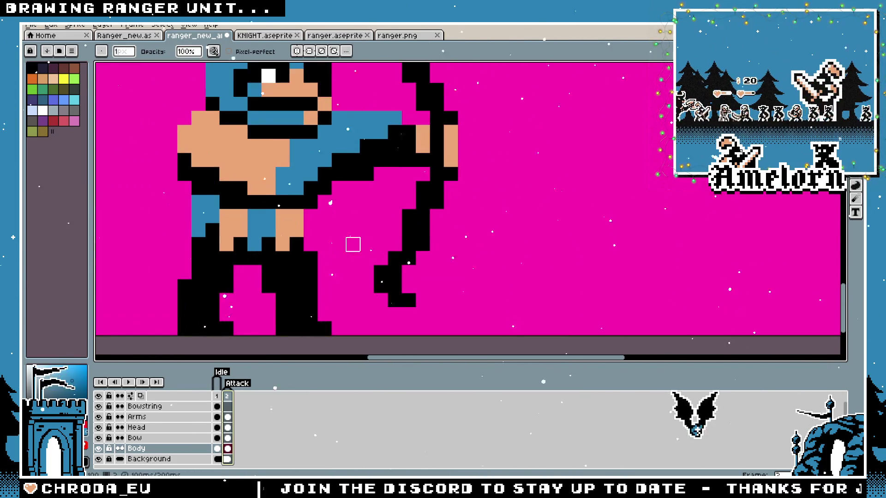
scroll(353, 217, "down", 1)
scroll(364, 272, "up", 1)
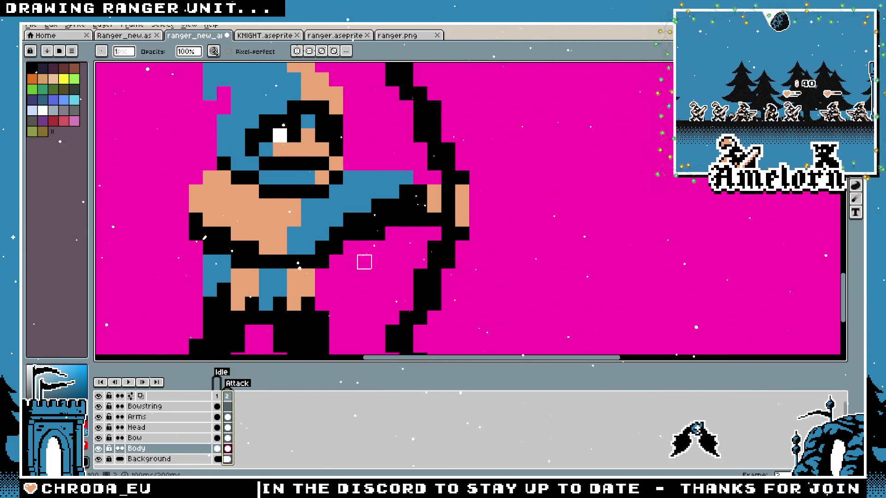
left_click(218, 396)
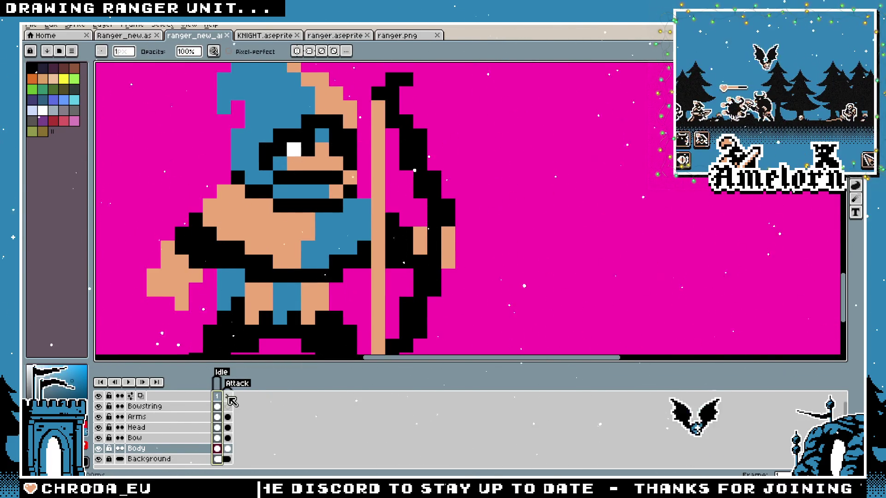
left_click(228, 400)
key("minus")
key("minus")
key("minus")
key("plus")
key("plus")
left_click(223, 400)
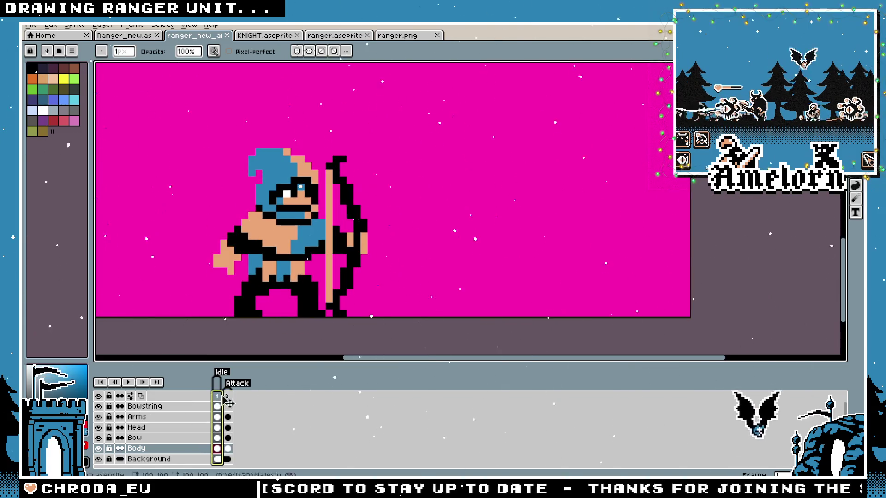
left_click(228, 399)
scroll(247, 277, "left", 2)
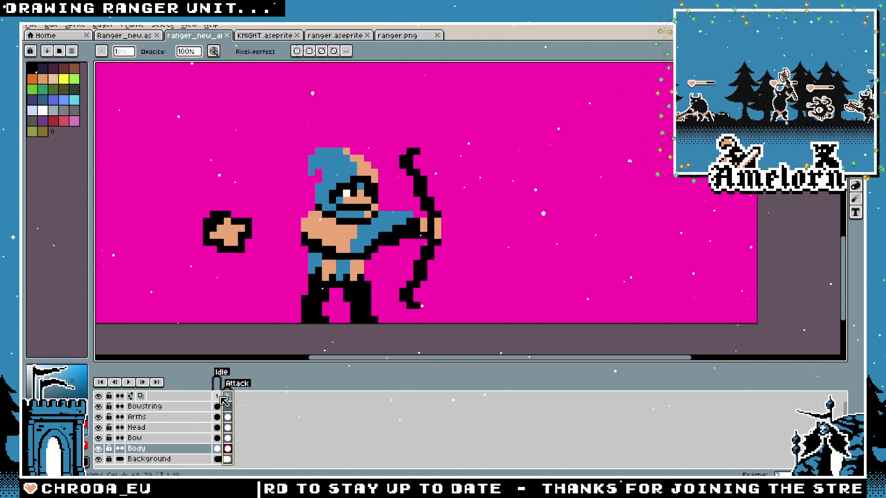
left_click(221, 397)
left_click(232, 405)
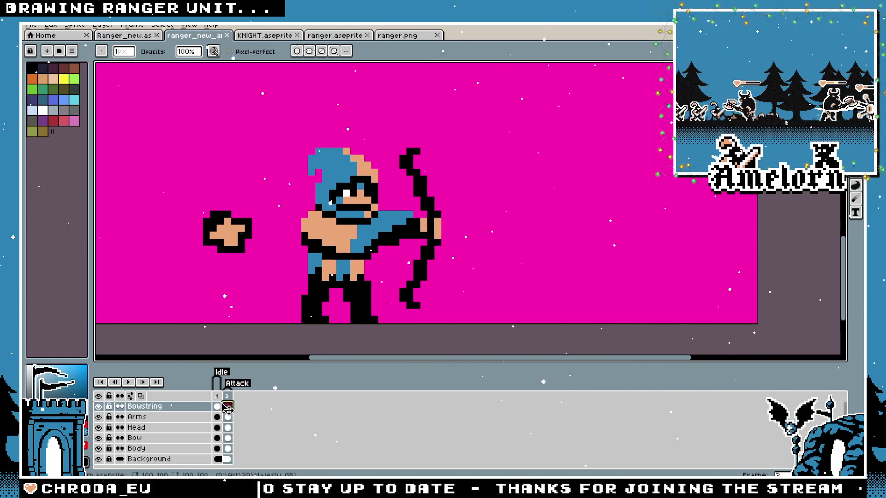
key("Left")
key("Right")
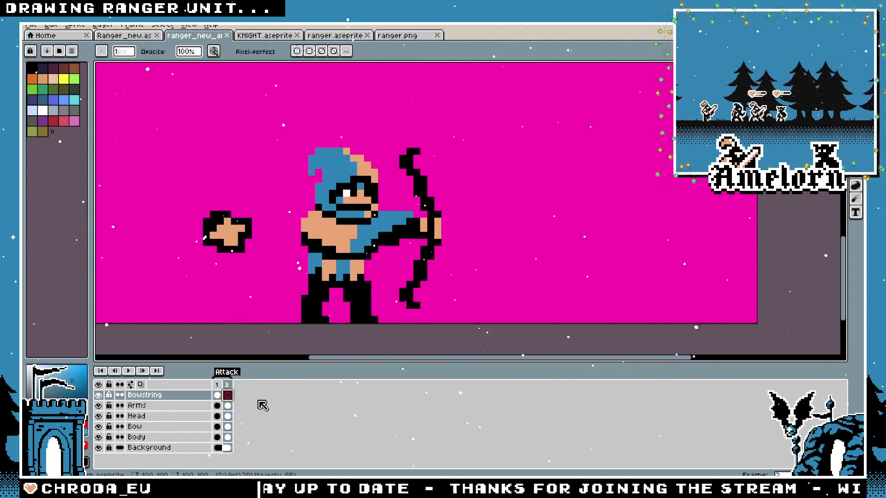
key("Return")
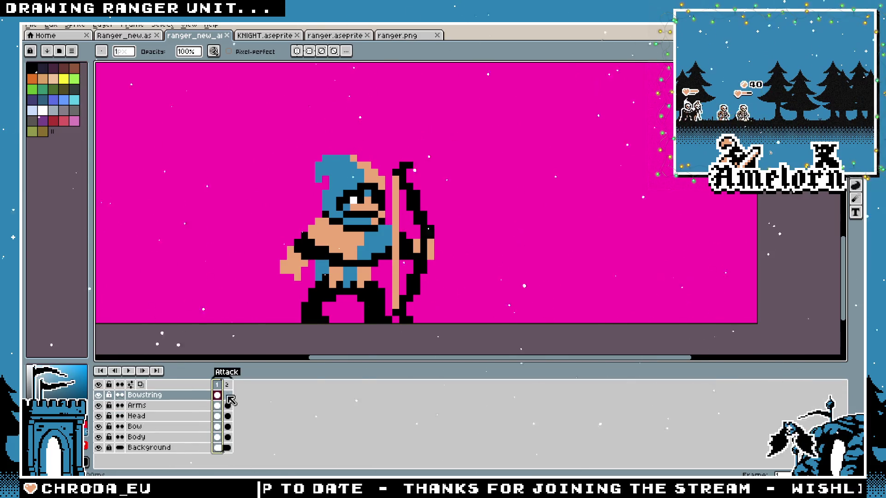
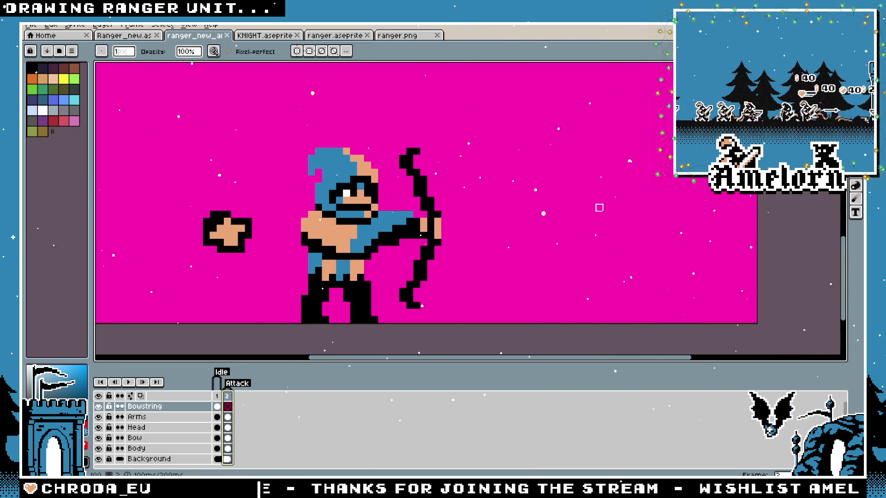
Switch to rectangular selection and compare the idle and attack frames
key("m")
scroll(162, 298, "up", 1)
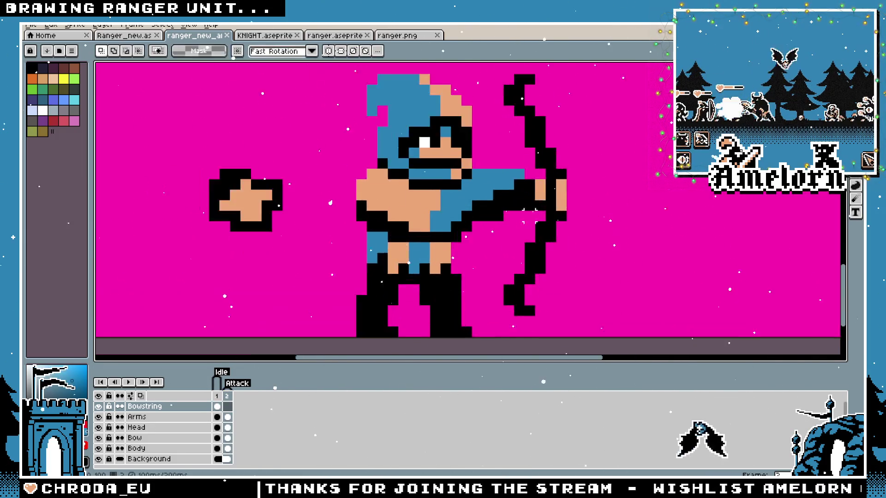
scroll(494, 241, "up", 1)
scroll(494, 240, "down", 1)
left_click(222, 397)
left_click(227, 397)
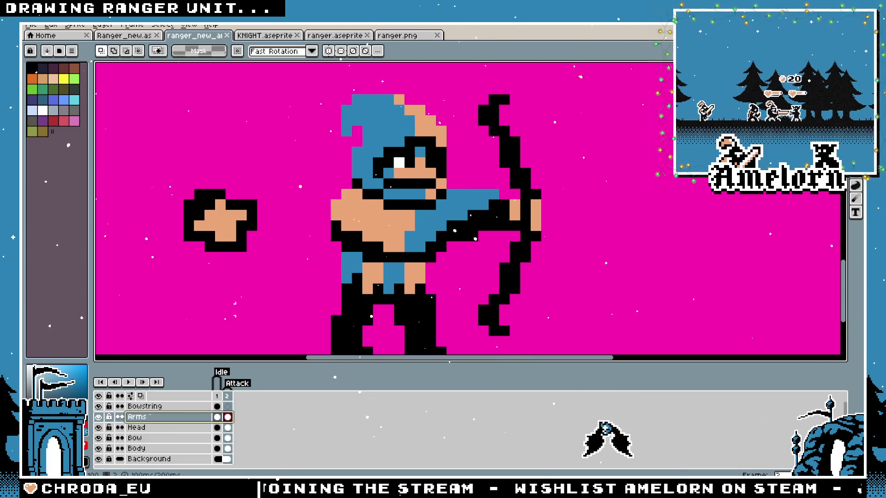
On the Arms layer, select and delete the floating left hand, then return to the Bowstring layer
left_click(137, 417)
left_click_drag(277, 169, 246, 198)
left_click_drag(234, 243, 364, 248)
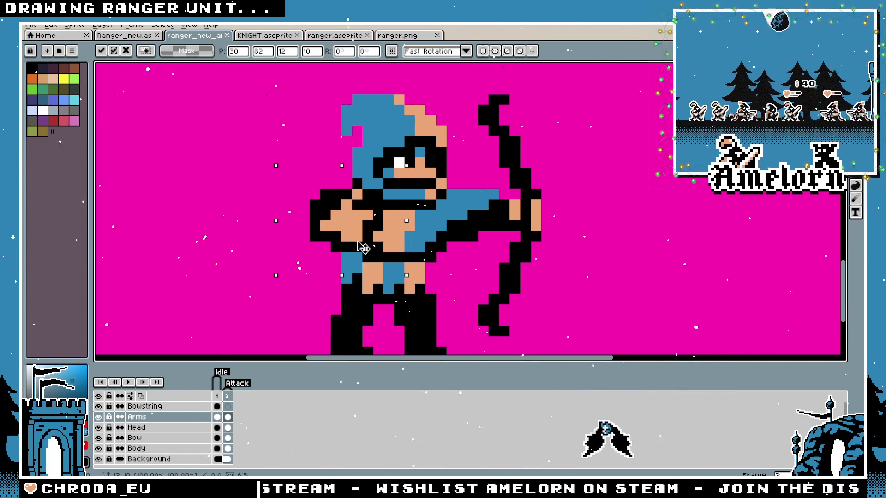
key("Escape")
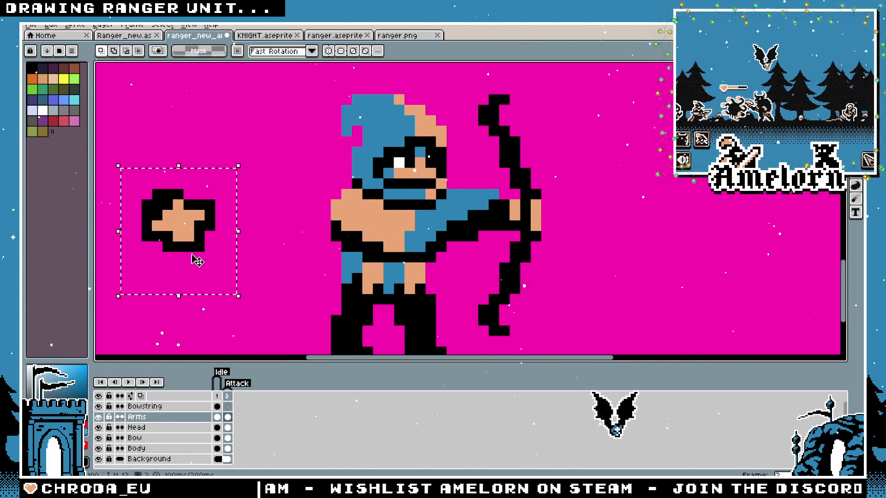
key("Delete")
key("b")
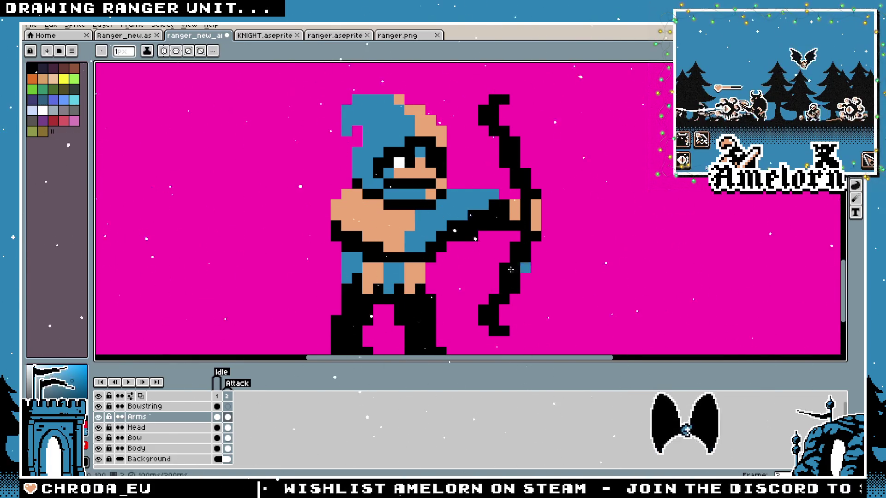
left_click(168, 407)
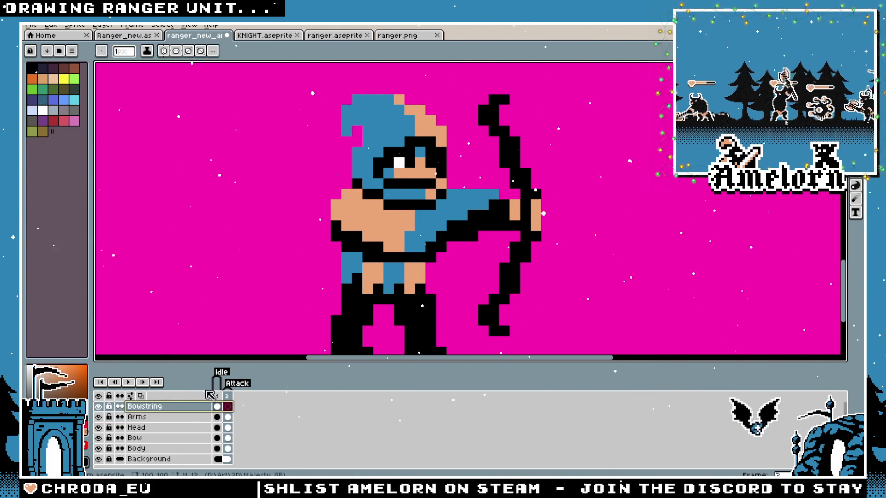
Draw a white bowstring diagonally from the bow top on the attack frame
left_click(219, 397)
left_click(227, 397)
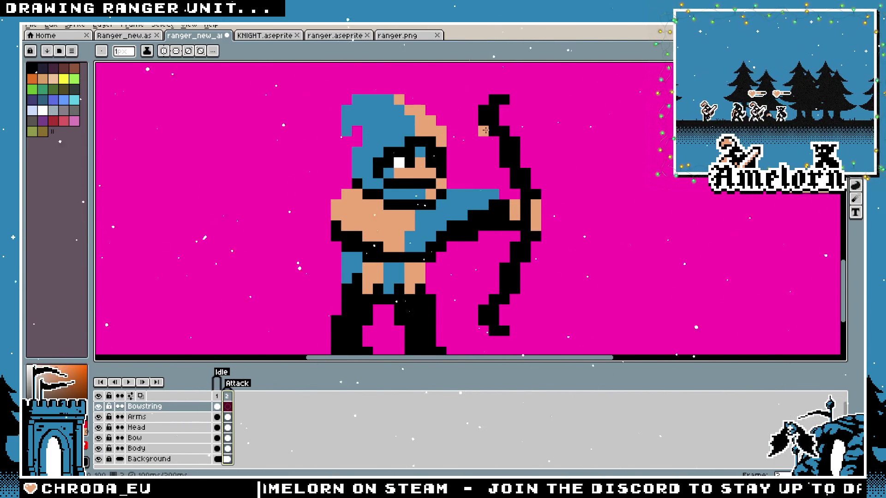
key("ctrl+z")
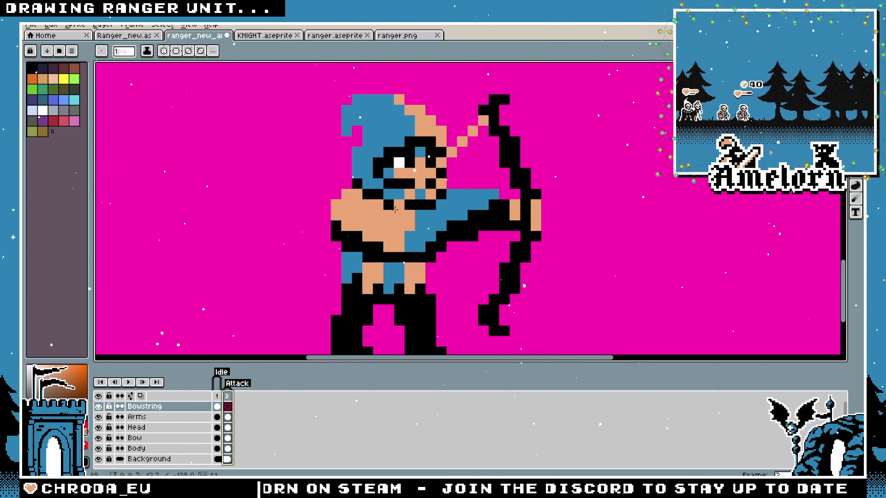
key("ctrl+z")
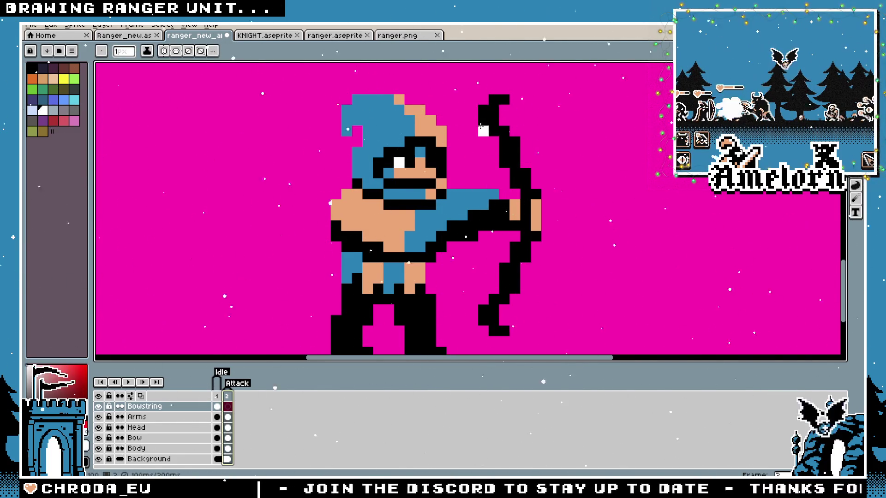
left_click(385, 213, "shift")
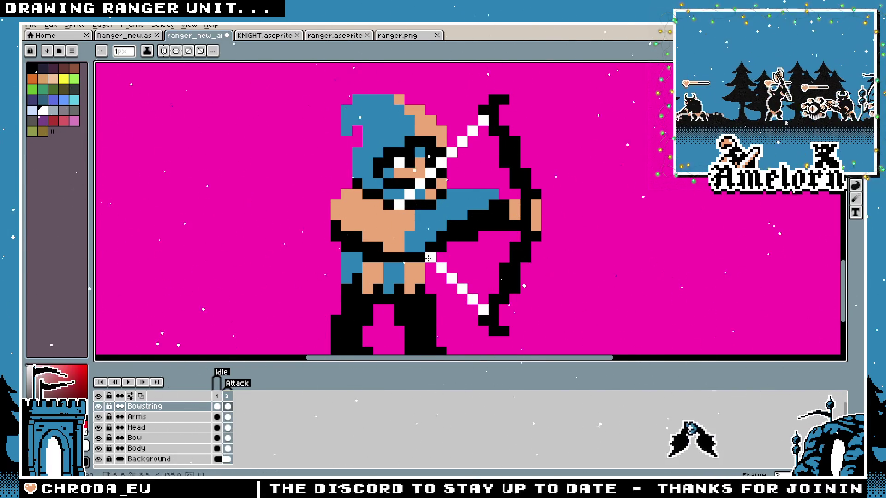
scroll(399, 223, "down", 5)
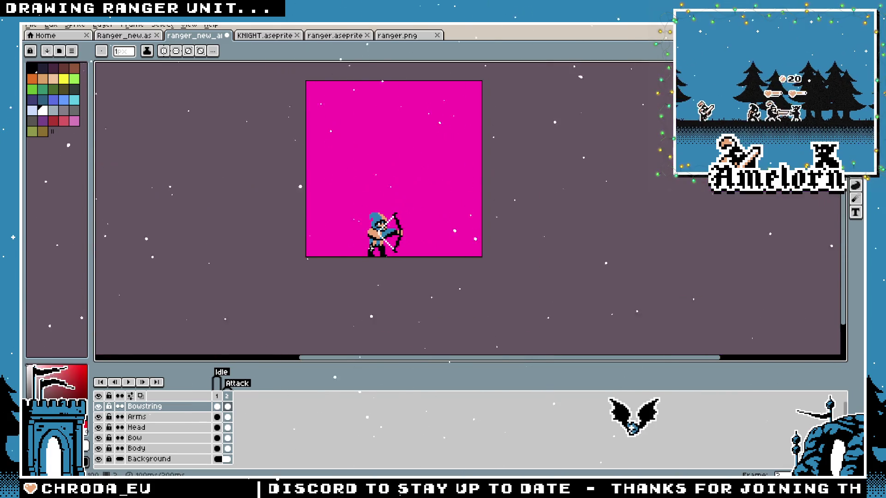
scroll(368, 247, "up", 3)
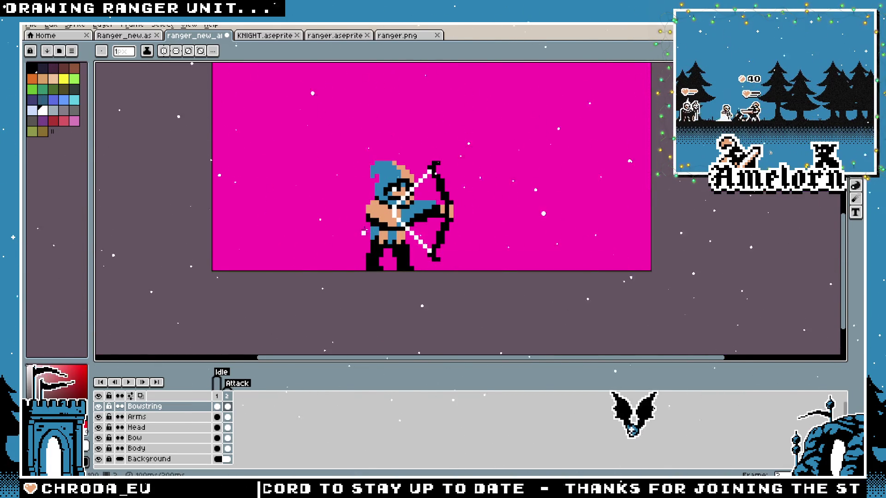
scroll(433, 174, "up", 3)
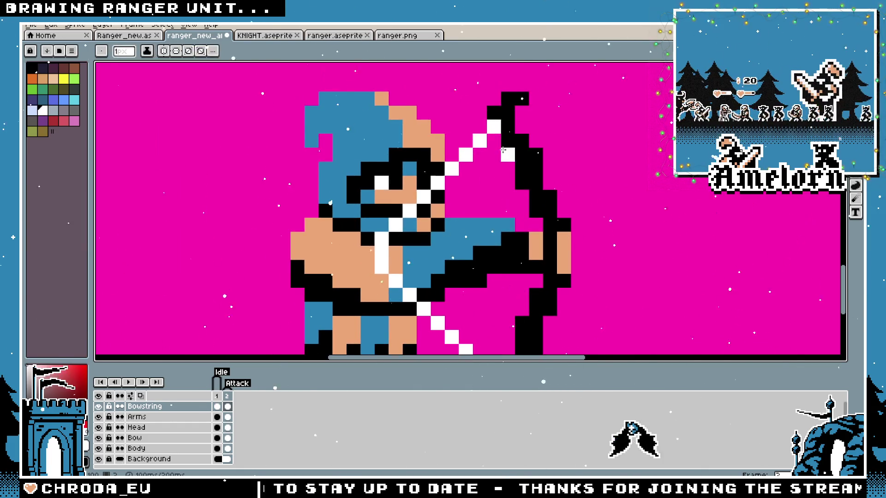
Outline the diagonal bowstring in black, then switch to the idle frame
left_click(504, 150, "alt")
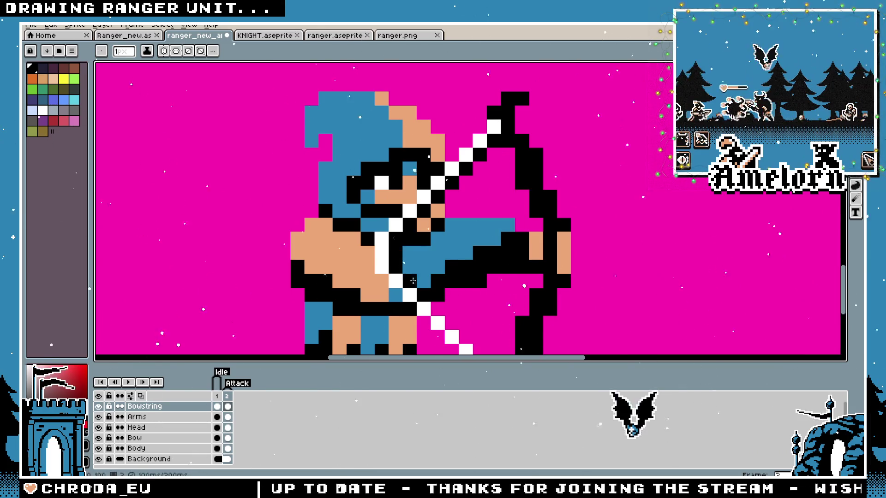
scroll(412, 280, "down", 3)
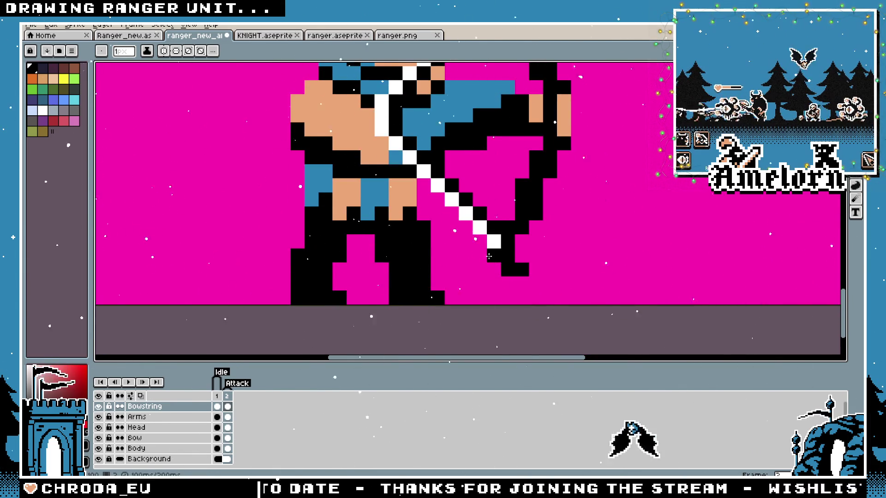
left_click_drag(482, 241, 364, 132)
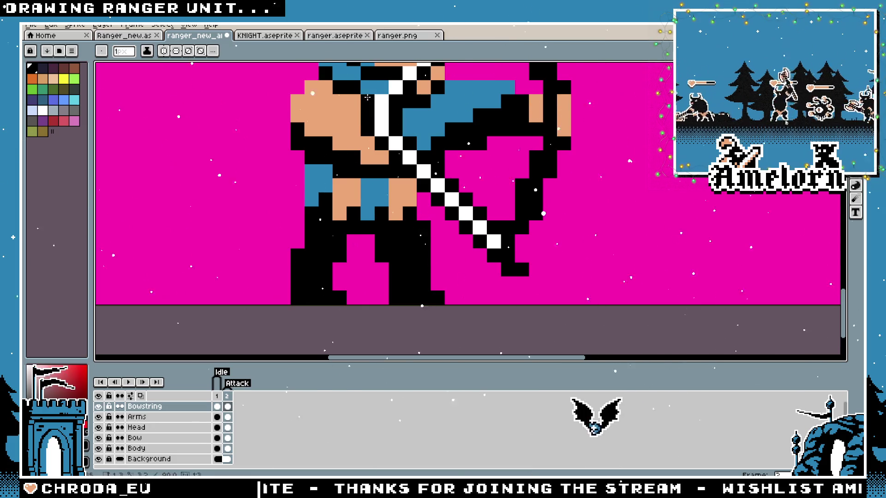
scroll(367, 98, "down", 2)
scroll(431, 175, "down", 3)
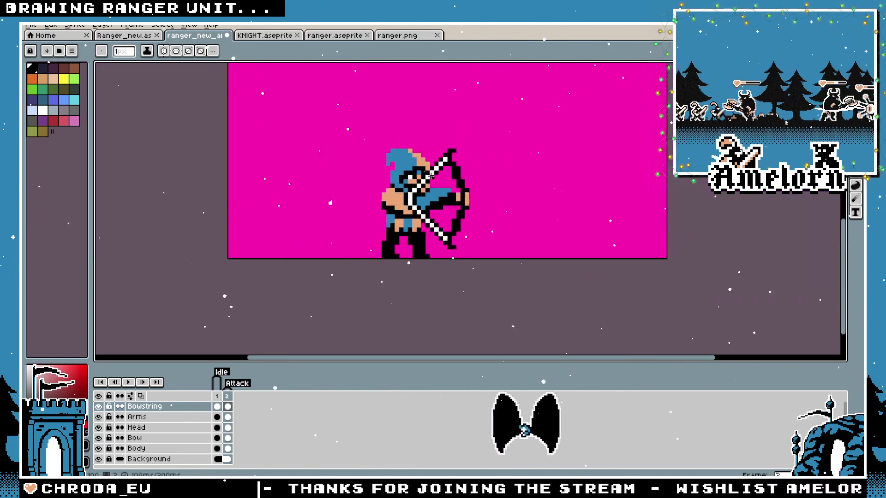
scroll(431, 176, "down", 1)
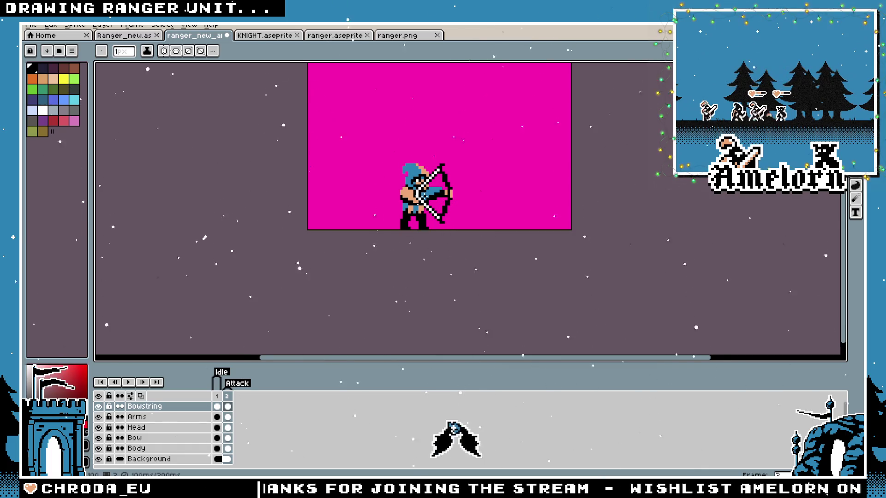
scroll(426, 187, "up", 1)
key("Left")
scroll(415, 189, "up", 2)
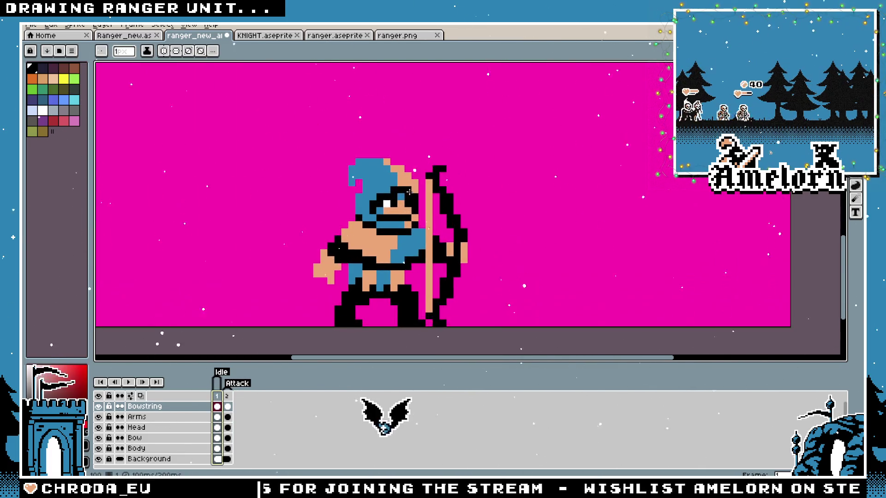
Draw a straight vertical white bowstring down the idle frame's bow, pick black, and return to frame 2
scroll(409, 192, "up", 1)
left_click_drag(434, 186, 441, 342)
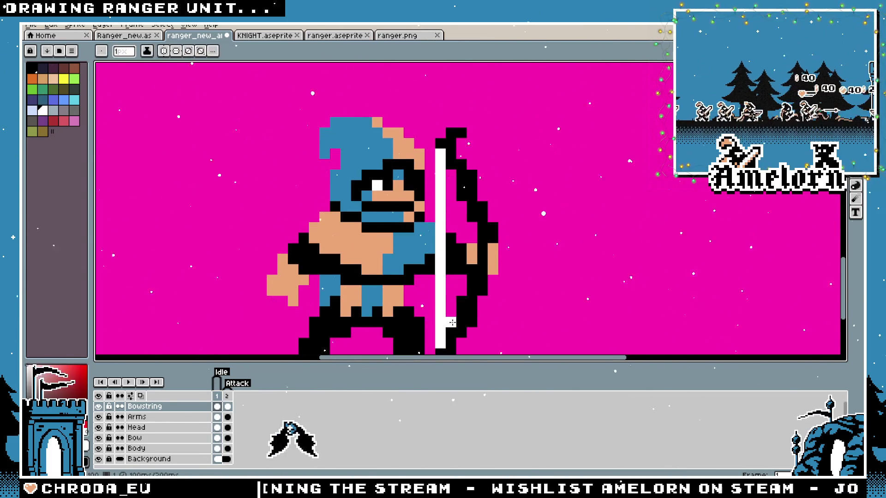
left_click(452, 322, "alt")
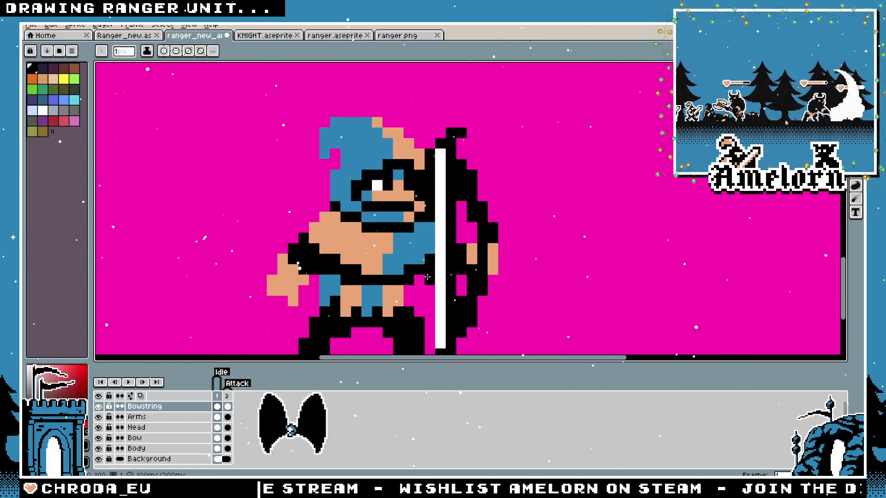
scroll(431, 272, "down", 3)
scroll(431, 280, "down", 1)
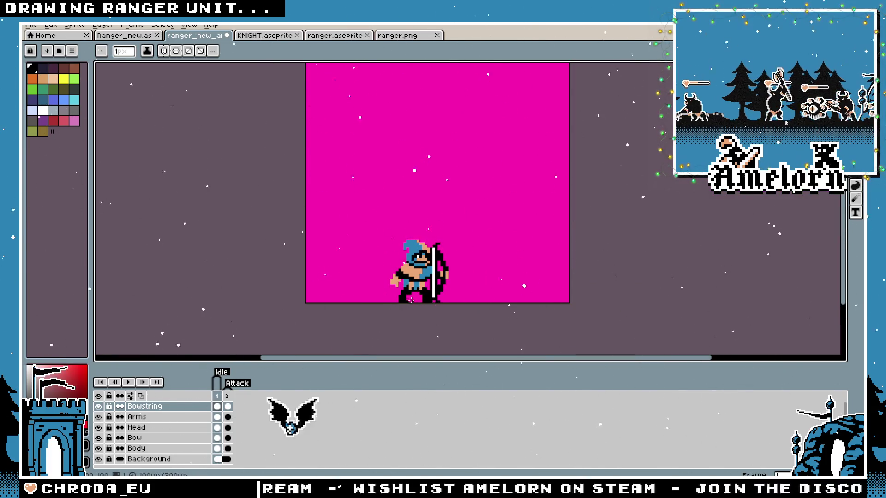
scroll(415, 272, "up", 1)
key("ctrl")
key("Right")
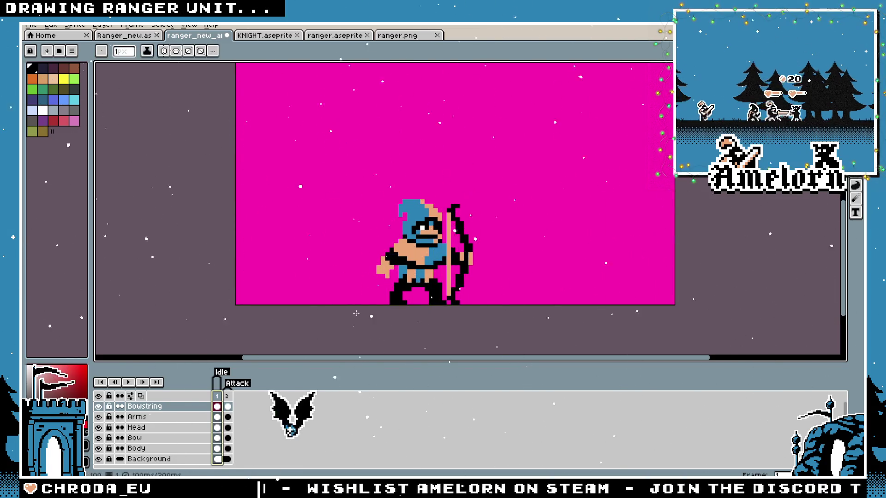
scroll(413, 258, "up", 1)
scroll(417, 235, "up", 3)
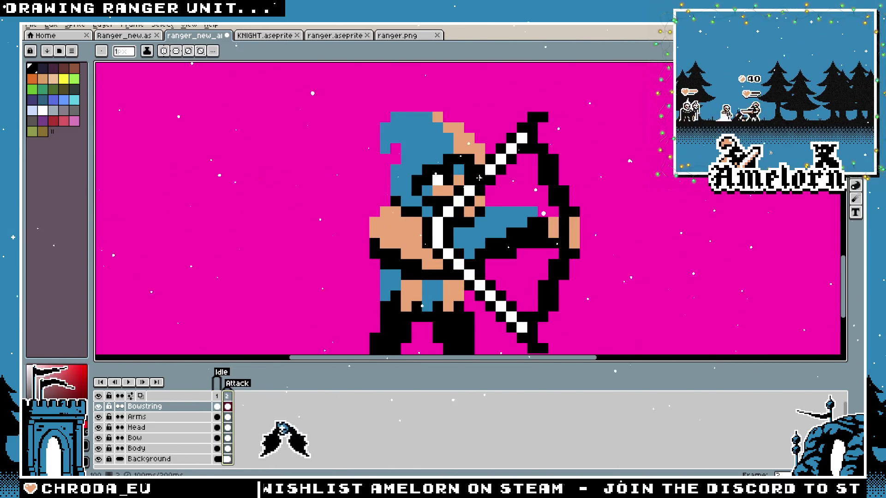
Erase the upper diagonal string, blacken the arrow shaft's top pixel, and delete the white string pixels
mouse_move(521, 137)
left_mouse_down()
mouse_move(442, 217)
mouse_move(438, 247)
mouse_move(526, 333)
left_mouse_up()
scroll(523, 327, "down", 6)
scroll(518, 177, "up", 6)
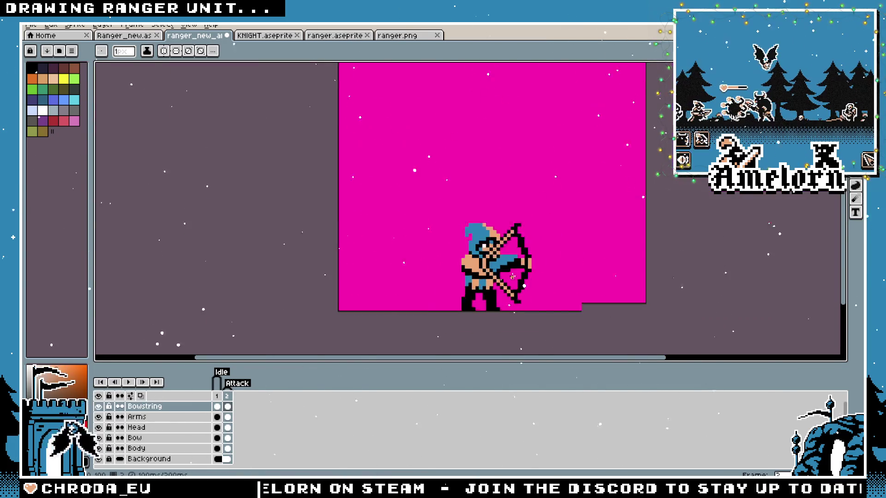
left_click(518, 188)
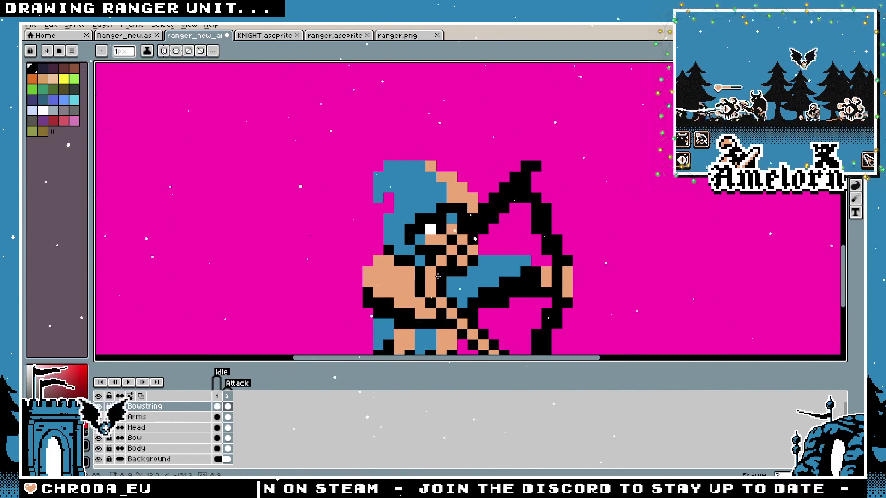
scroll(509, 308, "down", 2)
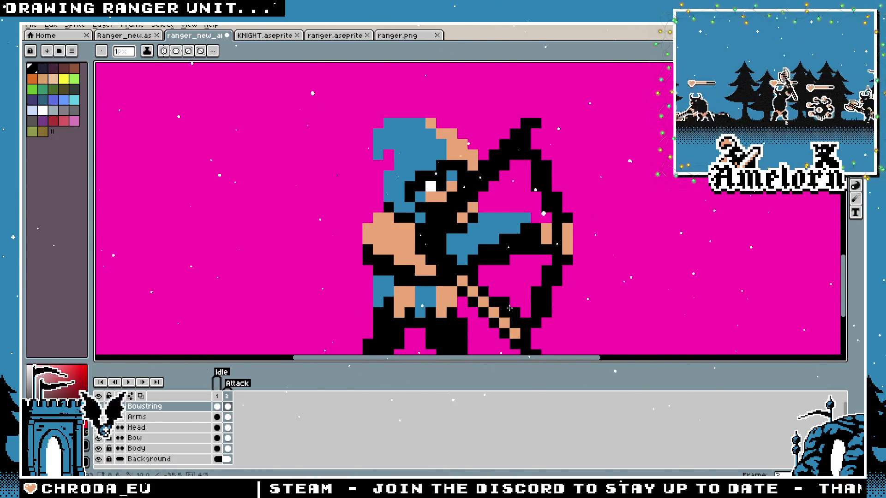
scroll(518, 334, "down", 4)
scroll(497, 292, "up", 3)
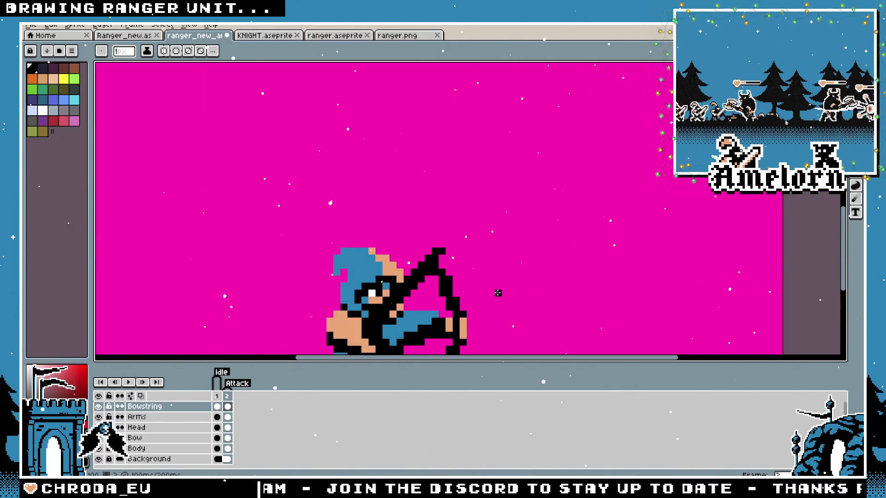
key("v")
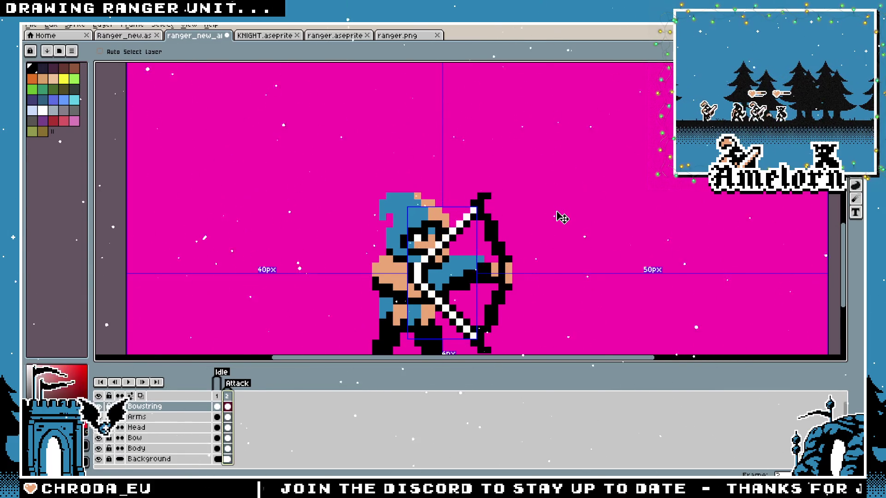
key("Delete")
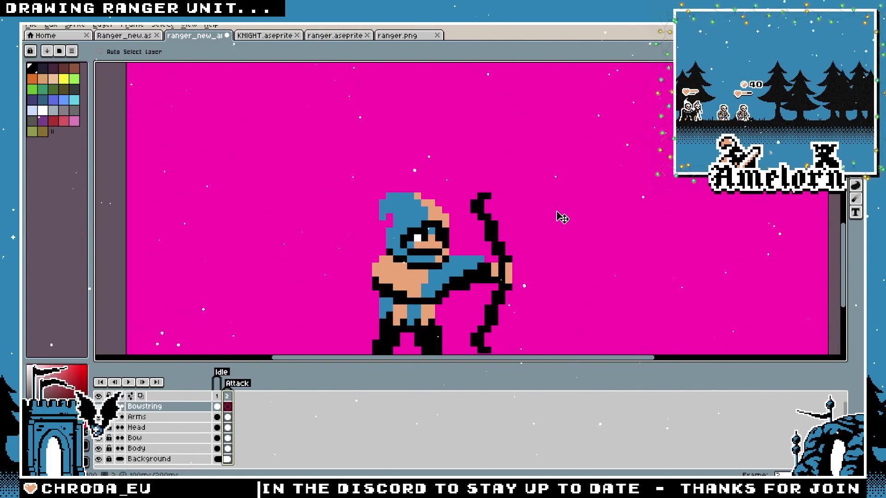
key("b")
scroll(479, 212, "up", 1)
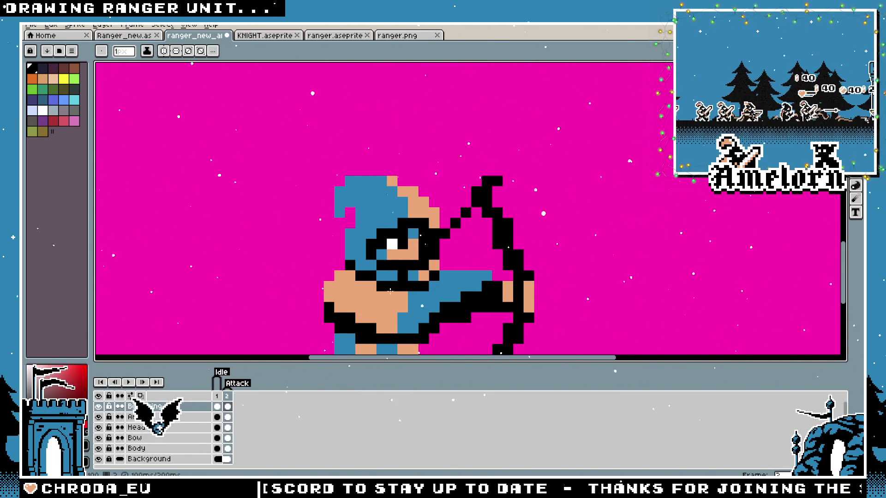
Draw the lower bowstring from the bow bottom up to the chest, then view the idle frame
left_click_drag(401, 282, 355, 182)
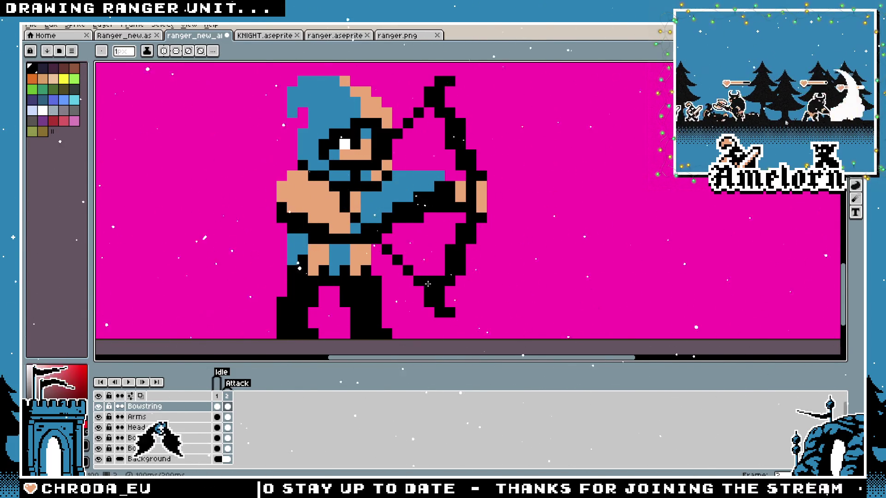
mouse_move(418, 293)
left_mouse_down()
mouse_move(339, 209)
mouse_move(418, 118)
left_mouse_up()
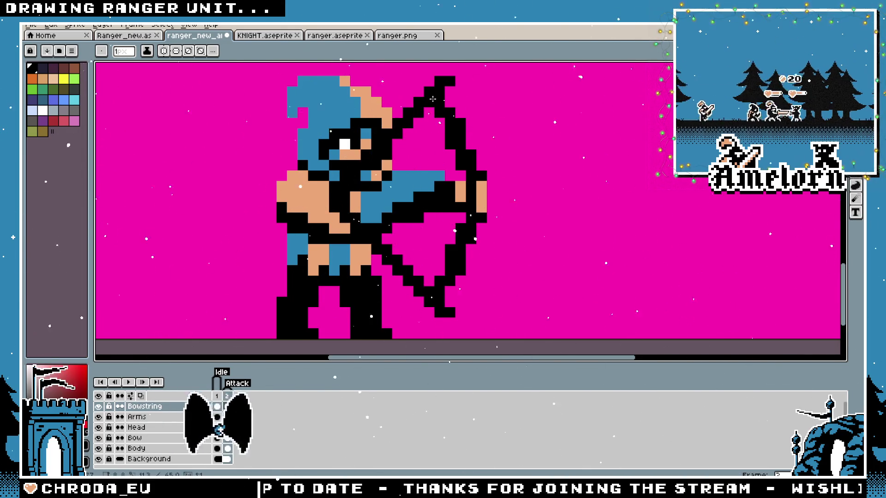
scroll(516, 172, "down", 4)
scroll(560, 197, "down", 2)
scroll(561, 197, "up", 2)
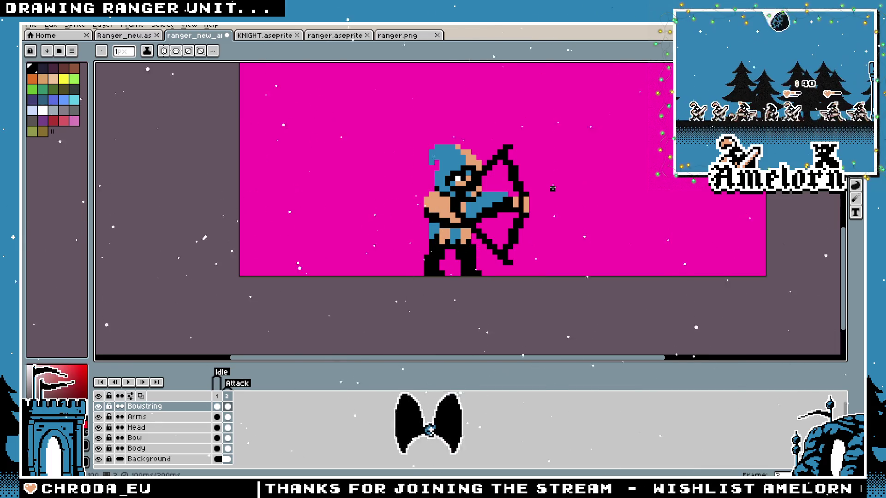
scroll(554, 199, "up", 1)
left_click(218, 406)
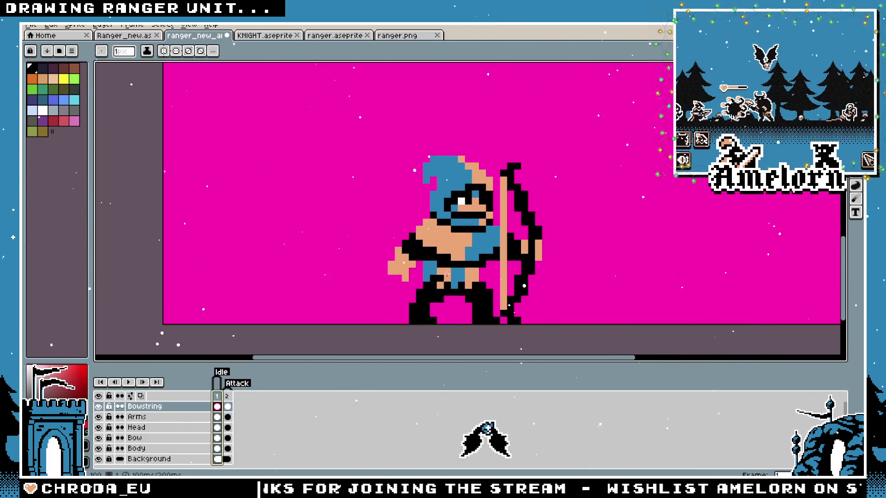
Flip repeatedly between the idle and attack frames to compare the two poses
scroll(423, 150, "up", 1)
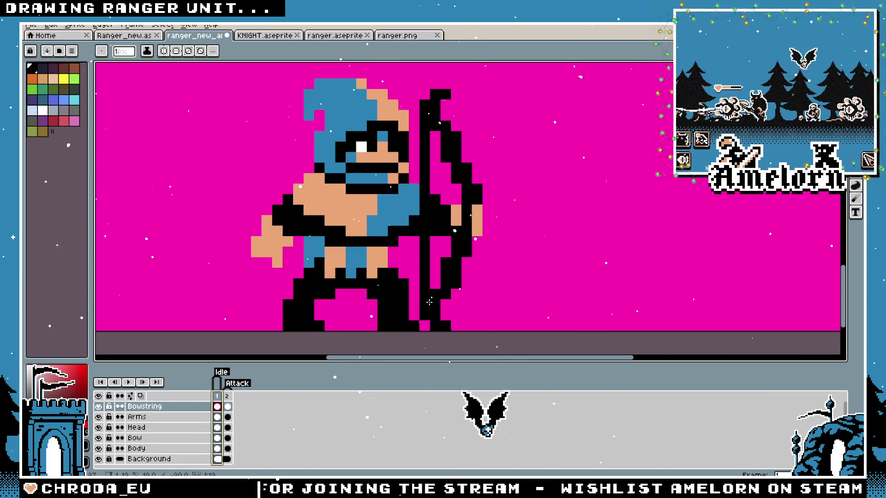
scroll(424, 150, "down", 4)
scroll(332, 309, "up", 1)
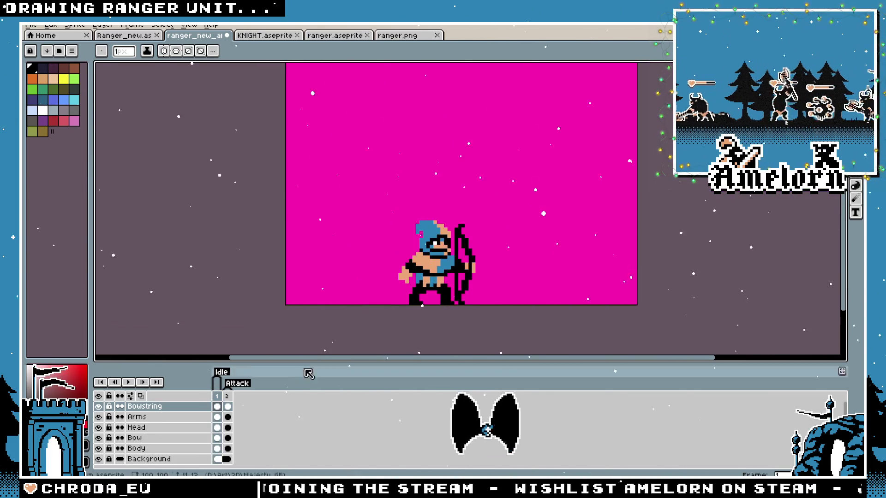
left_click(226, 407)
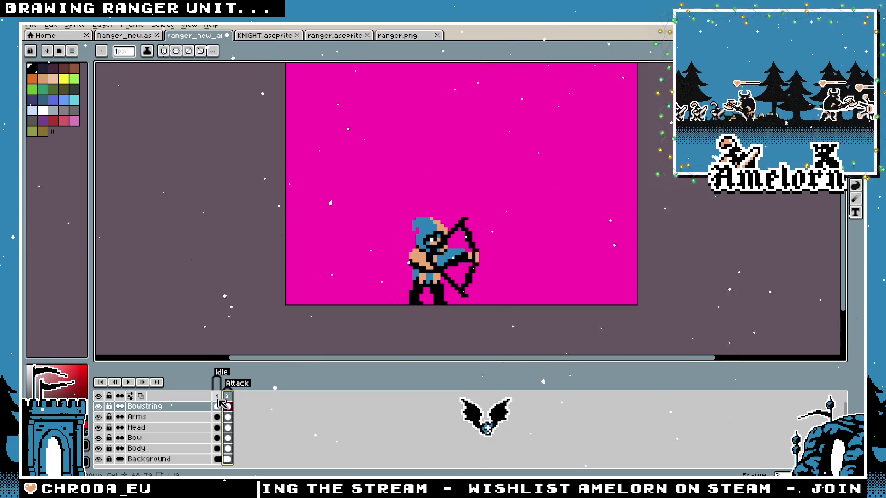
left_click(218, 407)
left_click(227, 407)
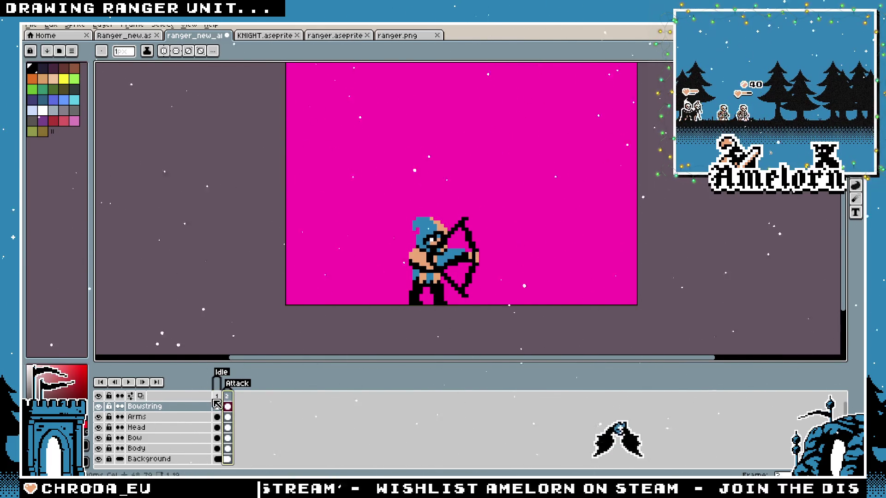
left_click(217, 406)
left_click(226, 406)
scroll(387, 280, "up", 1)
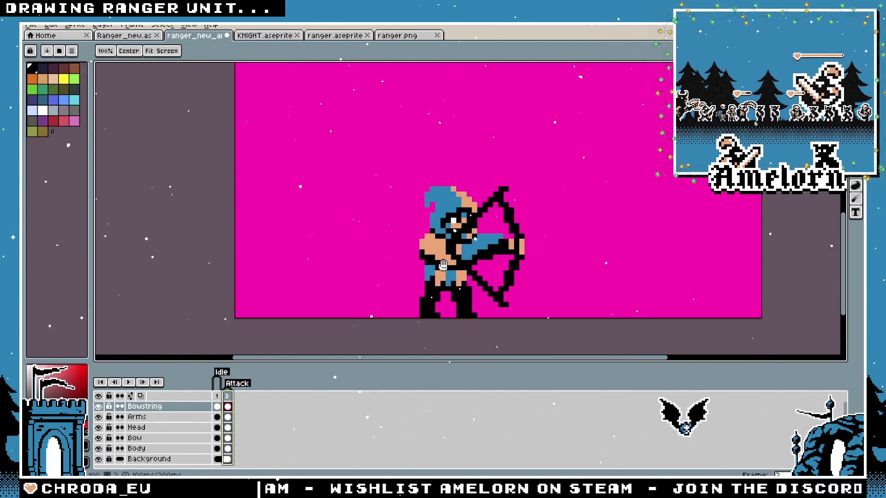
left_click_drag(443, 265, 379, 267)
left_click(217, 397)
left_click(228, 398)
scroll(336, 295, "up", 1)
left_click(217, 397)
left_click(227, 398)
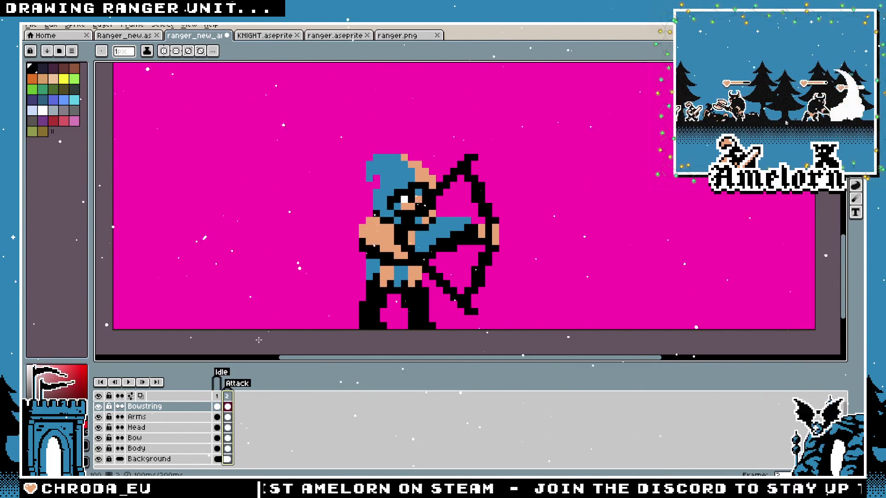
key("Left")
key("Right")
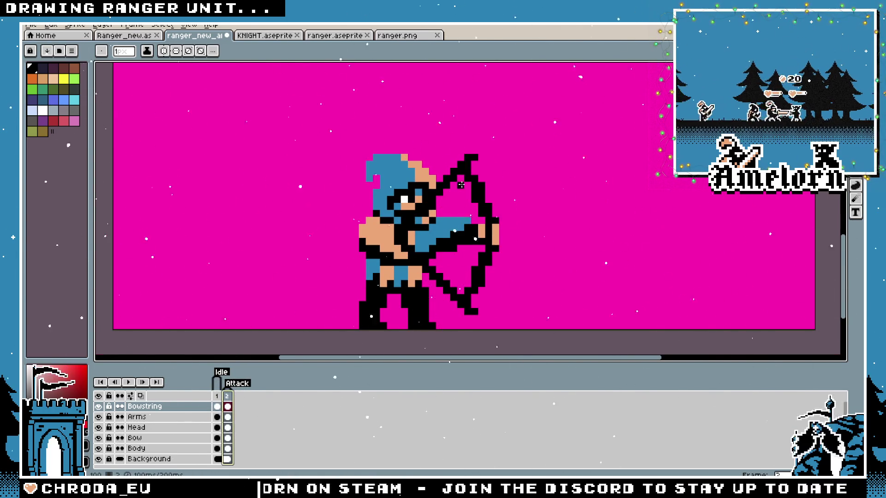
scroll(460, 184, "up", 1)
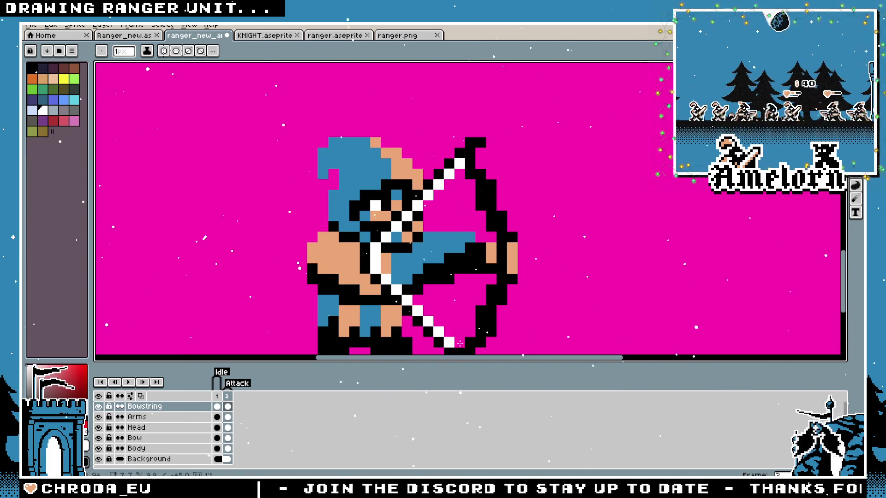
scroll(459, 343, "down", 4)
scroll(471, 313, "up", 3)
Undo the bowstring edits and the extended left hand to restore the bow-holding arm
key("v")
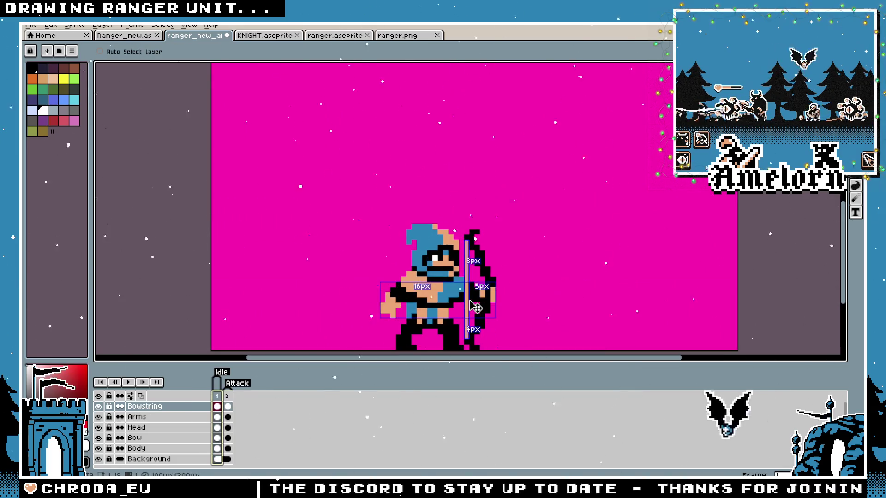
key("b")
key("v")
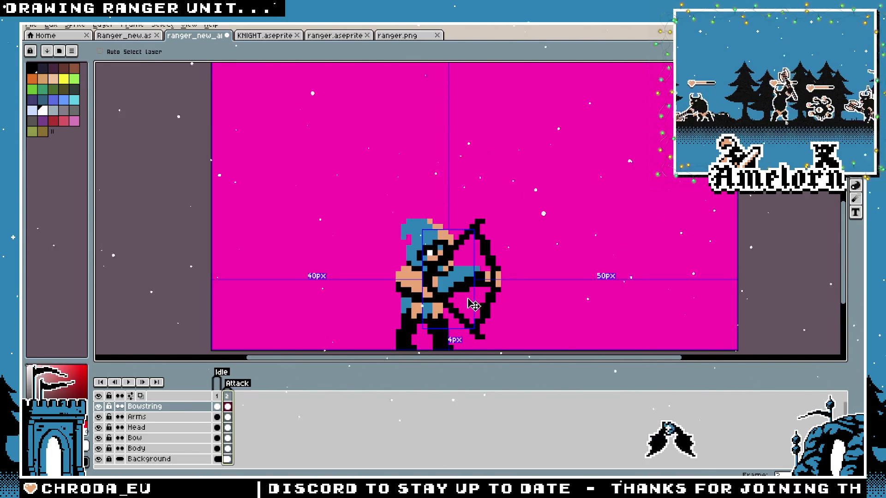
key("ctrl+z")
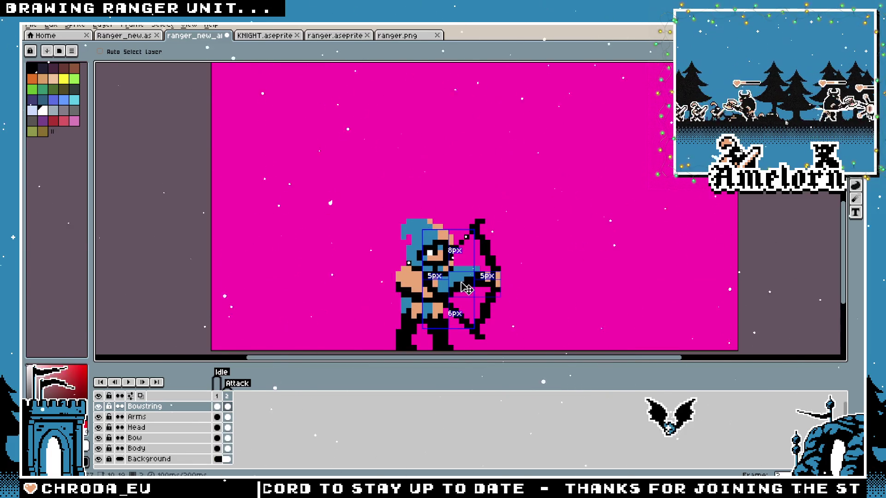
key("ctrl+z")
key("ctrl+z")
key("ctrl+z")
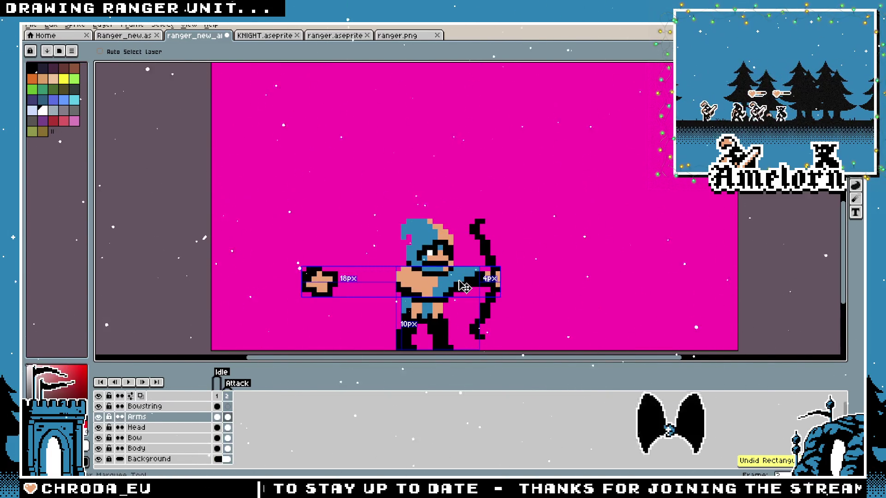
key("ctrl+z")
key("b")
key("ctrl+z")
scroll(461, 277, "up", 1)
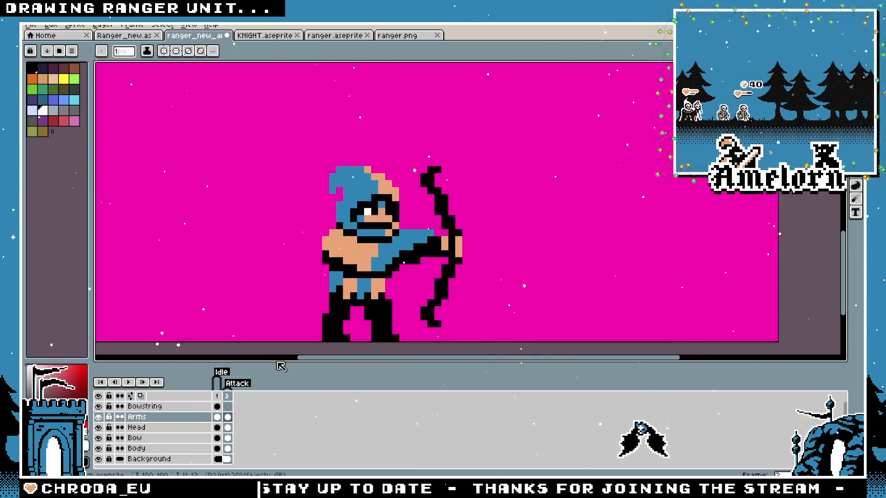
Compare frames again, then draw a skin-toned string from the bow tip toward the head
left_click(217, 396)
scroll(430, 242, "down", 1)
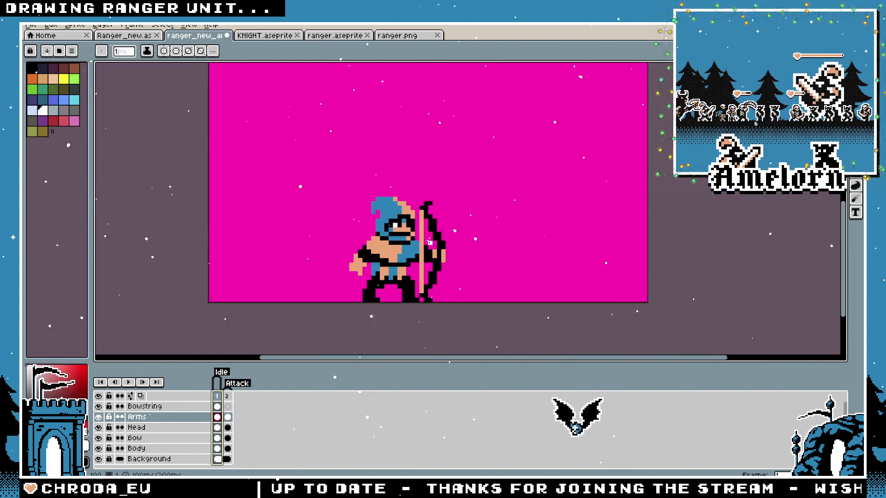
scroll(430, 243, "up", 1)
left_click(228, 396)
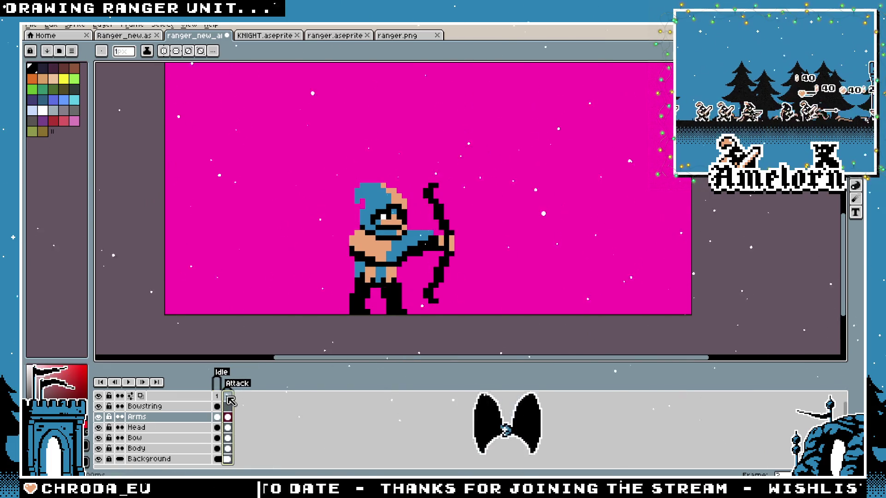
scroll(430, 244, "up", 1)
left_click_drag(425, 177, 403, 202)
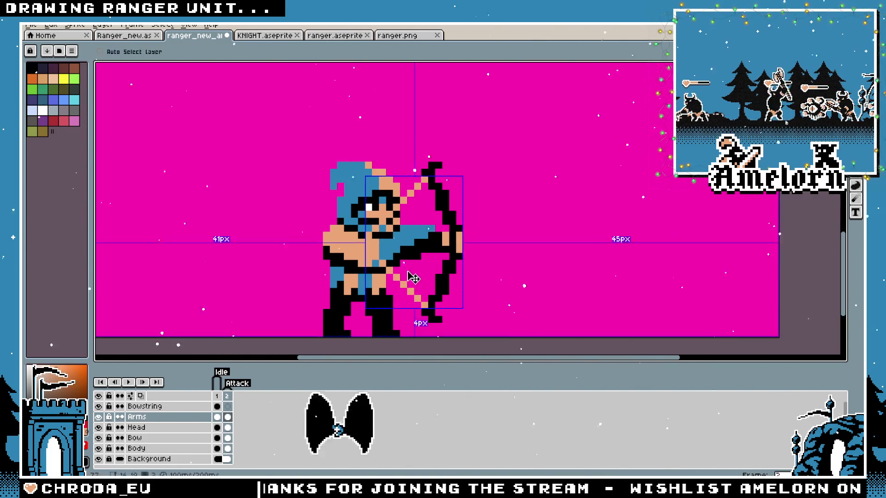
Undo the skin-toned string and draw a black upper bowstring from bow tip to chest on the Bowstring cel
key("ctrl+z")
left_click(185, 406)
scroll(408, 302, "up", 1)
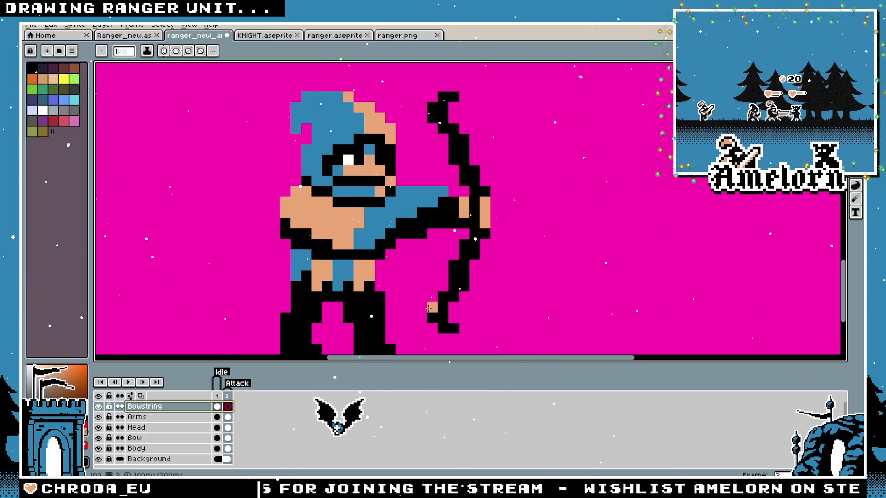
left_click(429, 111, "alt")
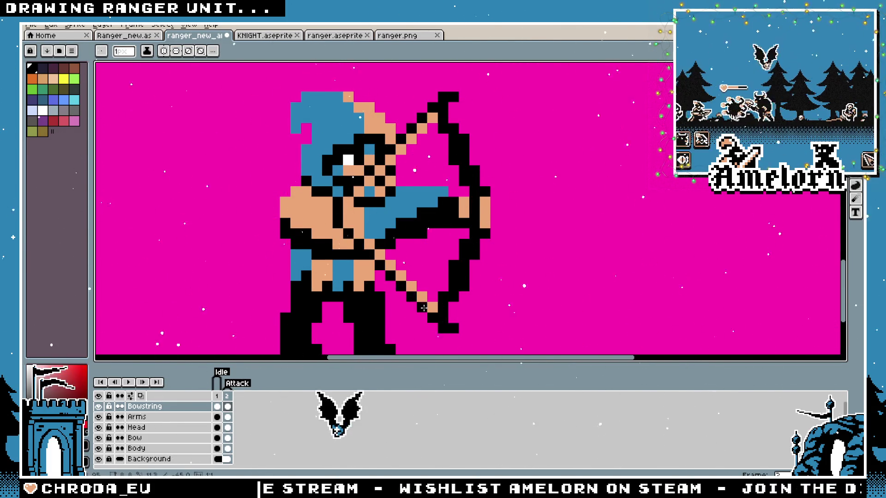
scroll(471, 220, "down", 4)
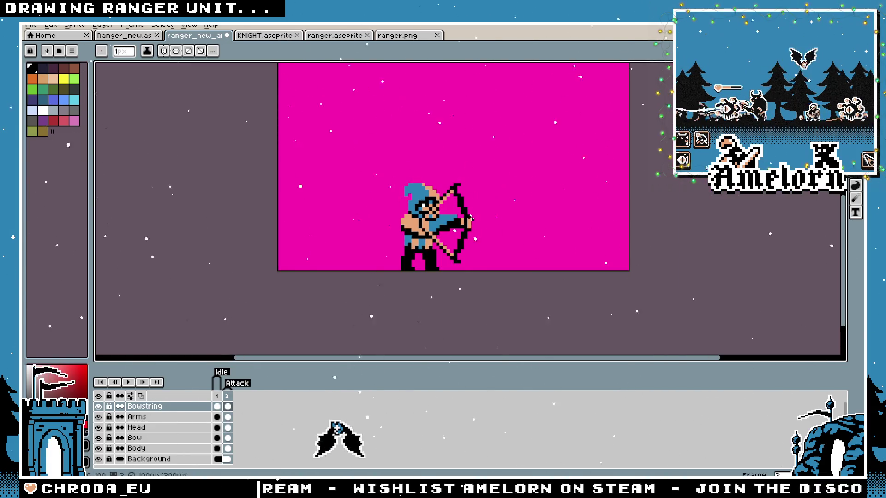
scroll(476, 219, "down", 2)
scroll(466, 214, "up", 4)
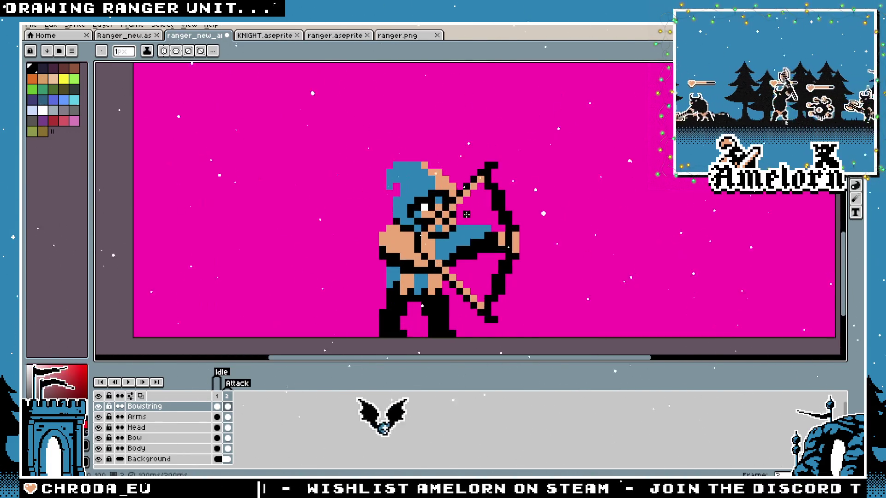
left_click(230, 409)
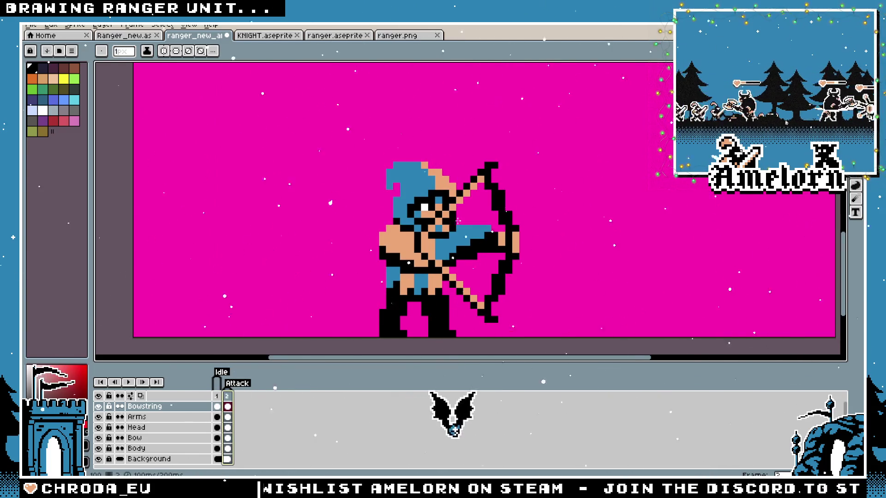
left_click_drag(481, 186, 438, 230)
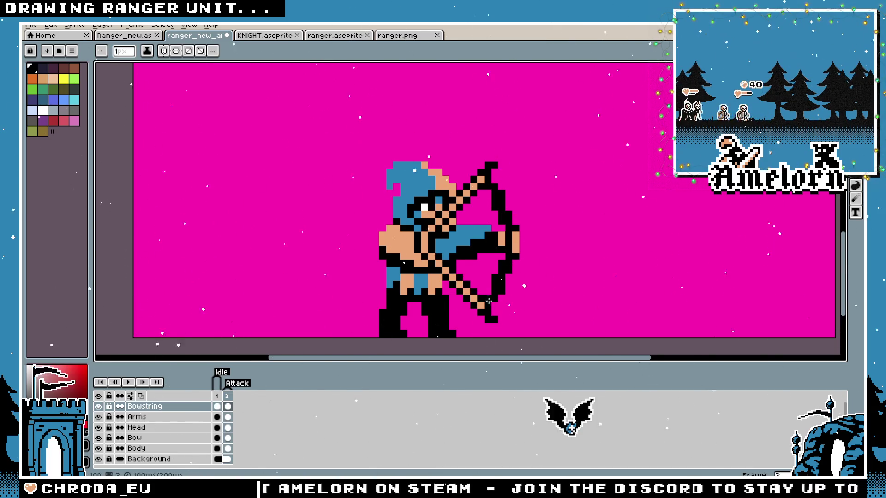
Pick a tan colour from the sprite and draw the lower bowstring up to the chest
key("i")
mouse_move(483, 302)
left_mouse_down()
mouse_move(430, 250)
mouse_move(487, 184)
left_mouse_up()
scroll(480, 199, "down", 3)
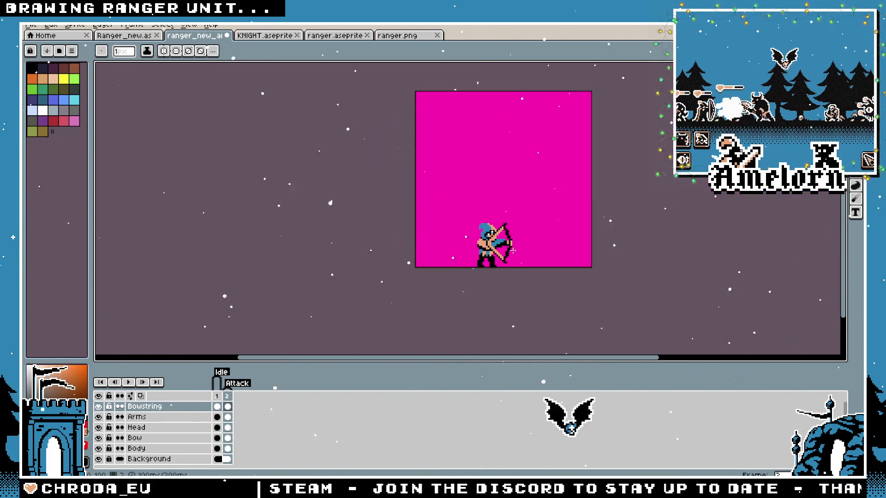
scroll(508, 251, "up", 3)
Delete all the bowstring pixels from the attack frame's Bowstring layer
key("v")
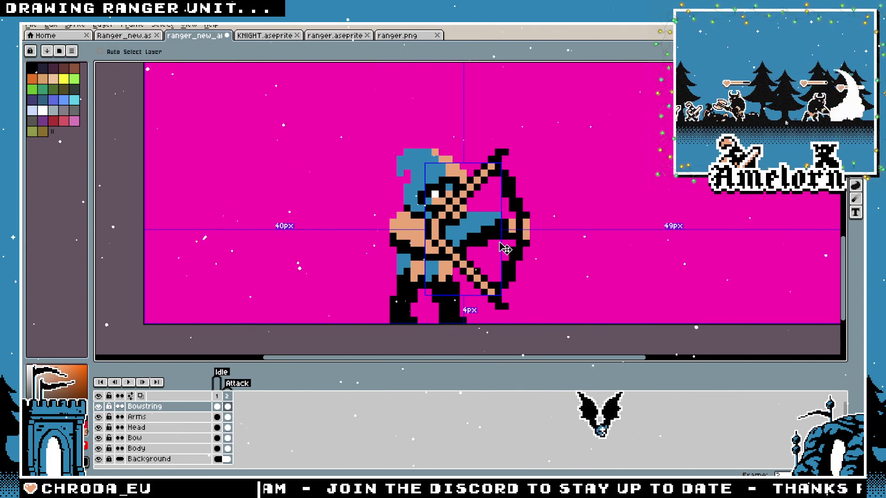
key("b")
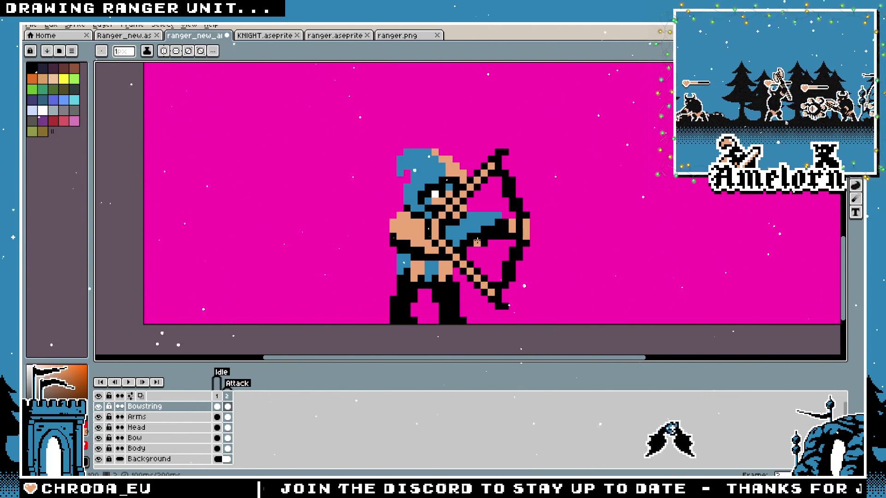
key("v")
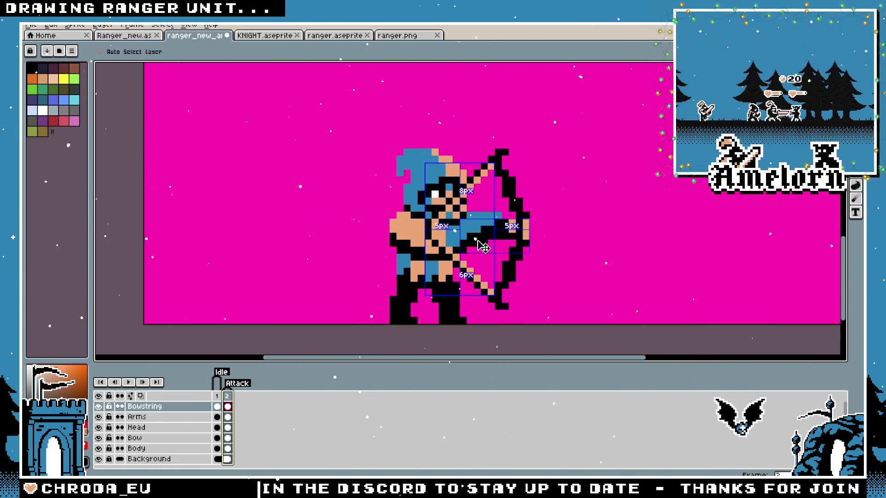
key("Delete")
key("b")
scroll(482, 247, "down", 3)
scroll(483, 247, "up", 3)
Compare the idle and attack frames without the bowstring, then make the Bow layer active
left_click(219, 397)
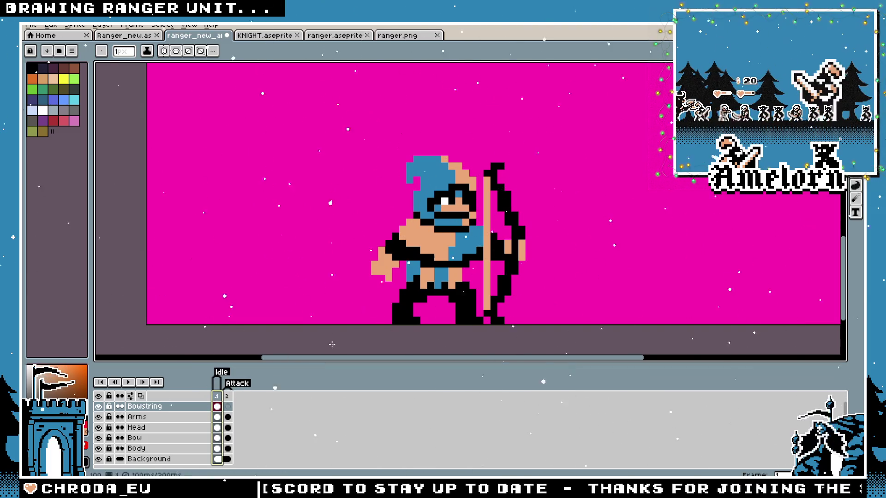
key("Right")
scroll(418, 230, "down", 3)
scroll(418, 230, "up", 2)
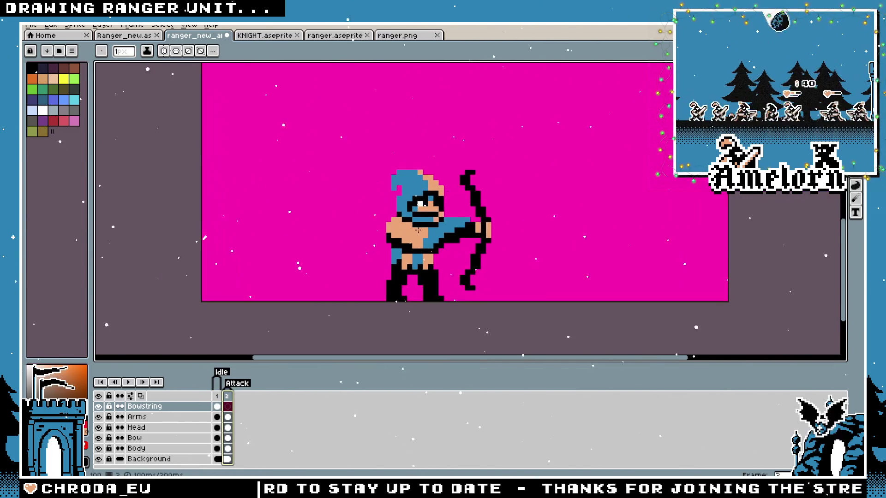
scroll(419, 230, "up", 1)
key("Left")
key("Right")
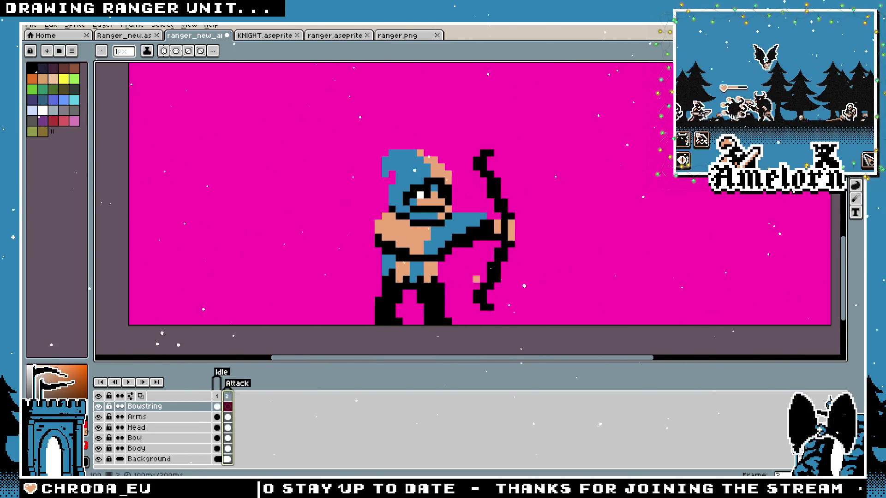
key("m")
left_click(162, 438)
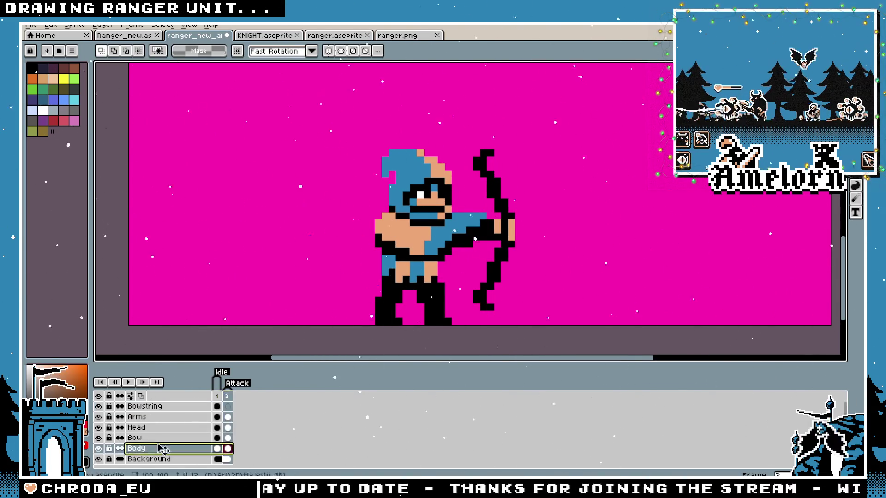
Erase the attack frame's bow and select the curved bow on the Ranger_new sheet
left_click_drag(457, 119, 566, 326)
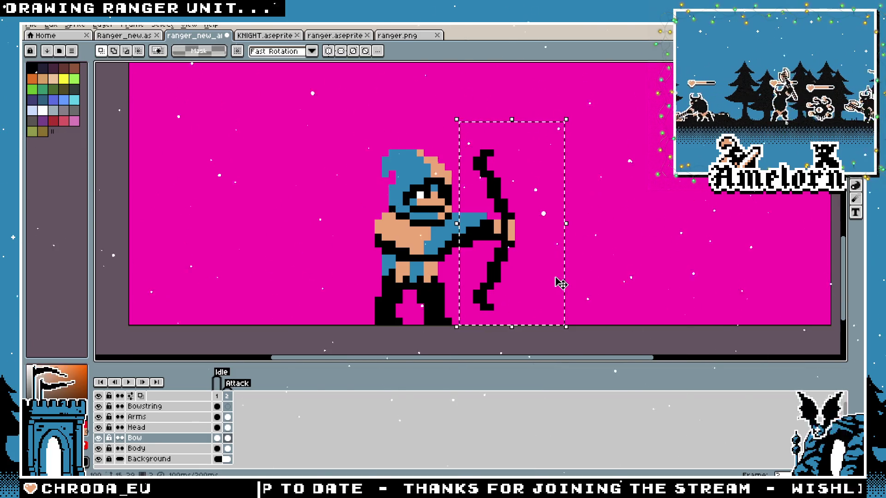
key("Delete")
left_click(133, 25)
left_click(125, 35)
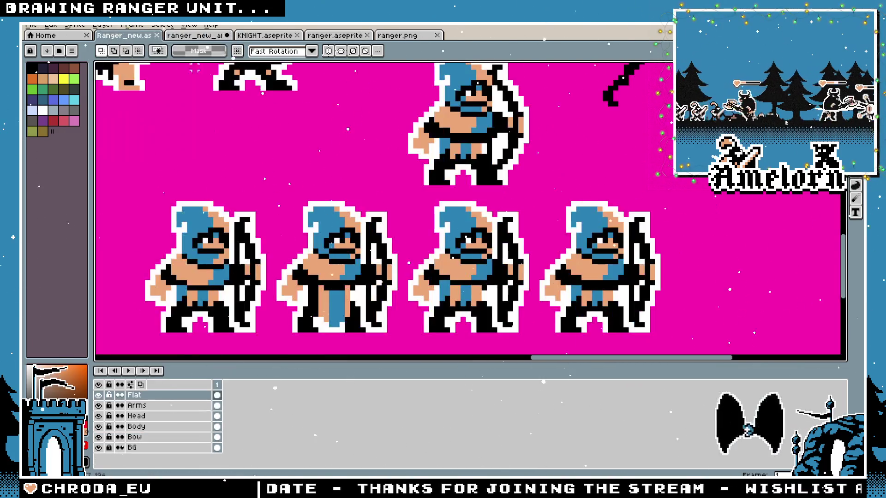
scroll(520, 142, "up", 1)
mouse_move(515, 106)
left_mouse_down()
mouse_move(410, 203)
mouse_move(411, 242)
left_mouse_up()
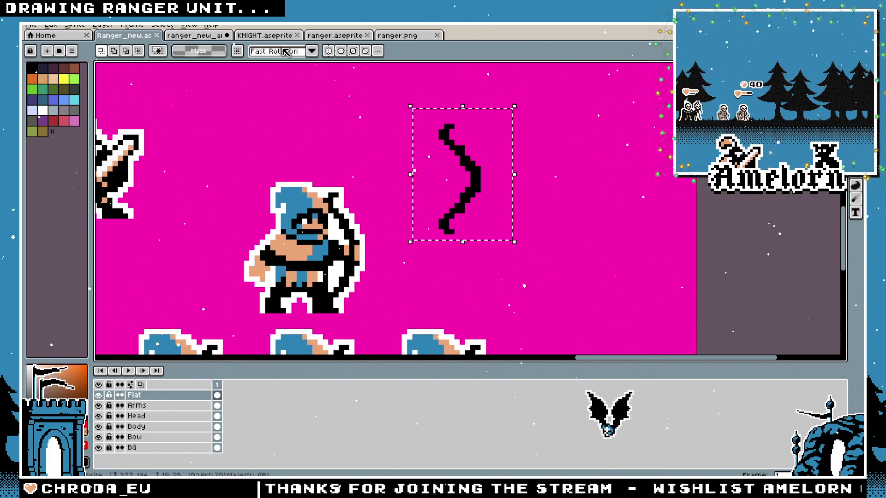
Paste the curved bow into ranger_new_ai at the ranger's hand and check it against the idle frame
left_click(203, 35)
key("ctrl+v")
mouse_move(514, 214)
left_mouse_down()
mouse_move(496, 226)
mouse_move(501, 233)
left_mouse_up()
key("ctrl+d")
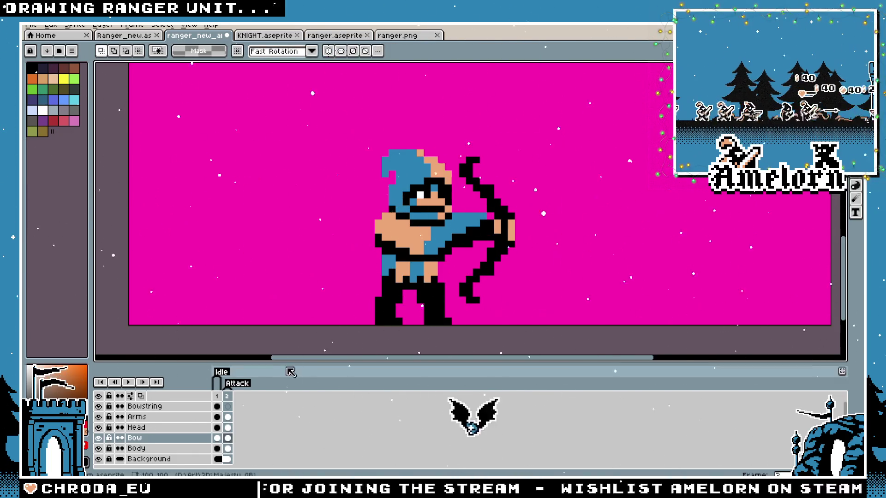
left_click(217, 396)
left_click(231, 397)
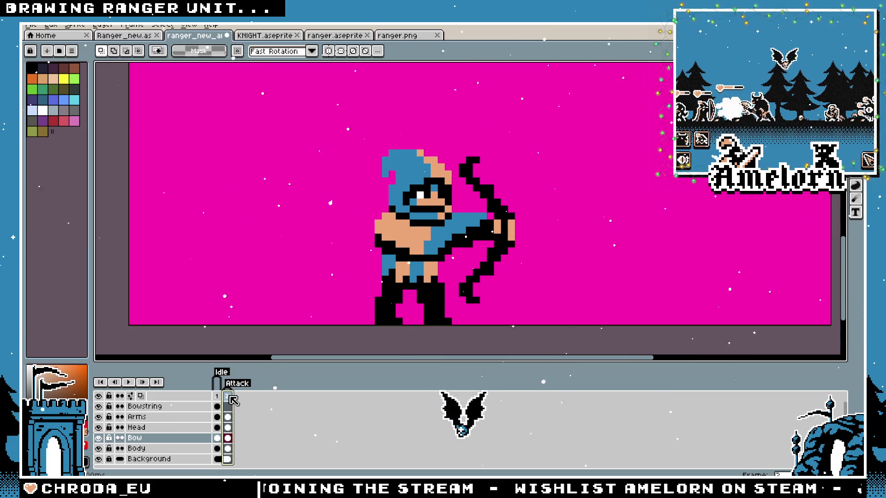
key("b")
scroll(552, 199, "up", 1)
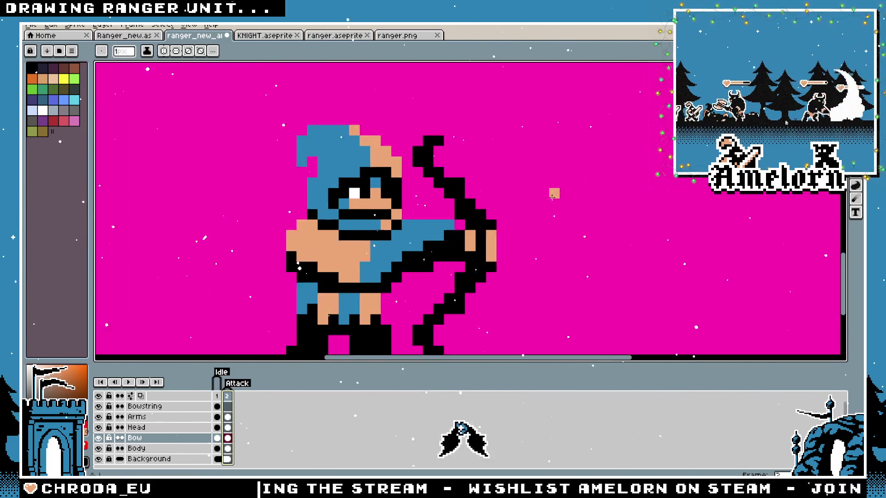
On the Bowstring layer, pick black and draw the bowstring diagonally from the bow end to the hand
scroll(576, 208, "down", 2)
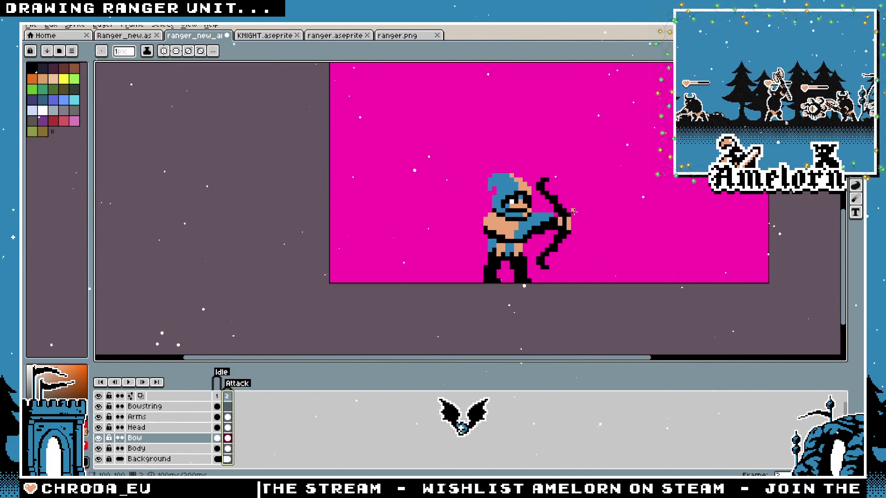
scroll(549, 226, "up", 1)
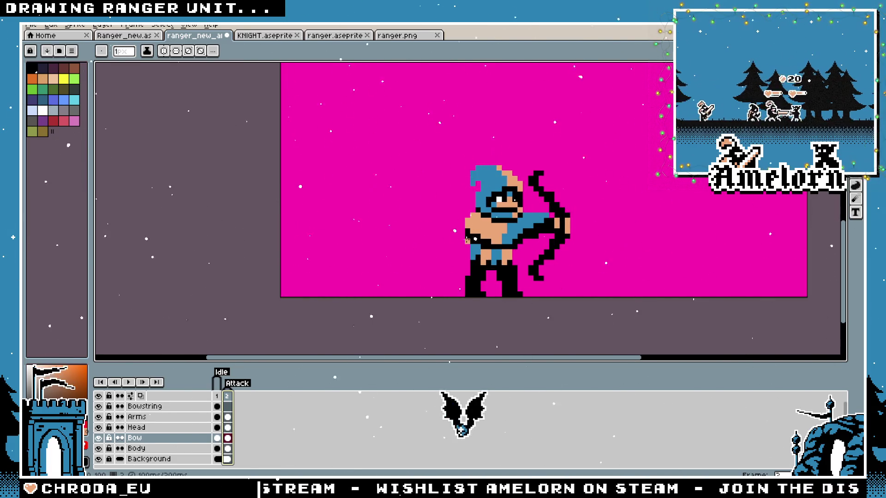
scroll(467, 240, "up", 2)
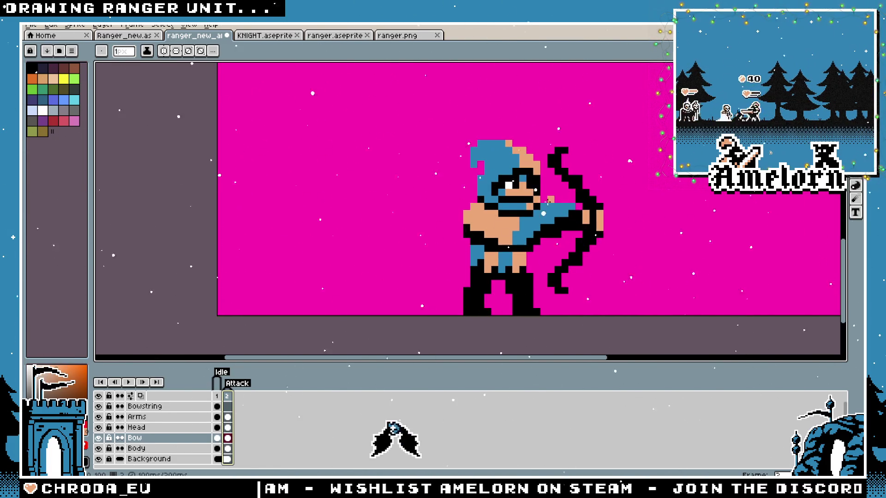
key("alt+Up")
key("alt+Up")
key("alt+Up")
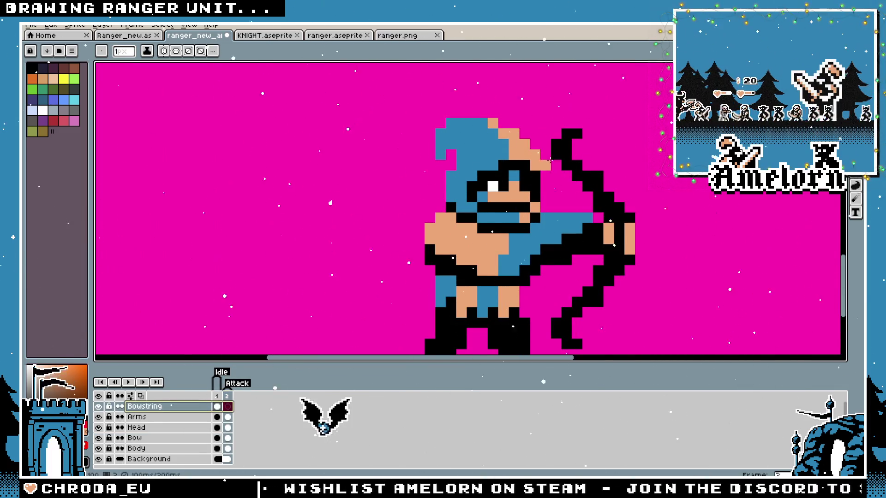
left_click(554, 157, "alt")
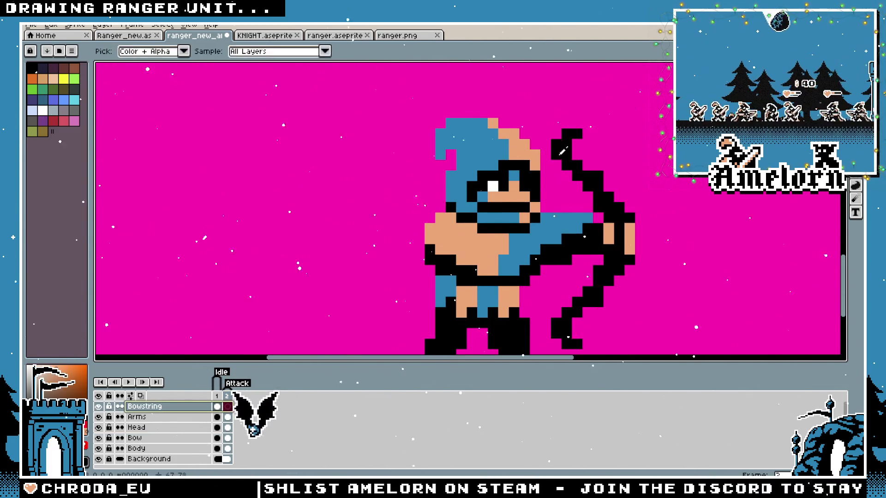
left_click(553, 157)
left_click(514, 198)
left_click(493, 217)
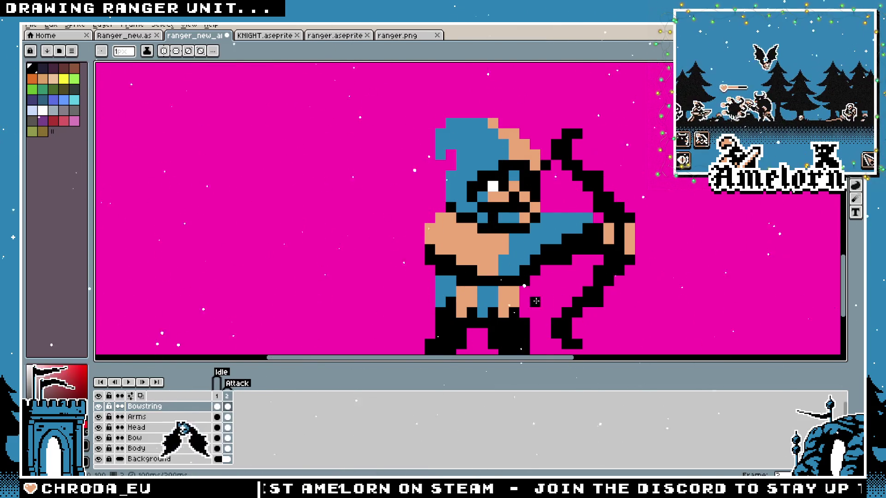
mouse_move(555, 322)
left_mouse_down()
mouse_move(484, 247)
mouse_move(483, 234)
left_mouse_up()
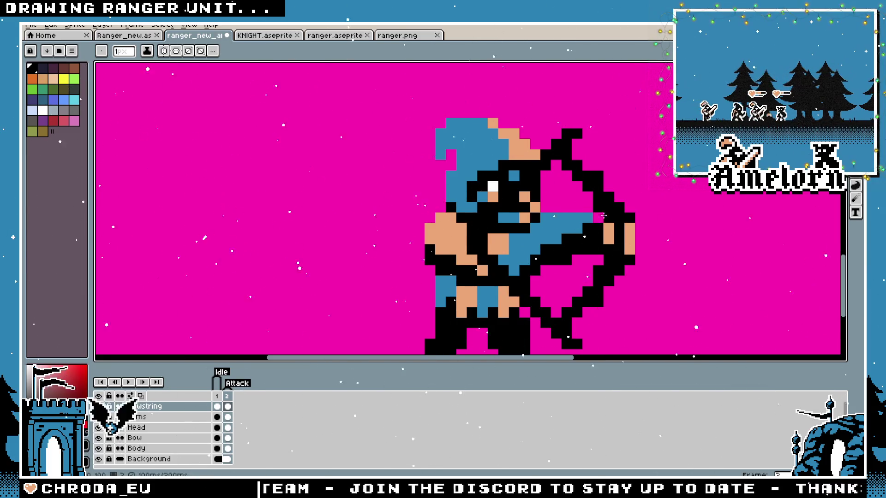
Draw two peach diagonal arm lines, from the lower bow to the hand and toward the bow's top
scroll(538, 239, "down", 5)
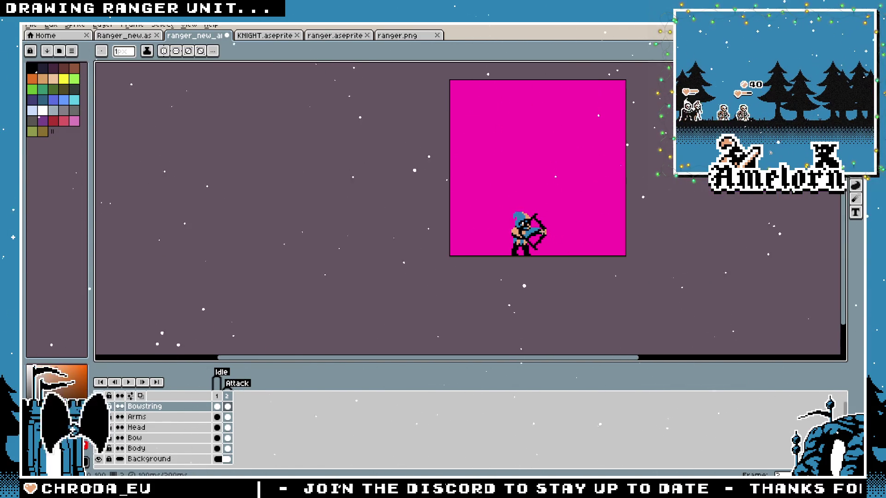
scroll(536, 239, "up", 4)
left_click_drag(468, 343, 375, 238)
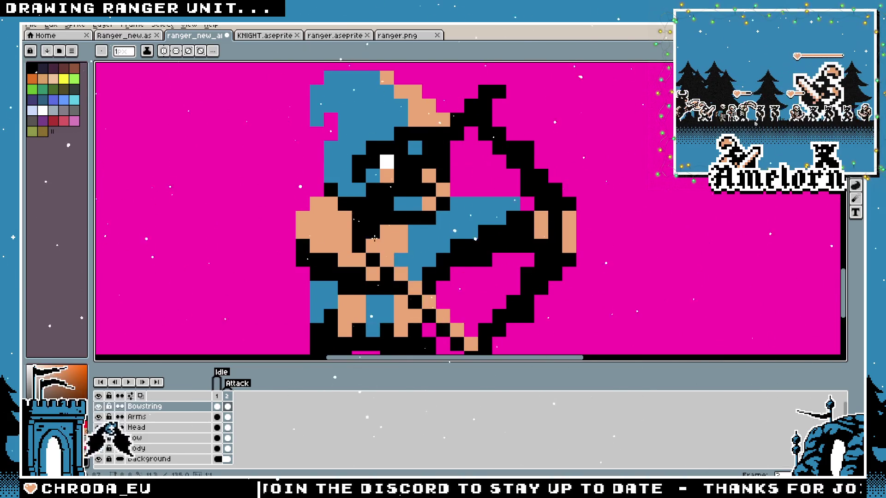
left_click_drag(384, 206, 468, 129)
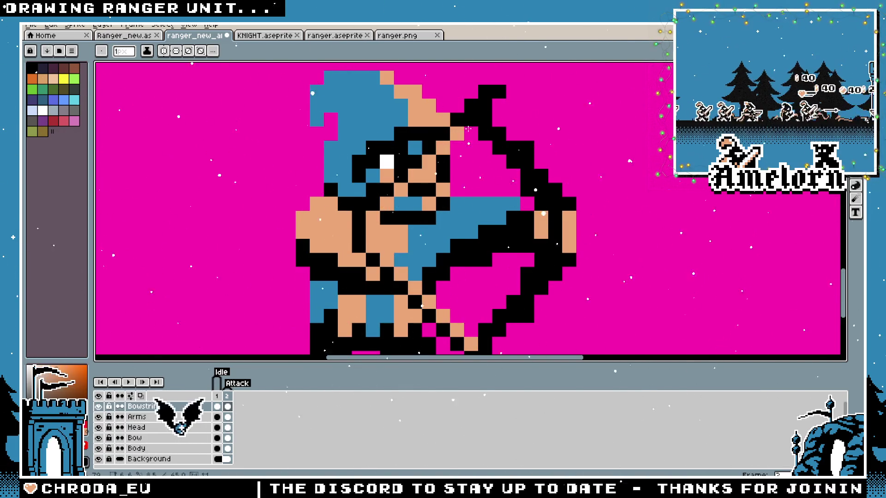
Sample black from the sprite with the eyedropper and return to the 1px pencil
scroll(477, 114, "down", 4)
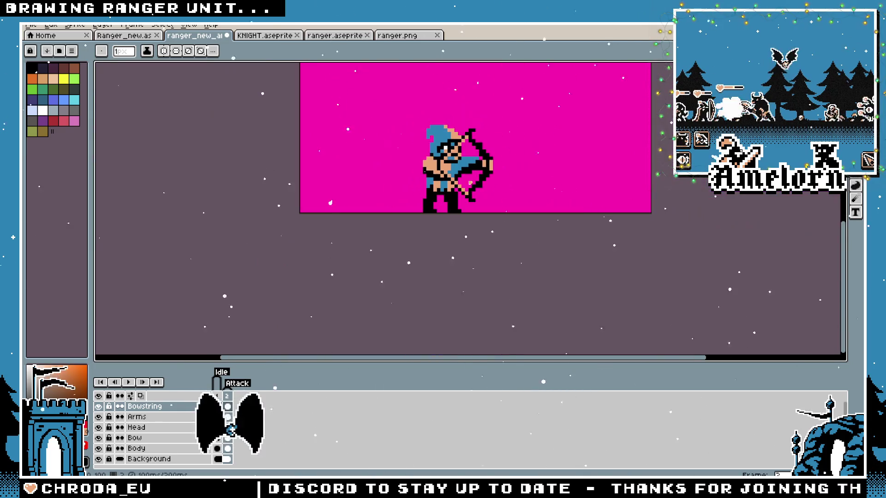
scroll(504, 201, "up", 4)
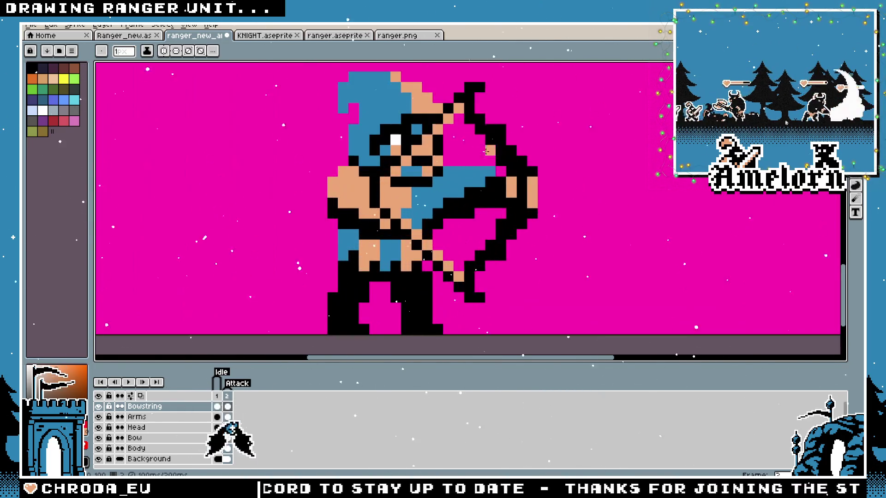
key("i")
left_click(473, 111, "alt")
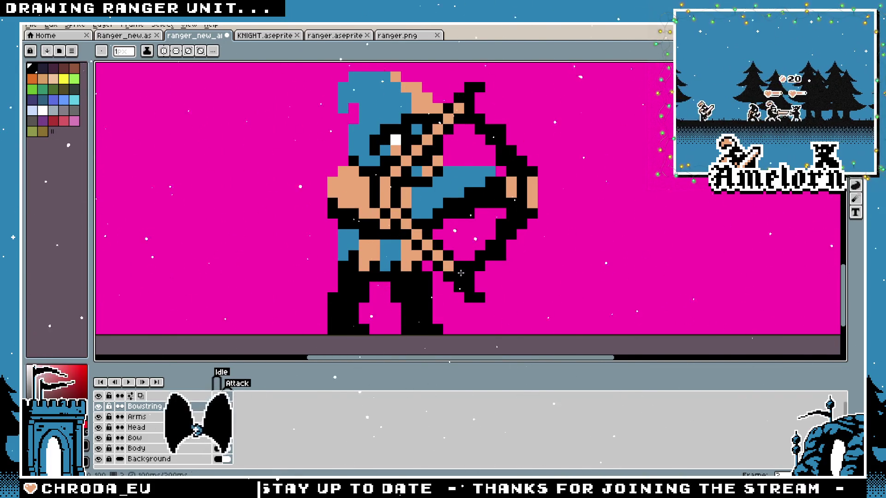
scroll(461, 273, "down", 4)
scroll(449, 265, "up", 3)
key("v")
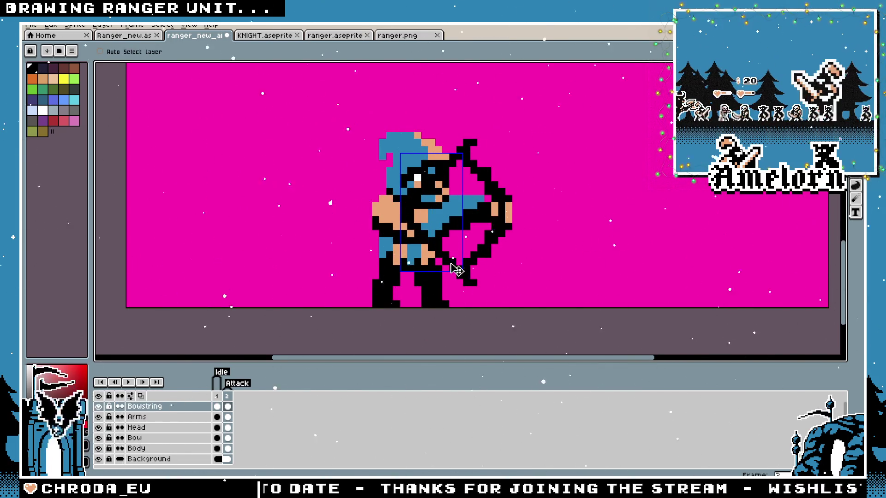
key("b")
scroll(457, 270, "down", 3)
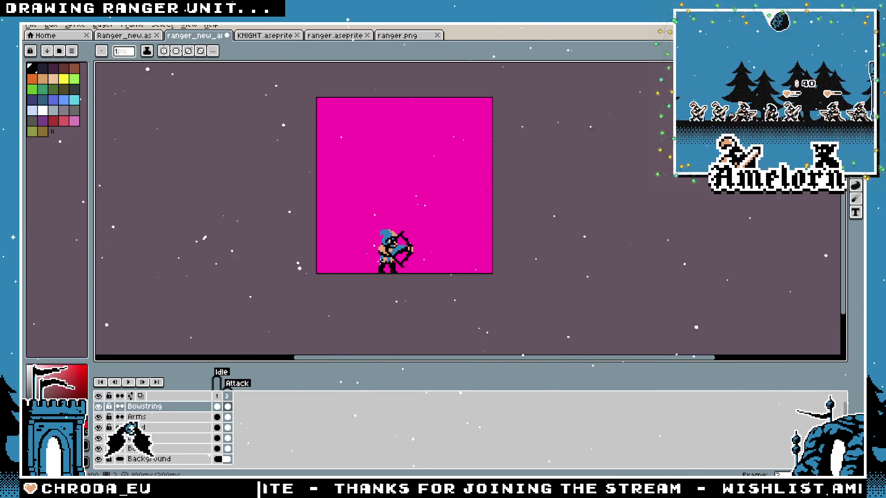
scroll(380, 260, "up", 3)
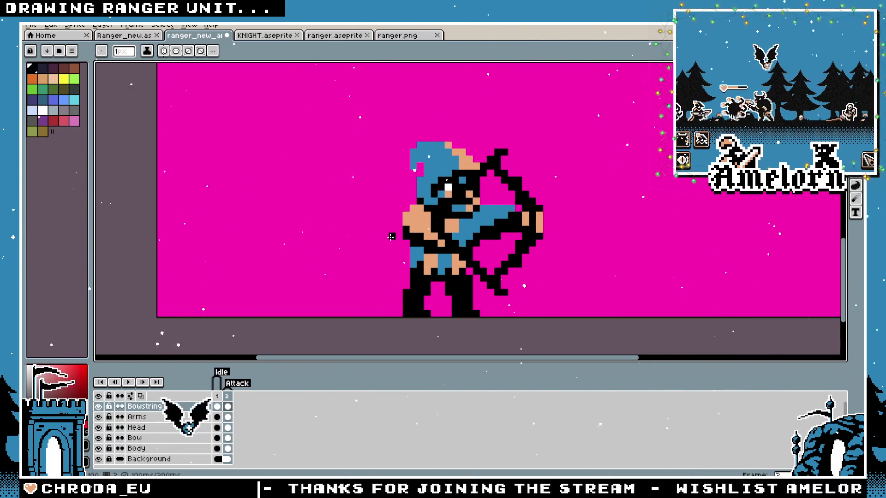
Make the Arms layer active with the pencil and recentre the ranger sprite in view
key("m")
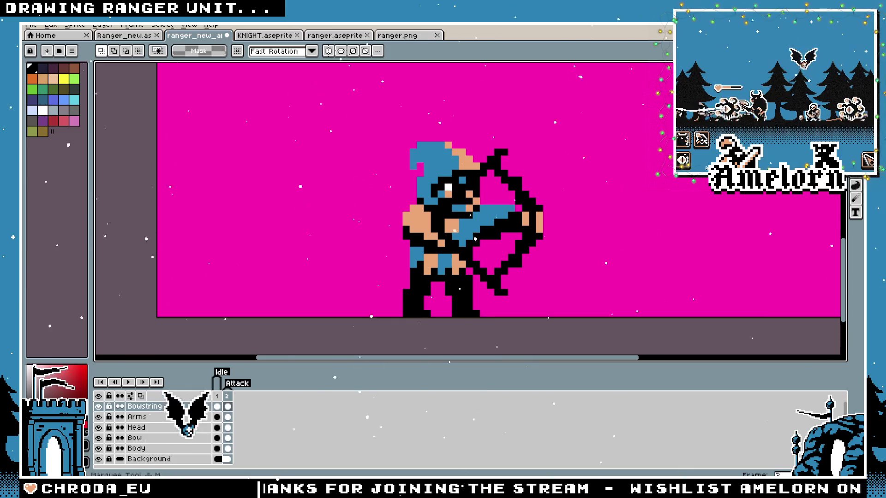
scroll(403, 235, "up", 1)
left_click(137, 416)
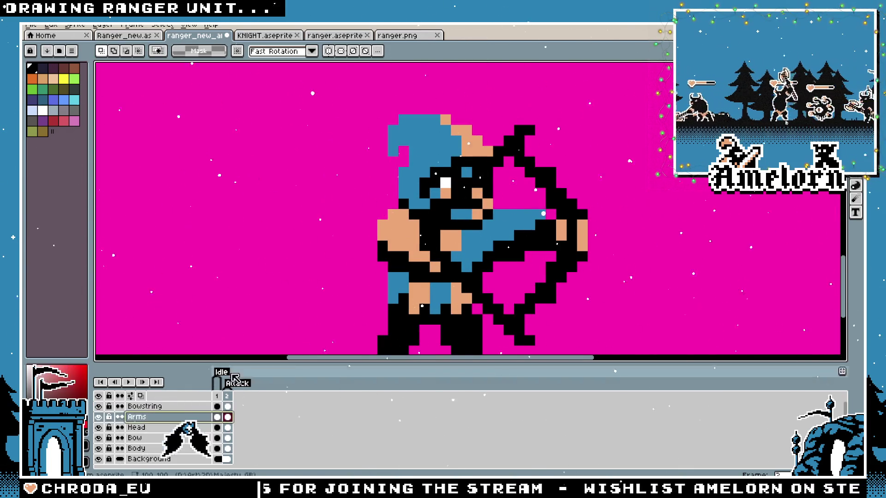
scroll(415, 244, "up", 1)
key("b")
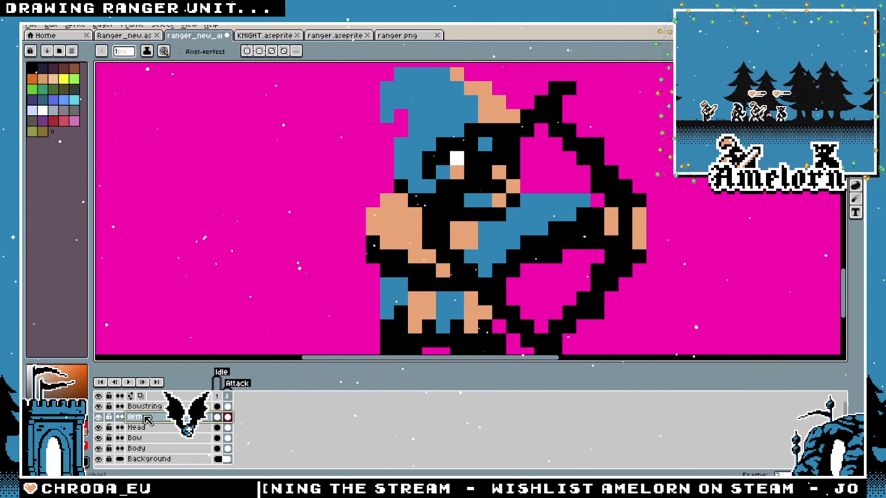
left_click_drag(460, 239, 456, 253)
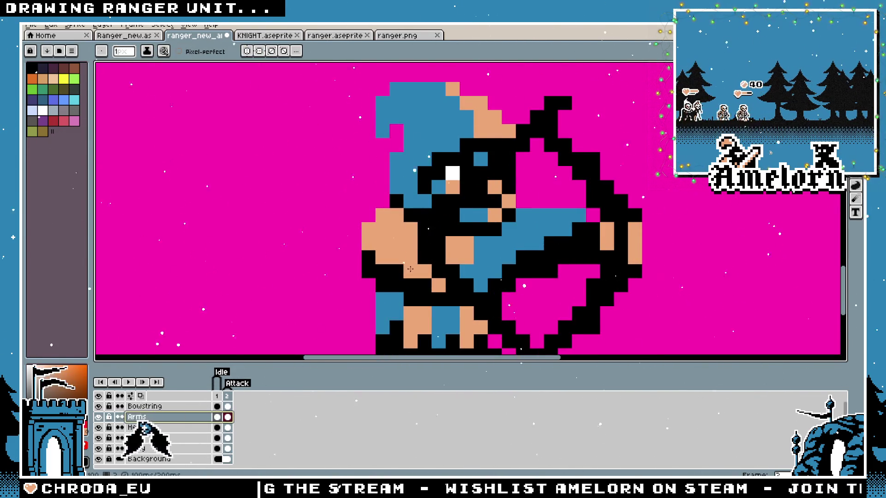
Zoom in and out to check the sprite, then switch to Move on the Bowstring layer
scroll(410, 269, "down", 5)
scroll(354, 266, "up", 3)
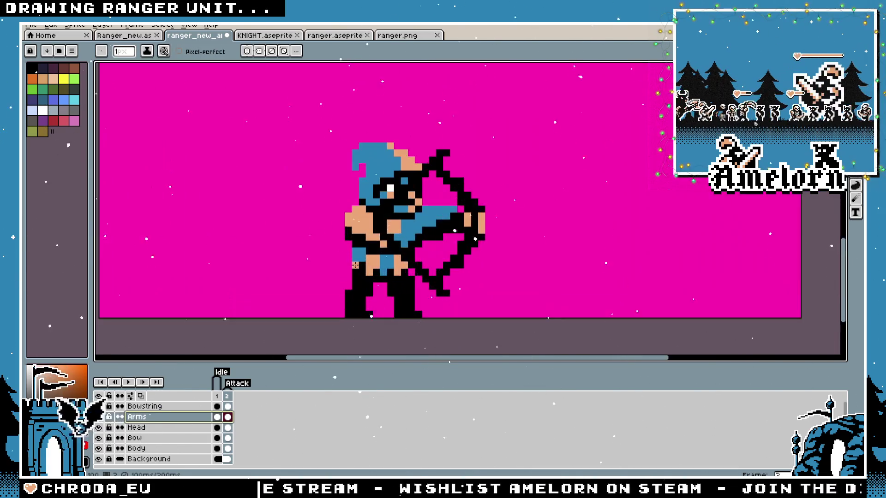
scroll(299, 223, "up", 2)
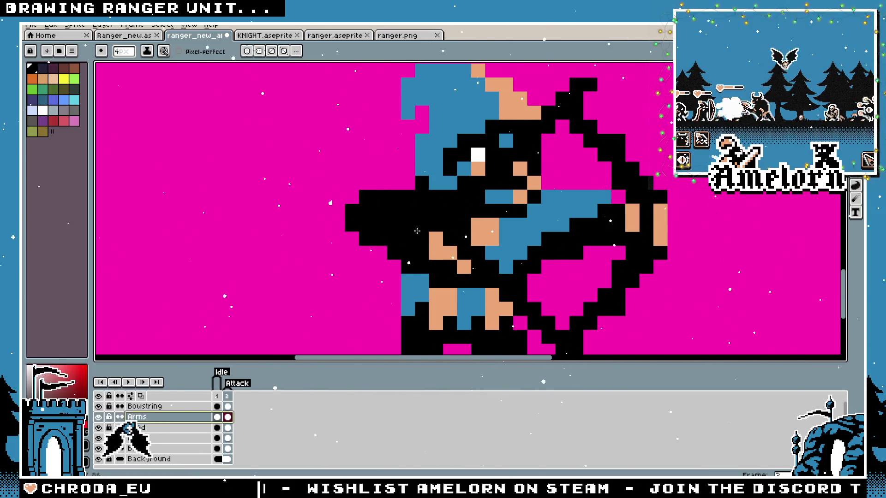
scroll(399, 237, "down", 3)
scroll(354, 258, "up", 4)
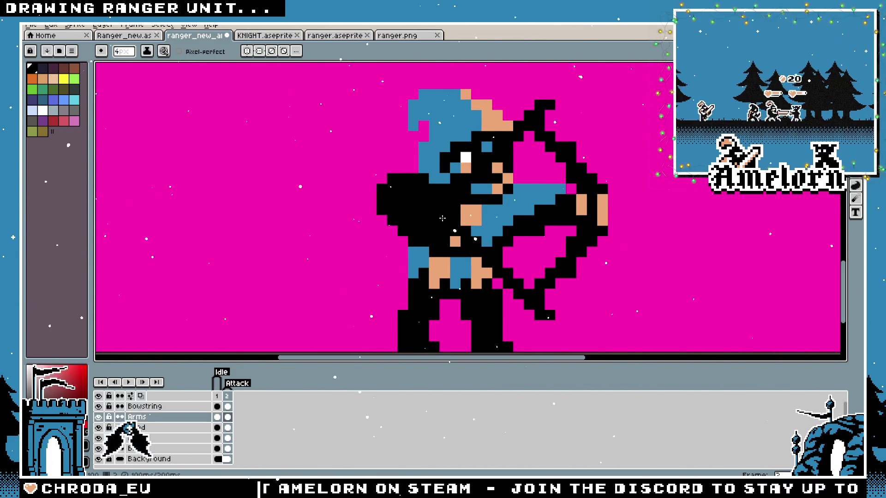
scroll(401, 226, "down", 3)
scroll(369, 243, "up", 4)
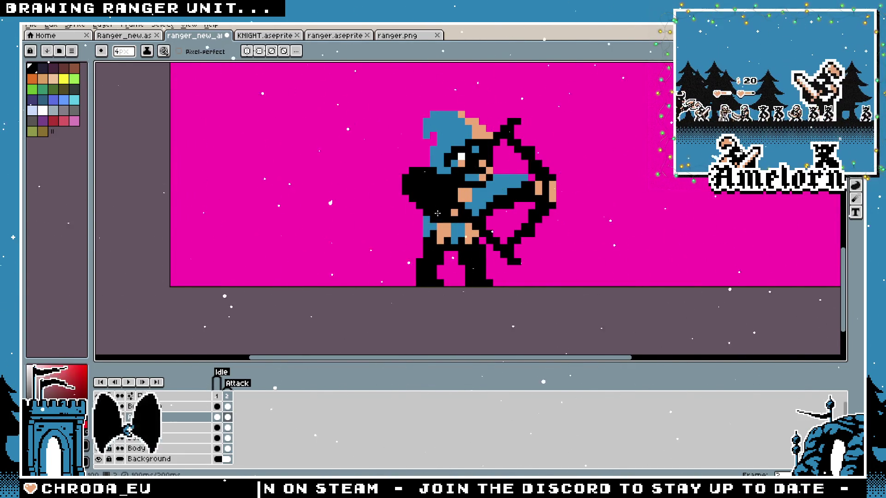
scroll(459, 211, "down", 4)
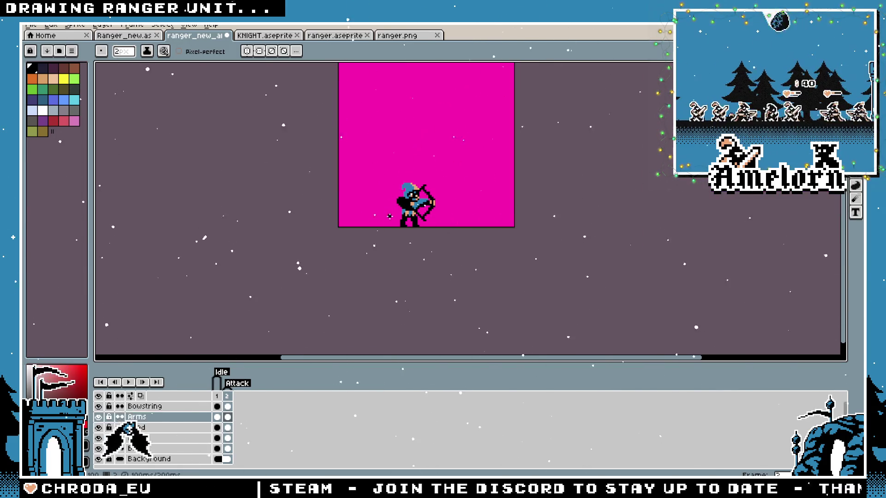
scroll(389, 216, "up", 5)
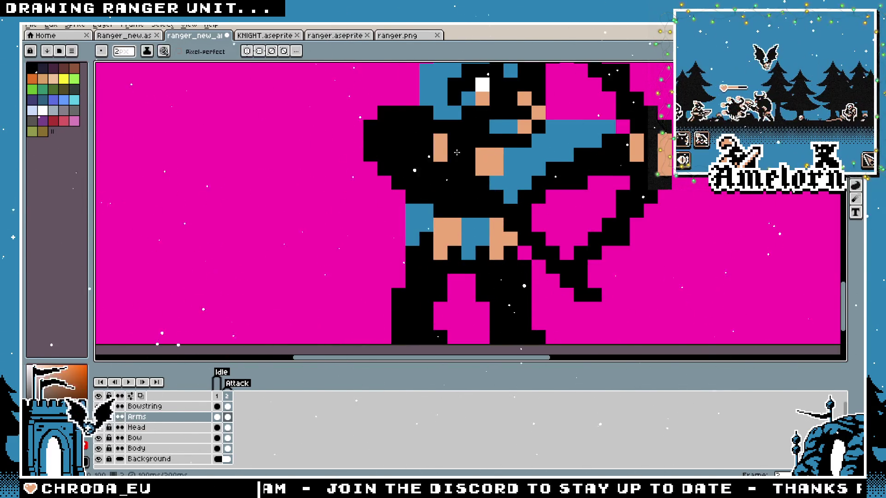
scroll(452, 151, "down", 5)
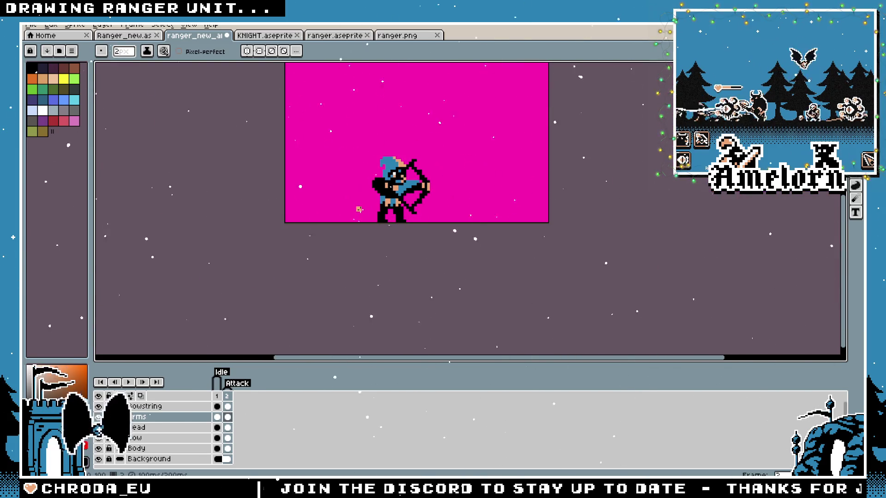
scroll(408, 191, "up", 5)
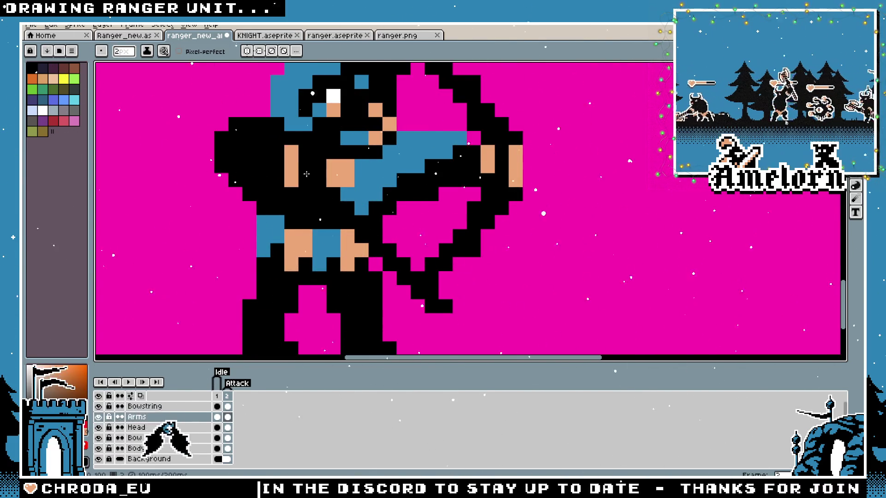
scroll(423, 204, "down", 5)
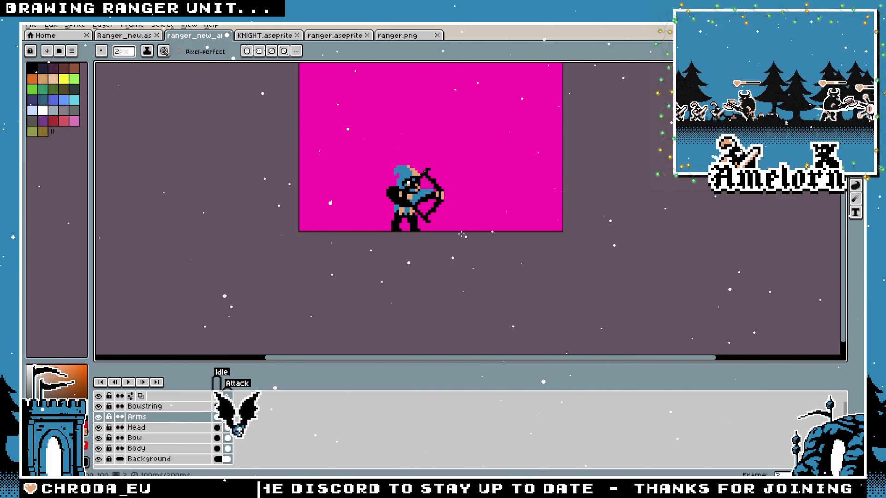
key("v")
key("Up")
Recentre the sprite in the view and move to the attack frame
scroll(443, 230, "up", 2)
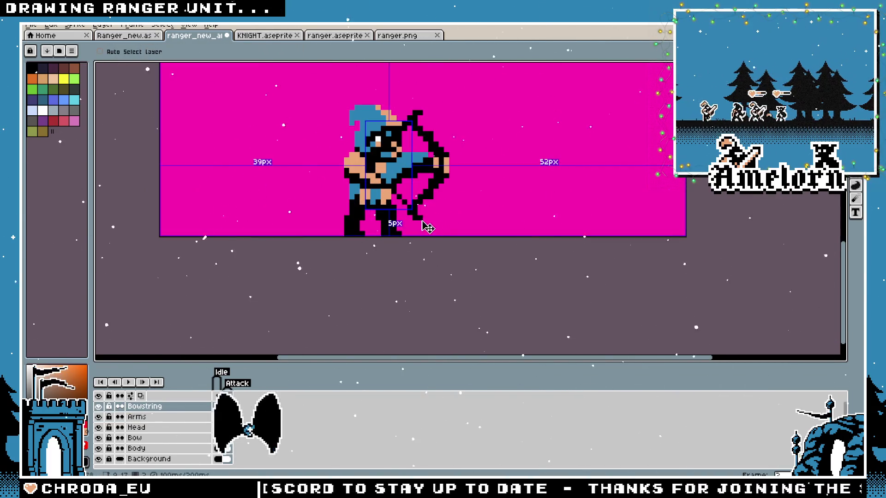
key("b")
left_click_drag(458, 217, 481, 242)
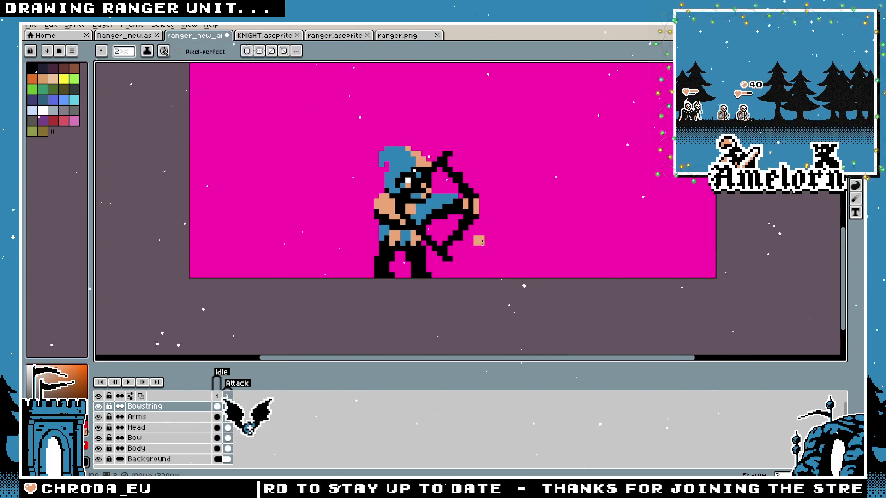
scroll(466, 235, "up", 1)
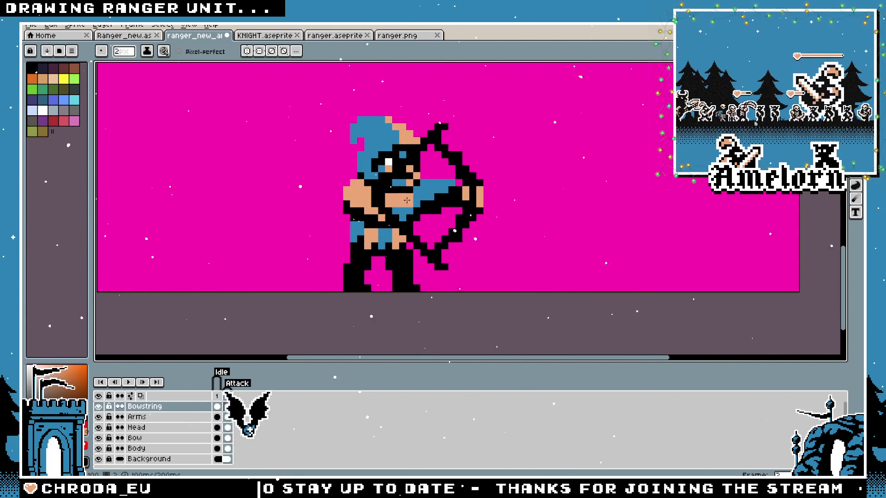
left_click_drag(406, 200, 461, 215)
key("Right")
scroll(422, 243, "up", 2)
scroll(489, 282, "down", 3)
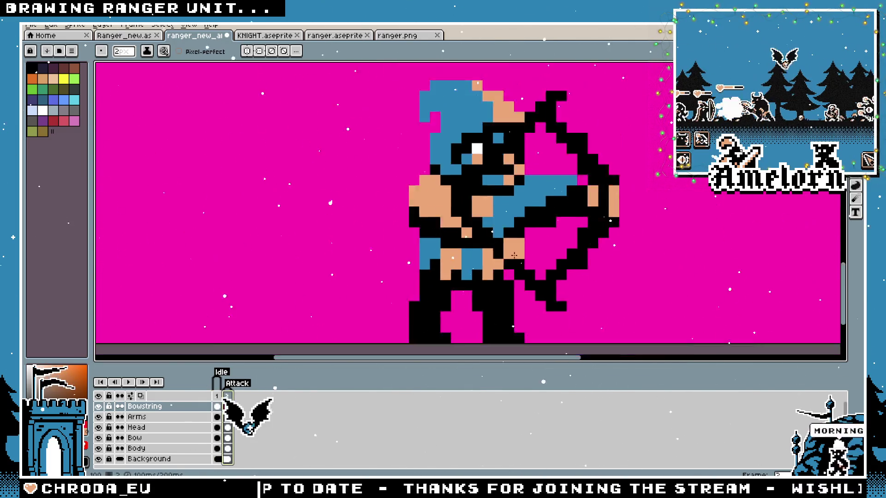
scroll(484, 277, "up", 3)
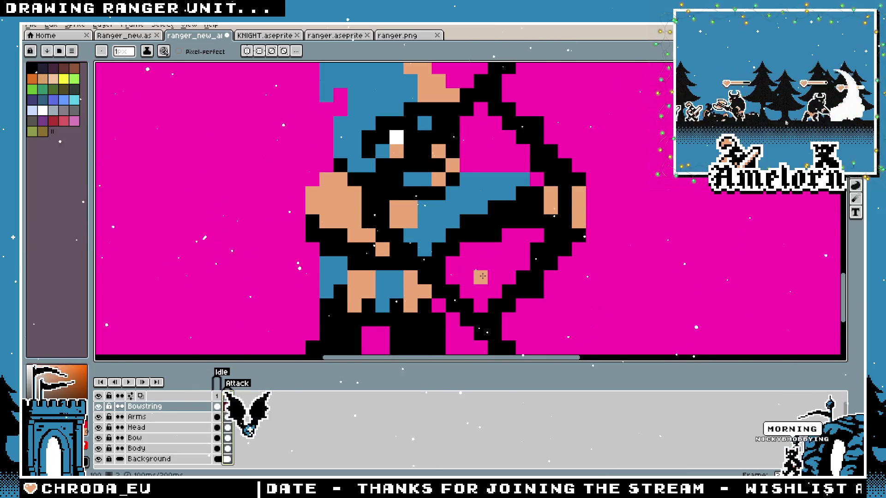
Undo the recent arm and bowstring edits and compare the idle and attack frames
key("x")
key("l")
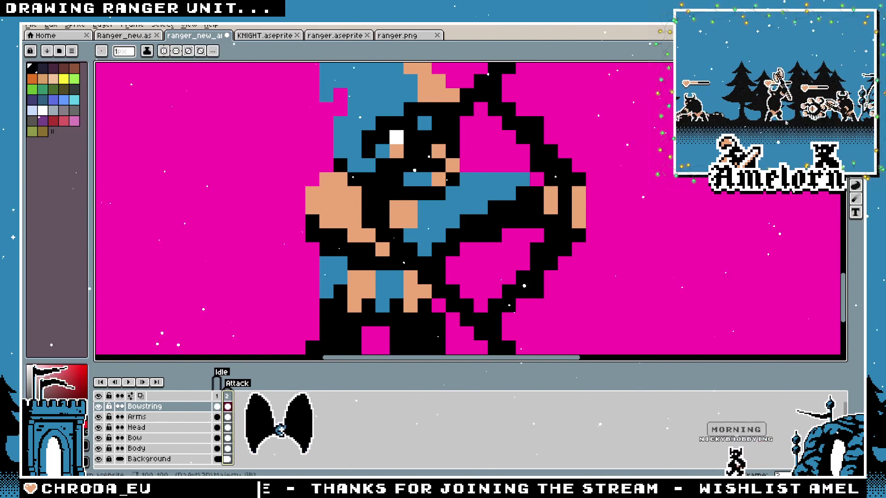
left_click_drag(448, 148, 497, 178)
key("v")
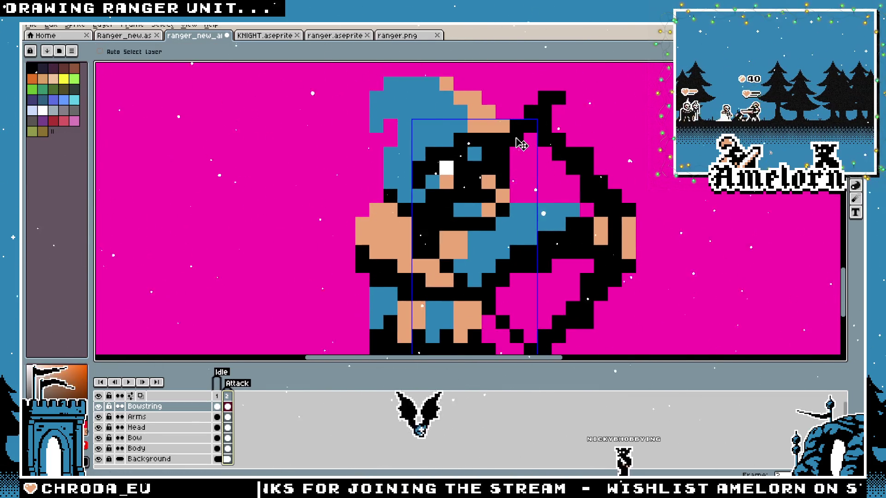
key("ctrl+z")
key("ctrl+z")
key("ctrl+z")
key("b")
scroll(574, 201, "down", 5)
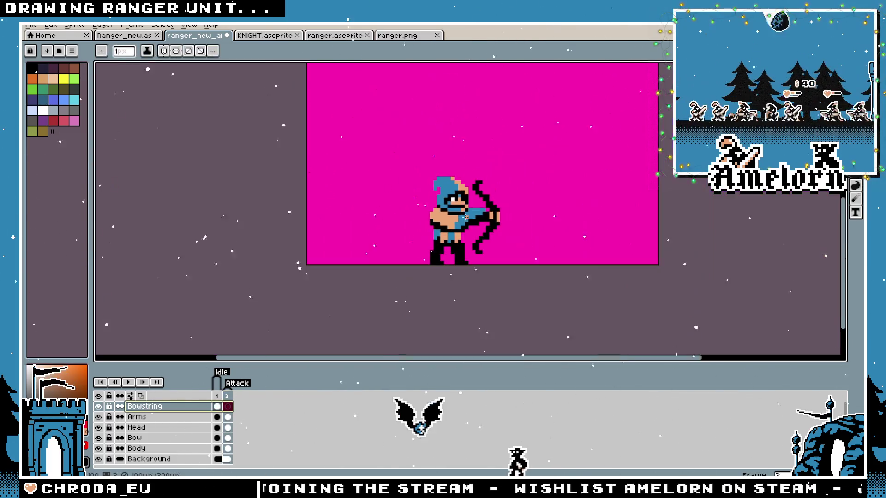
scroll(456, 221, "up", 5)
left_click(221, 397)
left_click(227, 405)
scroll(511, 214, "down", 5)
scroll(512, 213, "up", 6)
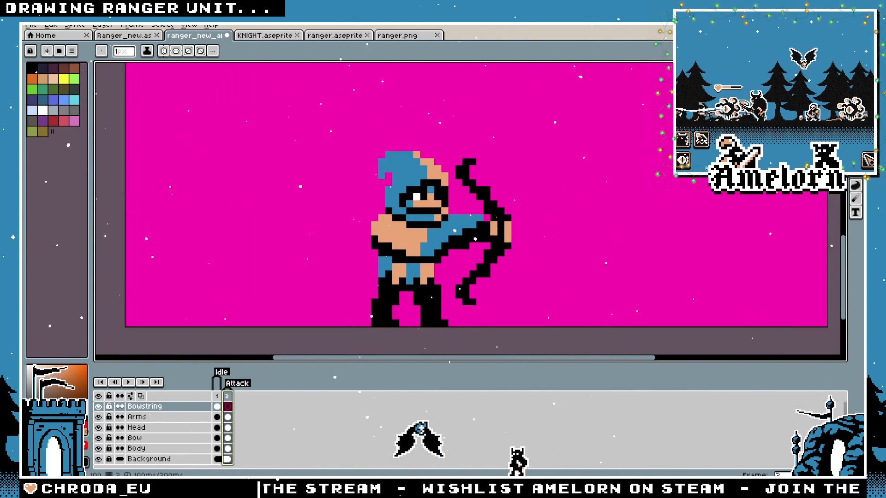
Pick black, select the Bowstring layer and add a new layer above it
left_click(439, 222, "alt")
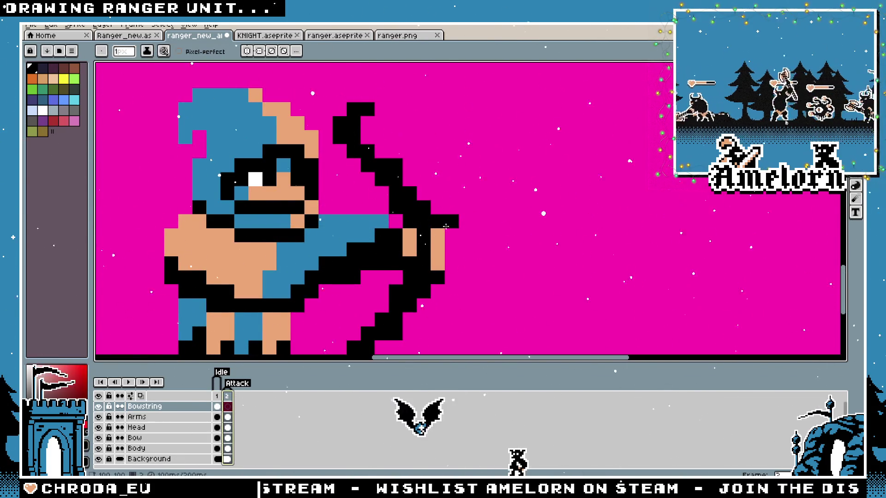
left_click(138, 408)
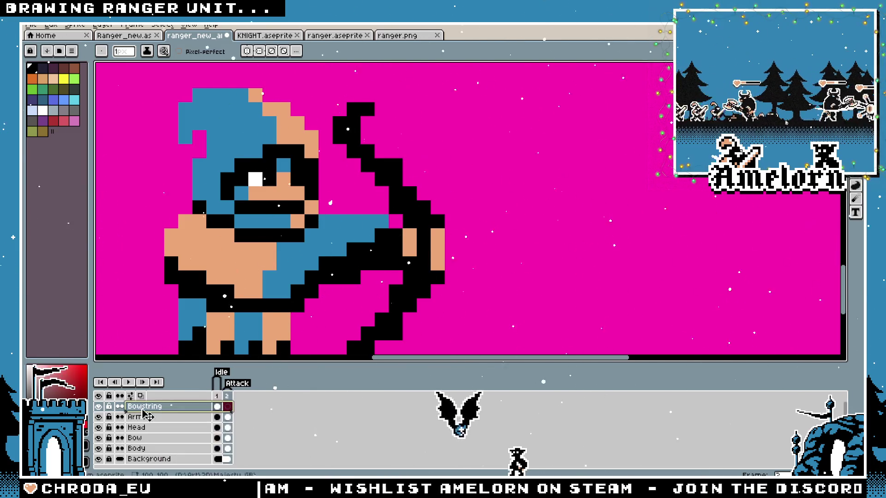
key("shift+n")
Rename the new layer to 'Arrow'
double_click(148, 407)
type("A")
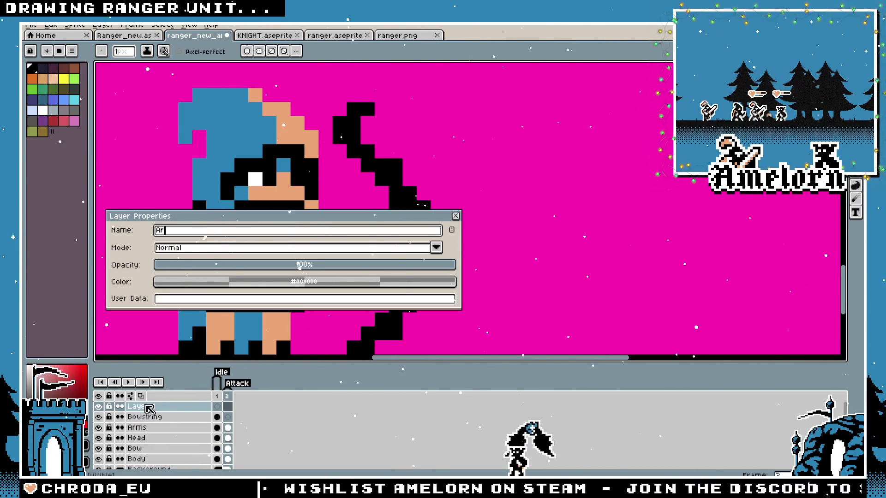
type("row")
key("Return")
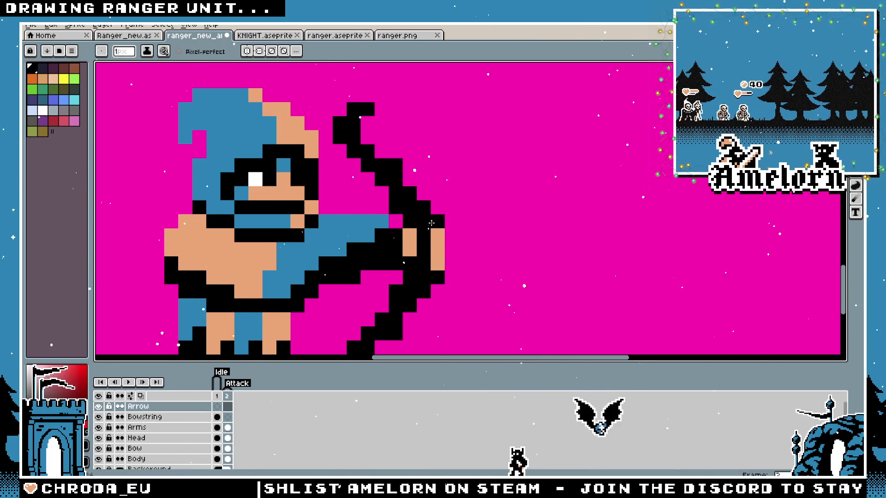
Try long and short arrow shafts with arrowhead pixels from the bow, undoing each attempt
left_click_drag(431, 224, 526, 221)
left_click(508, 208)
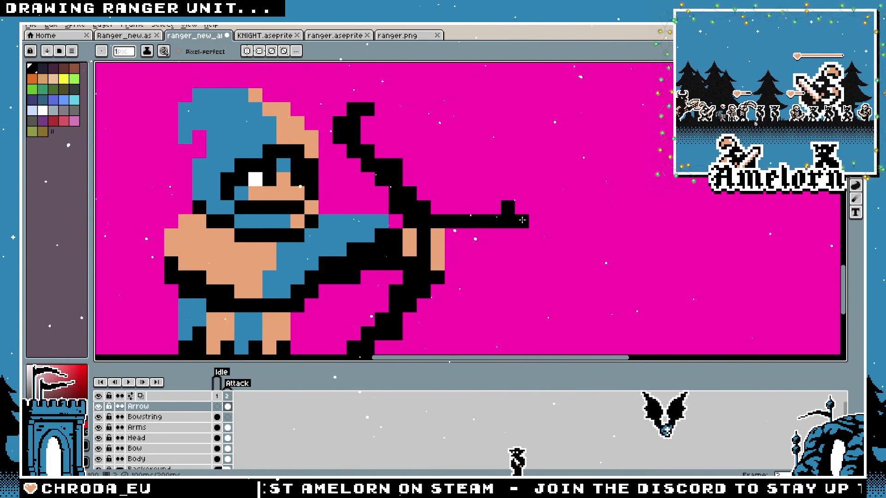
left_click(508, 236)
scroll(416, 286, "down", 4)
scroll(429, 277, "up", 2)
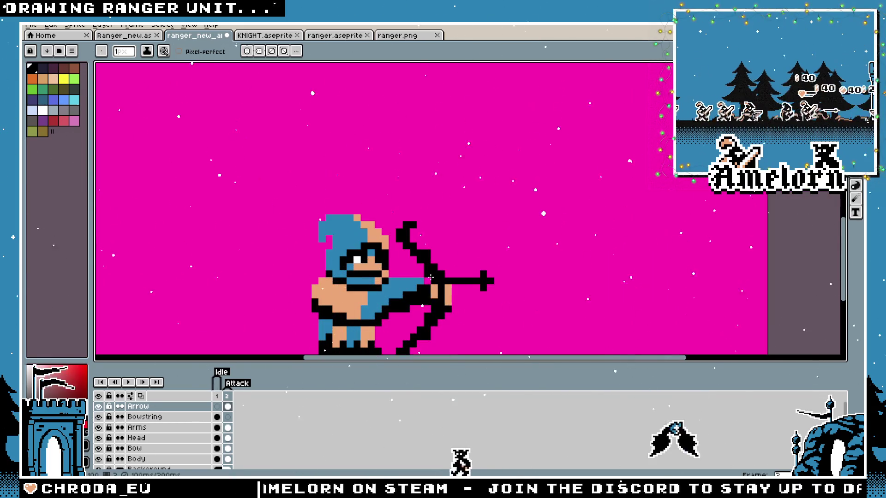
scroll(429, 302, "up", 2)
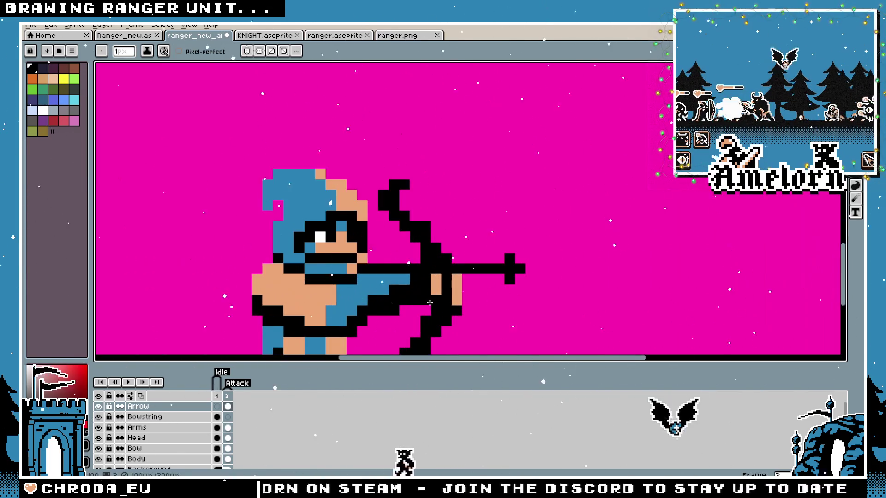
key("ctrl+z")
key("ctrl+z")
key("ctrl+z")
left_click_drag(431, 270, 492, 270)
scroll(489, 270, "down", 3)
scroll(484, 267, "up", 4)
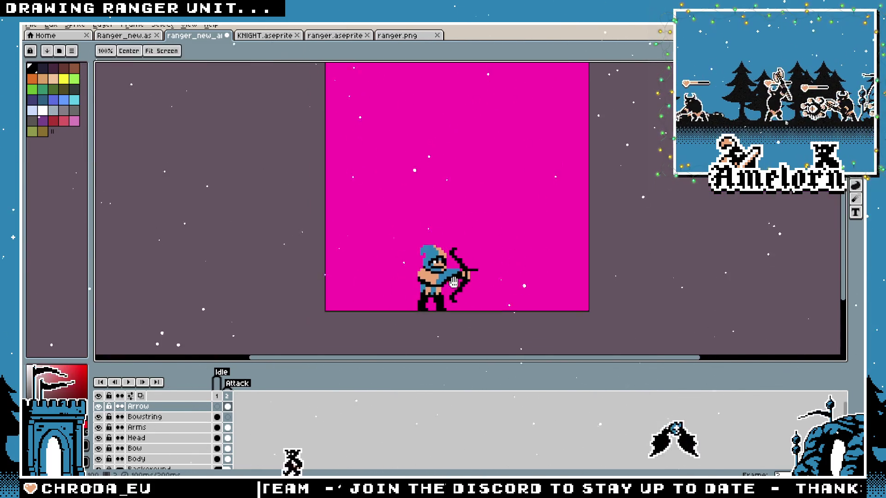
key("ctrl+z")
key("ctrl+z")
key("ctrl+z")
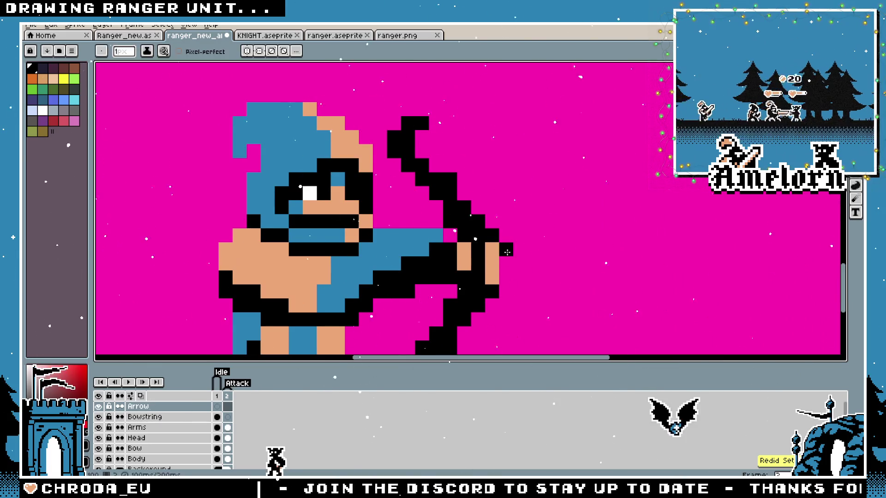
Draw the final arrow shaft outward from the bow and extend it back over the hand
left_click_drag(506, 251, 539, 251)
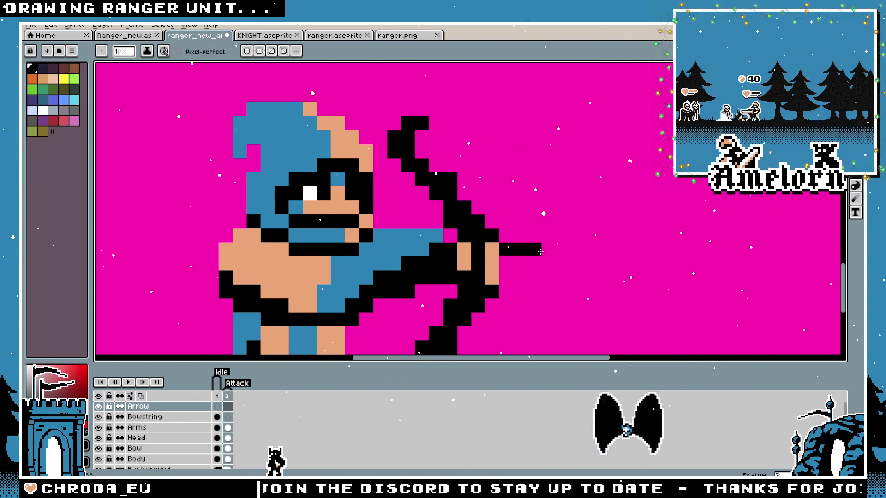
scroll(540, 251, "down", 5)
scroll(489, 250, "up", 5)
left_click(488, 249)
key("ctrl+z")
left_click(491, 236)
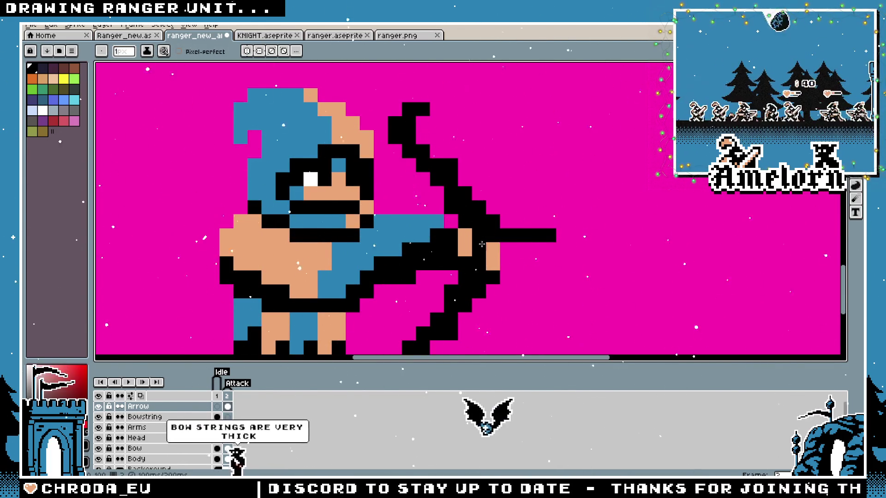
Compare the idle and attack frames, then play the Attack animation
scroll(481, 244, "down", 5)
scroll(482, 244, "up", 2)
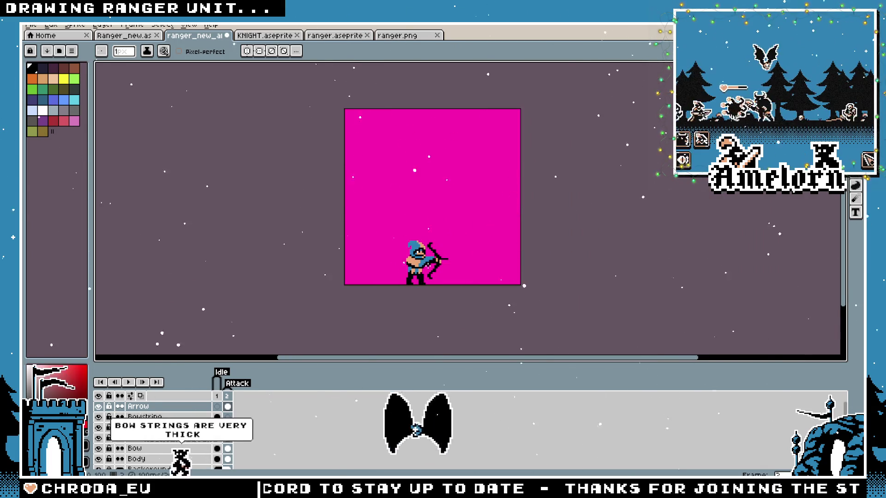
scroll(469, 251, "up", 2)
scroll(469, 252, "up", 1)
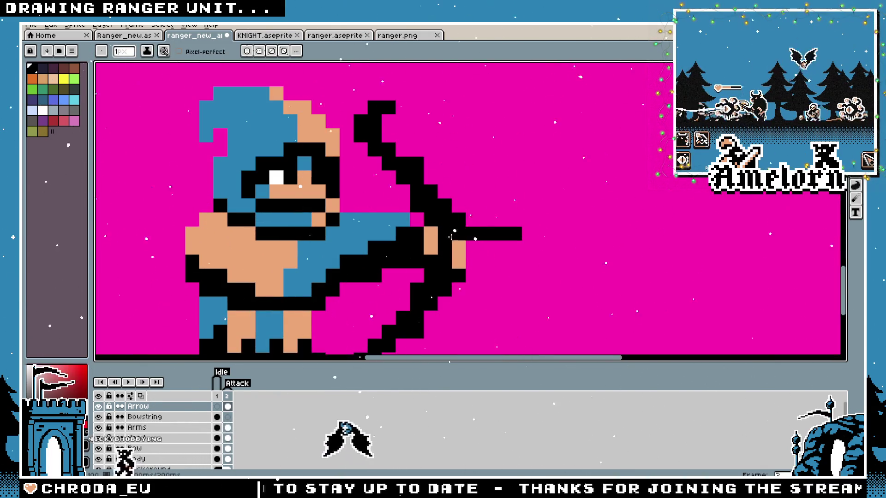
scroll(460, 234, "down", 3)
scroll(410, 260, "up", 2)
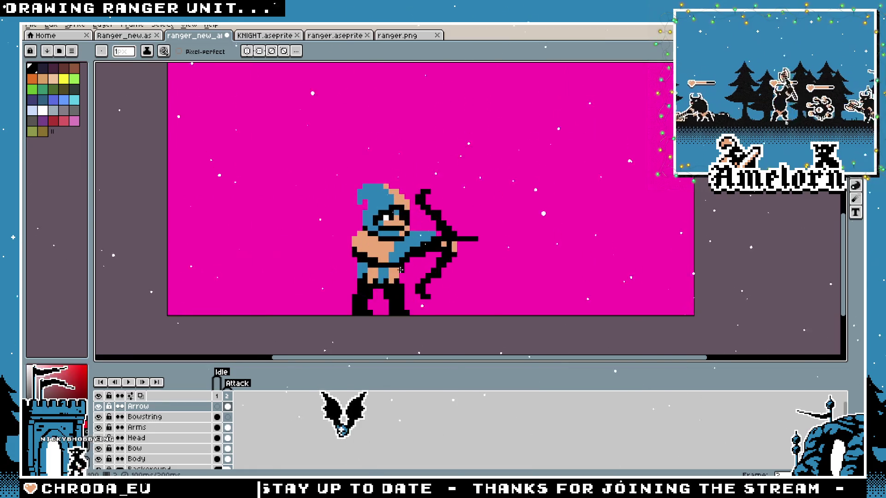
left_click(217, 407)
left_click(227, 407)
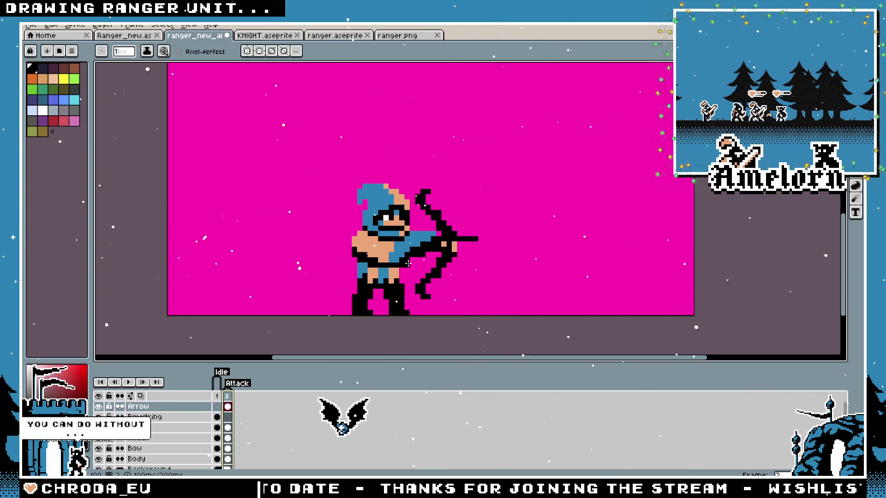
scroll(408, 263, "up", 2)
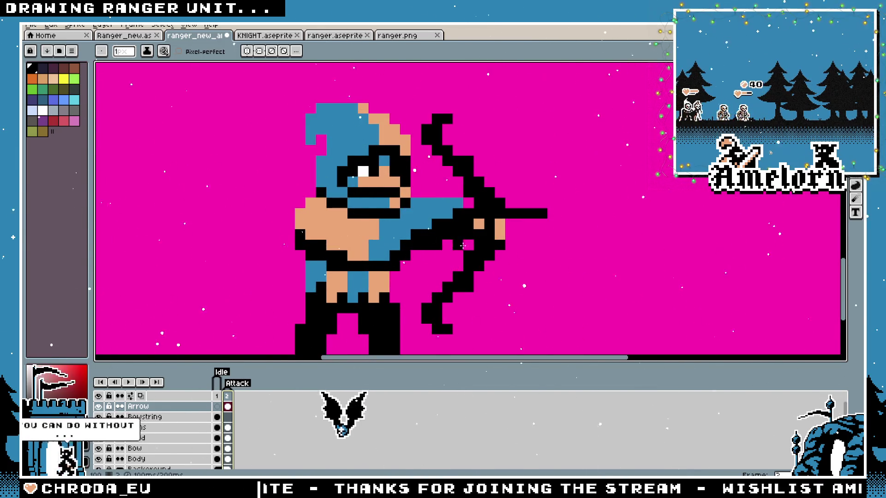
scroll(507, 230, "down", 1)
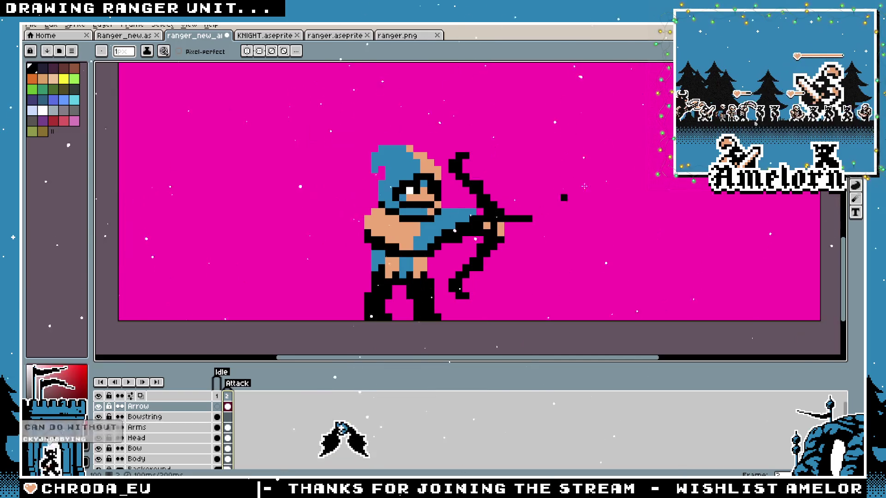
key("m")
scroll(599, 170, "up", 1)
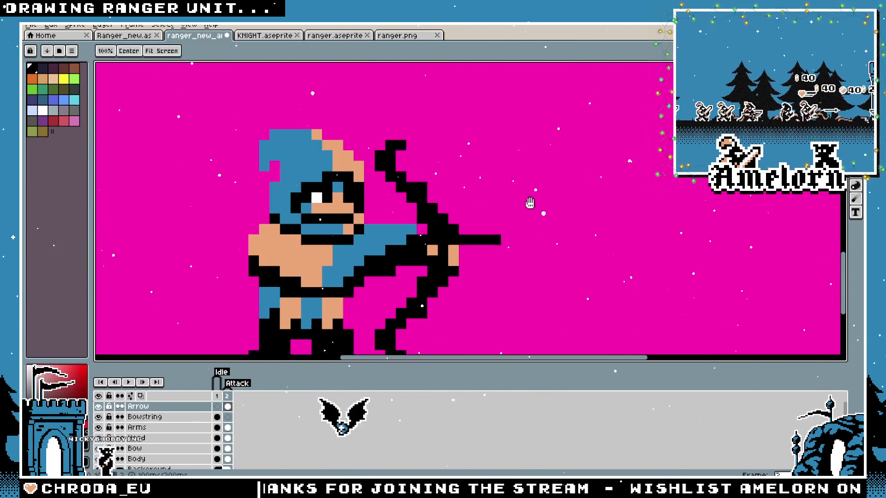
scroll(396, 292, "down", 1)
key("Return")
scroll(533, 210, "down", 1)
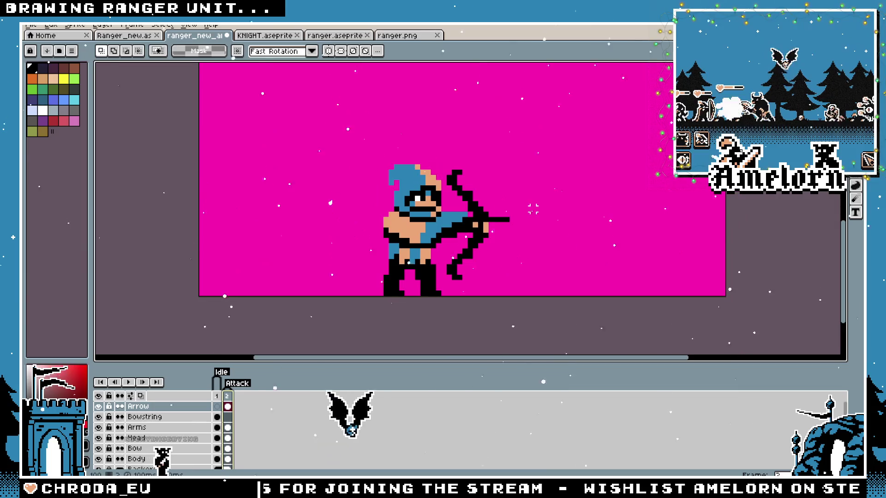
Add frame 3 with Alt+N, then select and delete the bow pixels on its Bow layer
key("alt+n")
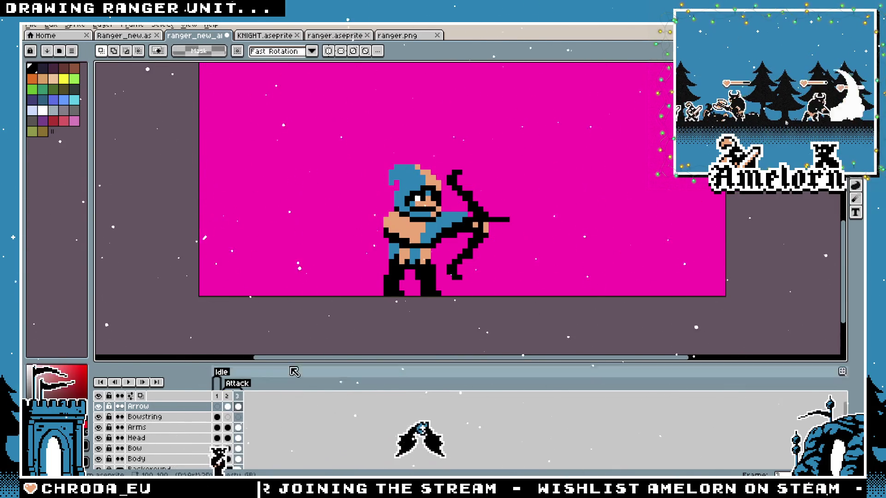
scroll(521, 232, "up", 1)
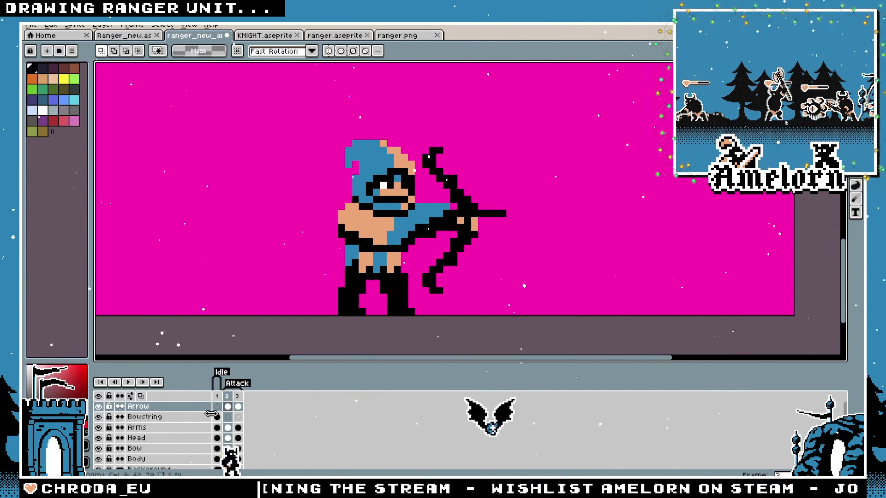
scroll(152, 438, "down", 1)
left_click(139, 438)
left_click_drag(464, 142, 538, 238)
key("Delete")
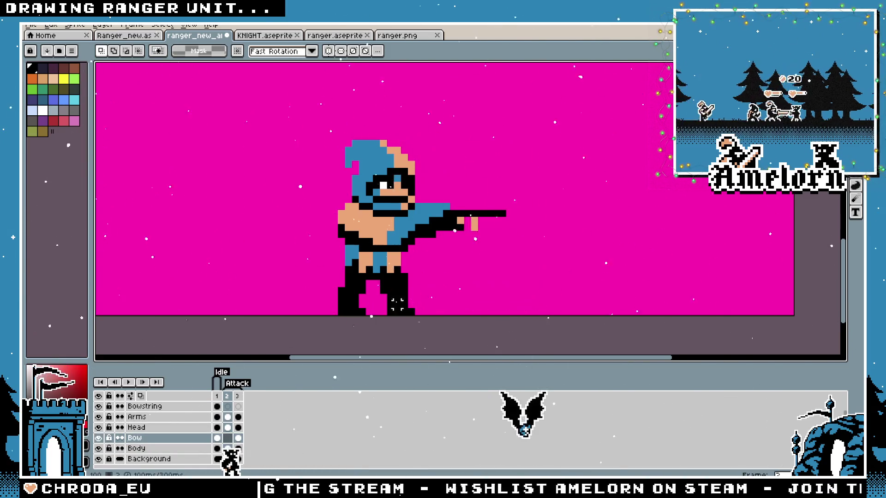
left_click(218, 449)
Select the area around the archer and step to the second frame, toggling undo and redo
left_click_drag(525, 132, 390, 316)
key("period")
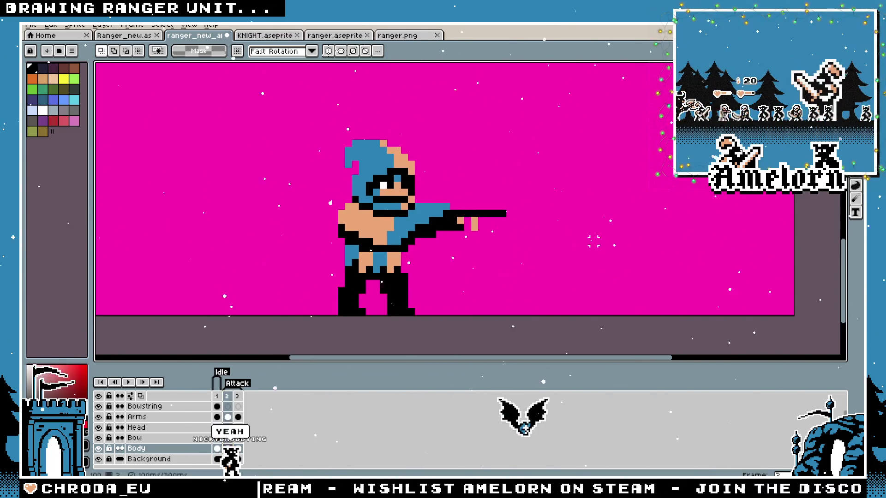
key("ctrl+z")
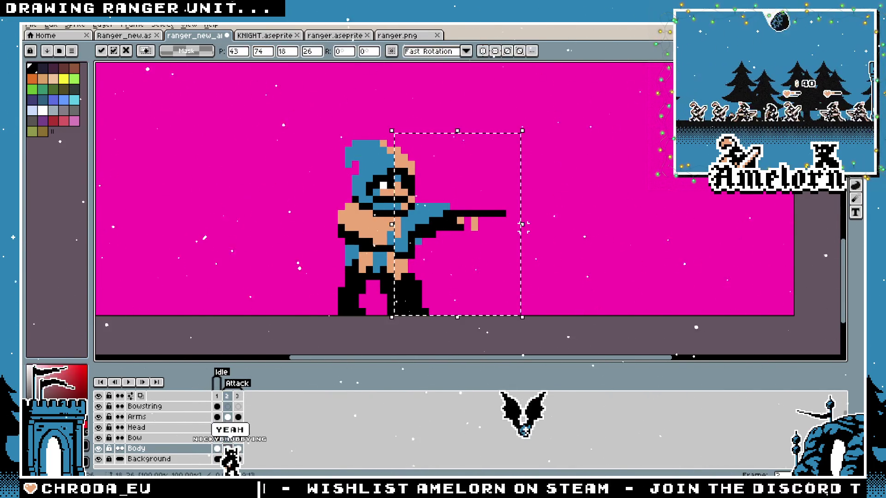
key("ctrl+y")
key("ctrl+z")
key("ctrl+z")
key("ctrl+y")
key("ctrl+y")
key("ctrl+y")
Copy the bow from the idle frame's Bow layer and paste it into the hand on frame 2
left_click(218, 401)
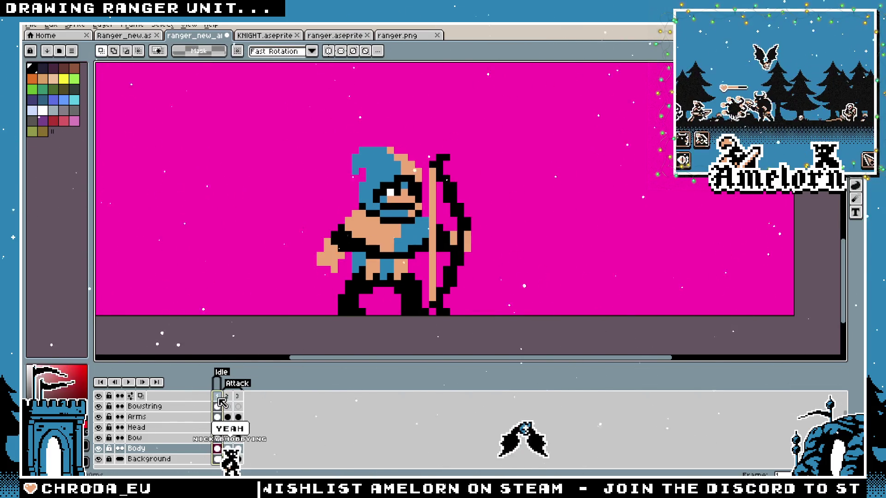
left_click(138, 439)
key("ctrl+z")
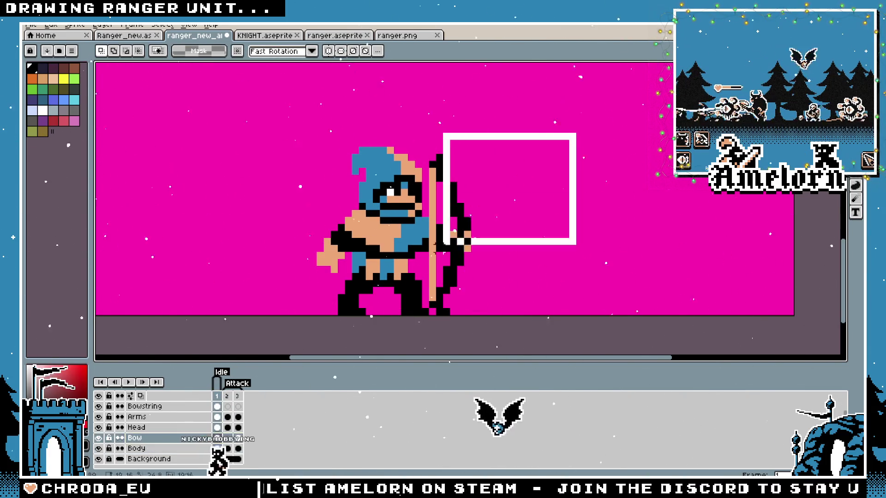
key("period")
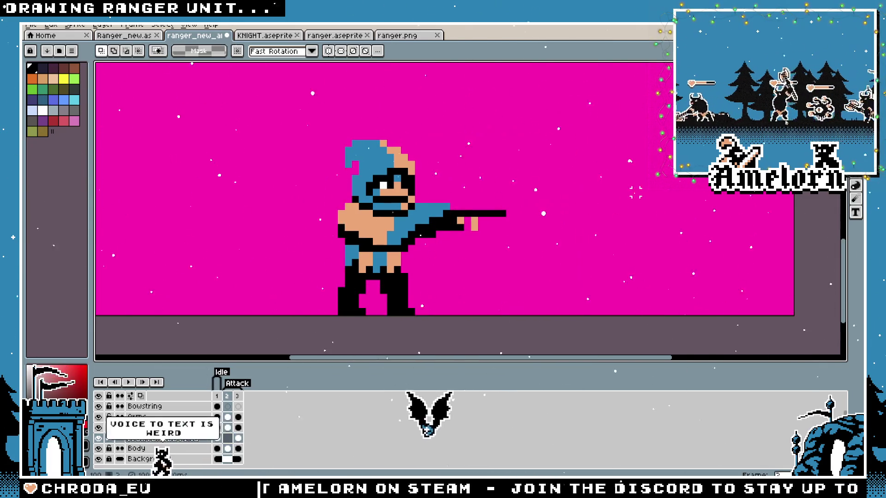
key("ctrl+v")
mouse_move(470, 248)
left_mouse_down()
mouse_move(486, 230)
mouse_move(479, 235)
left_mouse_up()
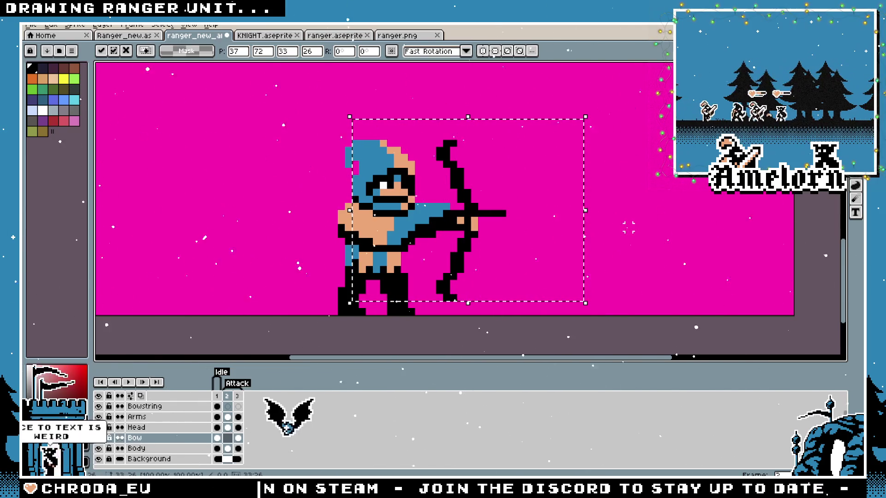
key("Return")
Step back and forth through the frames to compare the poses
key("period")
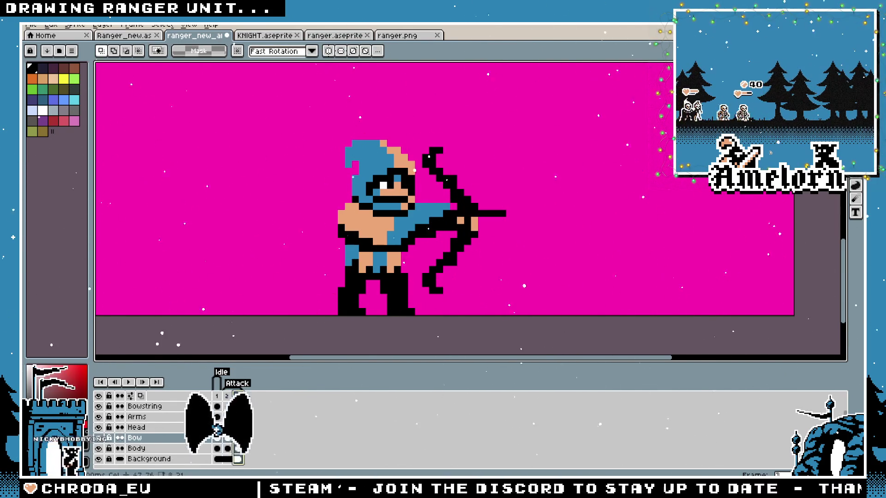
key("comma")
key("comma")
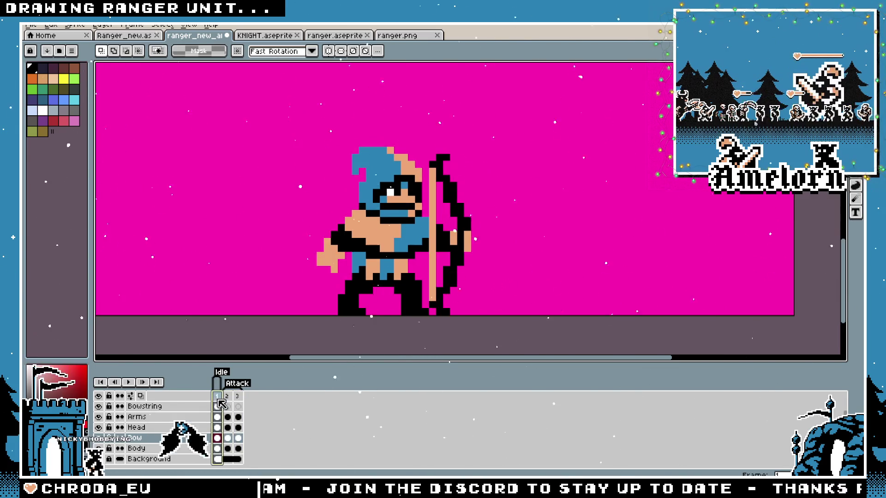
key("period")
key("period")
key("comma")
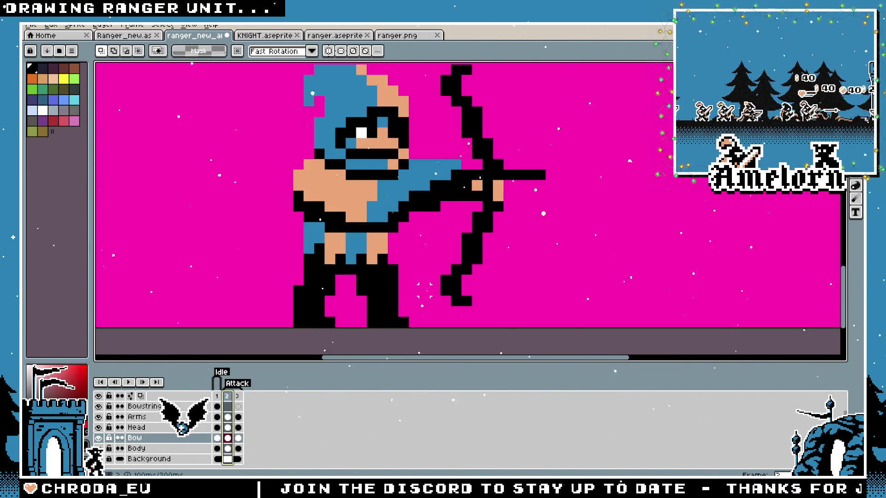
scroll(427, 291, "up", 1)
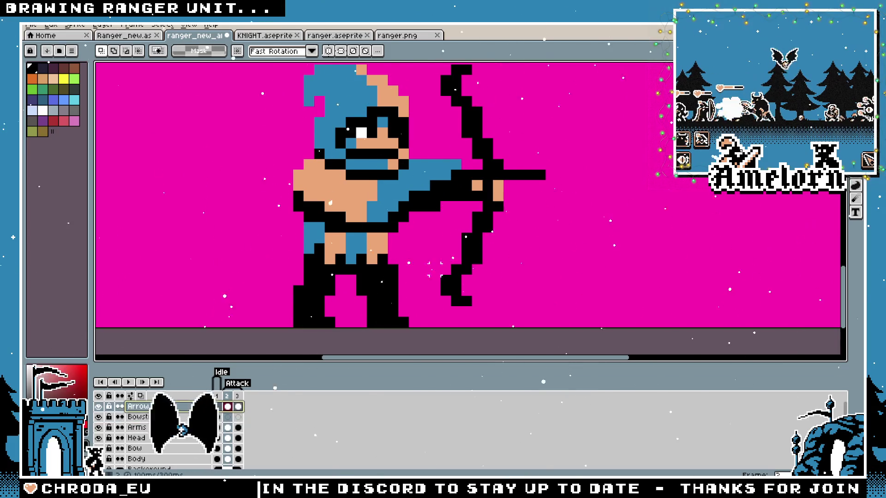
Flip through frames 1 to 3, then play the attack frames in a loop
scroll(435, 270, "up", 1)
left_click(237, 396)
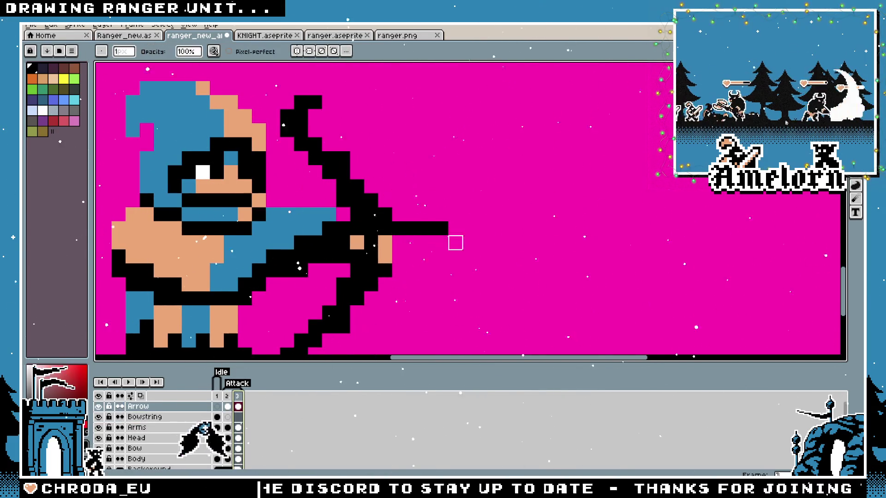
scroll(441, 229, "down", 5)
scroll(394, 275, "up", 2)
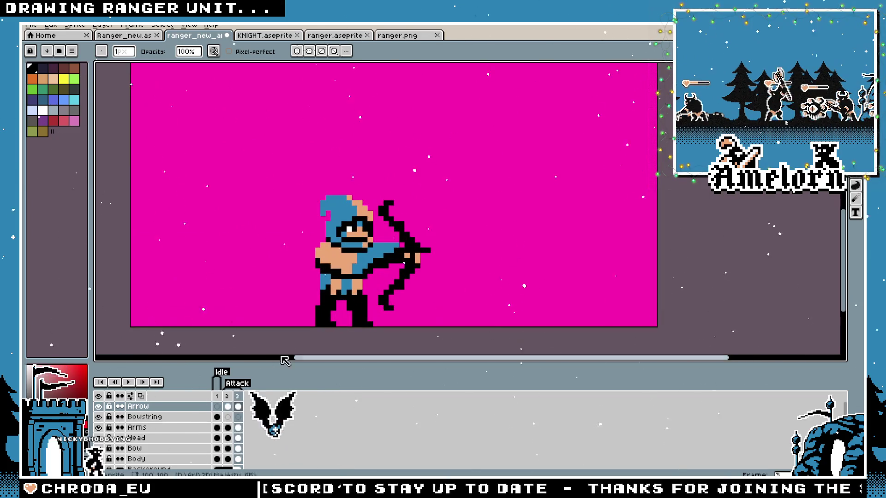
left_click(217, 396)
left_click(227, 396)
left_click(237, 395)
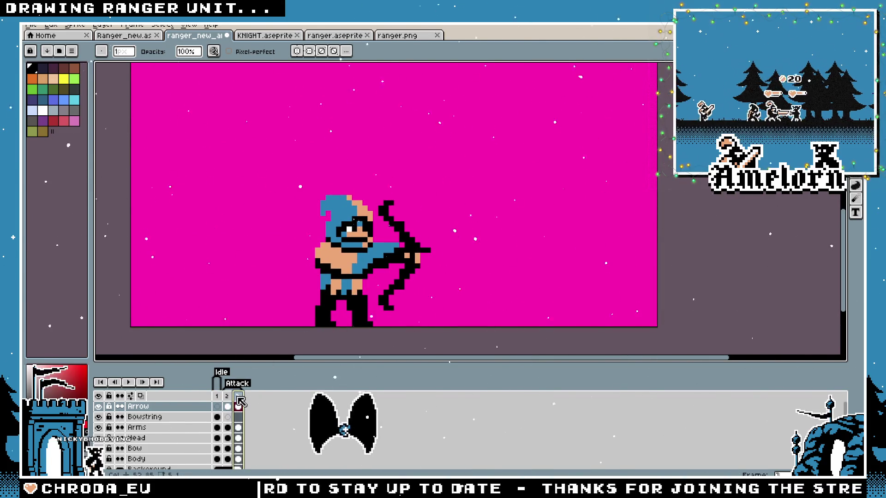
key("Return")
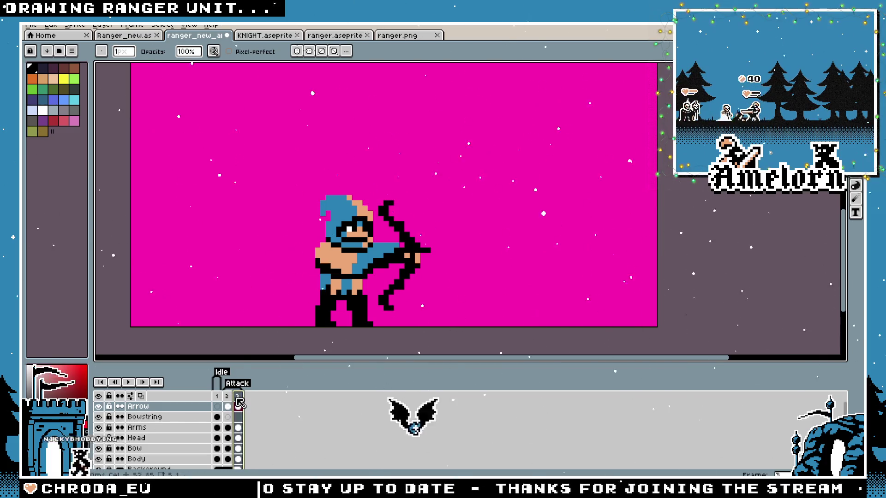
Shift the nocked arrow one pixel right, then play the whole animation from frame 3
scroll(397, 292, "up", 1)
key("i")
key("b")
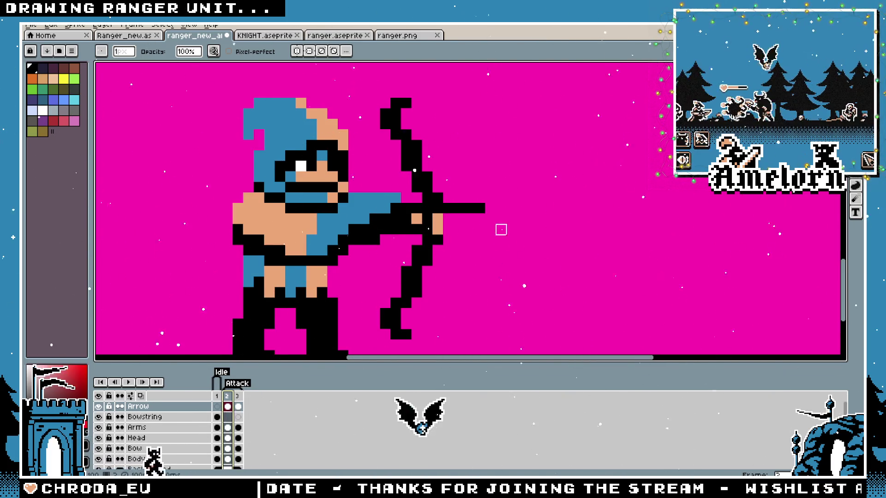
left_click_drag(477, 209, 488, 208)
left_click(237, 407)
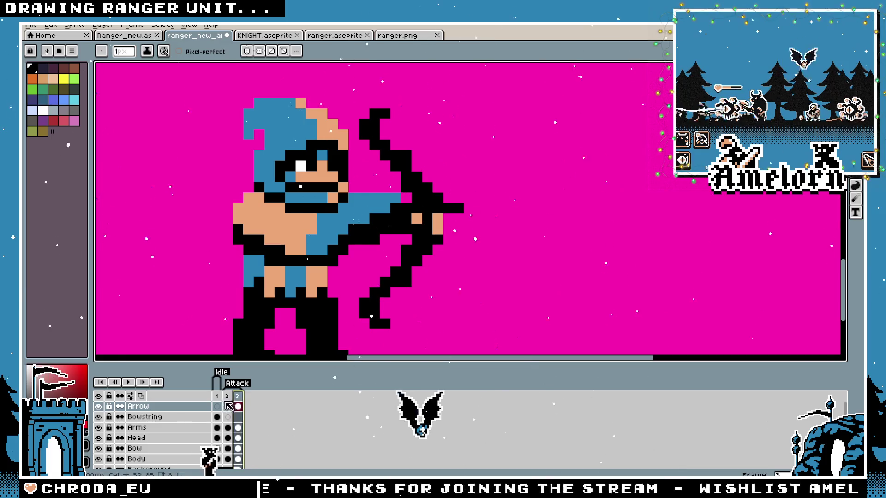
key("Return")
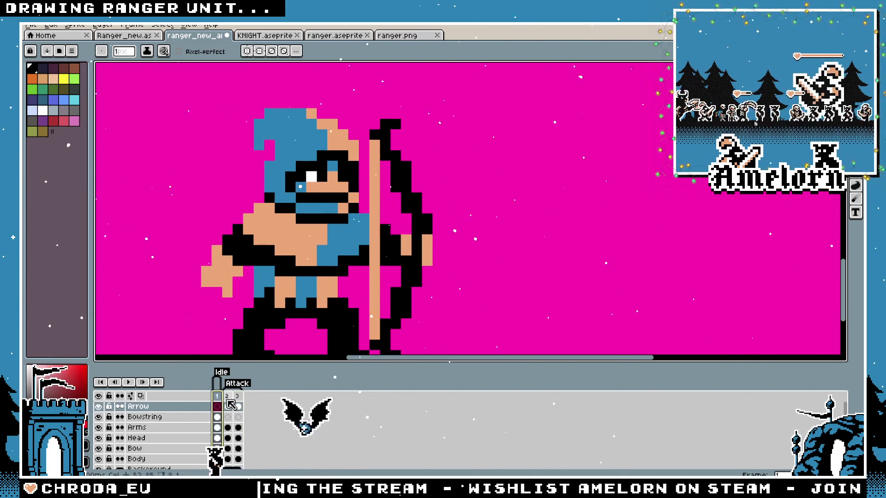
scroll(301, 310, "down", 2)
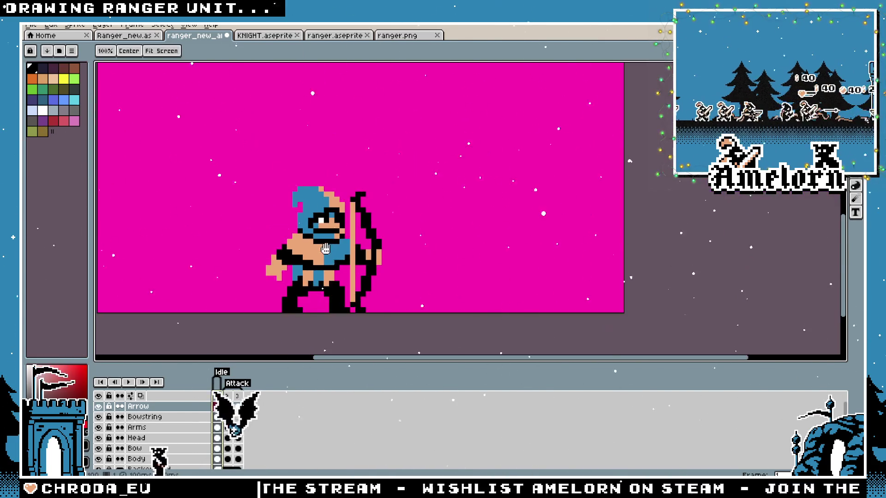
Hide the Bowstring layer and show the attack frame with the drawn bow
scroll(300, 309, "up", 1)
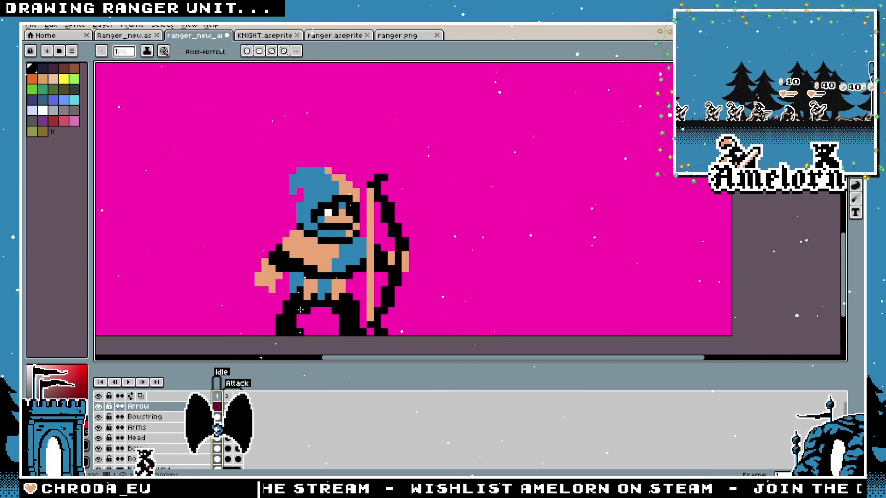
left_click(99, 416)
scroll(323, 277, "down", 2)
scroll(323, 276, "up", 1)
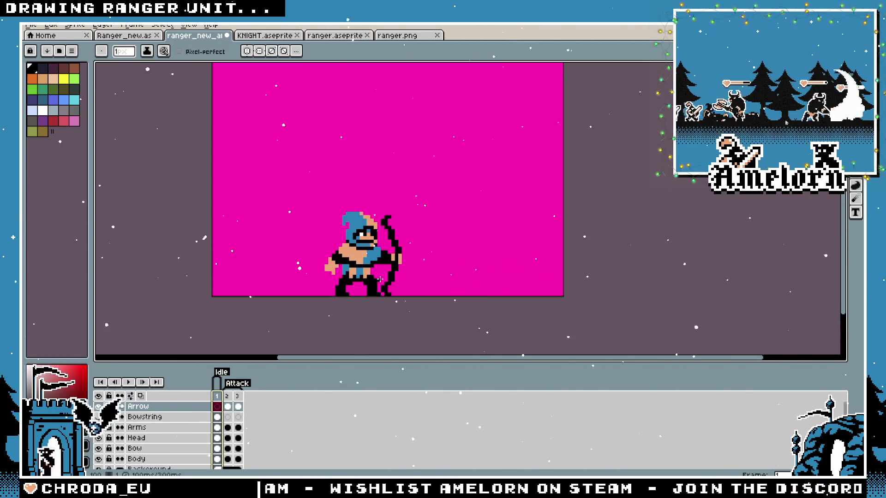
left_click(231, 403)
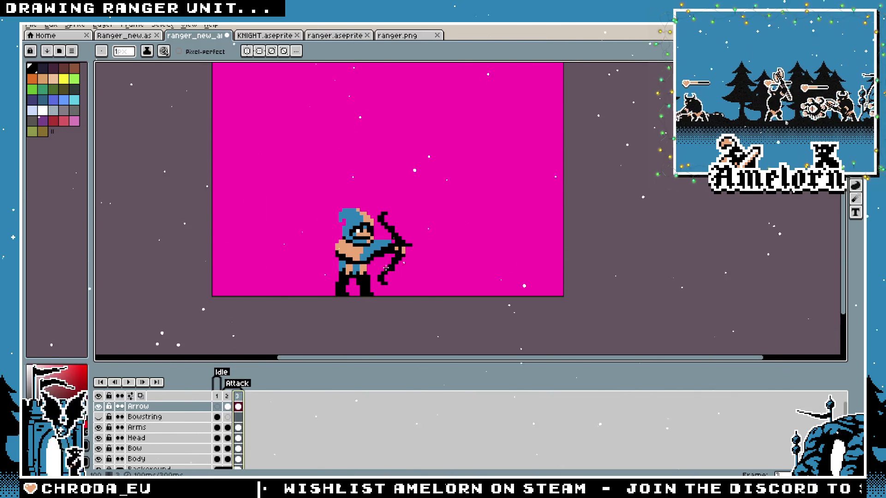
Zoom in on the drawn bow and make the Arrow layer the one to edit
scroll(391, 258, "up", 5)
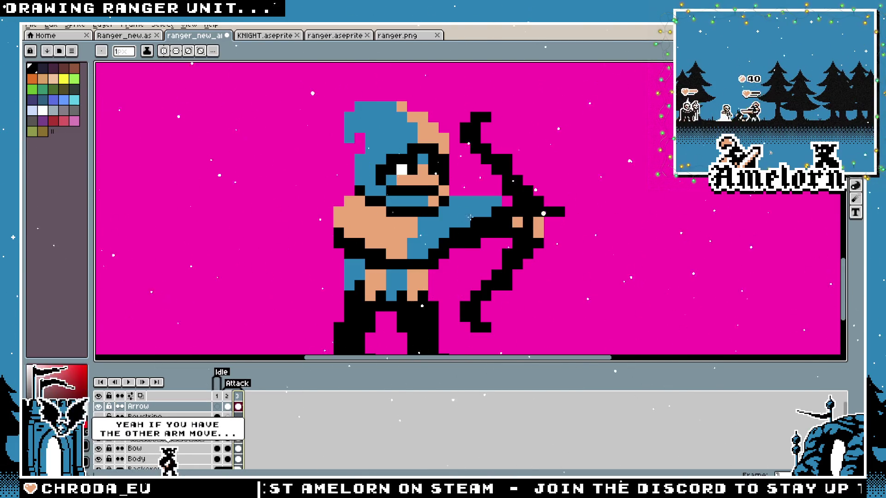
scroll(408, 214, "down", 3)
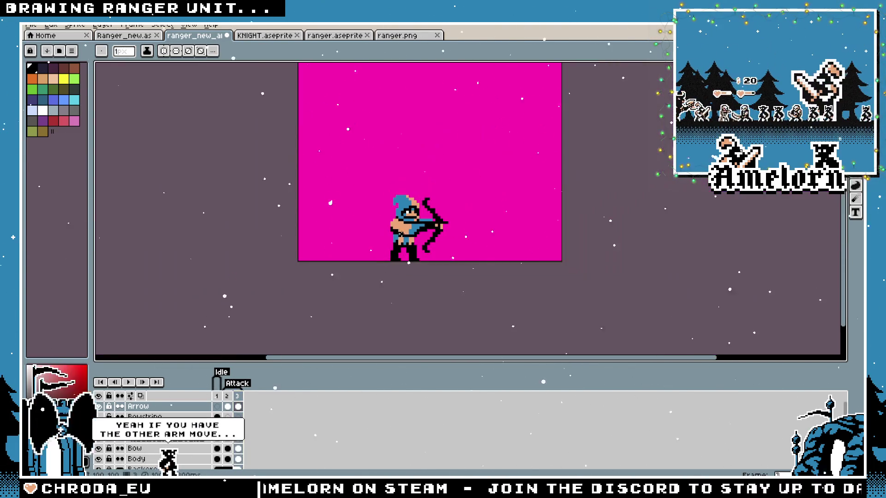
scroll(405, 225, "up", 3)
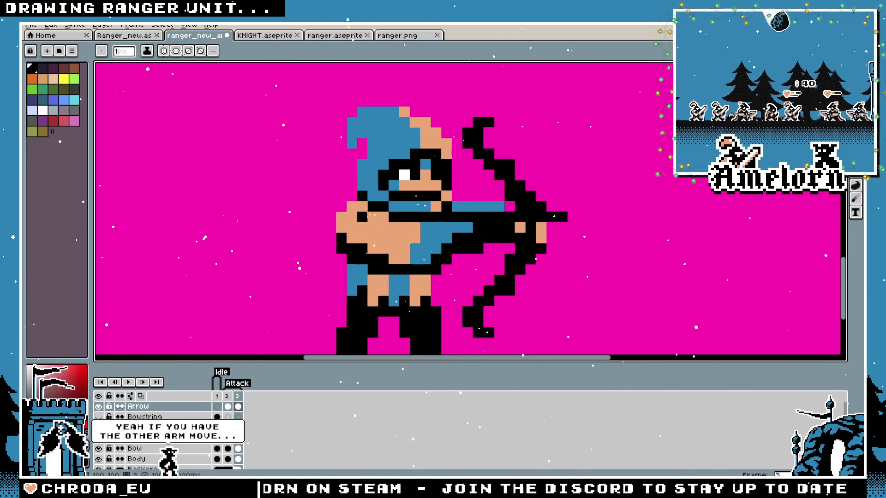
scroll(440, 221, "down", 3)
scroll(494, 237, "up", 1)
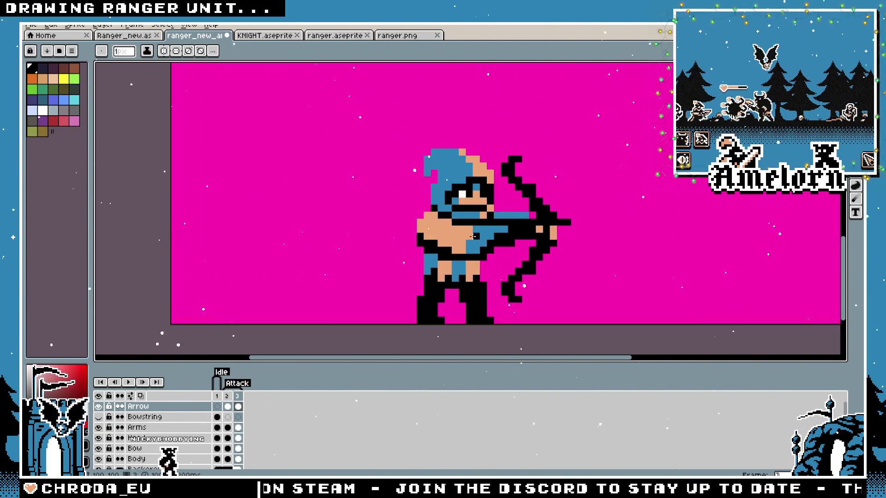
scroll(451, 246, "up", 2)
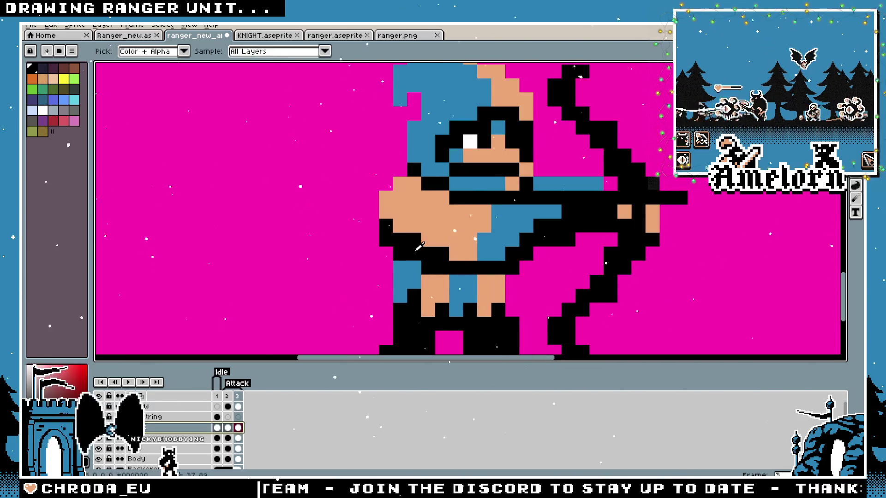
scroll(408, 265, "down", 1)
scroll(414, 266, "up", 1)
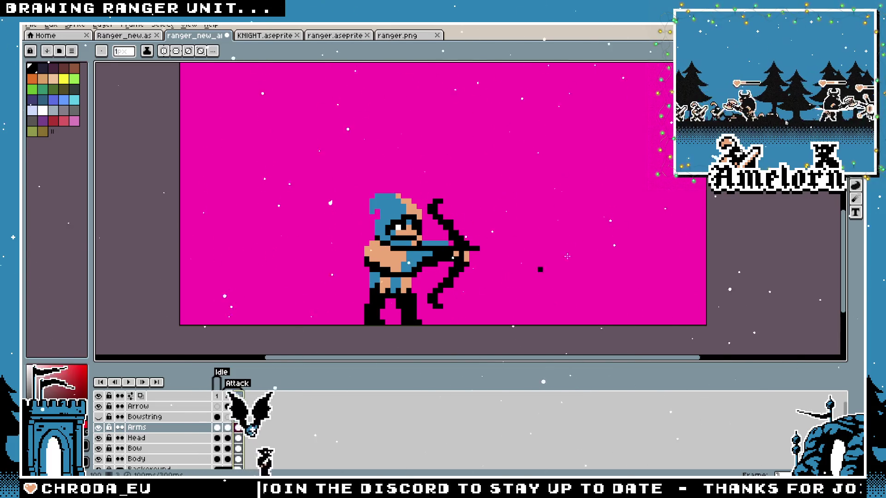
scroll(391, 305, "up", 2)
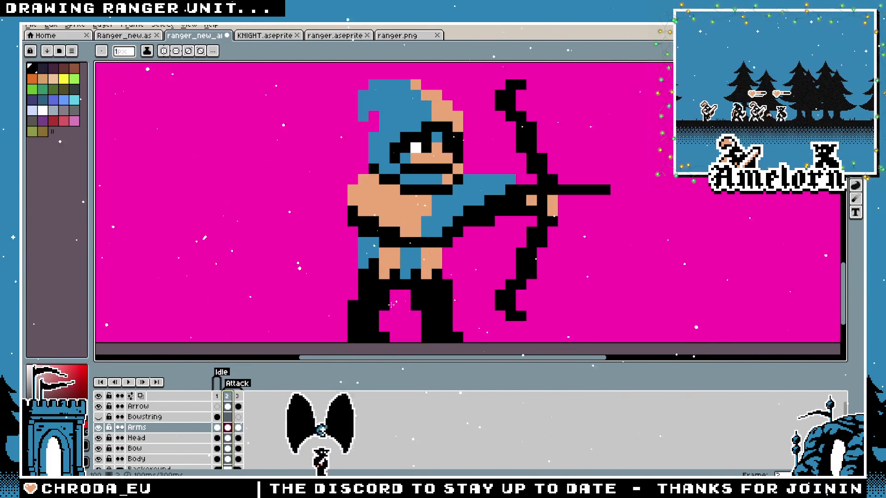
left_click(153, 406)
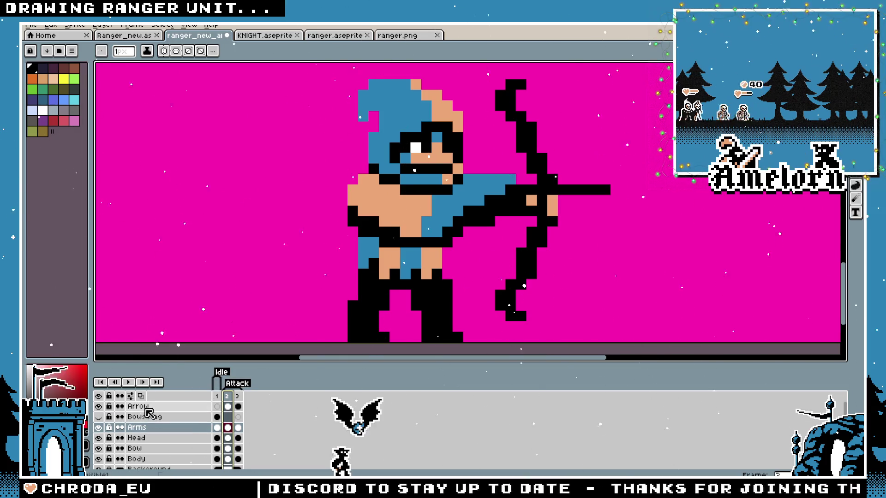
Eyedrop the arrow's colour from the canvas
scroll(531, 171, "up", 1)
key("alt")
left_click(531, 171, "alt")
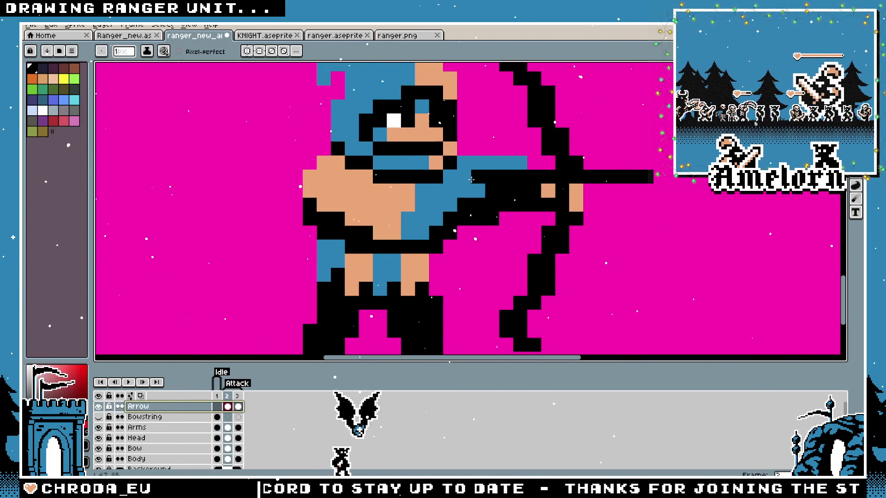
scroll(472, 192, "down", 3)
scroll(475, 198, "up", 2)
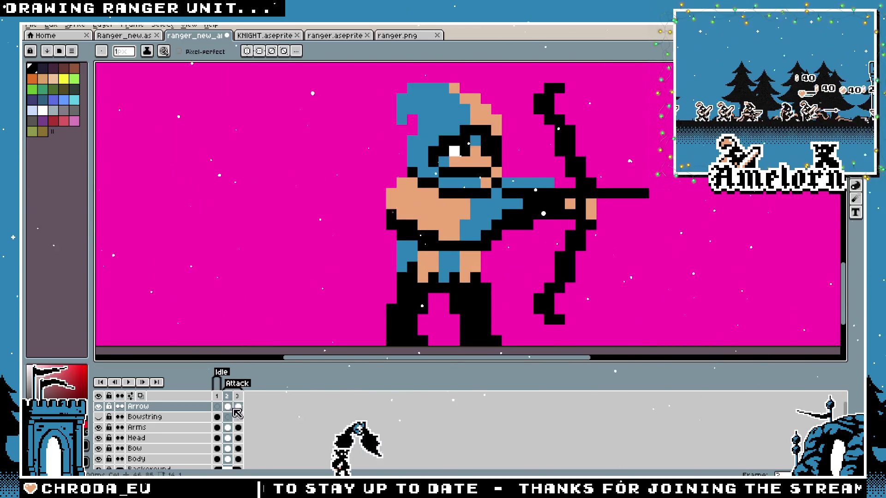
Compare the bow poses by flipping between frame 1 and the third attack frame
left_click(238, 406)
left_click(217, 397)
left_click(239, 397)
left_click(217, 397)
left_click(238, 397)
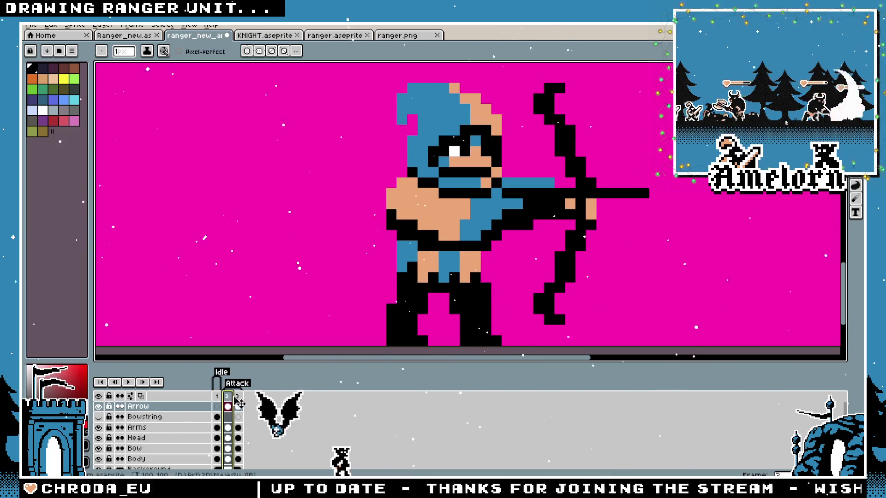
scroll(510, 193, "up", 1)
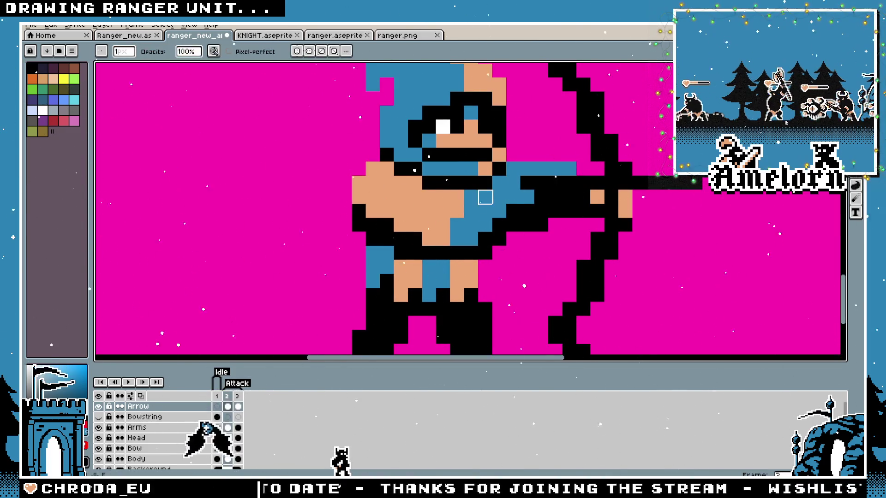
scroll(480, 192, "down", 2)
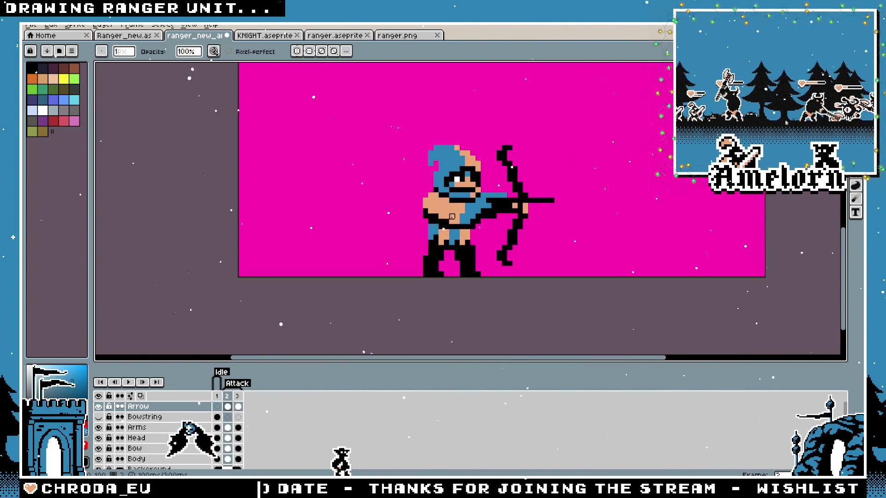
Show the third attack frame zoomed in and choose black as the drawing colour
left_click(238, 397)
scroll(467, 231, "up", 3)
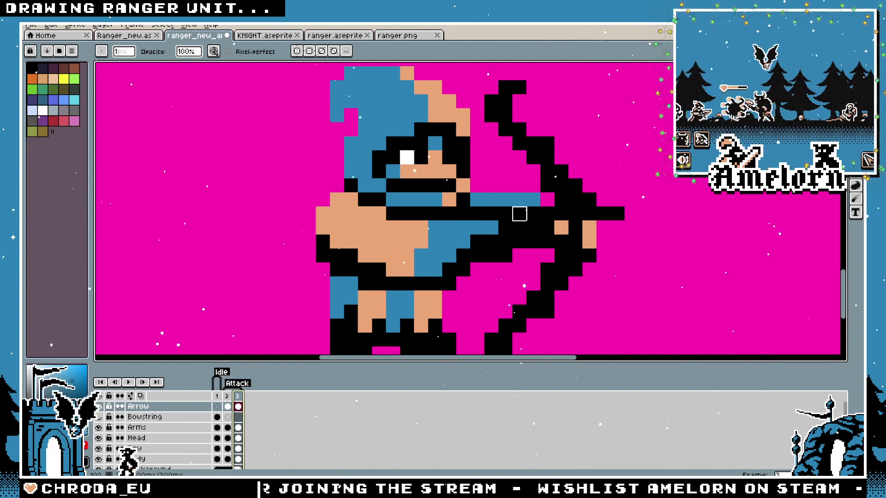
scroll(519, 214, "down", 2)
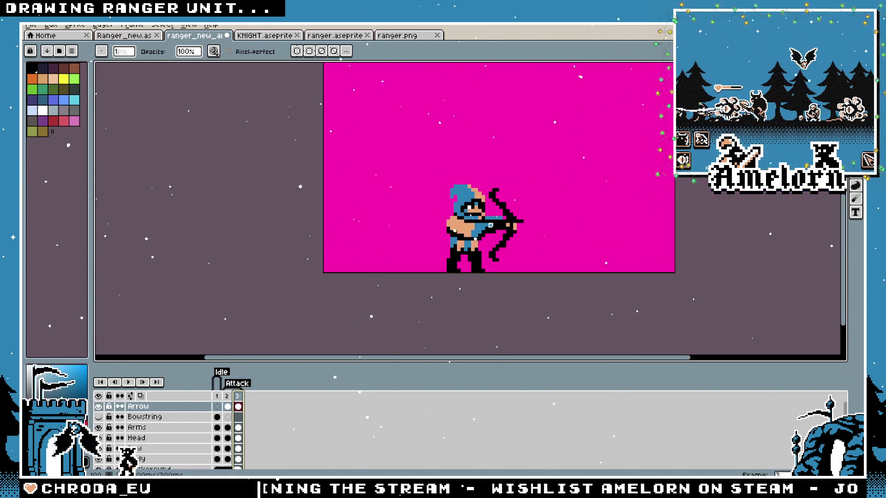
scroll(490, 223, "up", 2)
scroll(507, 209, "down", 1)
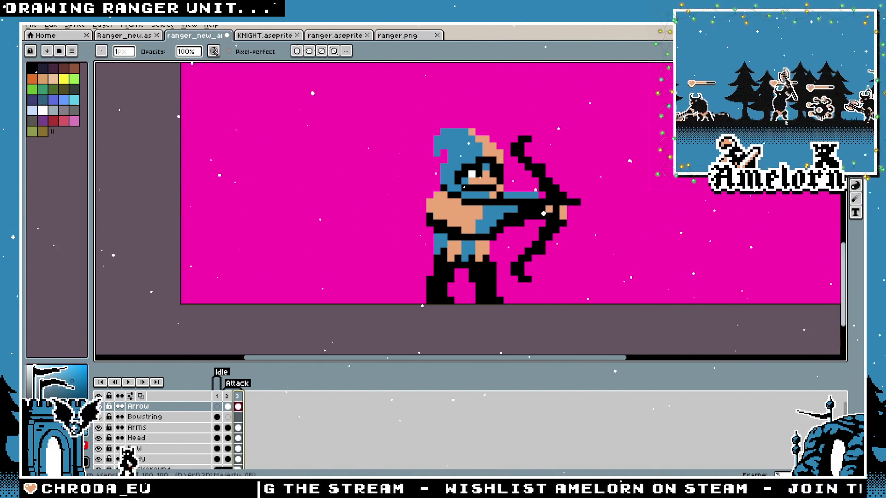
scroll(505, 198, "up", 2)
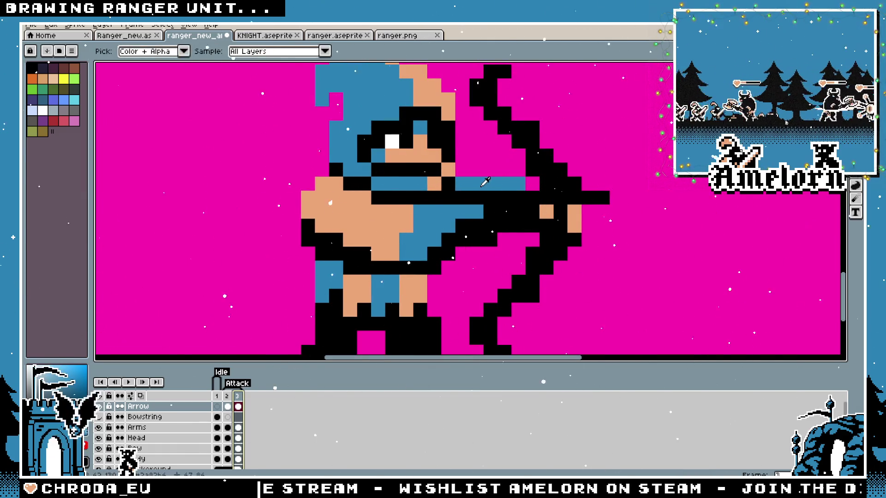
left_click(491, 198, "alt")
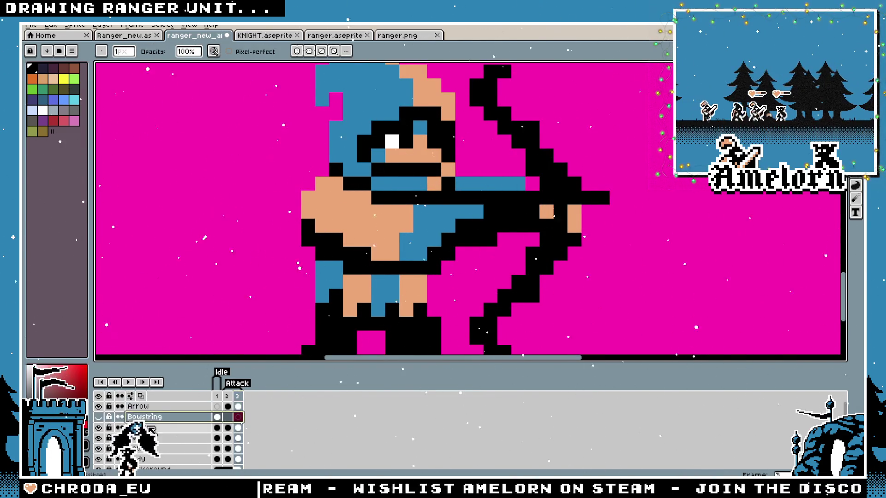
left_click(575, 198, "alt")
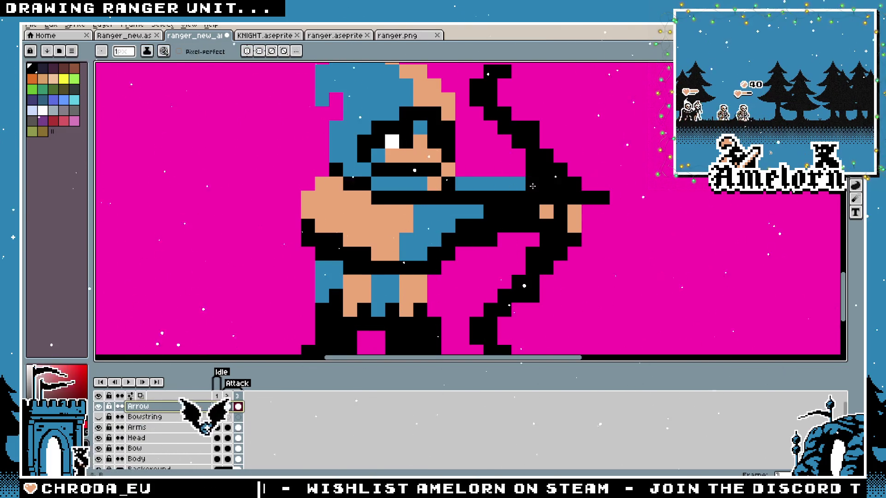
Sample white from the eye and paint white arrow pixels, redoing the first stroke
left_click(395, 141, "alt")
left_click_drag(588, 183, 644, 198)
key("ctrl+z")
left_click_drag(588, 184, 615, 210)
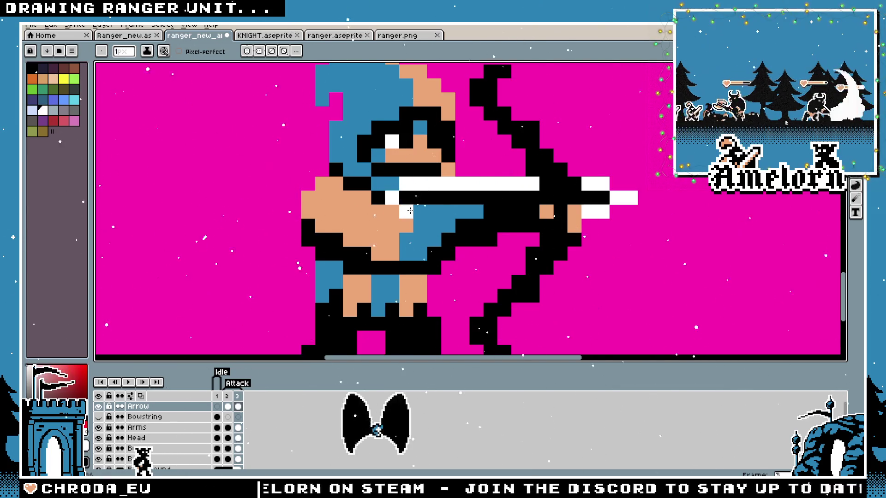
scroll(515, 207, "down", 4)
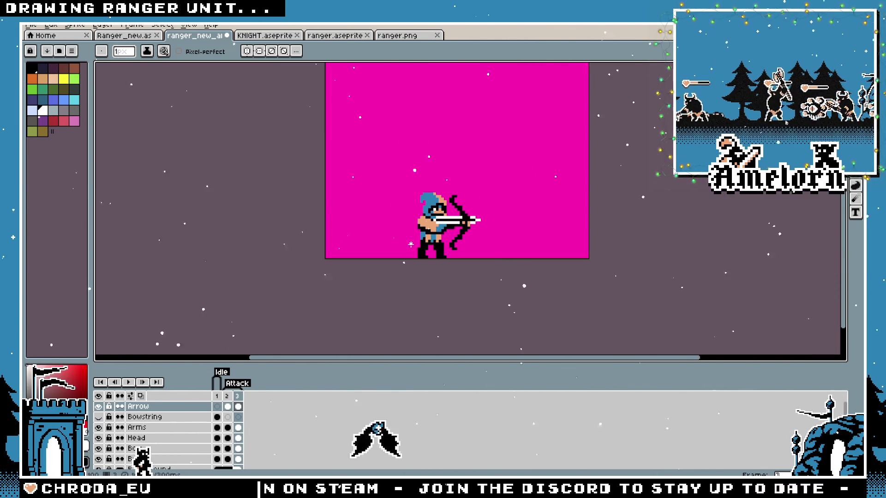
scroll(411, 244, "up", 2)
Step through the frames to compare the arrows, ending on frame 3
key("ctrl")
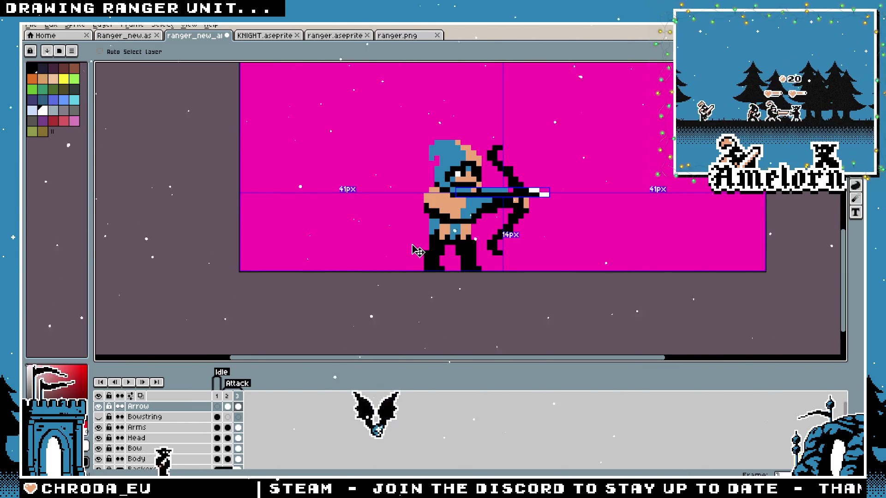
key("plus")
key("plus")
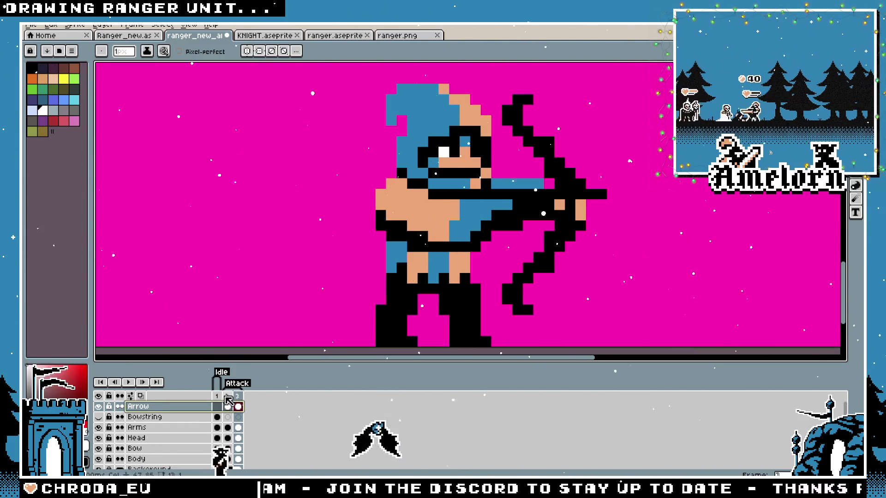
key("period")
key("period")
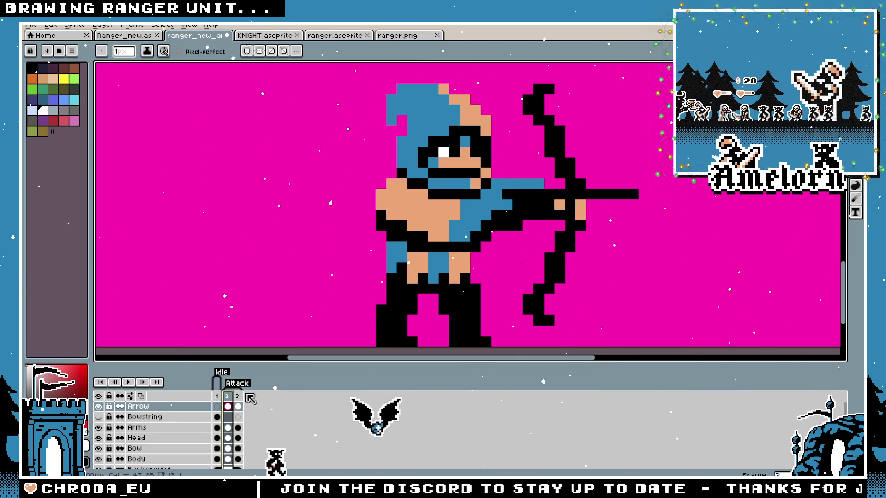
left_click(240, 396)
left_click(222, 404)
left_click(239, 397)
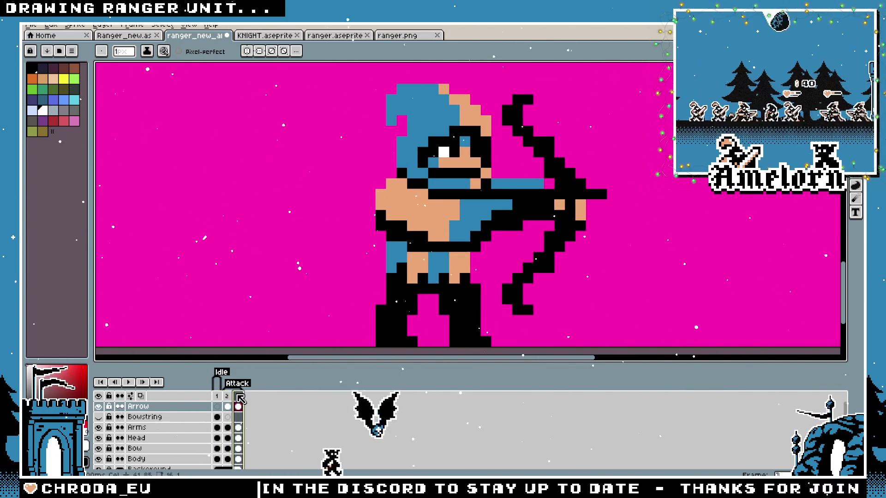
scroll(507, 278, "down", 2)
scroll(485, 268, "up", 4)
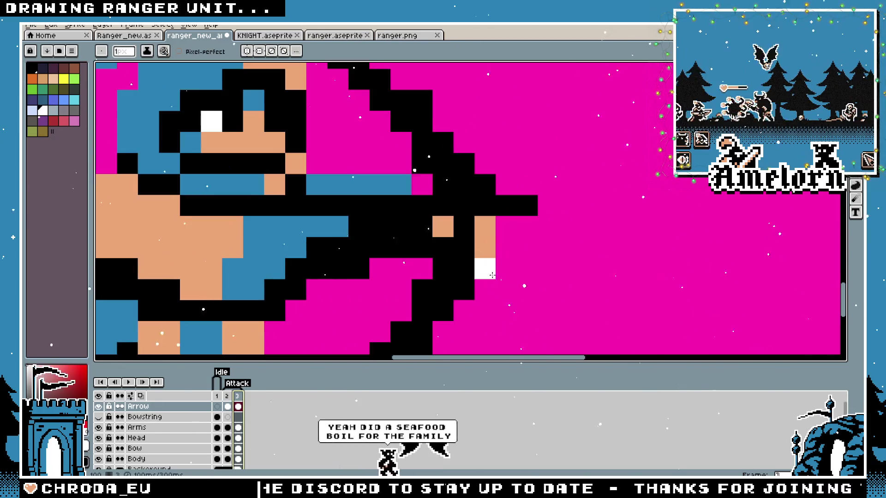
scroll(469, 258, "down", 3)
scroll(469, 257, "up", 2)
Centre the archer in view and switch to the second attack frame
key("b")
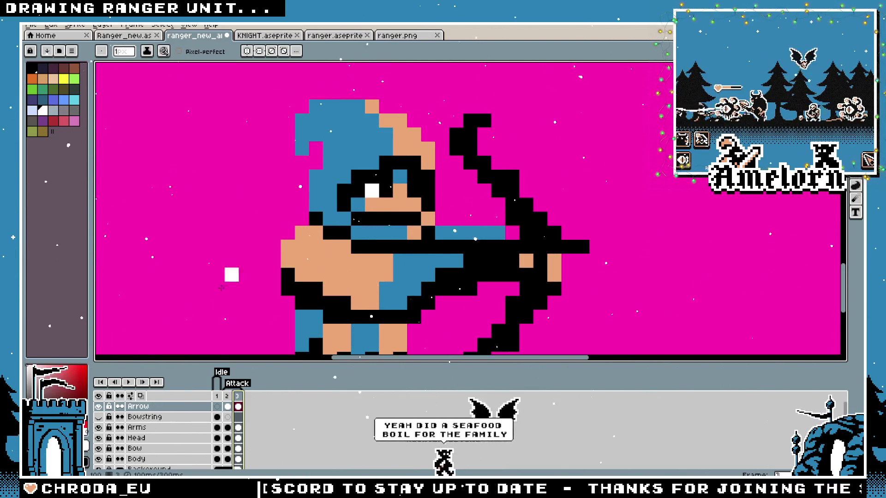
scroll(303, 286, "down", 1)
left_click(217, 406)
left_click(228, 406)
left_click(240, 397)
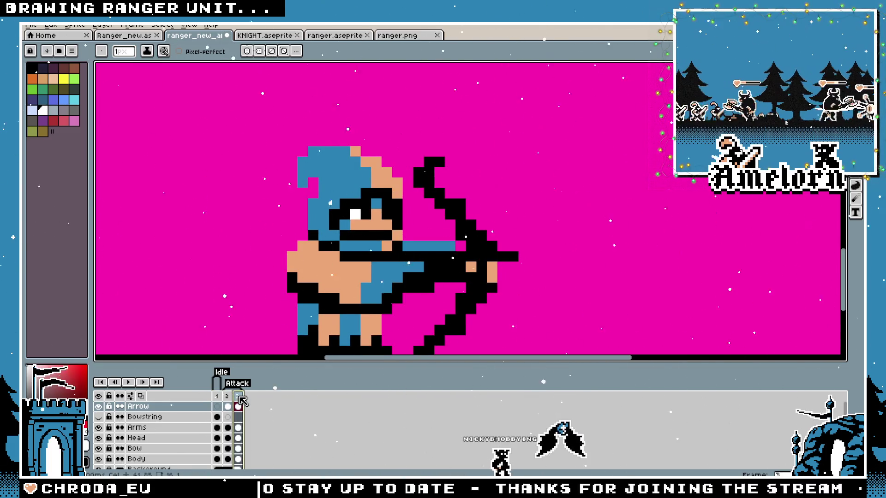
left_click_drag(425, 283, 525, 257)
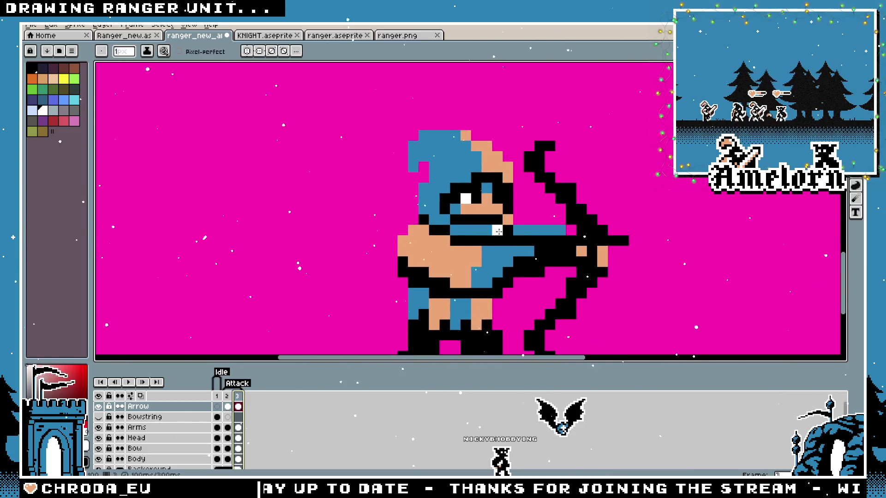
left_click(225, 399)
scroll(515, 244, "up", 2)
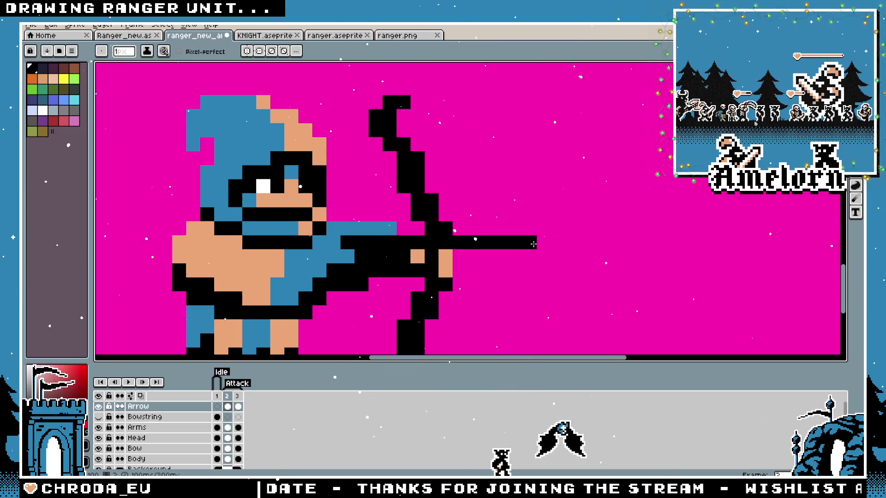
scroll(534, 244, "down", 4)
scroll(399, 223, "up", 4)
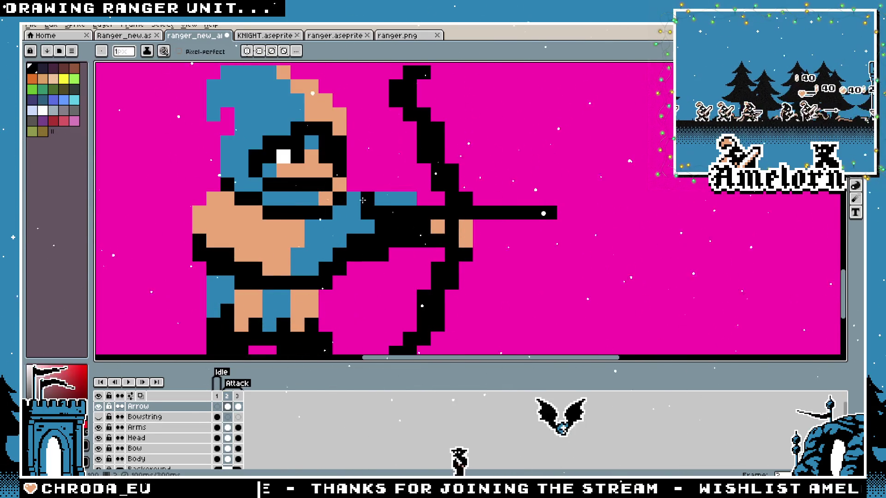
Swap the drawing colour to white and check the arrow with the Move tool
key("x")
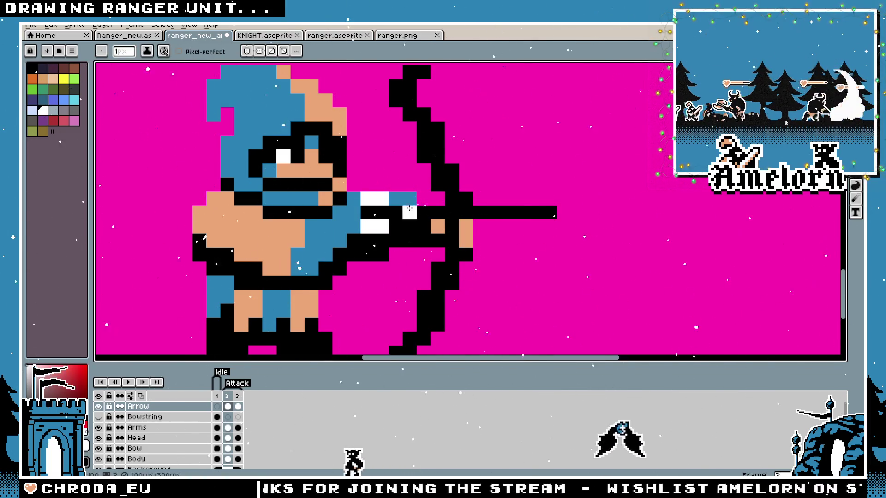
scroll(405, 199, "down", 5)
scroll(323, 240, "up", 4)
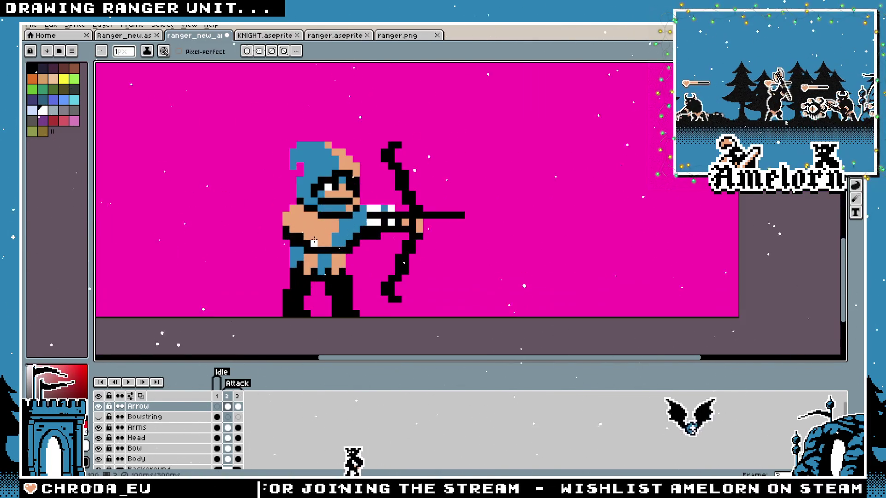
key("v")
key("b")
scroll(360, 214, "up", 3)
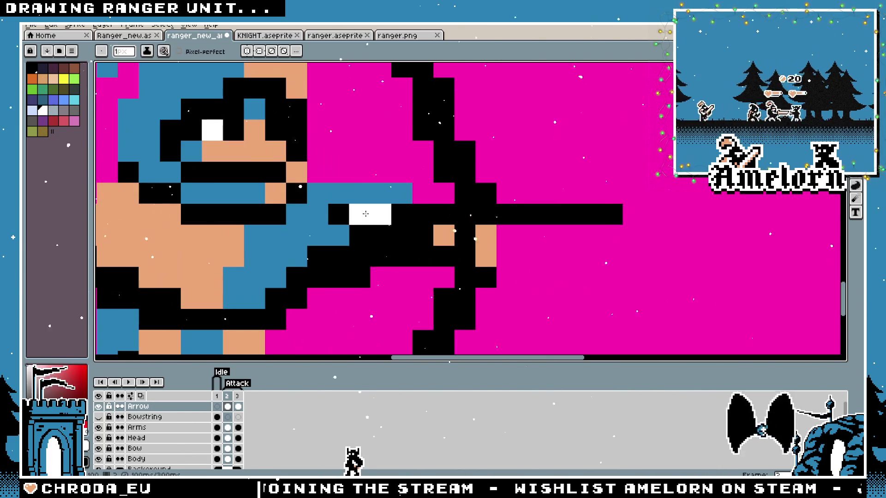
scroll(303, 236, "down", 5)
scroll(302, 236, "down", 1)
scroll(376, 226, "up", 2)
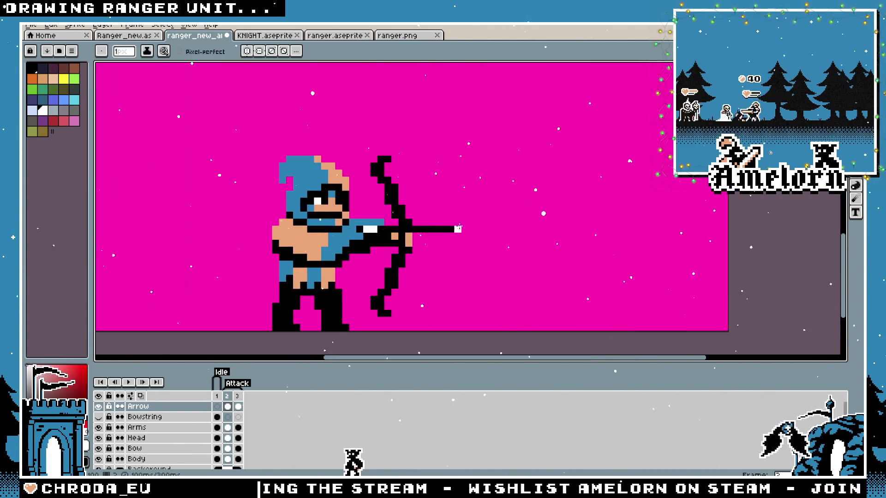
scroll(454, 229, "down", 3)
scroll(480, 229, "up", 3)
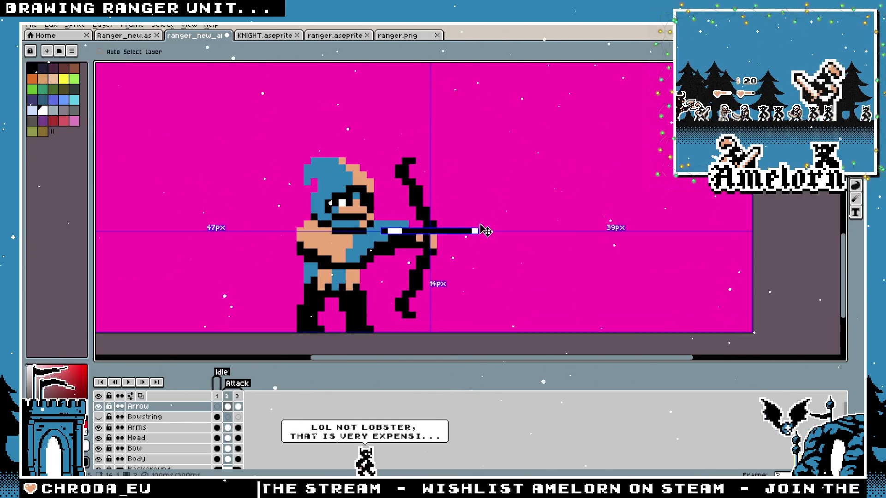
Compare arrows between frames 2 and 3, selecting frame 3's Arrow cel, then return to frame 2
scroll(480, 230, "up", 2)
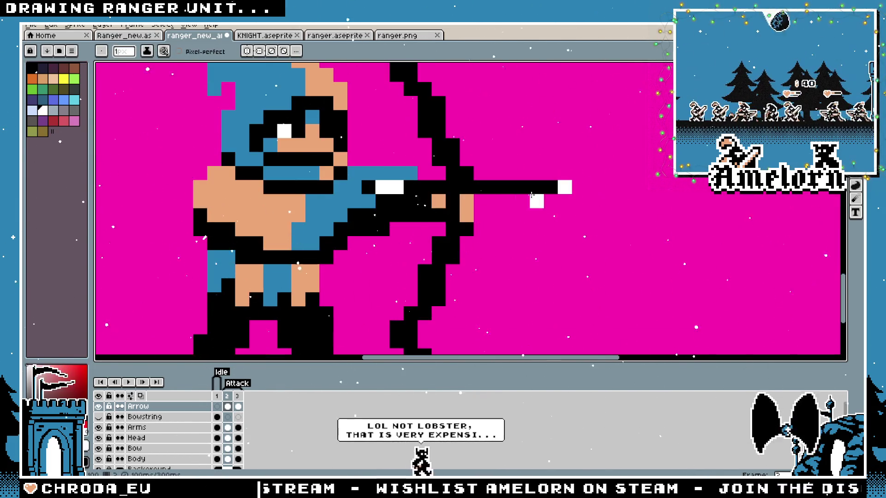
scroll(547, 186, "down", 5)
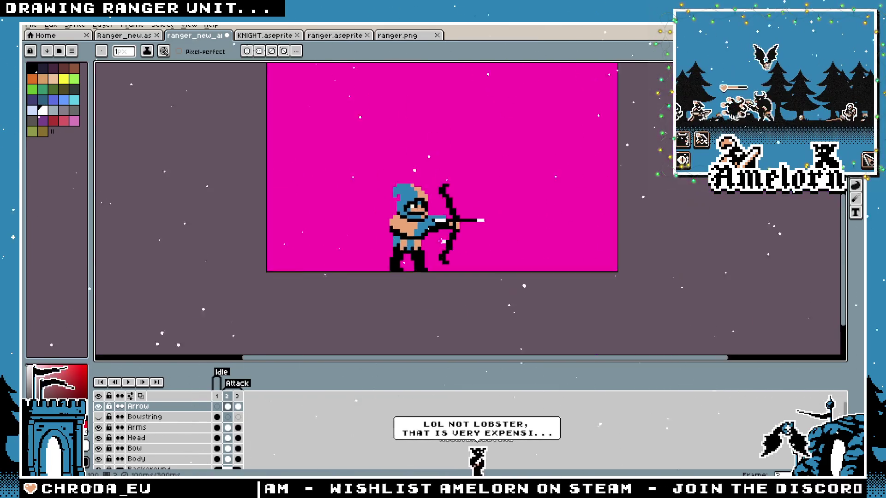
scroll(439, 244, "up", 6)
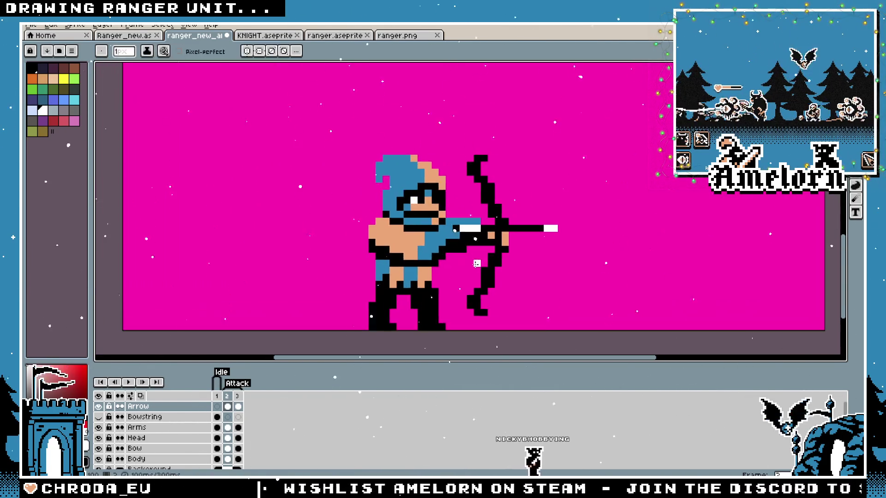
left_click(237, 400)
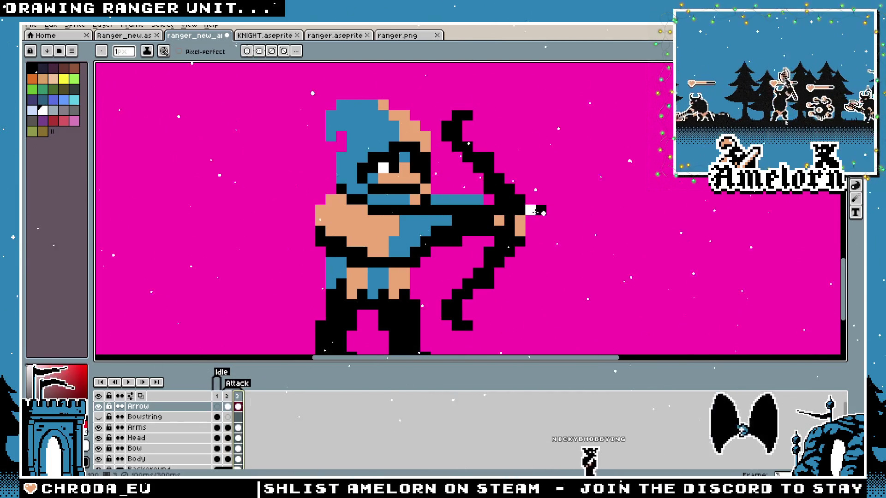
key("Left")
key("Right")
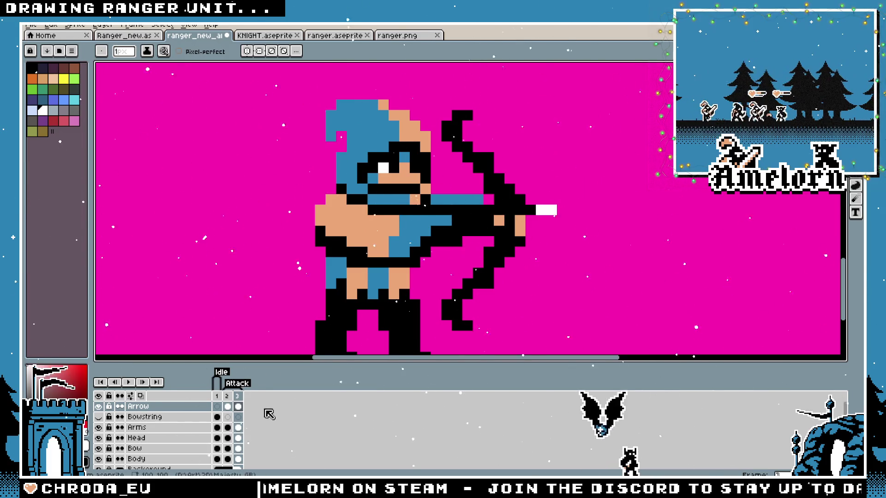
left_click(227, 406)
left_click(238, 406)
key("Left")
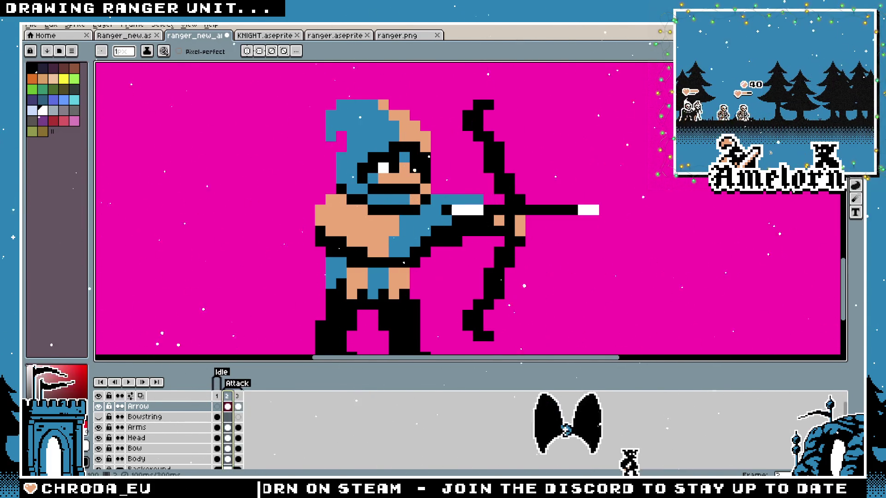
scroll(619, 240, "up", 2)
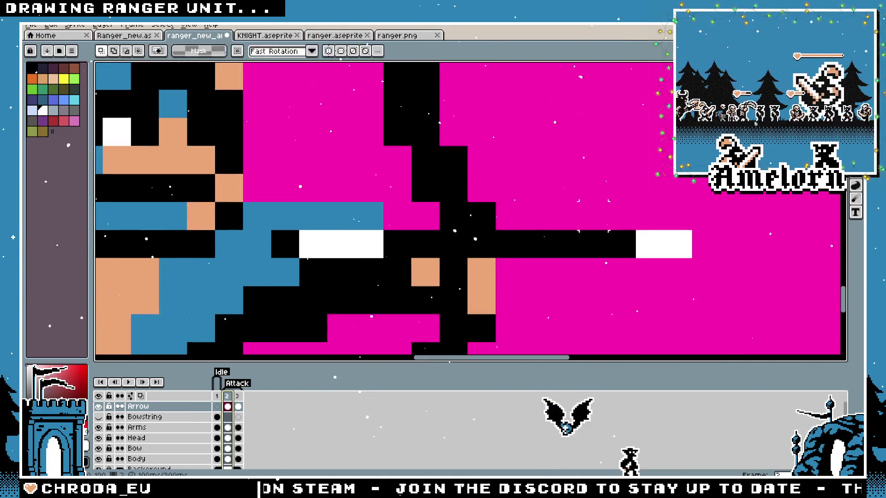
Select the arrow shaft, move to frame 3, and undo the stray white stroke
scroll(618, 240, "down", 1)
left_click_drag(438, 249, 609, 249)
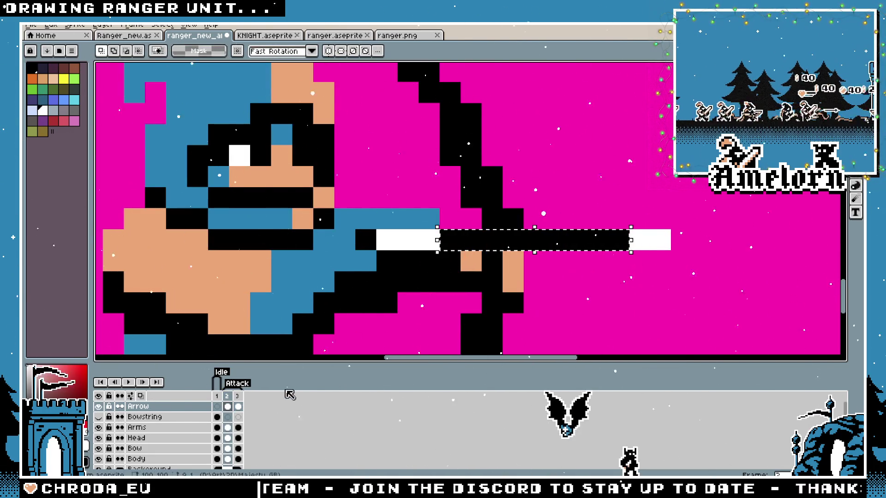
key("Right")
mouse_move(513, 243)
left_mouse_down()
mouse_move(608, 263)
mouse_move(429, 260)
left_mouse_up()
key("ctrl+z")
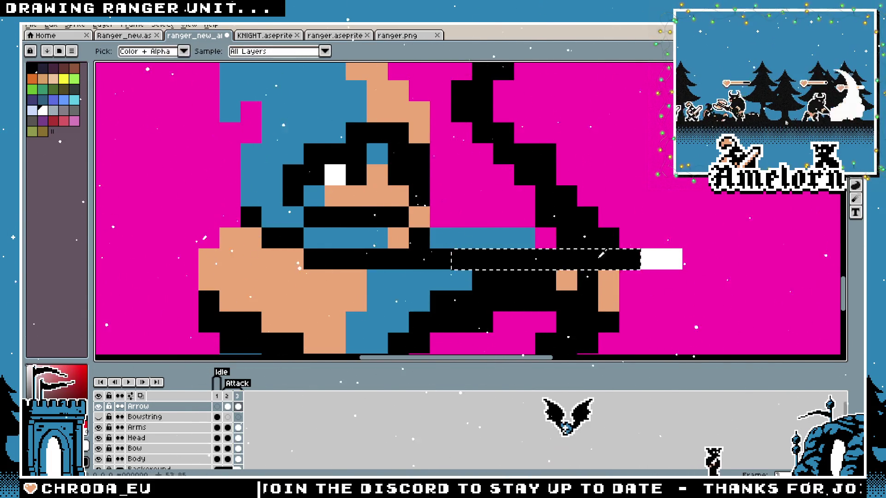
Paint white fletching along the third frame's arrow shaft near the hand
key("b")
left_click_drag(443, 260, 417, 302)
scroll(420, 303, "down", 1)
scroll(420, 303, "down", 3)
scroll(420, 303, "up", 2)
Compare the arrow against frames 1 and 2, ending on the second attack frame
left_click(218, 396)
left_click(227, 396)
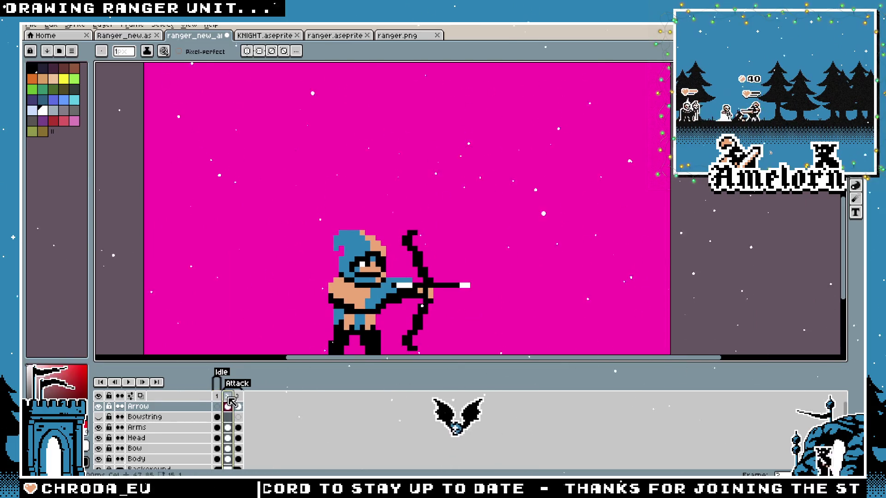
left_click(237, 396)
key("h")
scroll(568, 251, "up", 1)
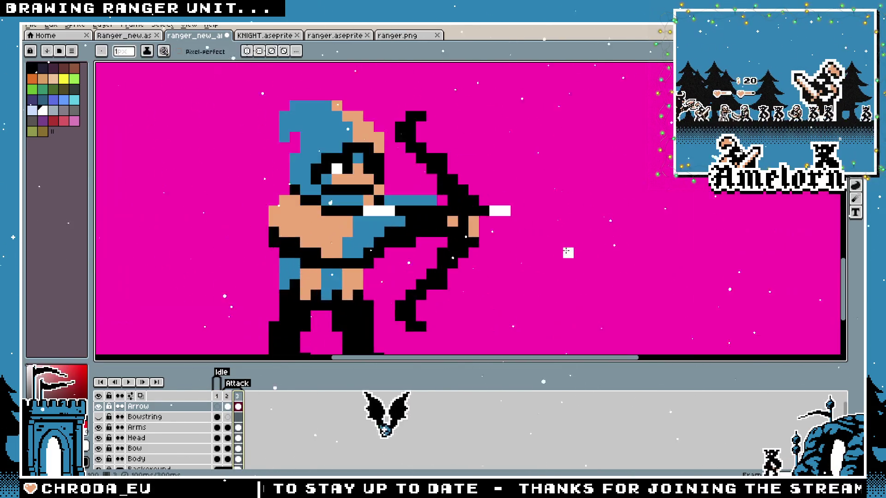
scroll(561, 251, "down", 2)
key("b")
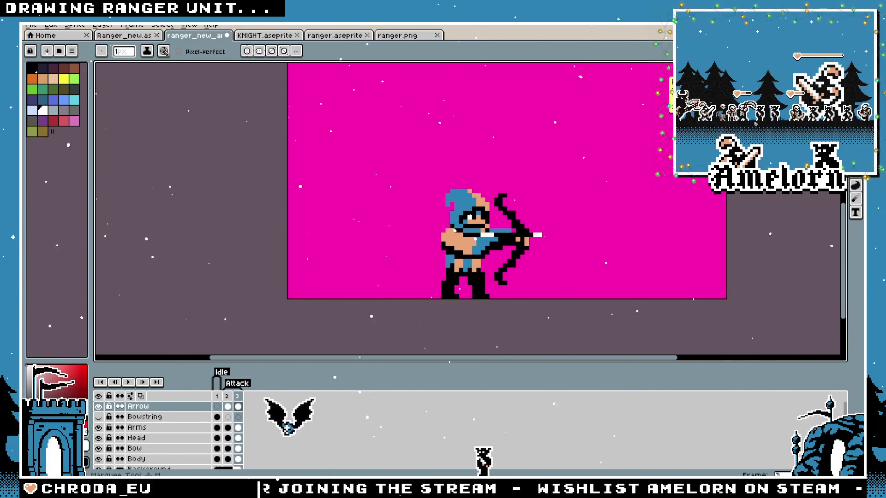
left_click(856, 68)
scroll(552, 203, "up", 1)
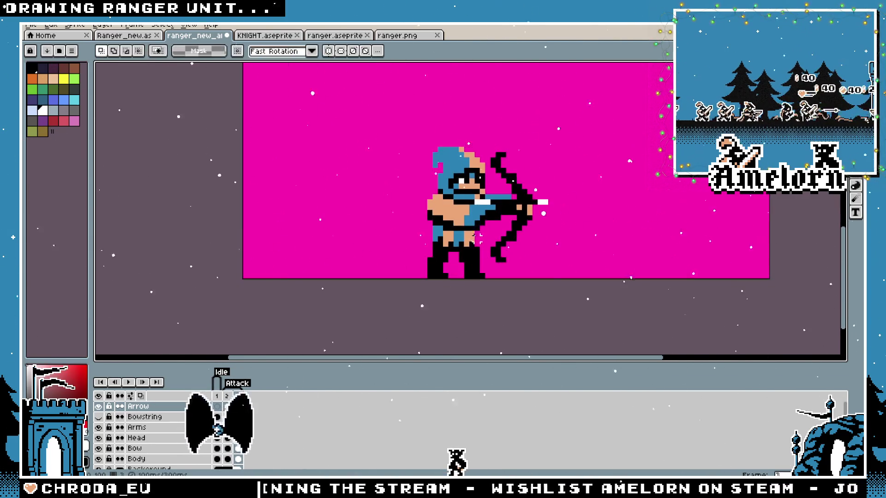
scroll(466, 276, "up", 1)
left_click(227, 396)
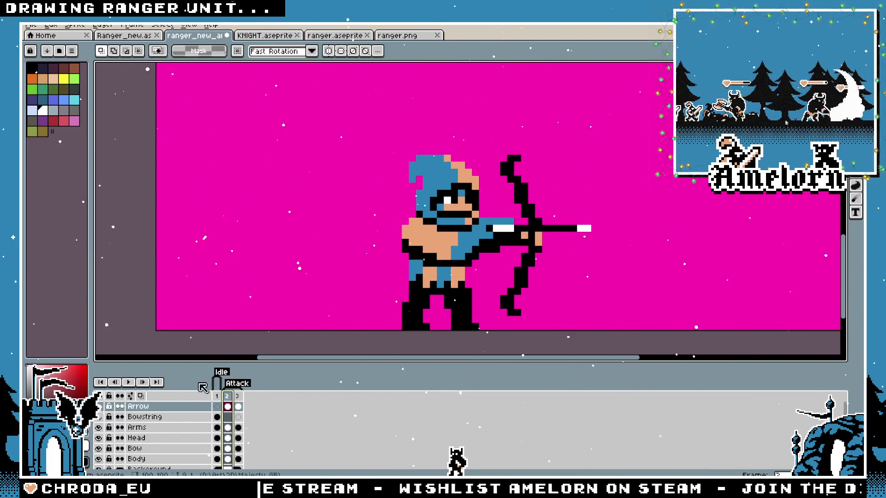
Make the Arms layer active with the Pencil and remove the black fill on the torso
left_click(147, 428)
key("i")
key("m")
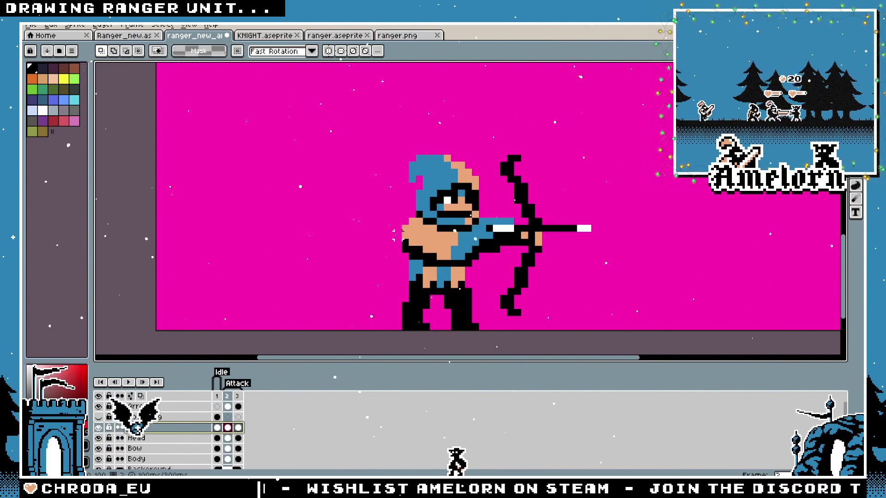
key("b")
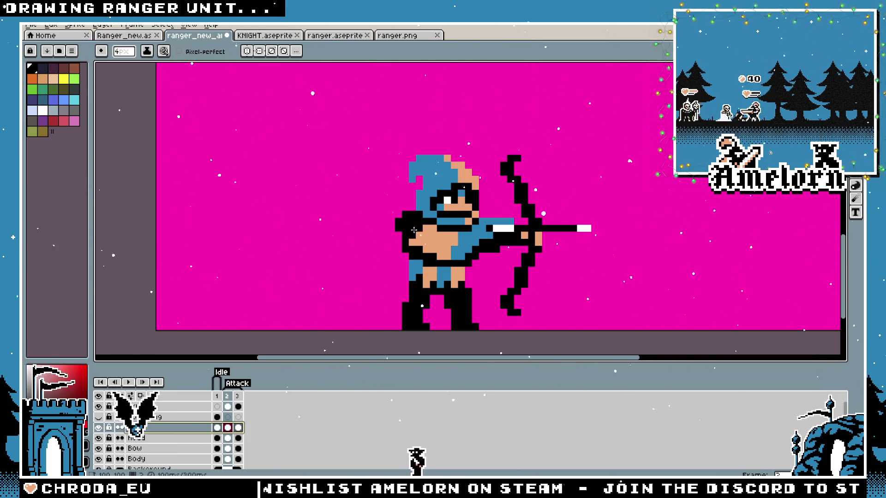
scroll(414, 230, "up", 1)
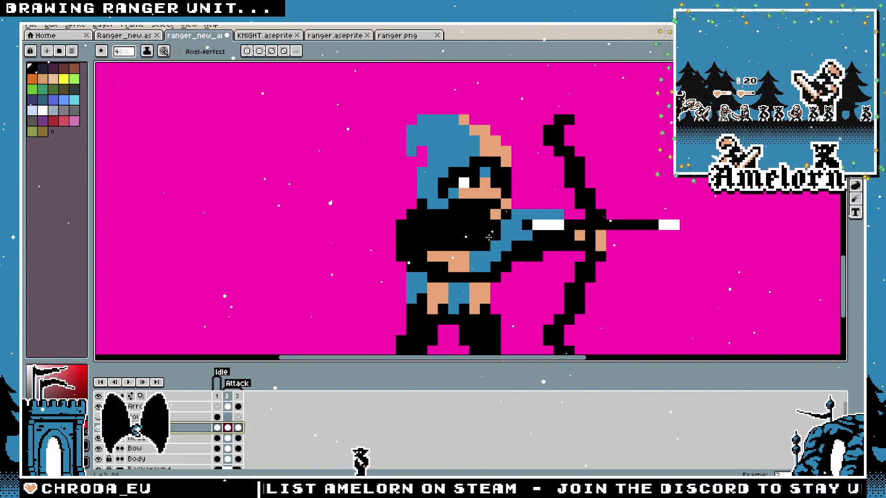
scroll(476, 236, "down", 3)
scroll(457, 231, "up", 3)
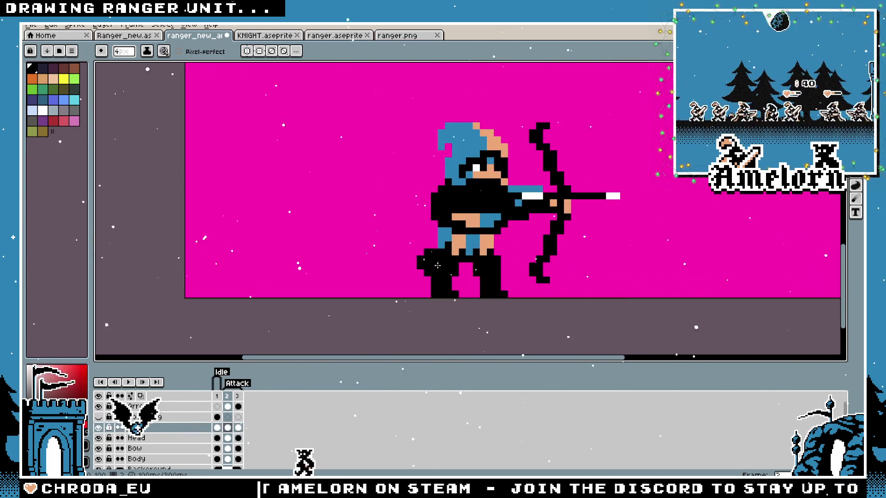
key("Delete")
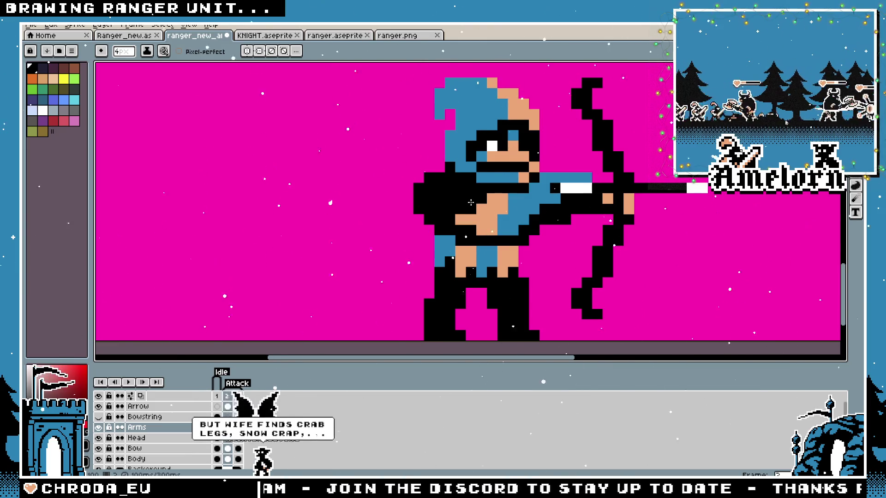
Paint the arm outline black across the torso and nudge the arm one pixel right
left_click_drag(470, 202, 494, 201)
scroll(505, 202, "down", 4)
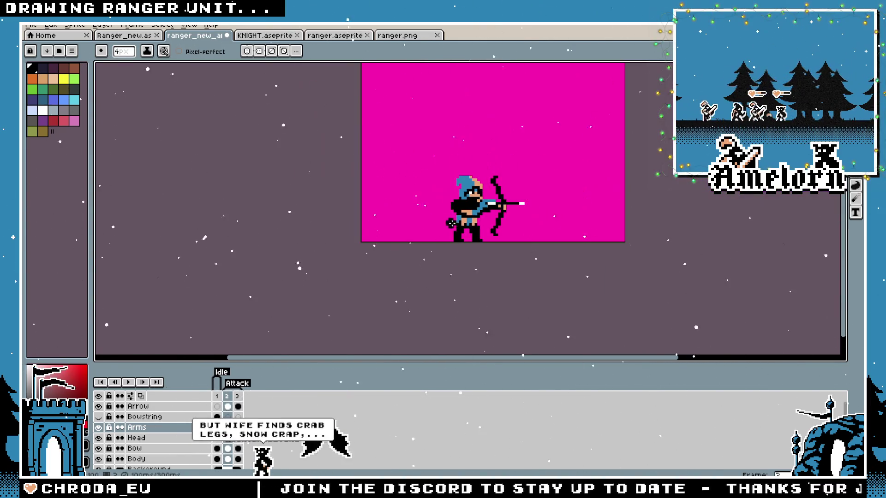
scroll(530, 218, "up", 5)
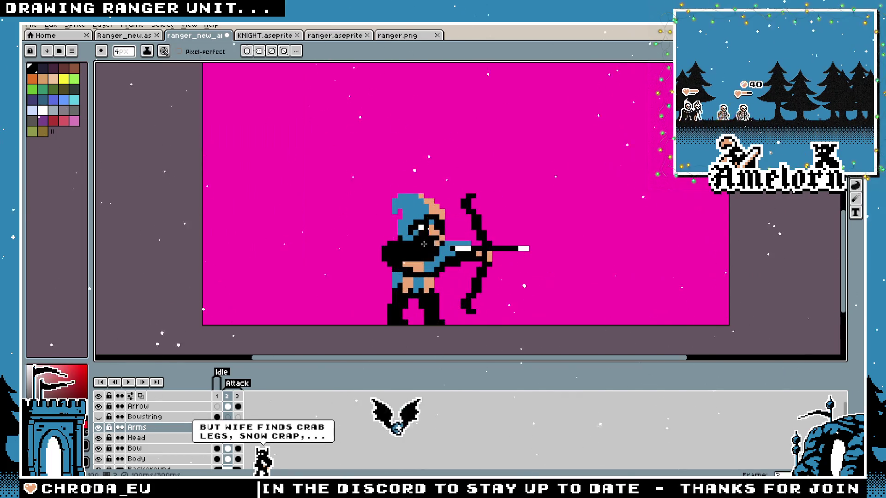
key("v")
mouse_move(433, 278)
left_mouse_down()
mouse_move(443, 278)
mouse_move(428, 258)
left_mouse_up()
key("b")
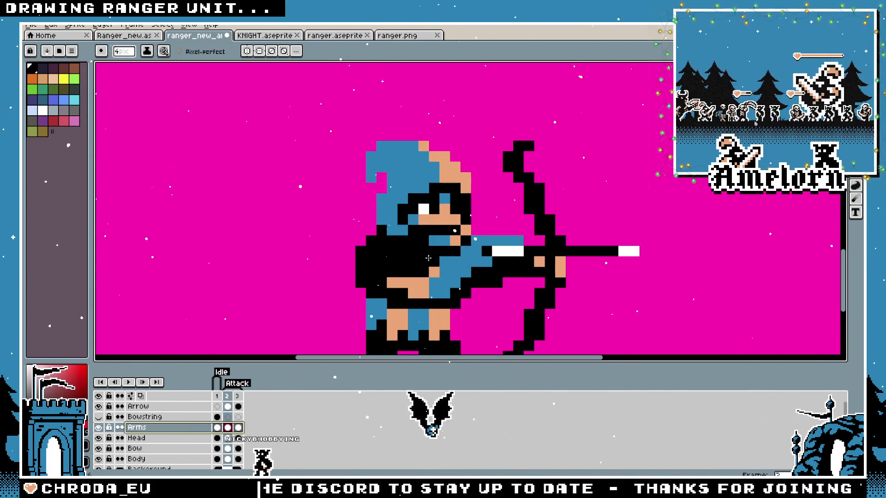
Paint black over the ranger's bare chest skin pixels
scroll(416, 274, "up", 2)
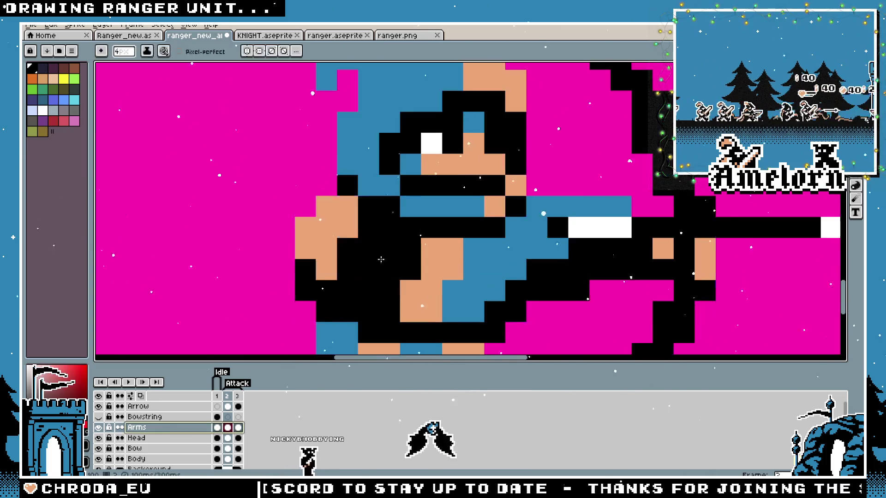
mouse_move(352, 244)
left_mouse_down()
mouse_move(438, 258)
mouse_move(526, 249)
left_mouse_up()
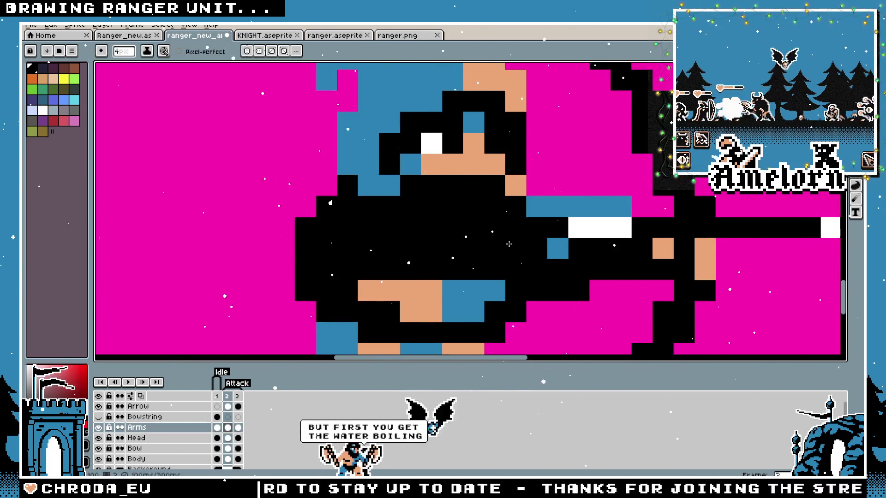
scroll(382, 255, "down", 5)
scroll(351, 259, "up", 4)
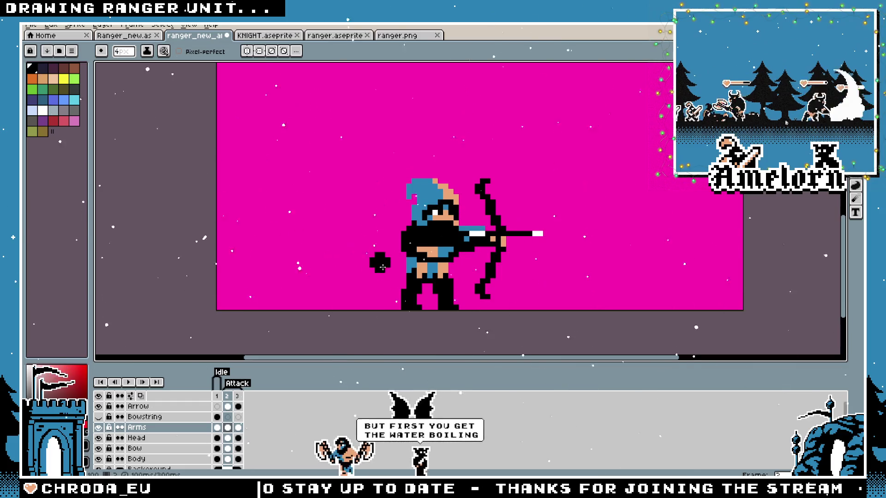
left_click_drag(416, 253, 301, 284)
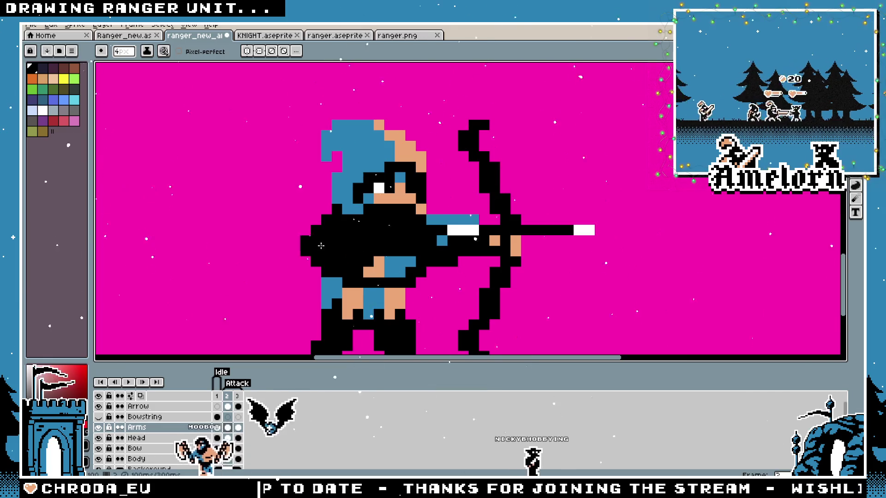
scroll(275, 274, "down", 4)
scroll(275, 274, "up", 4)
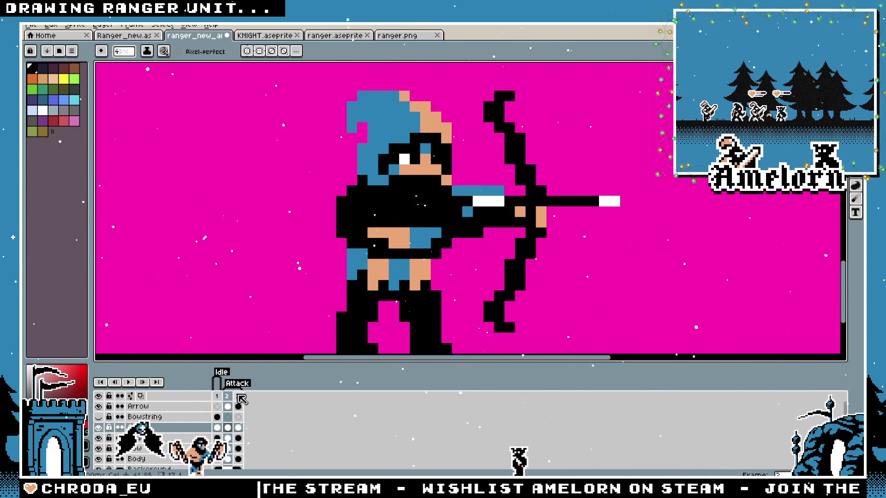
On the third attack frame, shift the ranger's back hand one pixel right
left_click(238, 428)
left_click_drag(330, 209, 344, 209)
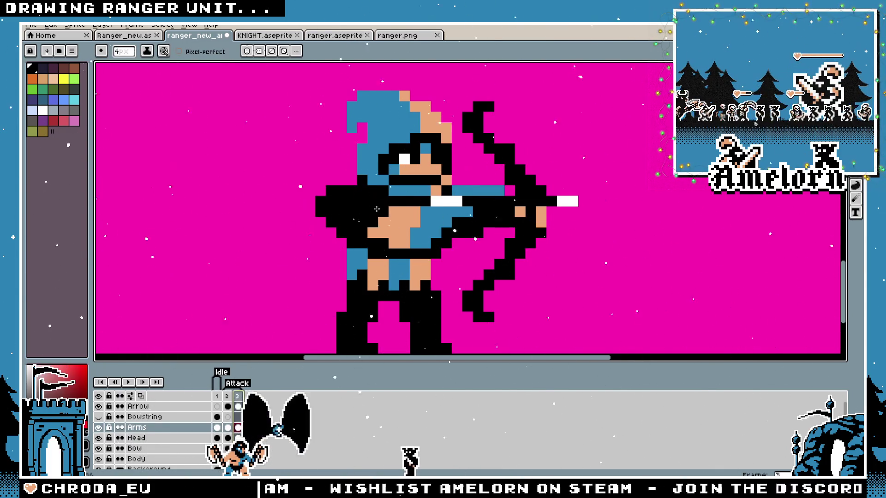
scroll(295, 233, "down", 4)
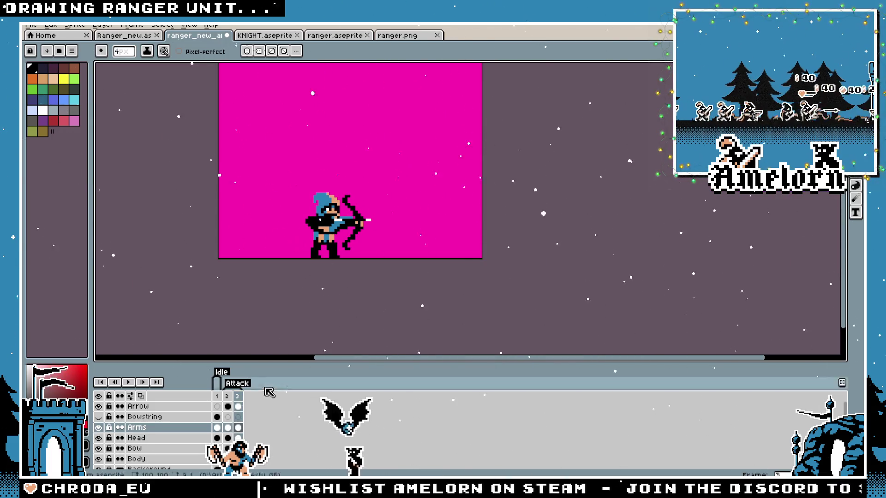
left_click(238, 398)
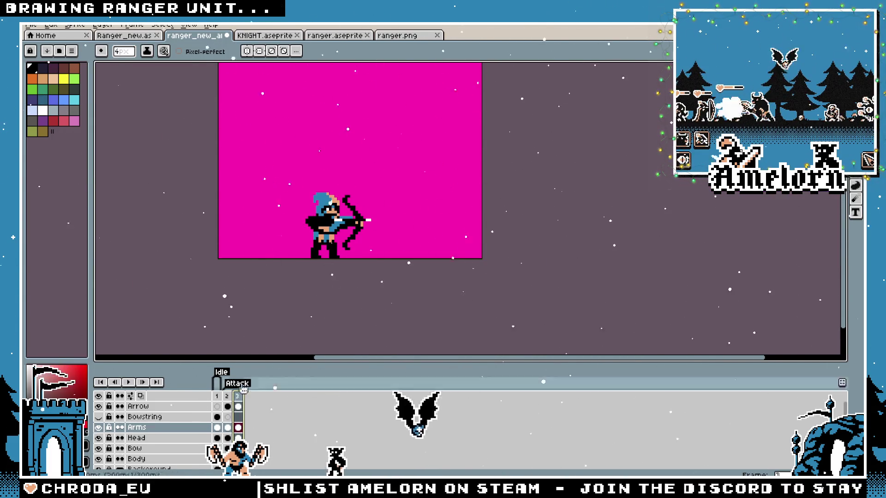
Flip back and forth between the second and third attack frames to compare the hand
scroll(314, 224, "up", 4)
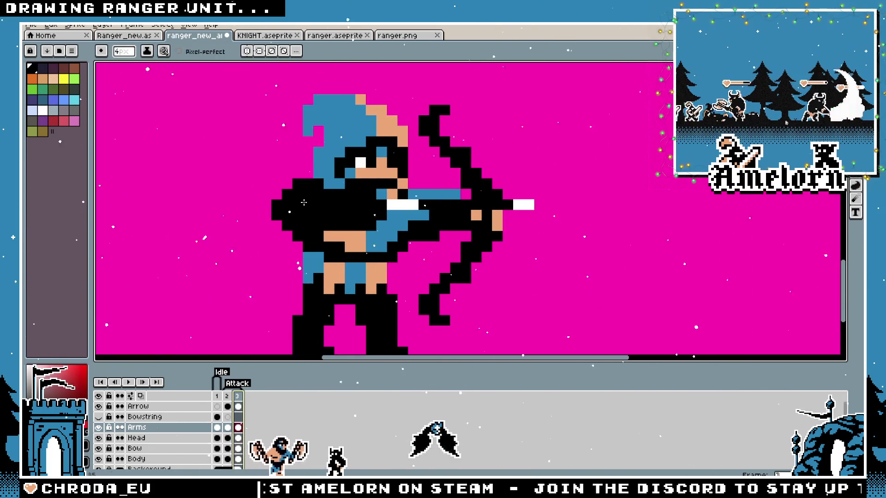
scroll(301, 272, "down", 3)
scroll(299, 251, "up", 2)
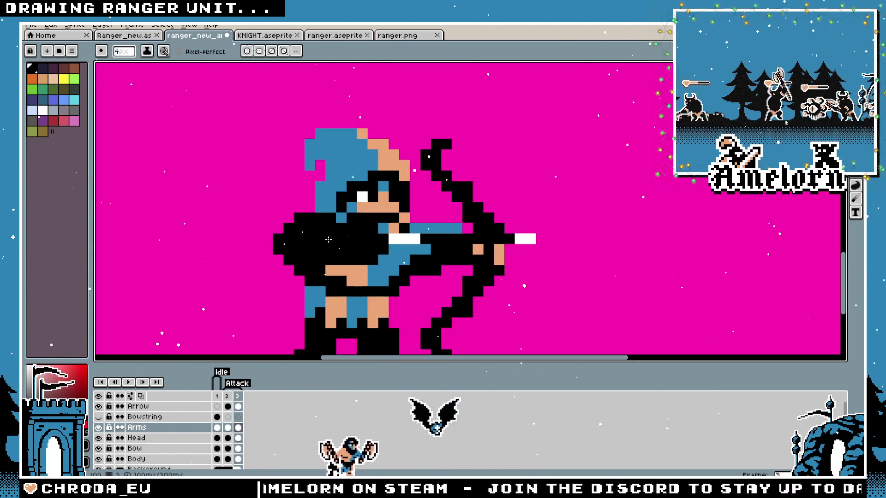
scroll(314, 230, "down", 2)
scroll(342, 200, "up", 3)
scroll(342, 199, "down", 3)
left_click(228, 396)
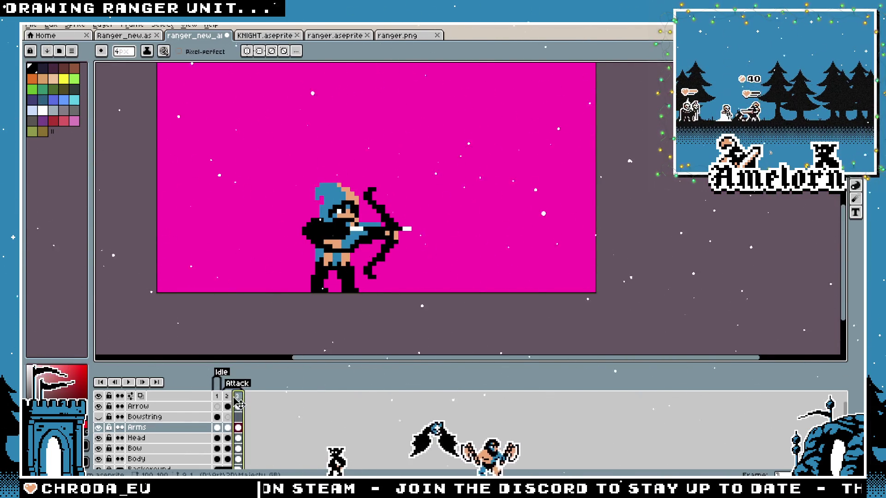
left_click(230, 397)
left_click(237, 397)
scroll(321, 234, "up", 2)
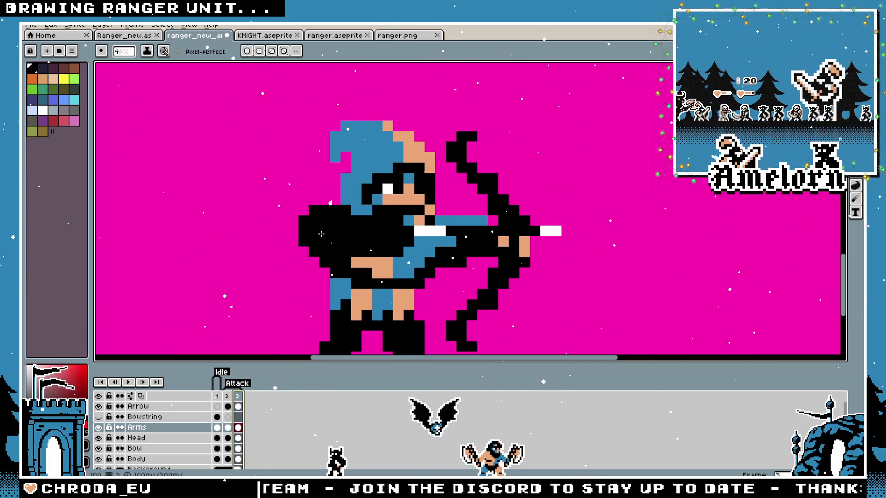
scroll(279, 295, "down", 3)
scroll(371, 307, "up", 3)
key("comma")
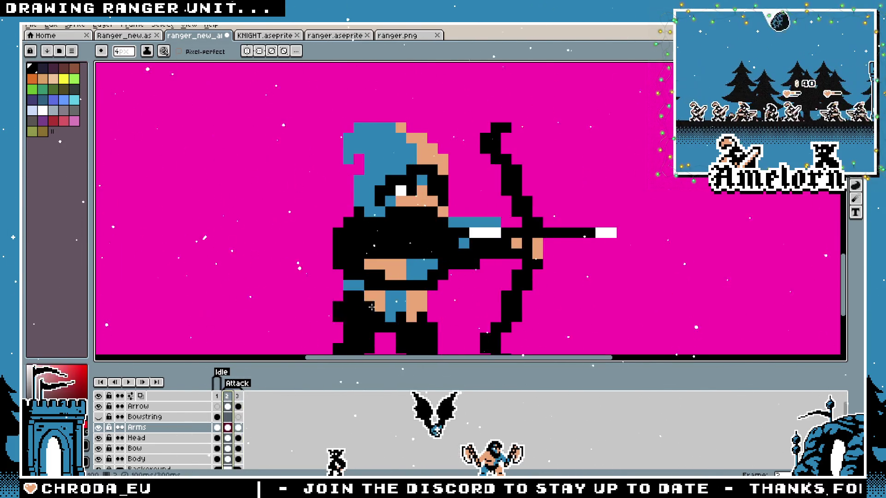
left_click(240, 396)
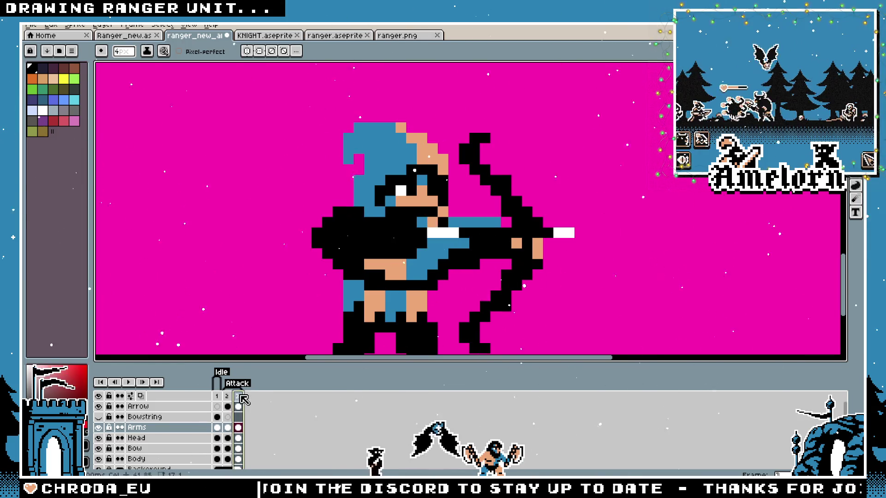
left_click(227, 401)
scroll(406, 351, "down", 2)
key("period")
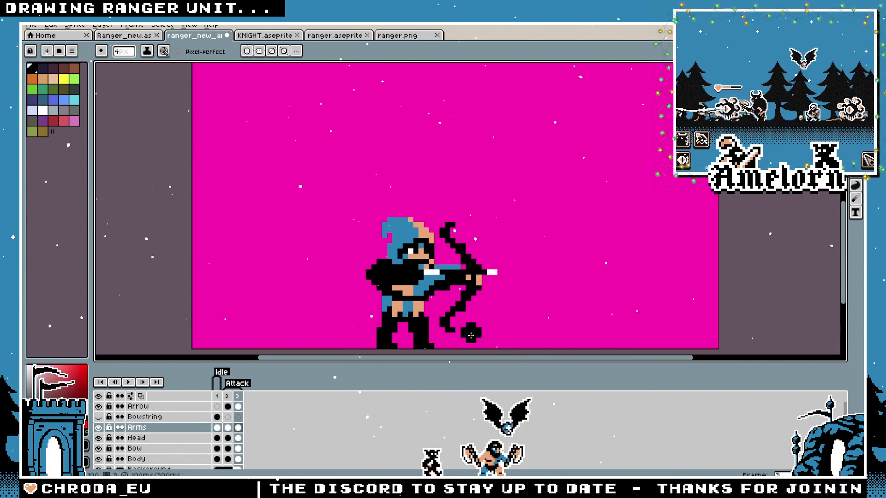
key("period")
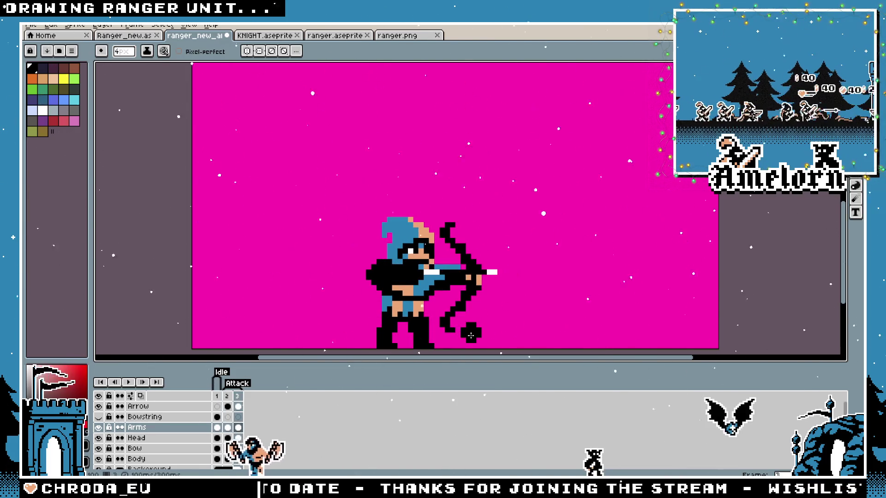
scroll(381, 312, "up", 3)
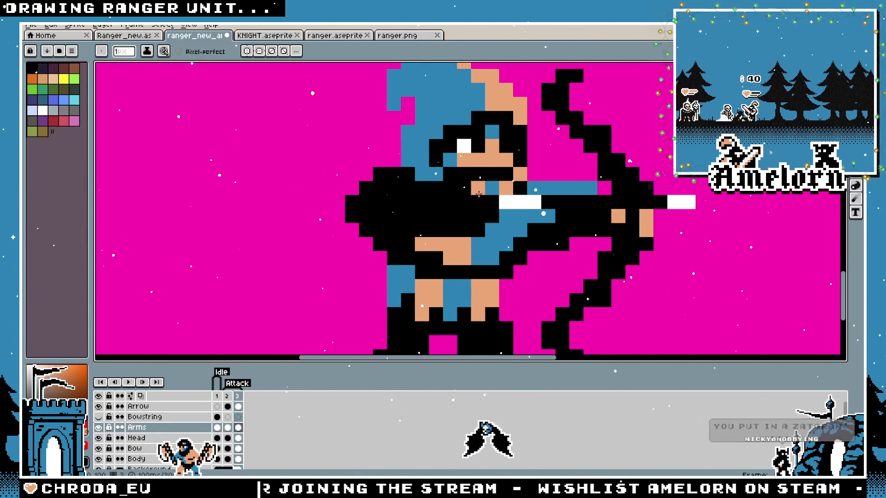
Add a tan skin pixel to the arm and shift the Arms layer down on frame 3
left_click(450, 203)
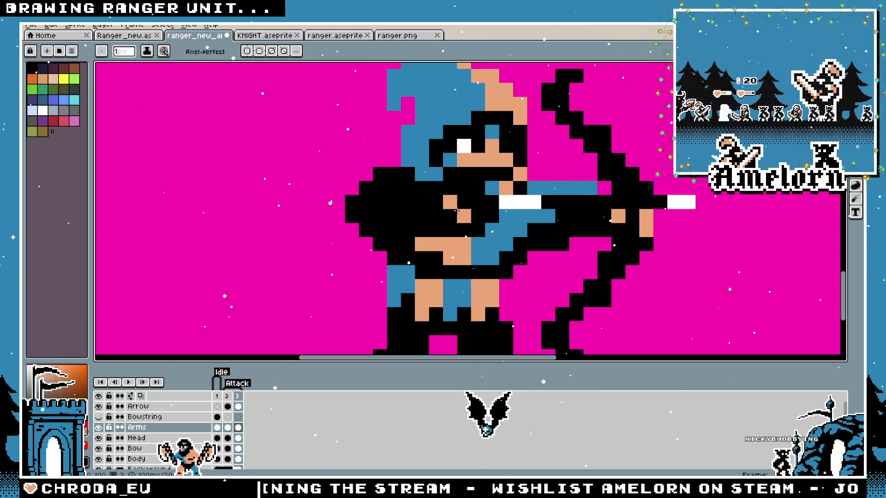
scroll(349, 245, "down", 3)
scroll(348, 245, "up", 2)
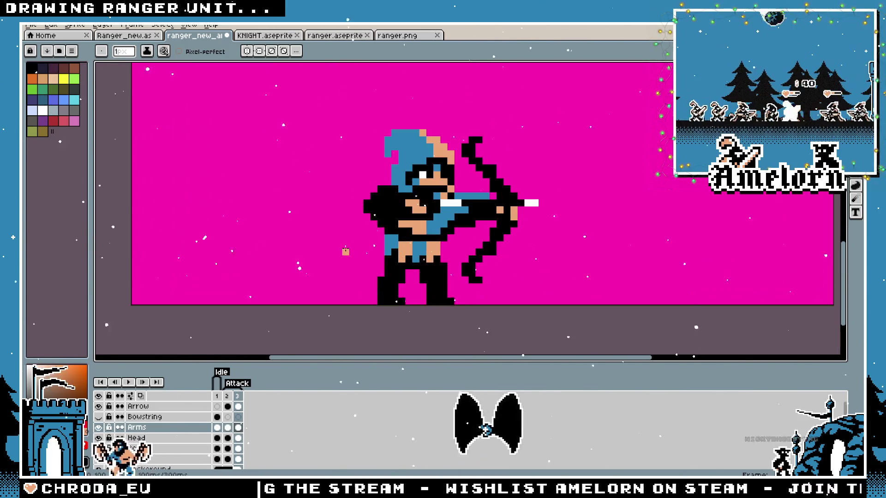
key("v")
scroll(376, 245, "up", 2)
key("Left")
key("Left")
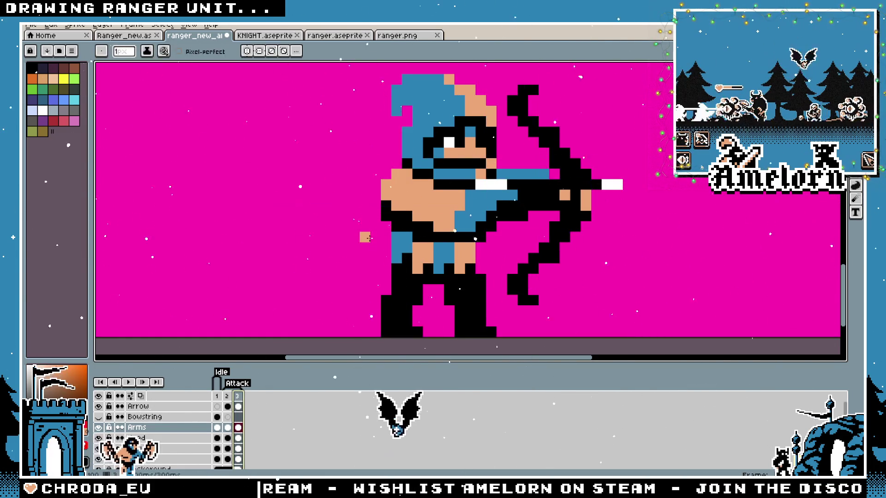
Repaint the drawing arm and shoulder black, then return to the second attack frame
key("b")
scroll(378, 239, "down", 2)
left_click_drag(378, 239, 362, 229)
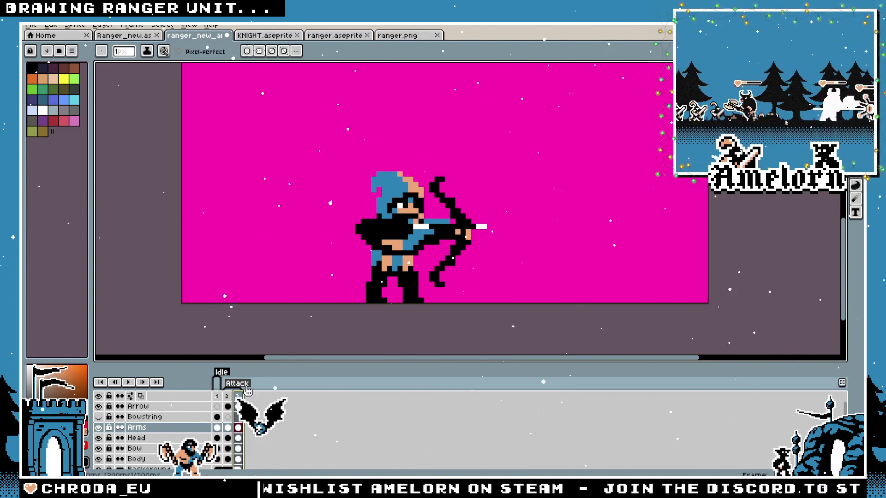
scroll(358, 253, "up", 1)
scroll(358, 253, "up", 1)
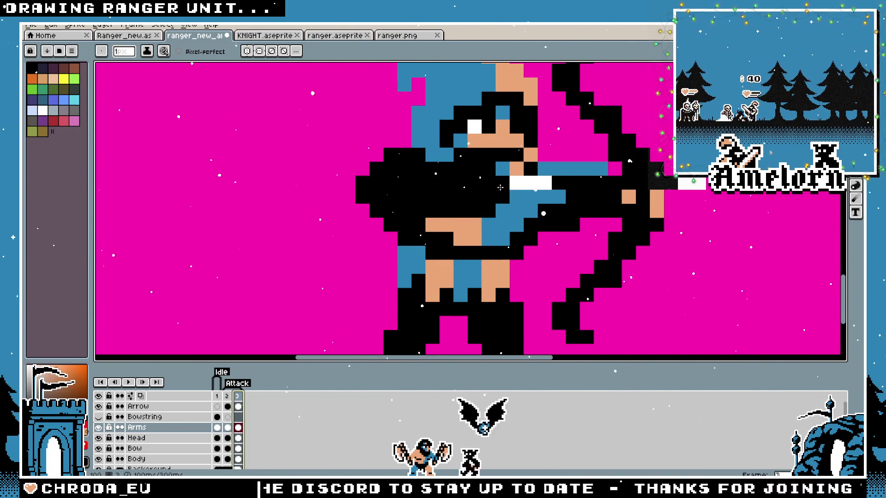
scroll(499, 189, "down", 2)
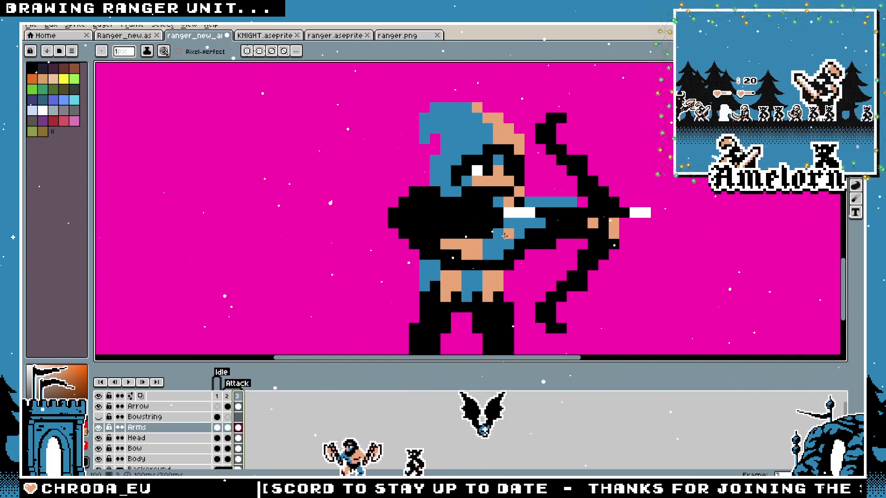
left_click_drag(505, 236, 396, 233)
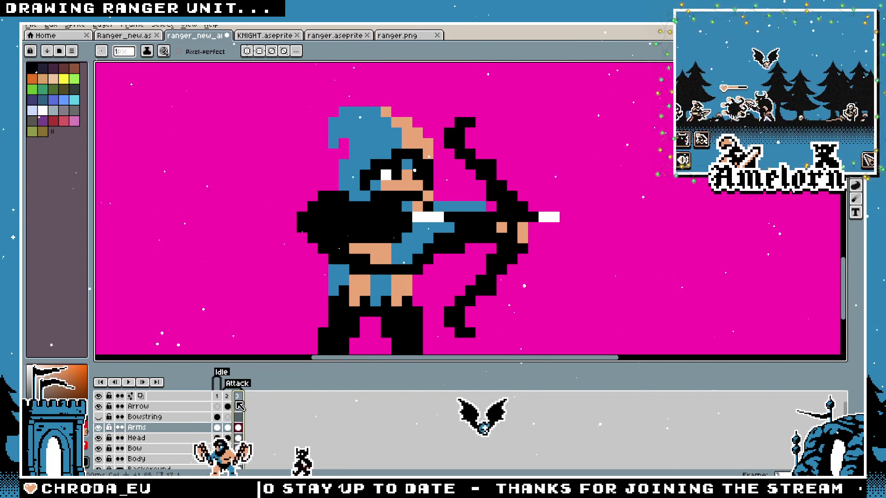
key("period")
key("period")
key("period")
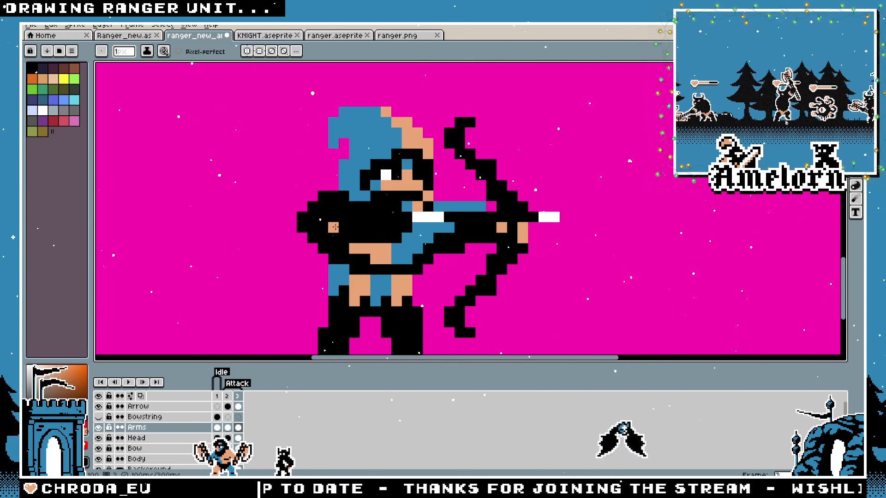
left_click(227, 396)
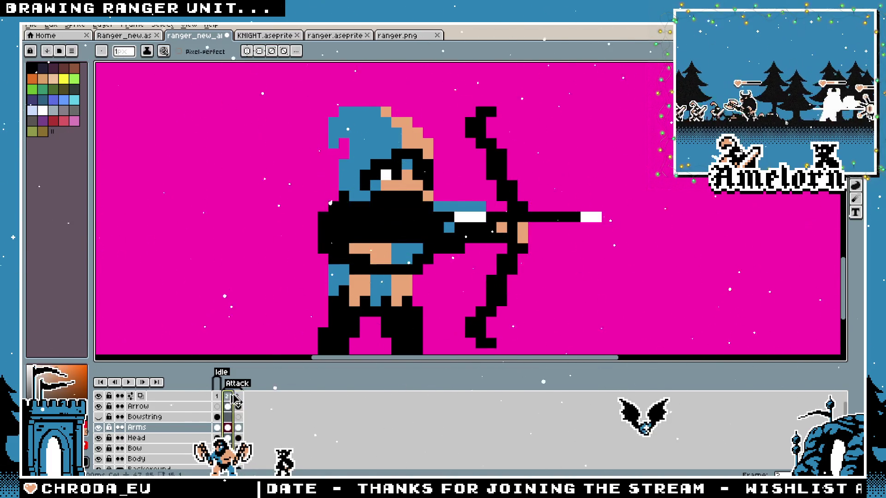
Step through the frames and pick a selection tool, ending on the second attack frame
key("comma")
key("minus")
key("minus")
key("minus")
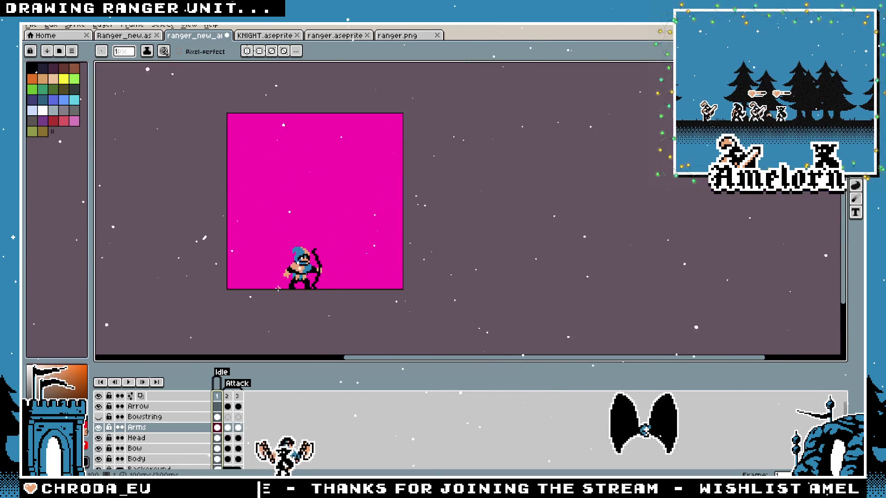
key("plus")
key("plus")
key("plus")
left_click(855, 69)
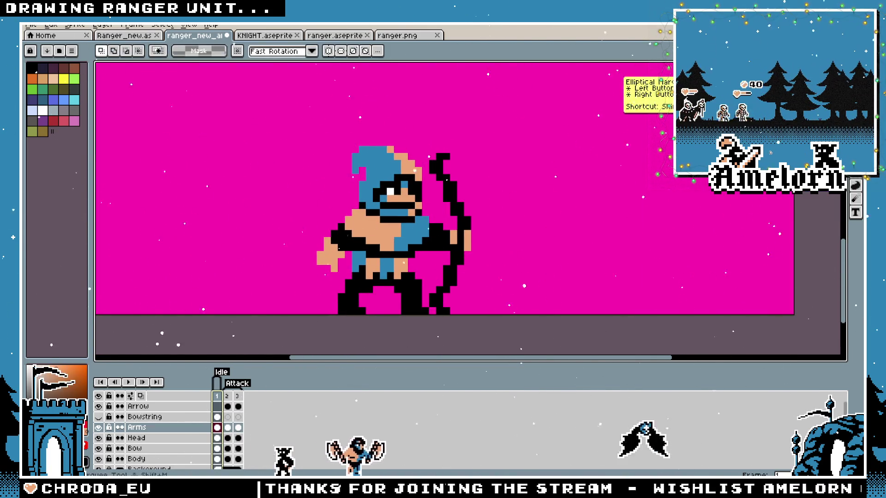
key("plus")
key("period")
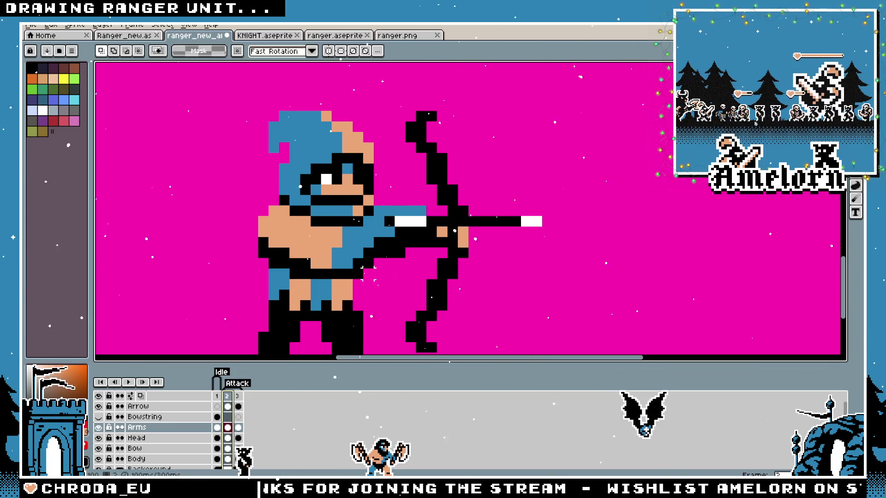
key("period")
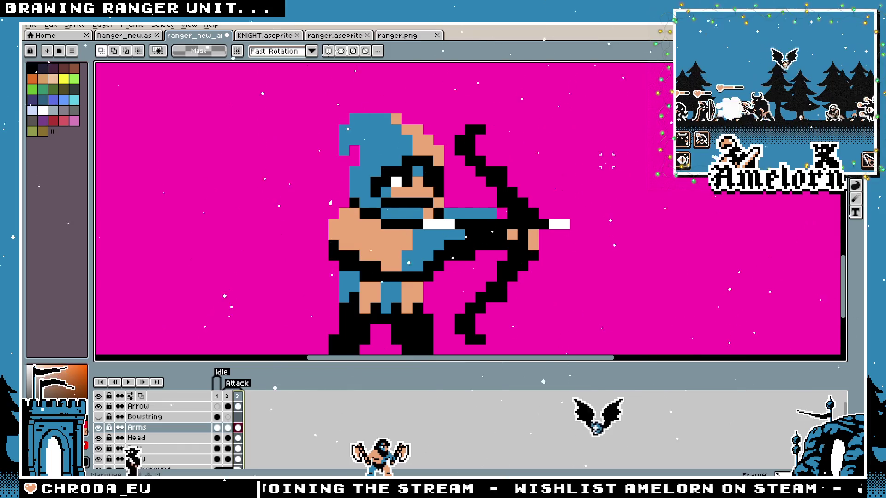
left_click_drag(217, 342, 182, 333)
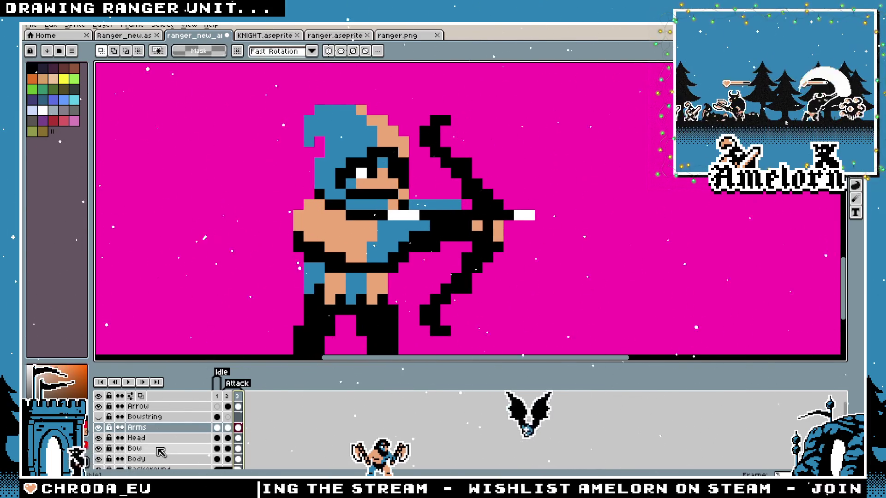
key("comma")
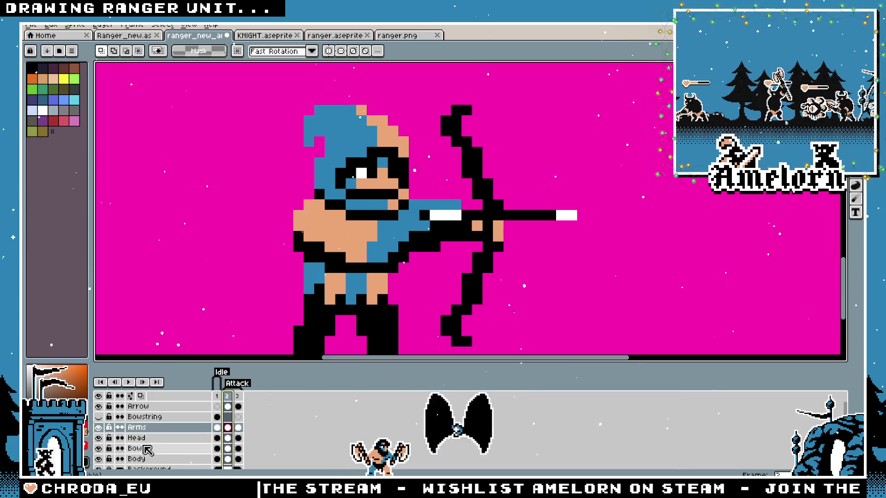
Select the bow on the Bow layer and nudge it one pixel left
left_click(149, 448)
left_click_drag(641, 81, 386, 355)
key("Left")
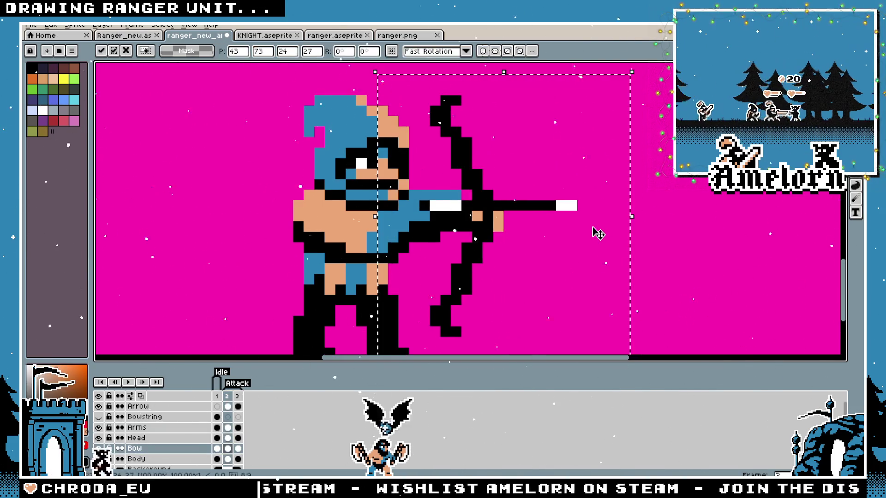
key("ctrl+d")
Select the drawing hand on the Arms layer and nudge it one pixel left
left_click(139, 428)
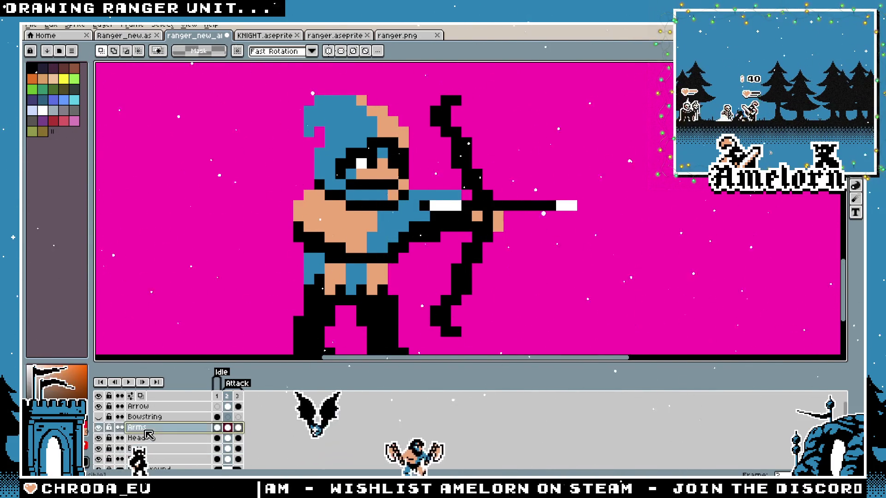
left_click_drag(561, 194, 463, 257)
key("Left")
key("ctrl+d")
Paint over the stray skin pixel beside the arrow and sample a canvas colour
scroll(522, 205, "up", 2)
left_click(410, 204)
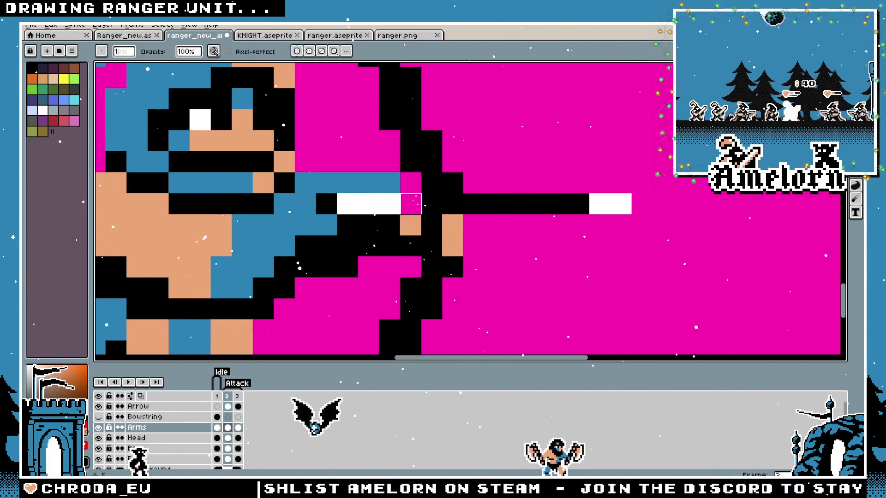
scroll(461, 217, "down", 3)
scroll(499, 232, "up", 3)
key("i")
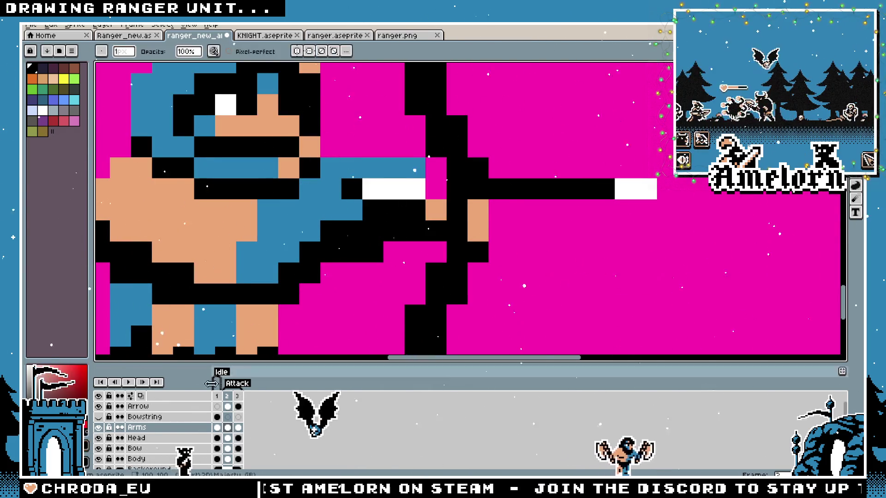
left_click(470, 192, "ctrl")
scroll(360, 244, "down", 3)
scroll(361, 244, "up", 1)
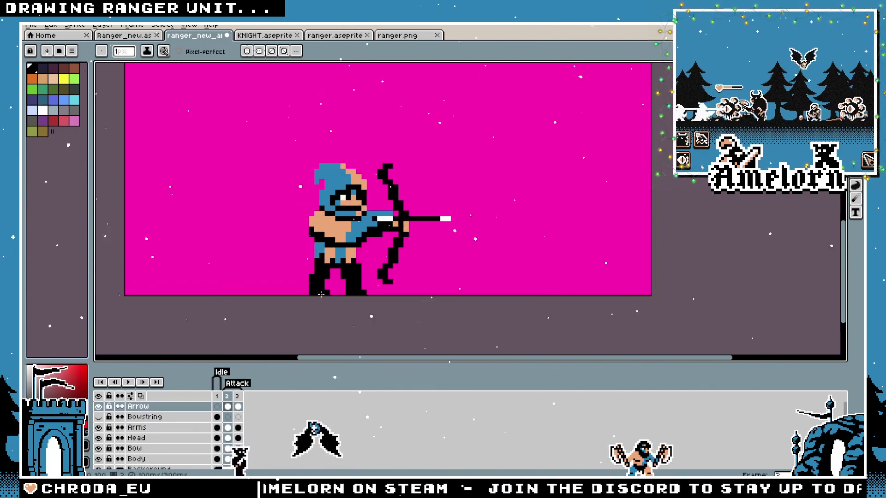
left_click(217, 396)
left_click(231, 396)
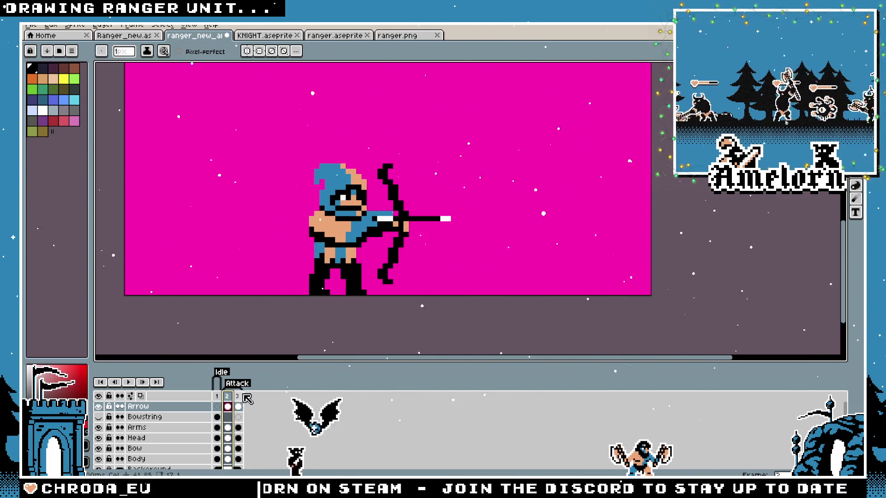
left_click(238, 396)
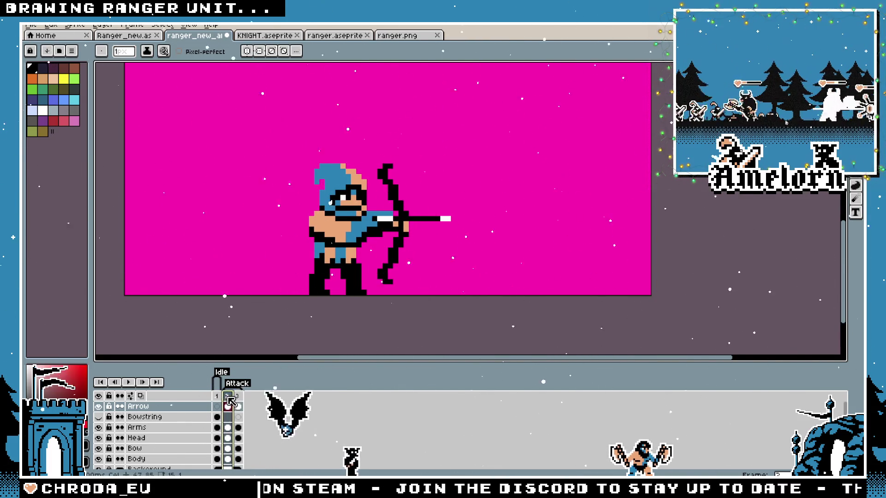
left_click(218, 406)
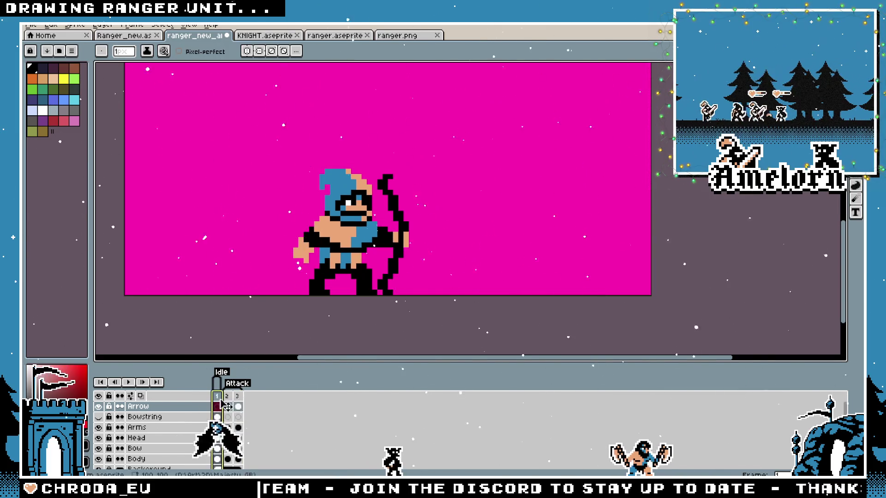
key("Right")
key("Right")
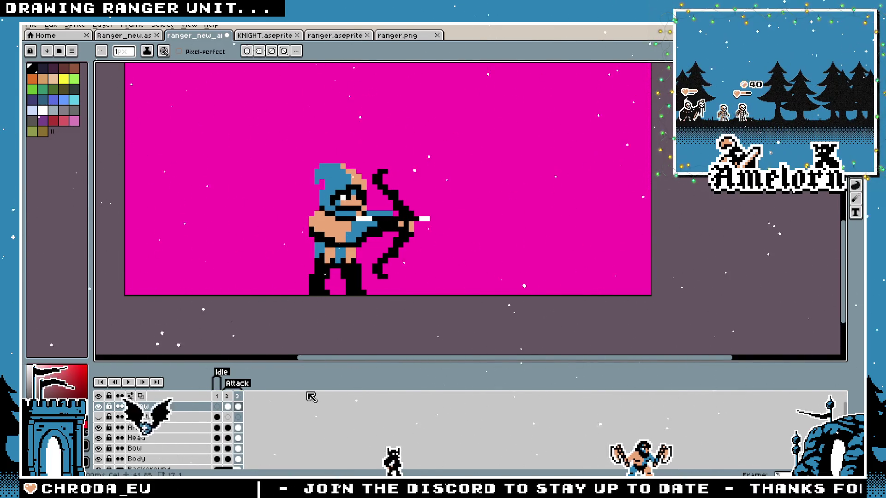
left_click(229, 404)
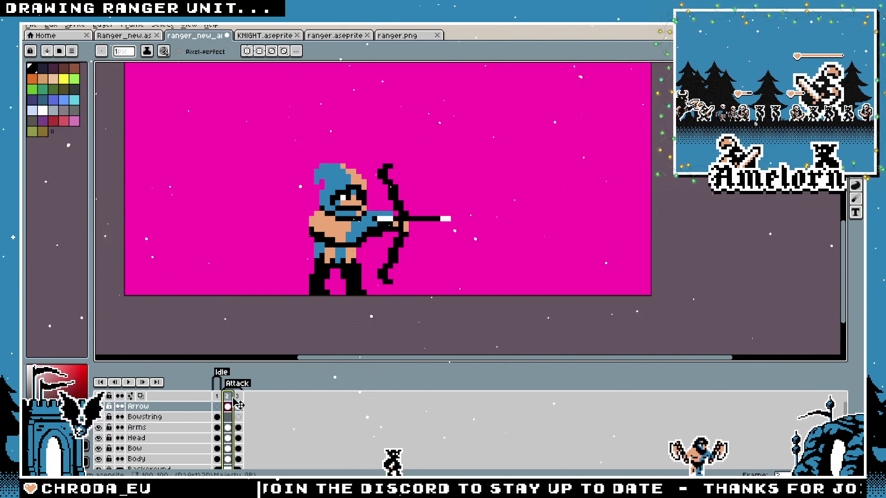
left_click(240, 404)
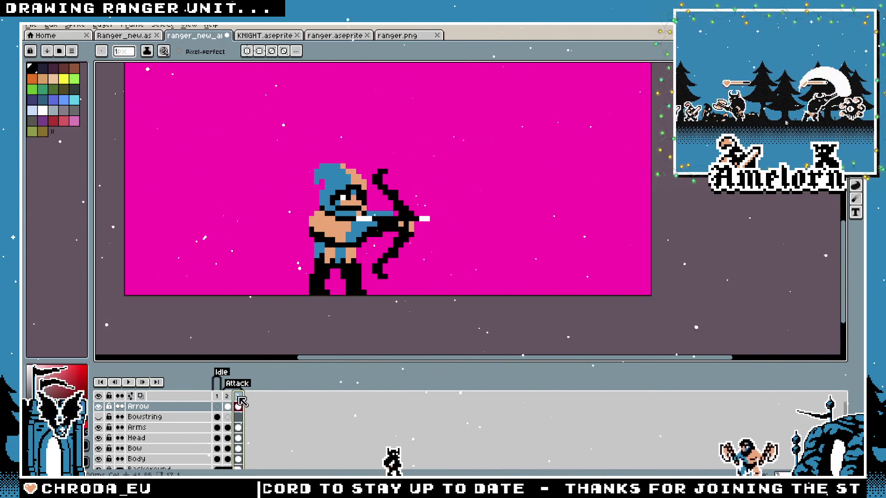
key("Return")
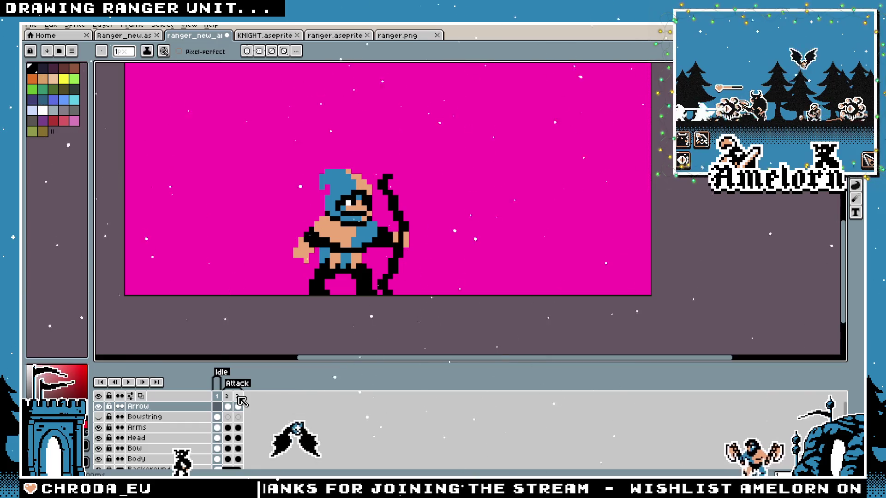
key("Return")
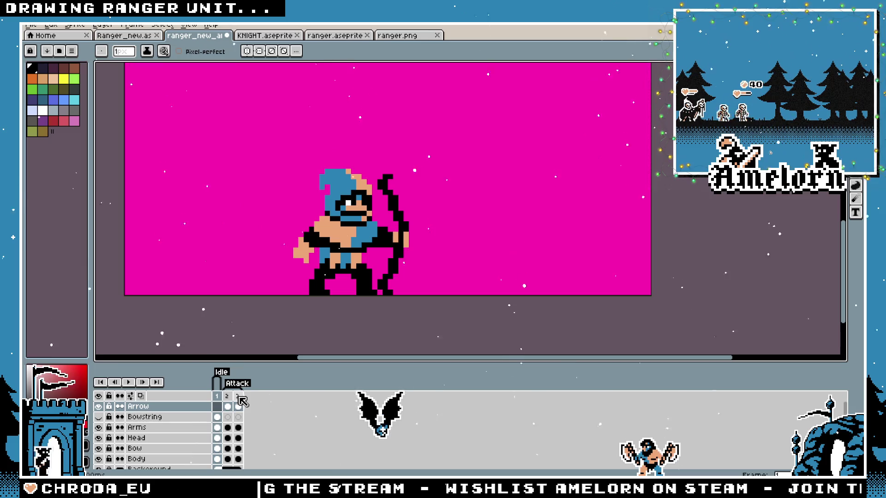
scroll(389, 314, "up", 1)
key("m")
scroll(136, 424, "down", 1)
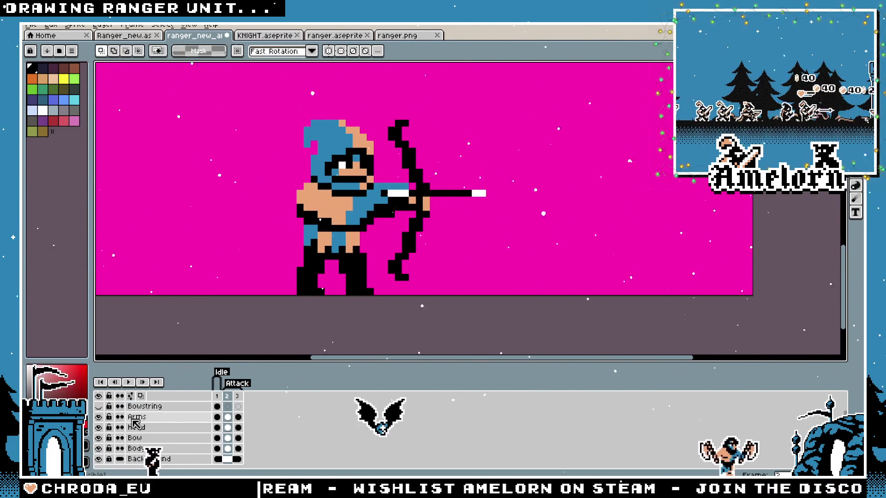
Make the timeline taller so all layers are listed, and show the third attack frame
mouse_move(469, 362)
left_mouse_down()
mouse_move(474, 339)
mouse_move(473, 356)
mouse_move(475, 348)
left_mouse_up()
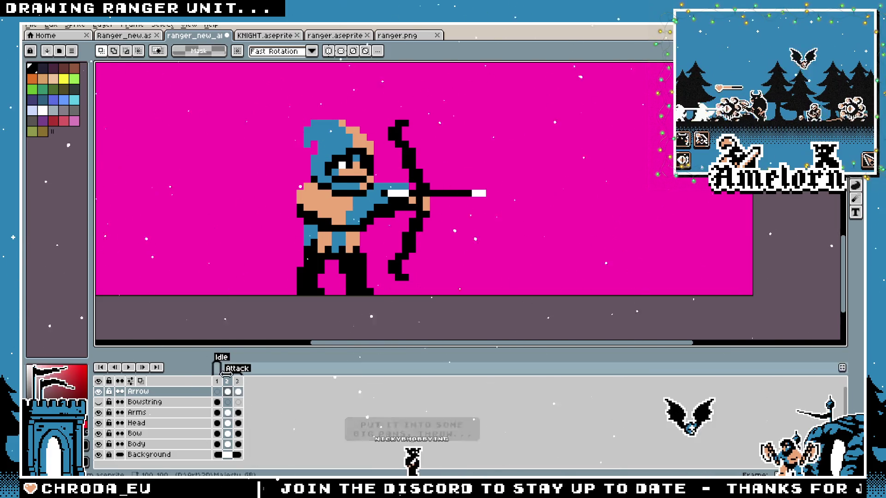
left_click(217, 381)
left_click(227, 381)
left_click(238, 381)
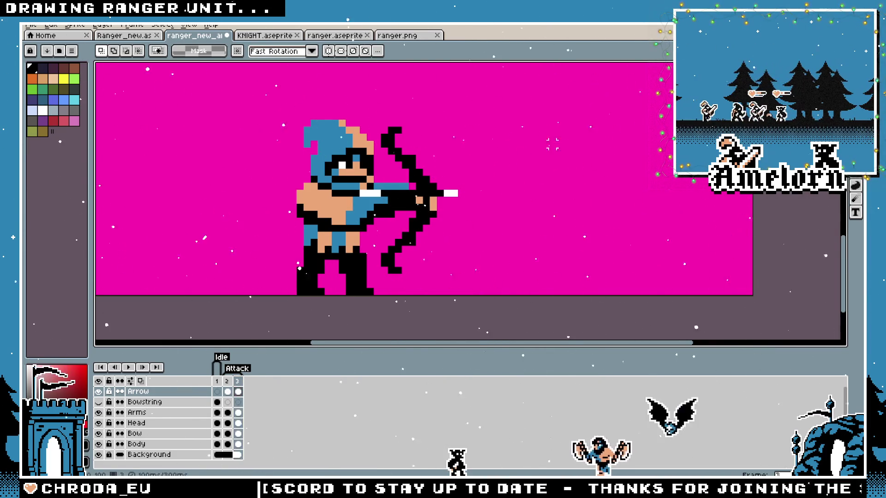
Pan the canvas so the ranger sprite sits lower right in view
left_click_drag(475, 122, 535, 165)
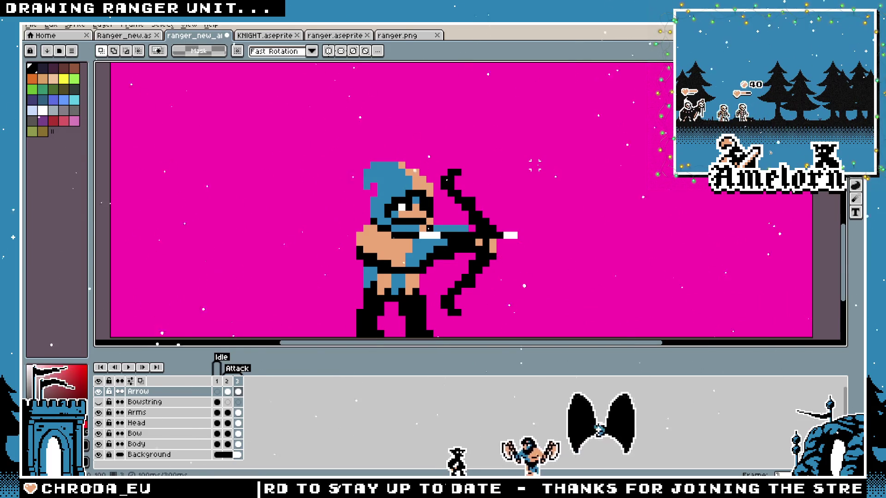
left_click_drag(525, 214, 538, 193)
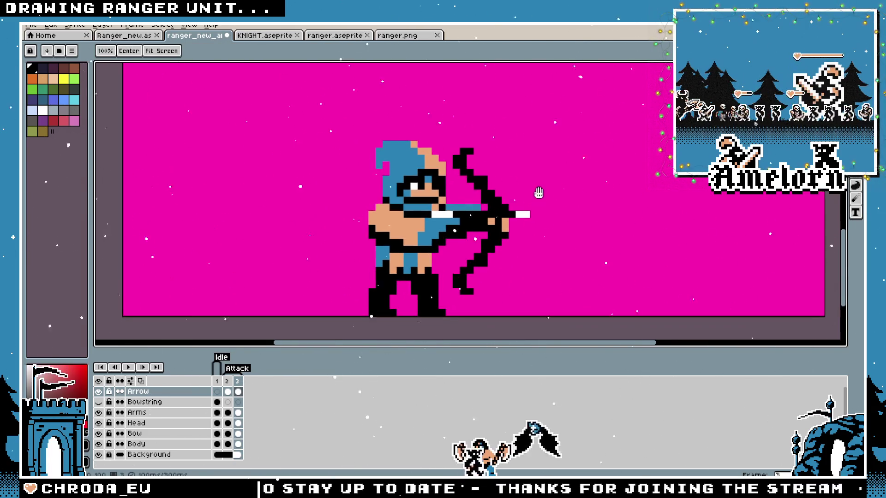
key("v")
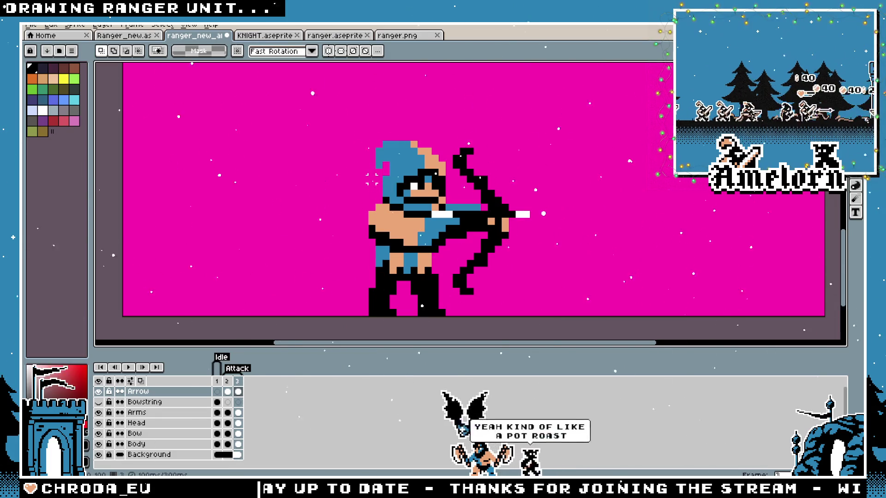
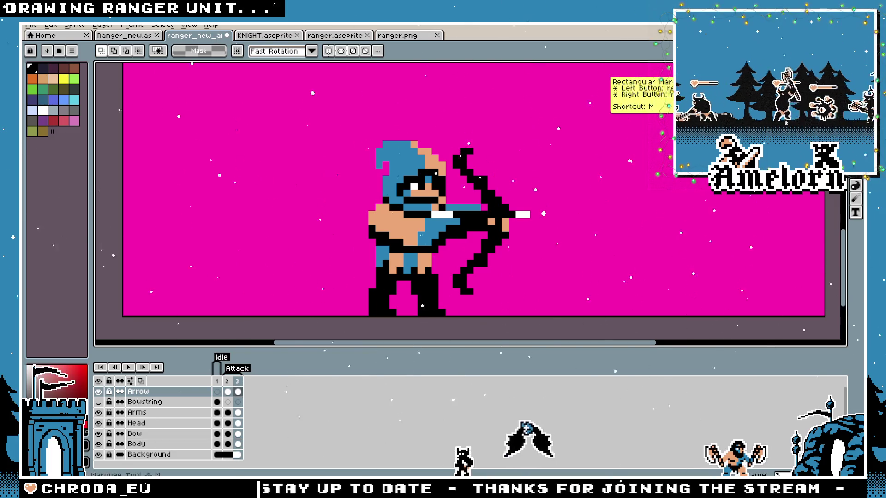
Delete the extra frame 2 with the further-flying arrow, then return to ranger_new_al's Idle frame
left_click(227, 381)
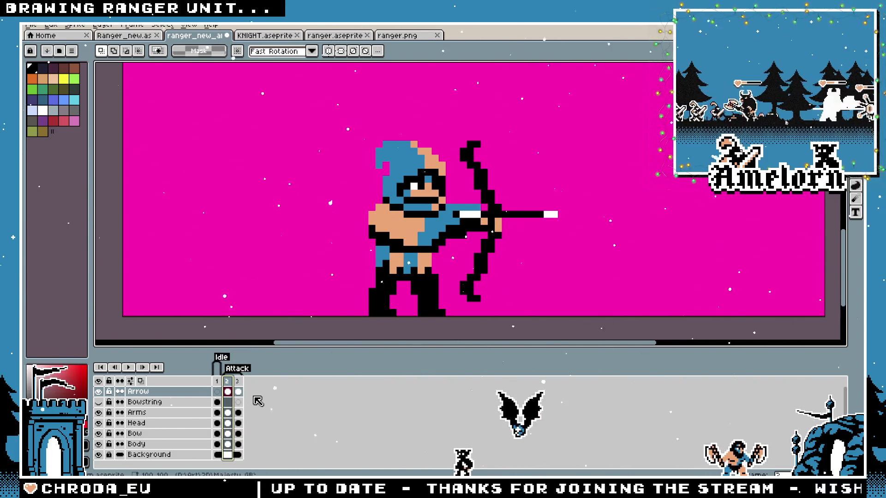
key("Delete")
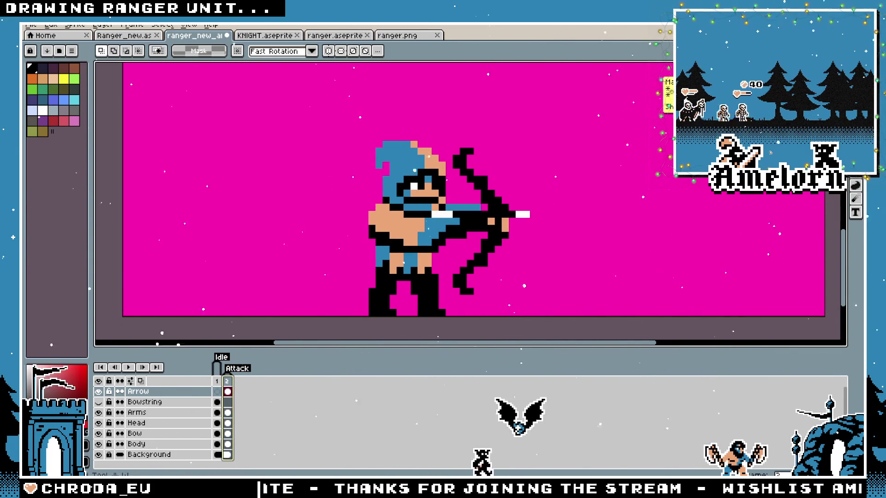
key("ctrl+Tab")
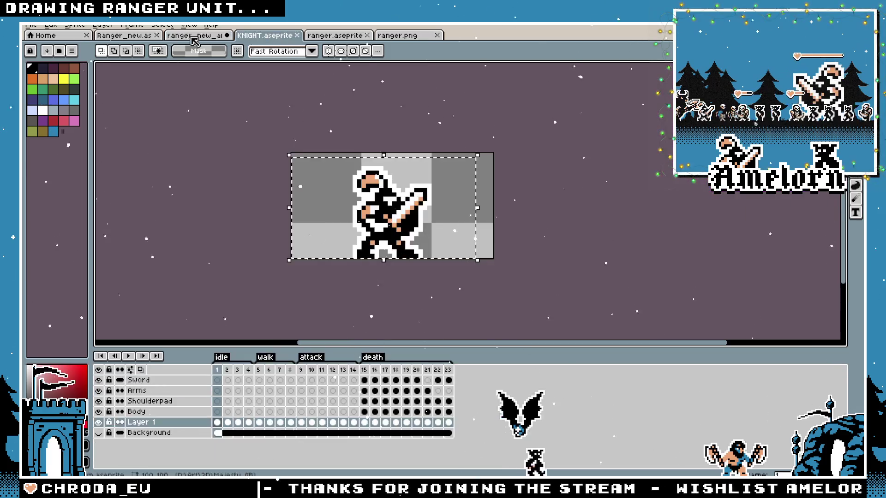
scroll(212, 40, "up", 2)
scroll(211, 40, "down", 1)
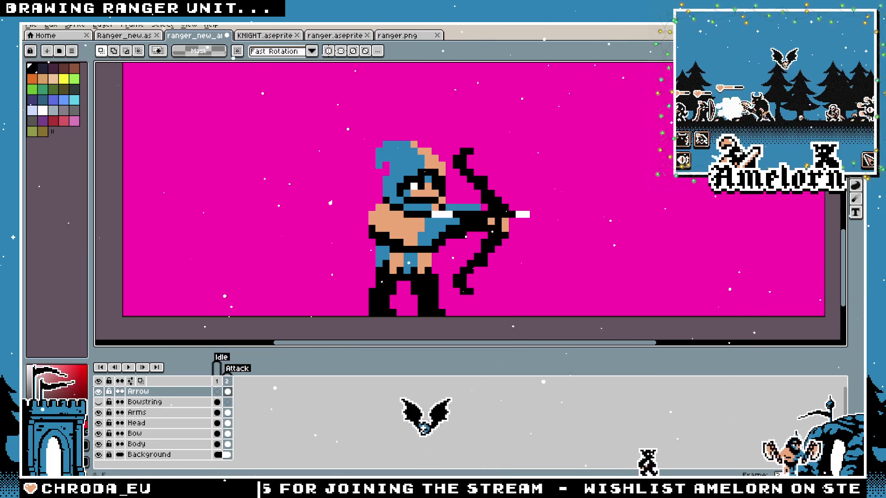
left_click(218, 390)
On the Attack frame, shift the Body layer one pixel left and compare with Idle
left_click(227, 381)
scroll(376, 249, "down", 1)
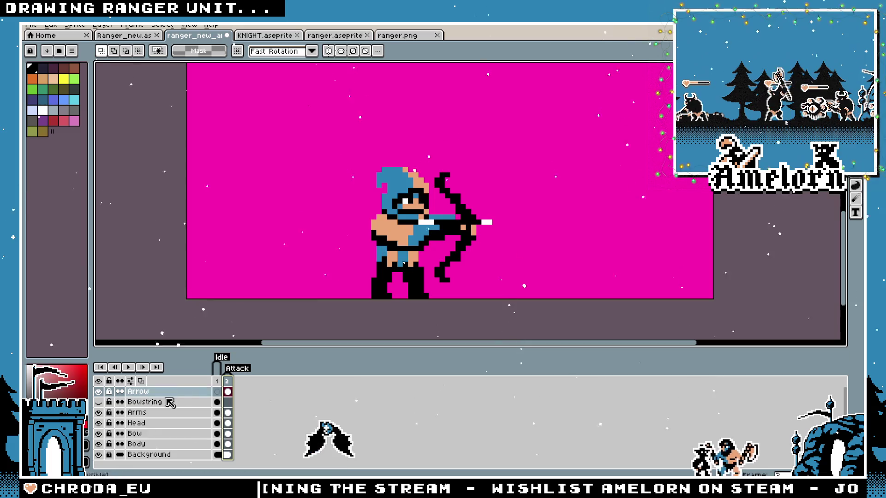
left_click(137, 444)
left_click_drag(532, 159, 326, 303)
key("Left")
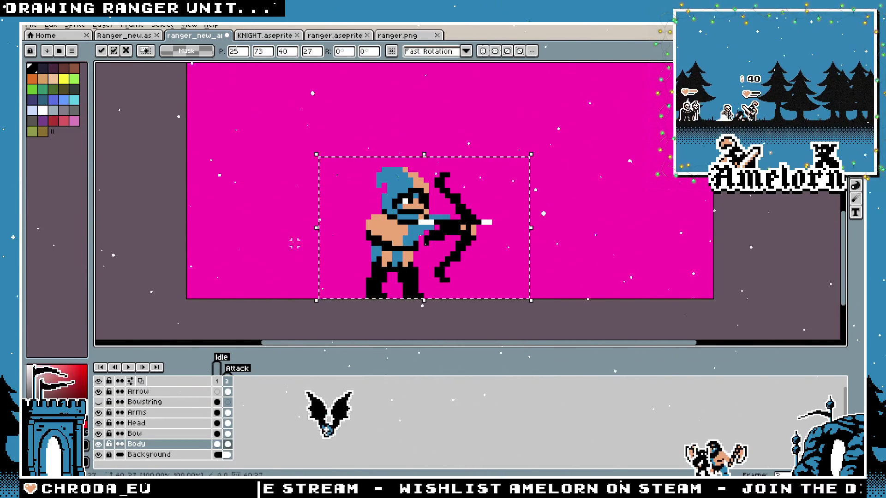
key("ctrl+d")
left_click(227, 382)
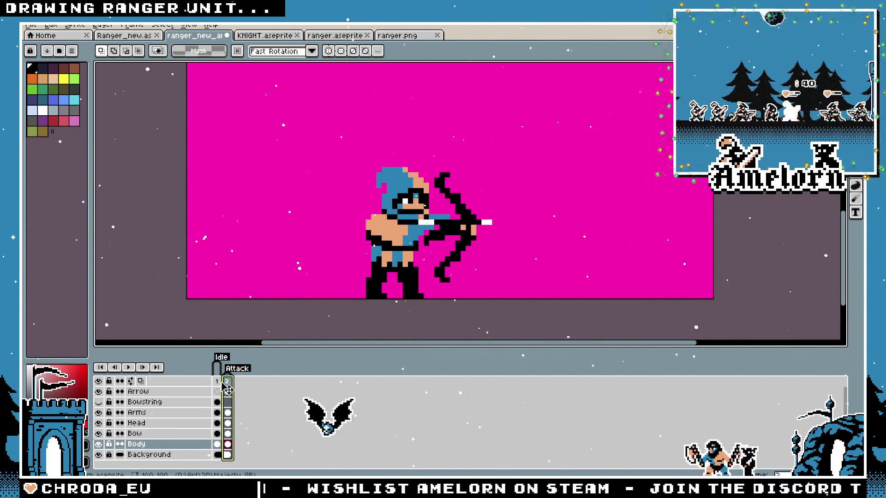
key("Left")
key("Right")
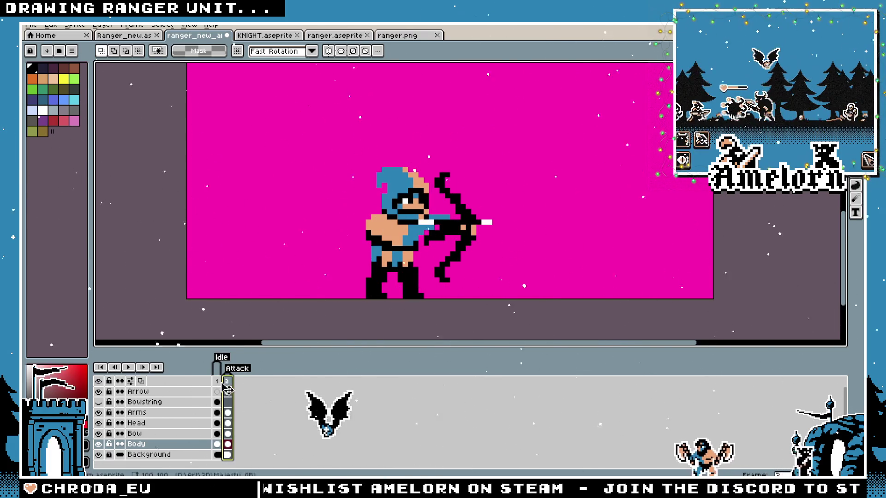
Select the archer area on the Head layer and flip between Idle and Attack frames
left_click(160, 423)
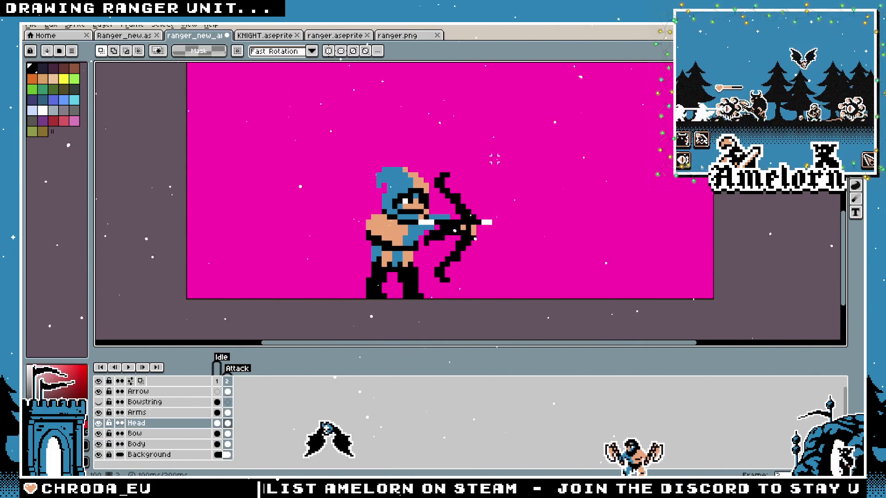
left_click_drag(494, 159, 337, 277)
left_click_drag(494, 160, 296, 274)
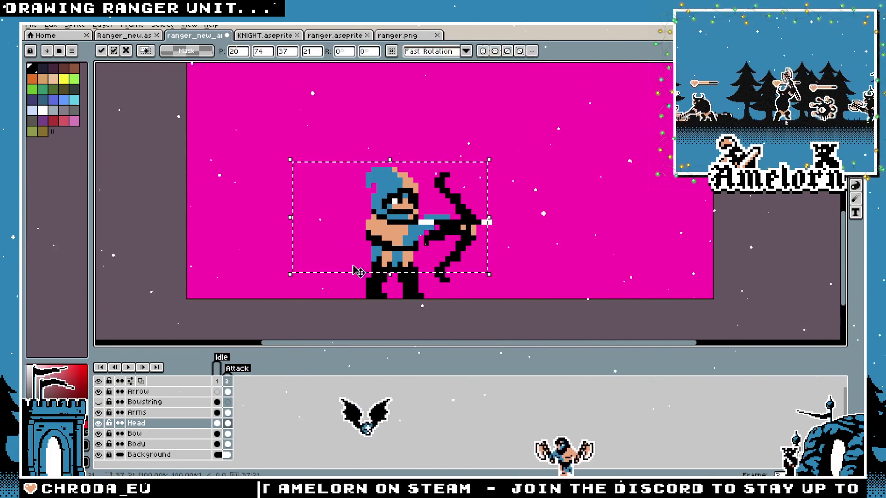
left_click(558, 228)
left_click(219, 383)
left_click(229, 383)
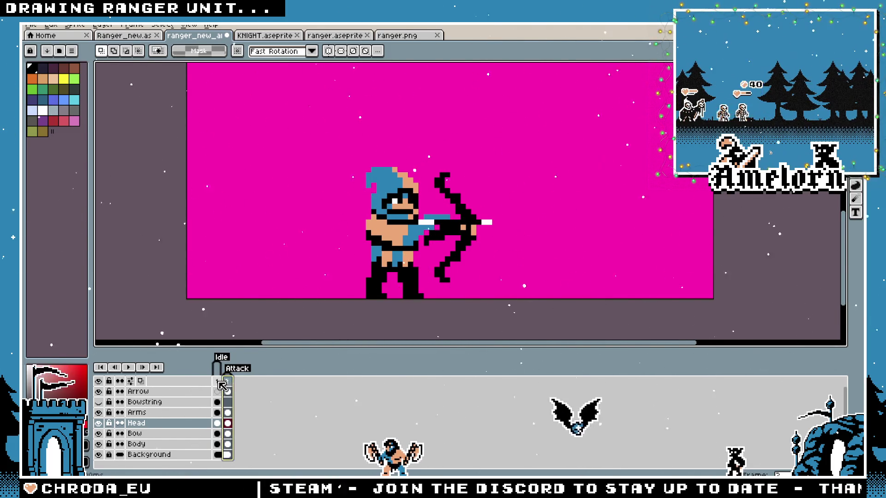
left_click(218, 383)
left_click(227, 382)
left_click(218, 382)
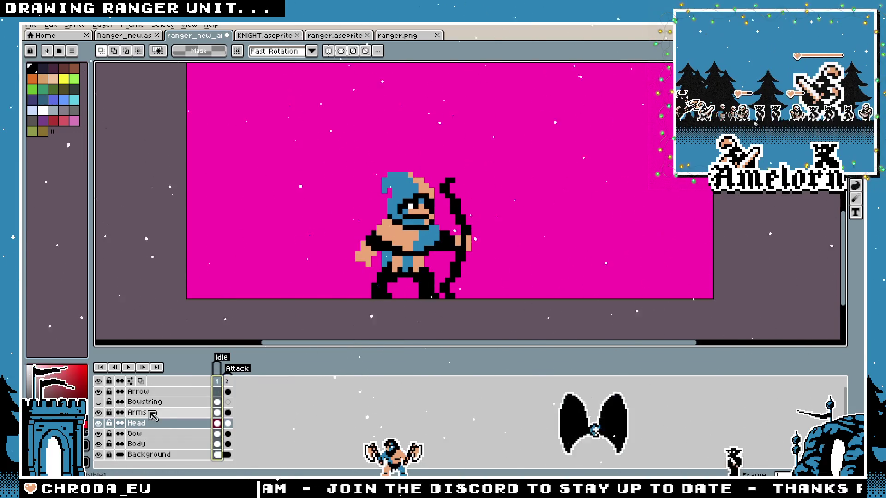
Undo the body shift, deselect the head, and recheck Attack against Idle
key("ctrl+z")
key("ctrl+z")
key("ctrl+z")
key("ctrl+z")
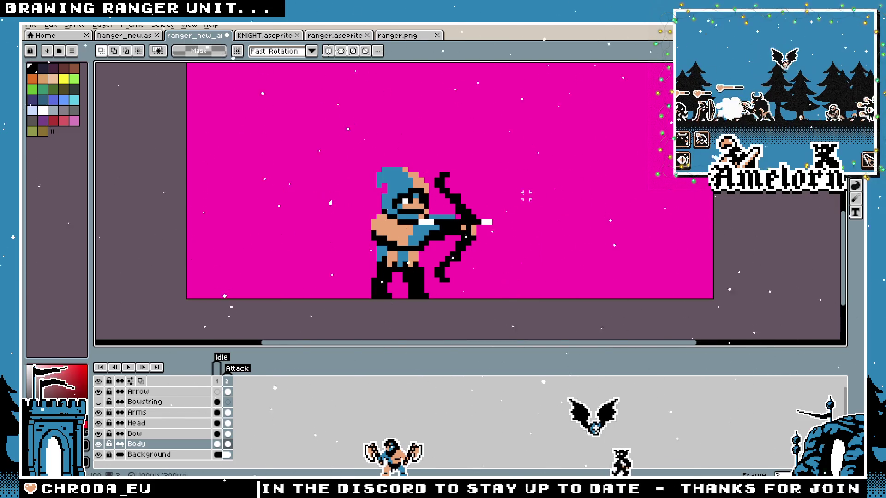
key("ctrl+z")
key("ctrl+z")
left_click(218, 381)
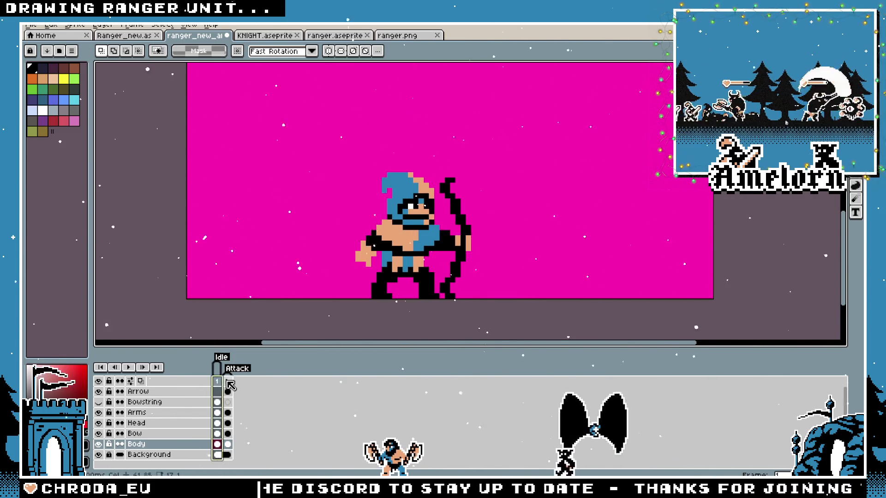
left_click(228, 382)
left_click(162, 423)
key("ctrl+z")
key("ctrl+z")
left_click(217, 382)
left_click(228, 382)
scroll(323, 277, "down", 2)
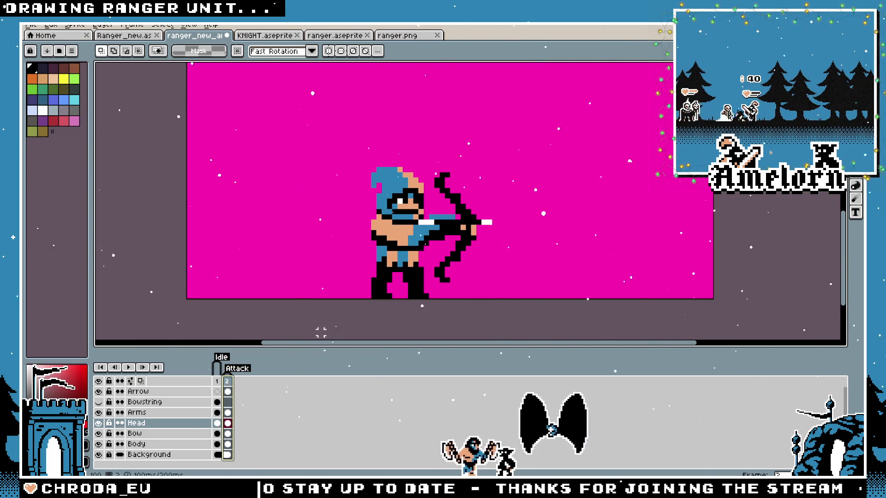
Zoom in on the ranger and compare the Attack frame with the Idle frame
scroll(323, 277, "up", 3)
scroll(323, 277, "down", 2)
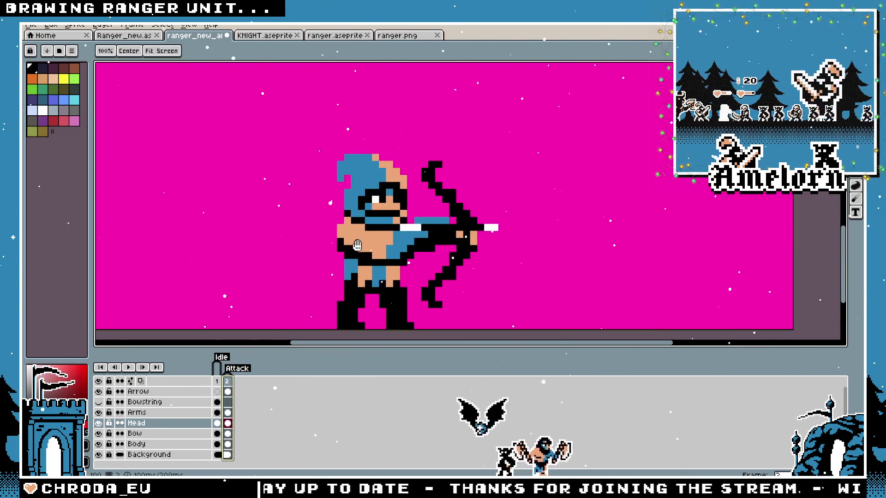
scroll(364, 243, "up", 2)
scroll(365, 243, "down", 1)
scroll(364, 244, "up", 1)
left_click(216, 381)
left_click(228, 381)
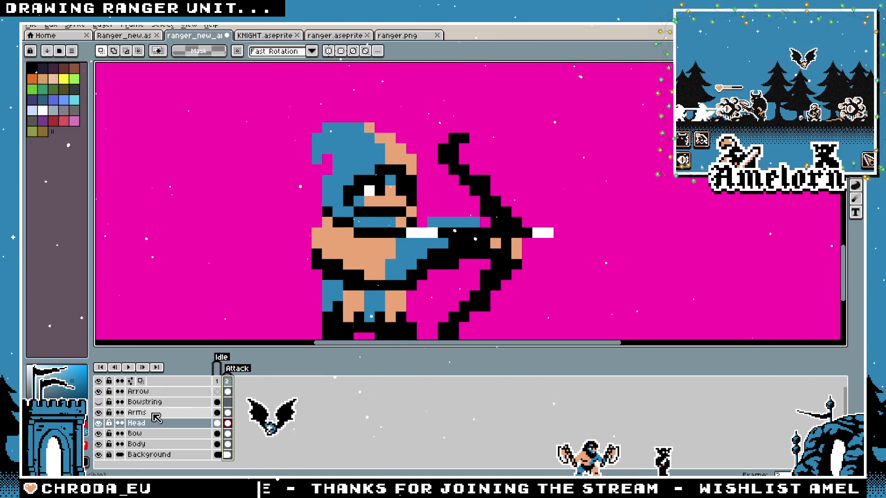
Sample the tunic blue and paint one blue pixel into the bare skin
key("Down")
key("Down")
key("i")
key("b")
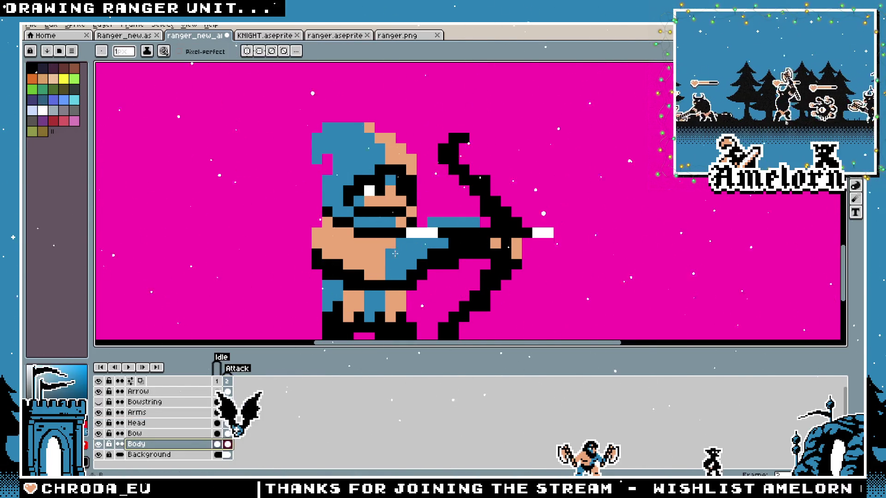
left_click(380, 265)
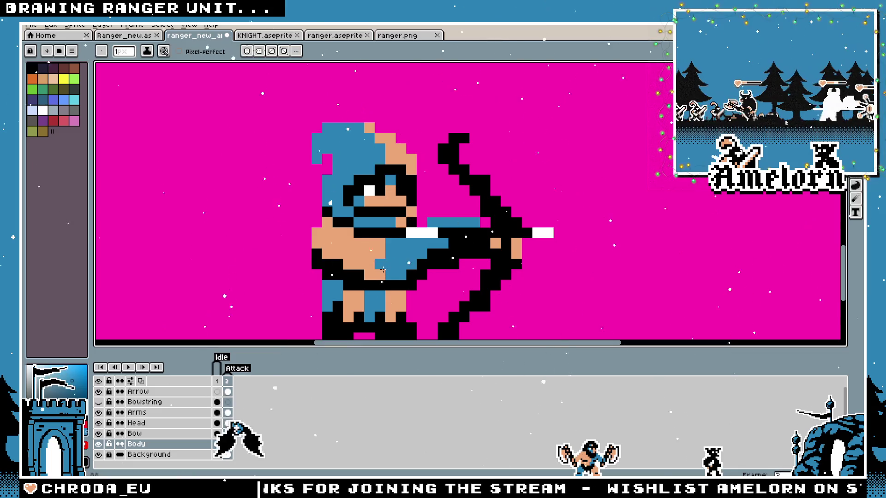
scroll(365, 231, "down", 2)
scroll(365, 231, "up", 1)
left_click(216, 381)
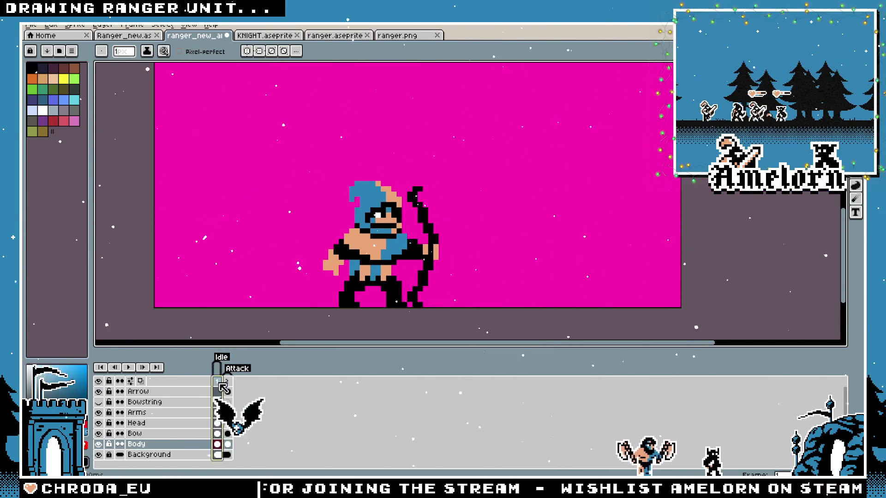
left_click(228, 381)
Flip between Idle and Attack to check the edit, then clear the selection
left_click(218, 382)
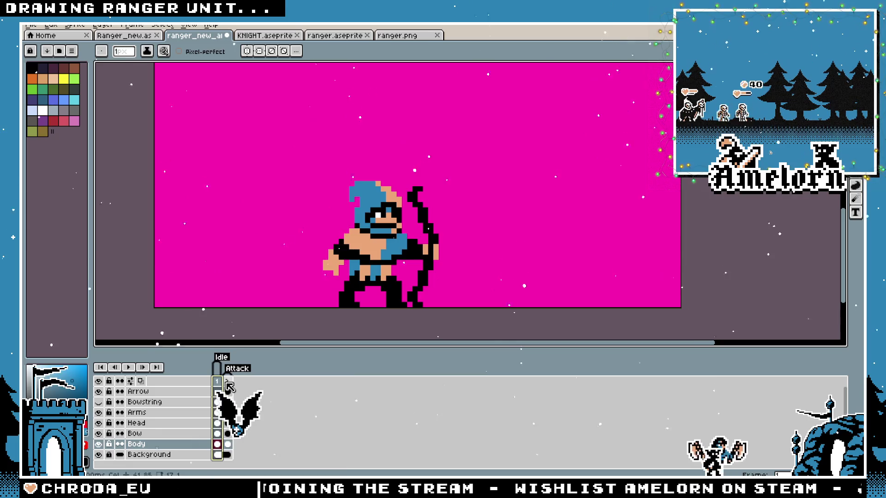
left_click(226, 382)
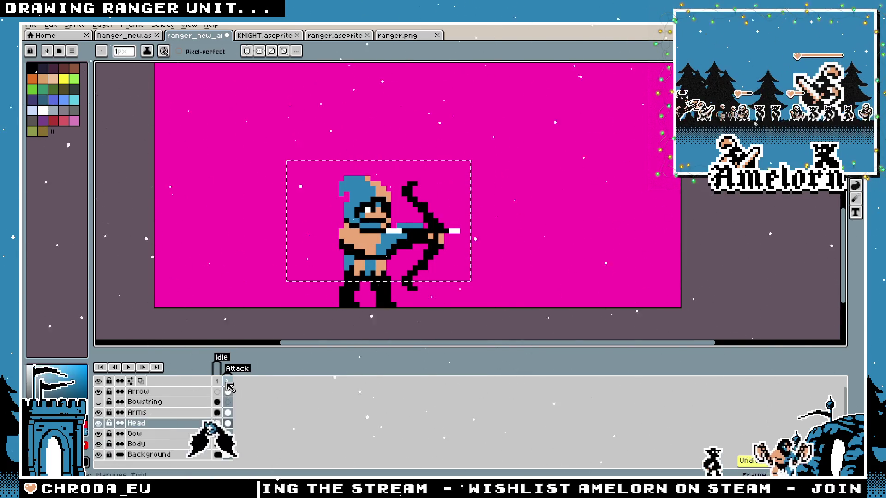
left_click(217, 387)
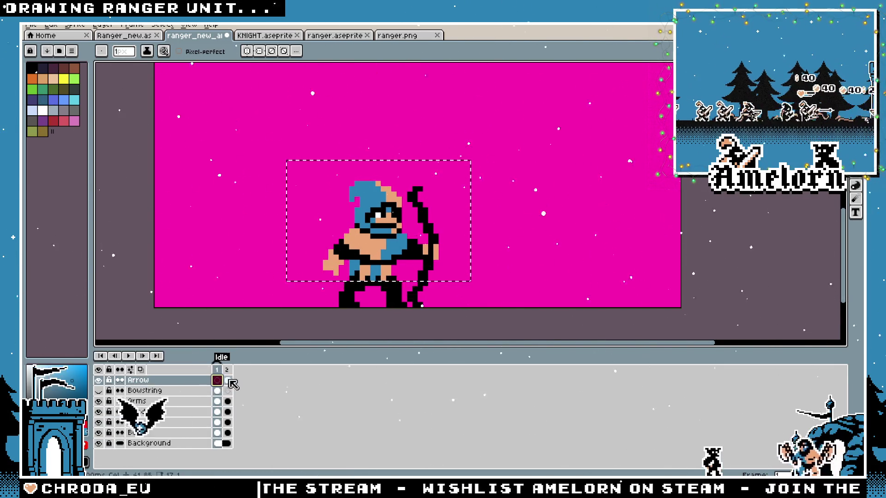
key("ctrl+z")
left_click(229, 388)
key("ctrl+d")
key("Left")
key("Right")
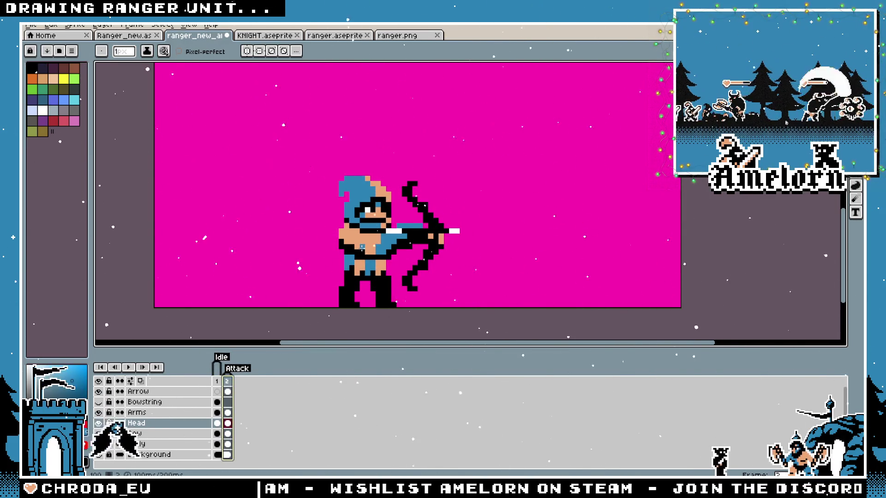
scroll(362, 248, "up", 1)
key("m")
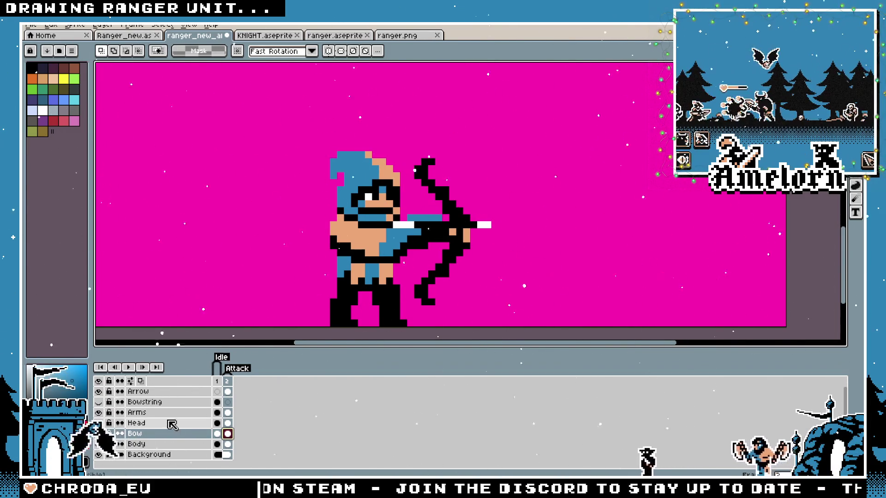
Raise the selected bow area one pixel on the Attack frame
left_click_drag(356, 128, 543, 300)
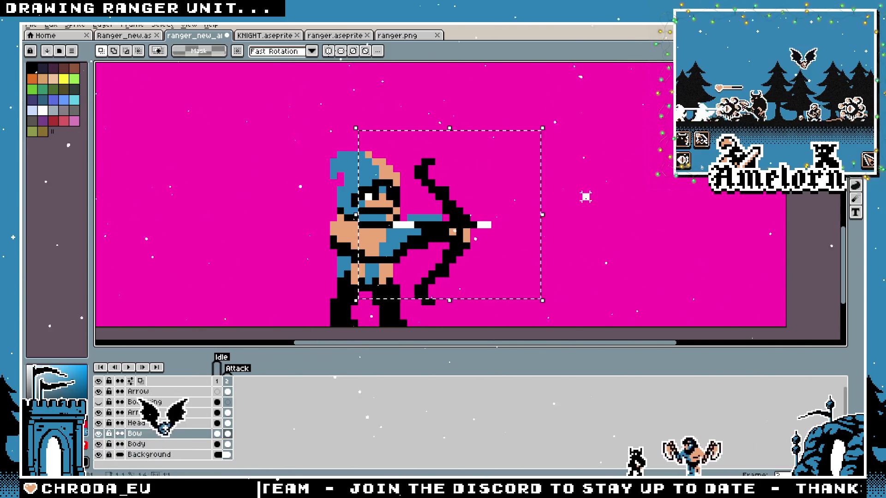
left_click_drag(321, 142, 556, 322)
left_click_drag(459, 246, 460, 239)
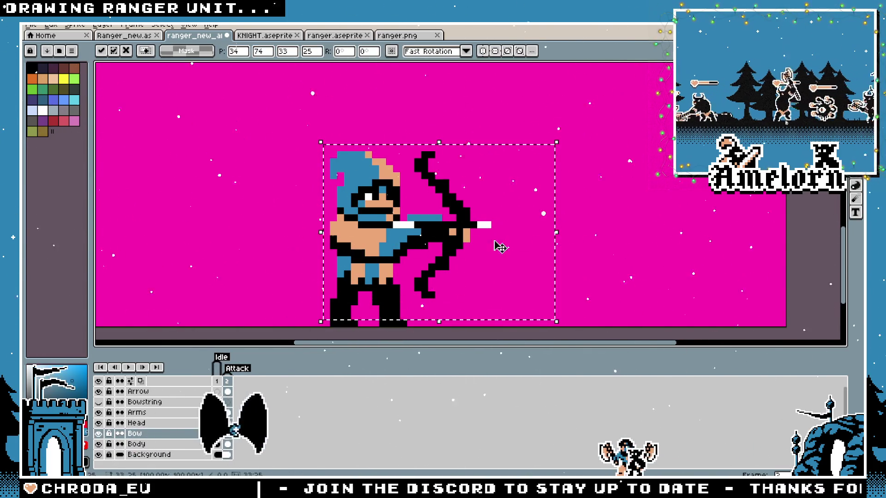
key("ctrl+d")
Reshape the drawing hand by nudging the selected pixels on the Arms layer
left_click(137, 412)
mouse_move(564, 141)
left_mouse_down()
mouse_move(409, 251)
mouse_move(236, 328)
left_mouse_up()
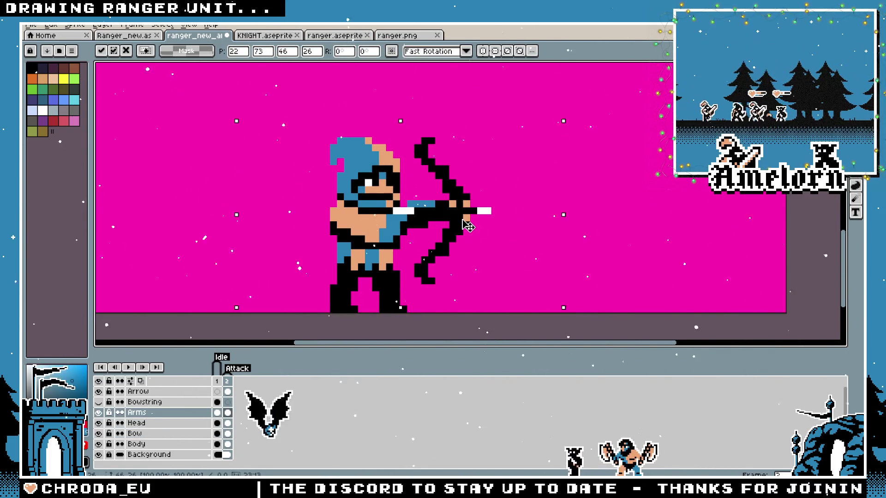
key("ctrl+d")
scroll(537, 197, "up", 1)
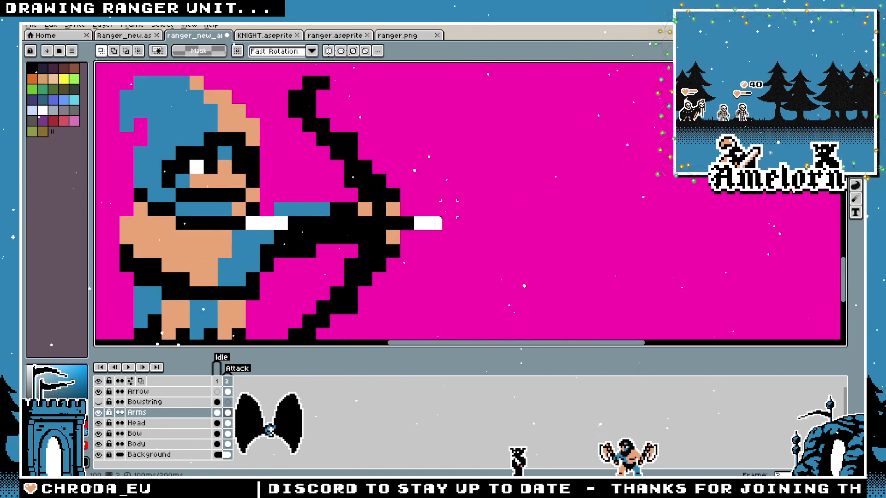
scroll(490, 234, "down", 2)
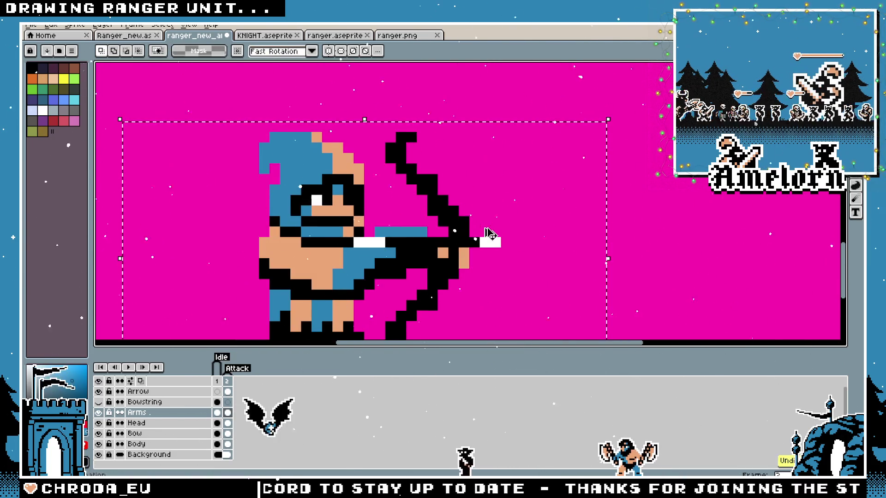
key("ctrl+z")
key("ctrl+d")
Sample the hand's skin colour and add one skin pixel below the hand
key("b")
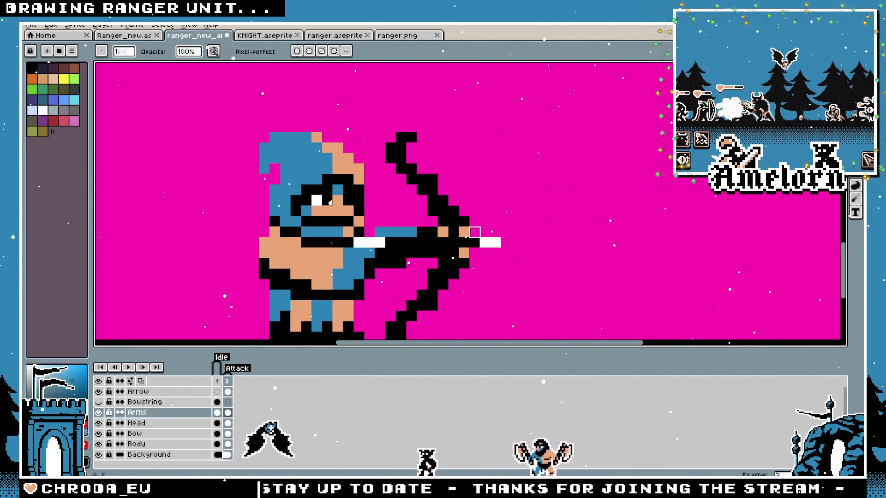
key("i")
left_click(464, 253)
key("b")
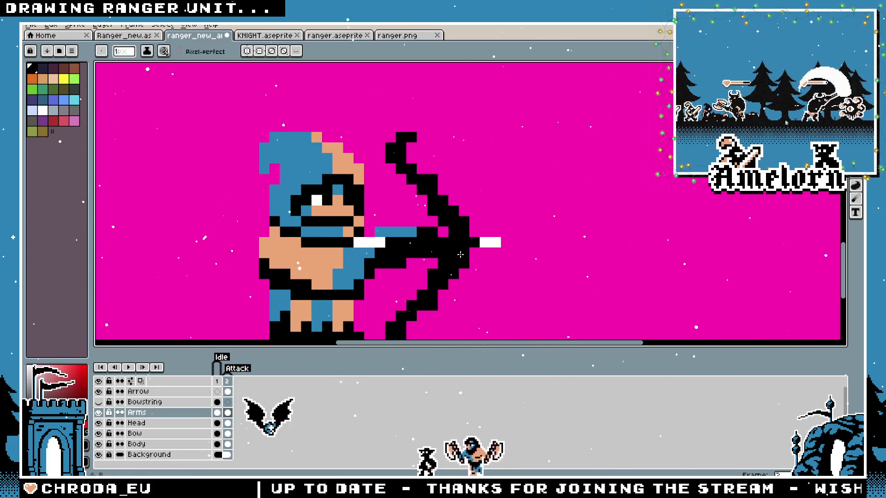
left_click(464, 261)
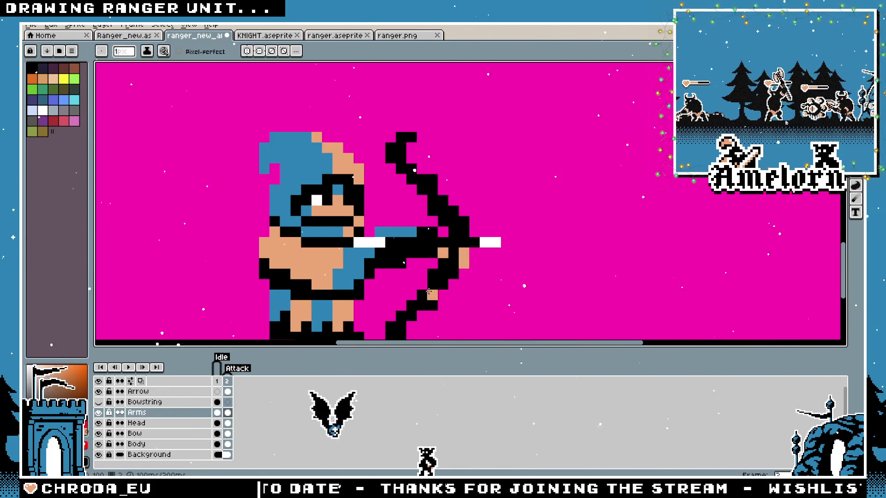
scroll(429, 289, "down", 5)
scroll(418, 300, "up", 4)
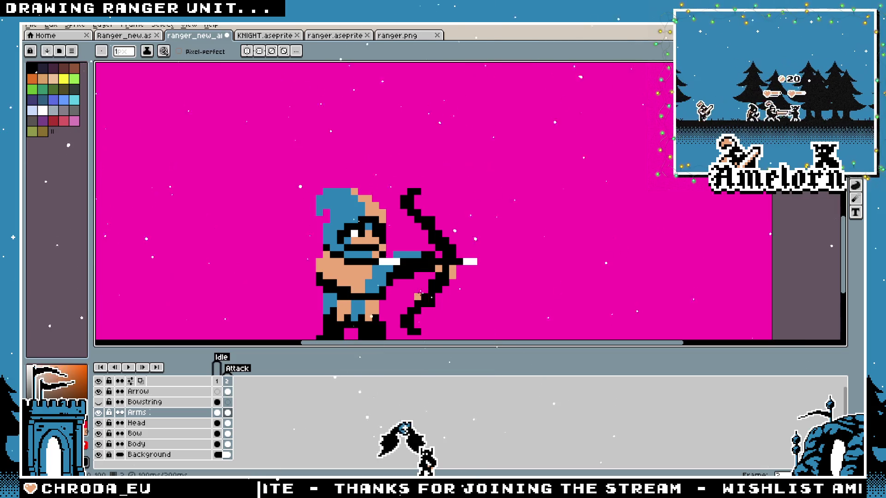
Try shifting the bow and hand area down a pixel, then undo it
key("m")
scroll(421, 293, "up", 2)
left_click_drag(397, 197, 502, 249)
key("ctrl+z")
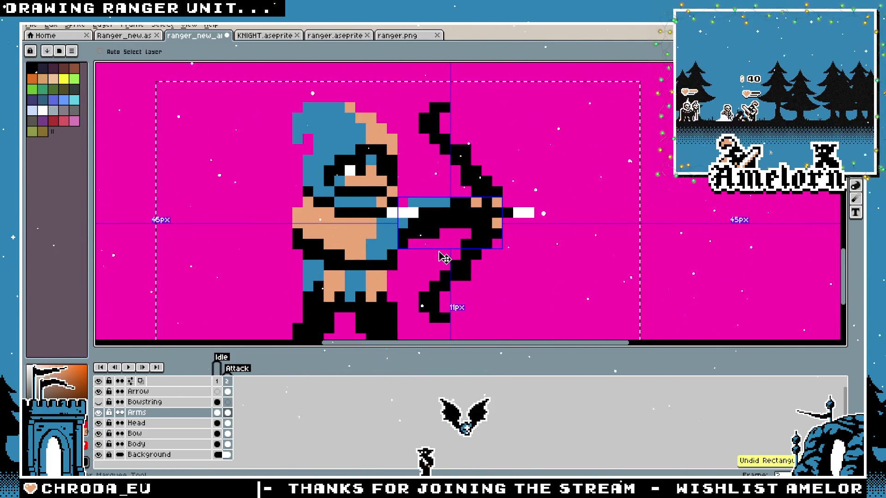
key("Return")
key("b")
left_click_drag(438, 252, 444, 258)
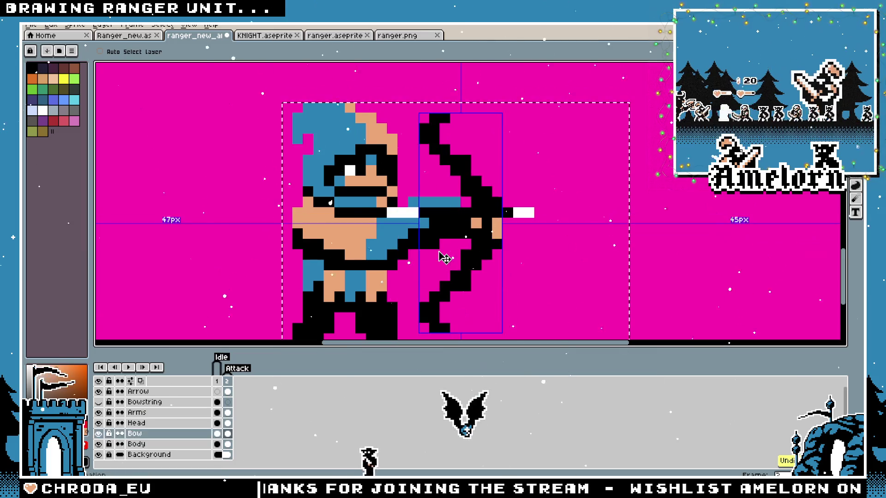
key("ctrl+z")
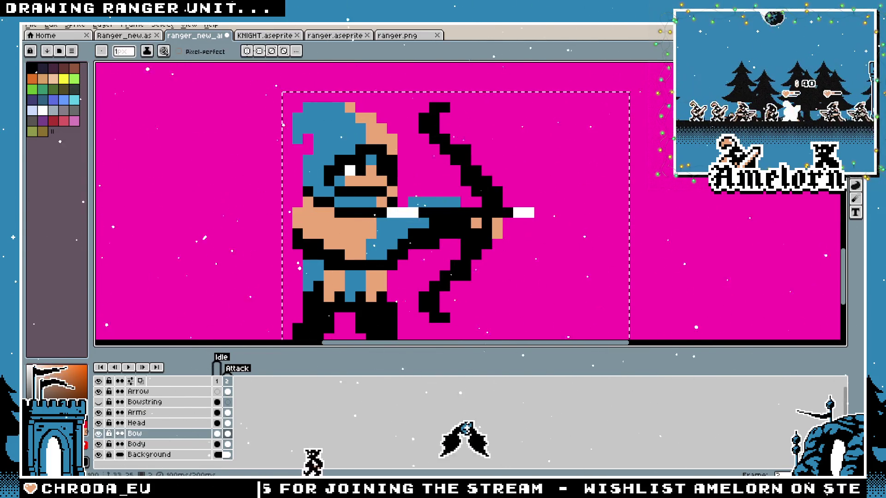
key("m")
On the Arrow layer, raise the arrow by one pixel and compare with Idle
left_click(152, 423)
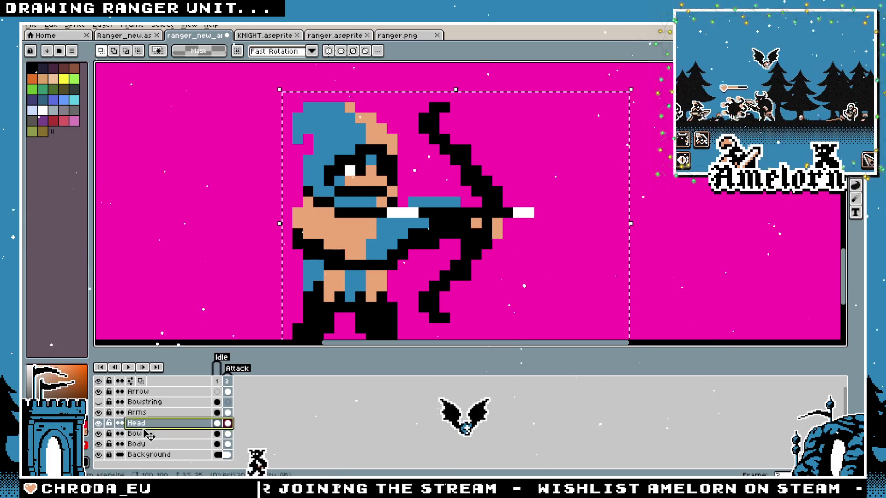
left_click(136, 413)
mouse_move(619, 166)
left_mouse_down()
mouse_move(335, 303)
mouse_move(406, 154)
left_mouse_up()
key("ctrl+d")
scroll(522, 238, "up", 1)
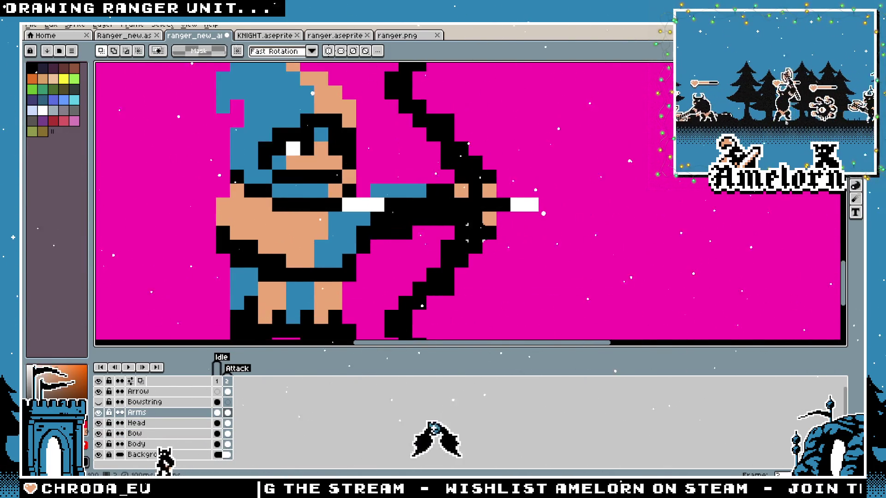
left_click(138, 391)
left_click_drag(611, 182, 144, 277)
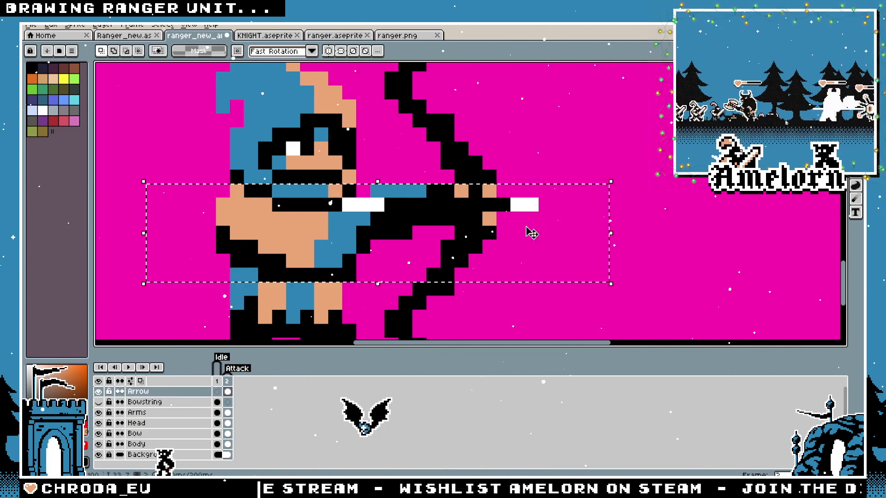
key("Up")
key("ctrl+d")
scroll(442, 243, "down", 4)
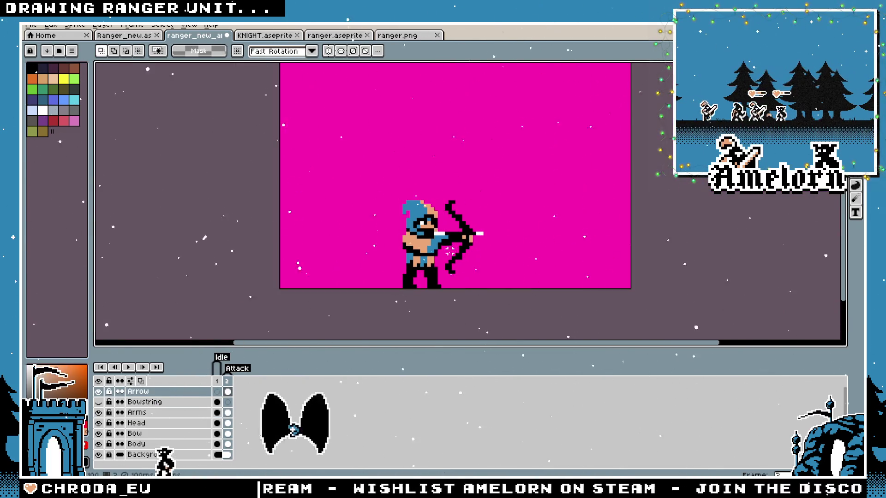
scroll(439, 241, "up", 2)
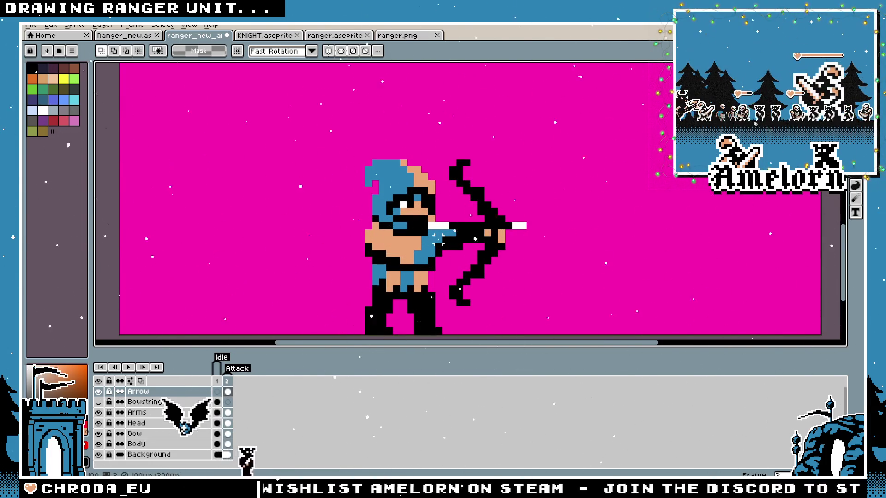
left_click(216, 382)
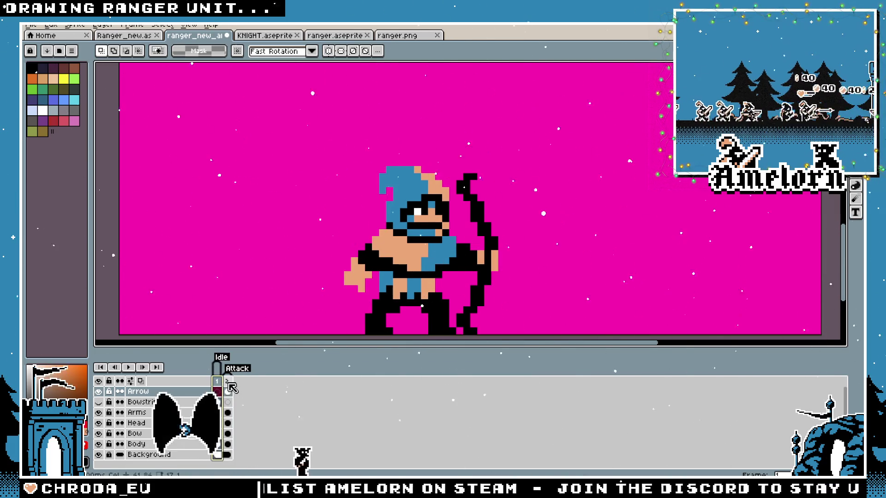
Flip between Idle and Attack frames several times, ending on the Attack frame
left_click(229, 383)
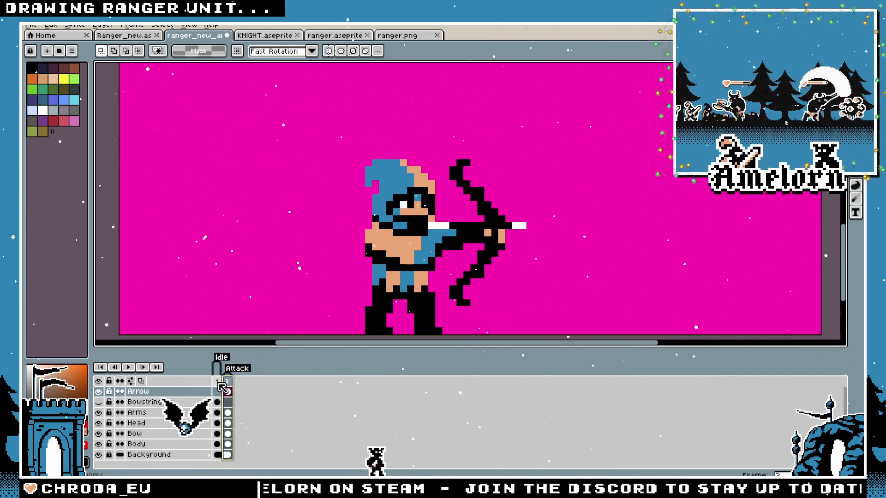
left_click(218, 385)
left_click(229, 386)
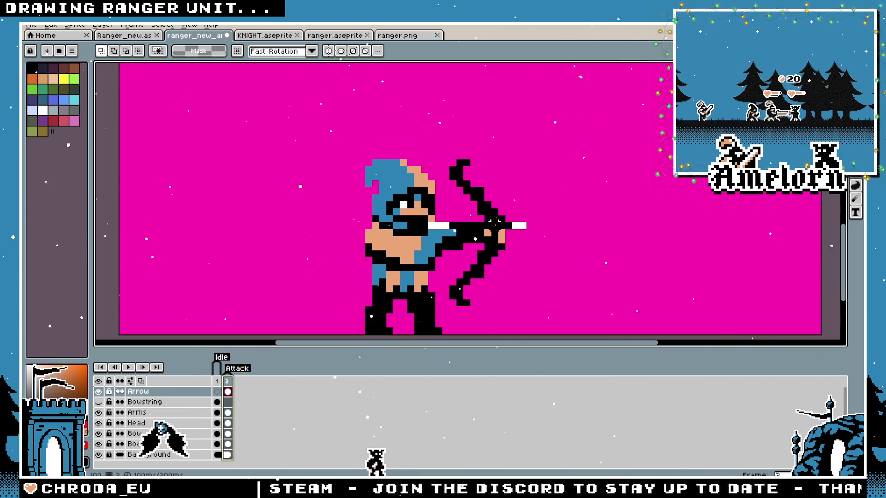
left_click(220, 387)
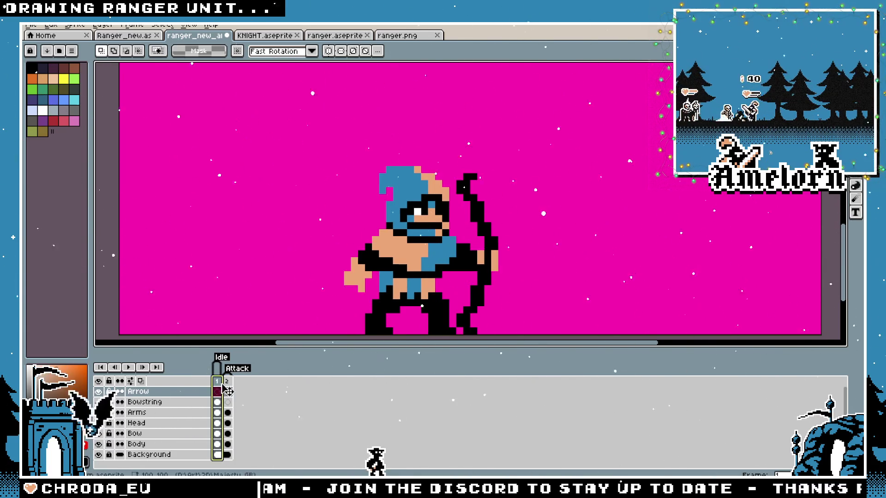
left_click(228, 389)
left_click(222, 387)
left_click(227, 391)
Zoom in and pencil a white pixel near the ranger's mouth
scroll(375, 284, "up", 2)
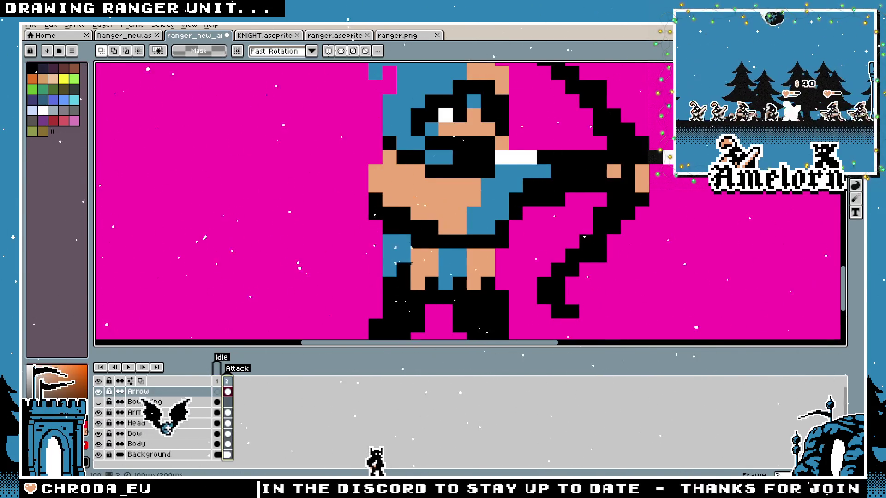
scroll(391, 255, "down", 4)
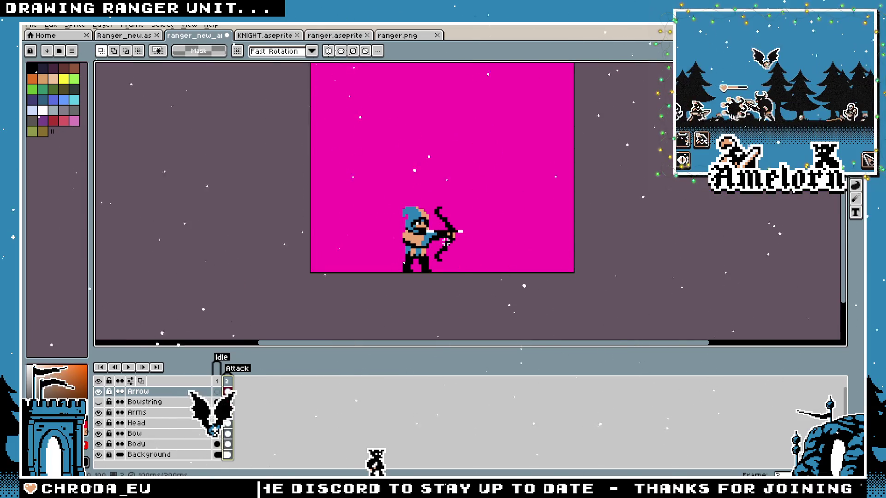
scroll(446, 241, "up", 1)
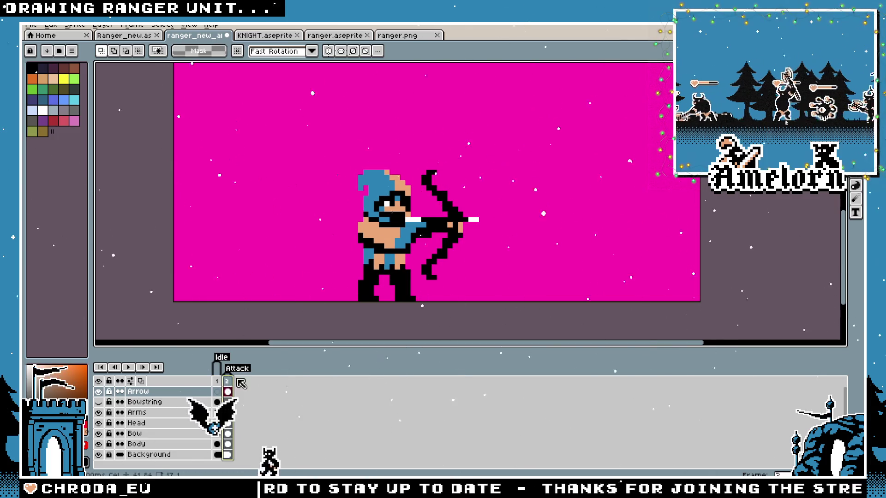
scroll(441, 228, "up", 2)
scroll(433, 221, "down", 2)
scroll(433, 221, "up", 2)
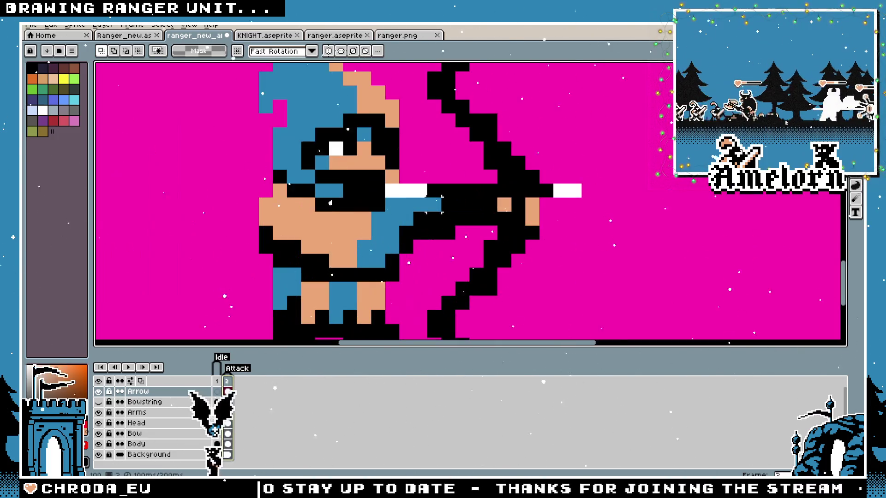
key("b")
left_click(356, 196)
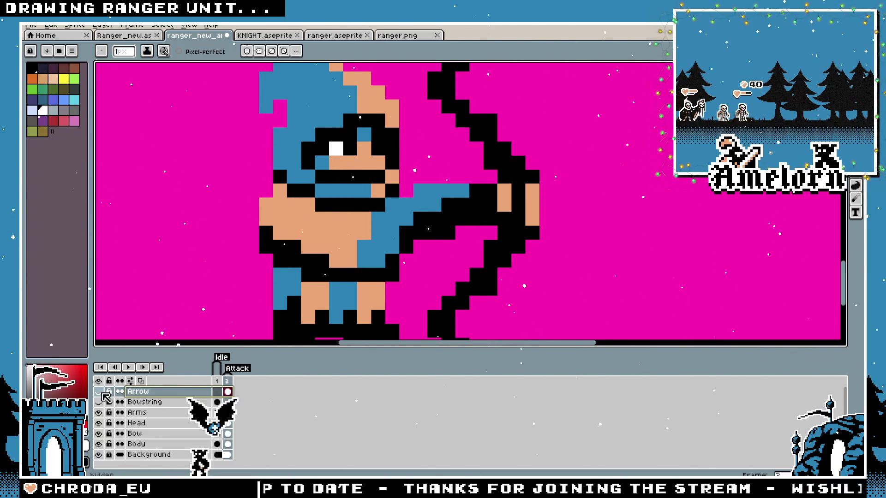
Hide the arrow, then add white pixels above the arrow tip to lengthen it
left_click(432, 204)
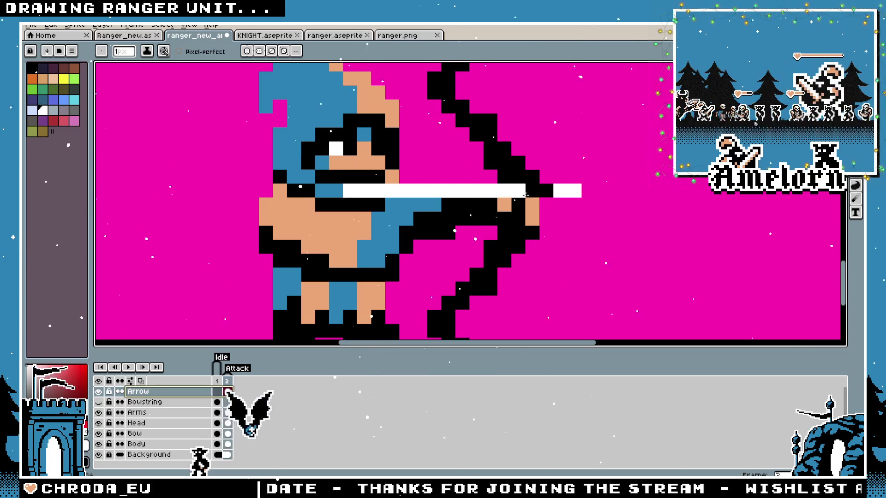
scroll(548, 195, "down", 3)
scroll(475, 218, "up", 3)
key("v")
key("b")
left_click(596, 184)
scroll(596, 192, "down", 3)
key("v")
key("b")
scroll(592, 227, "up", 3)
scroll(578, 219, "down", 3)
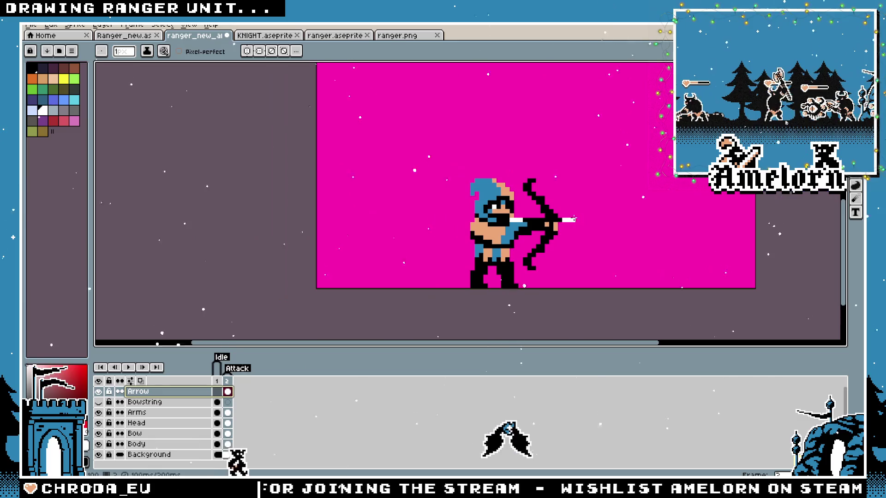
left_click(573, 220)
scroll(572, 220, "up", 3)
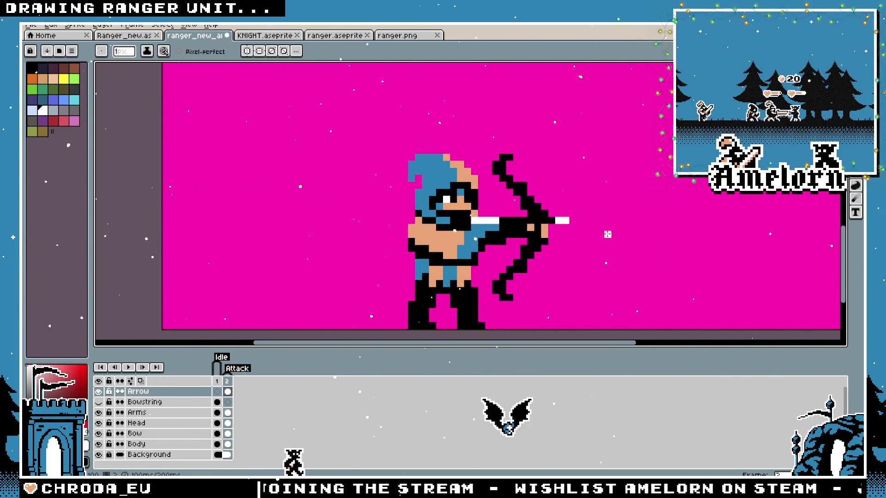
scroll(601, 228, "down", 3)
scroll(554, 236, "up", 3)
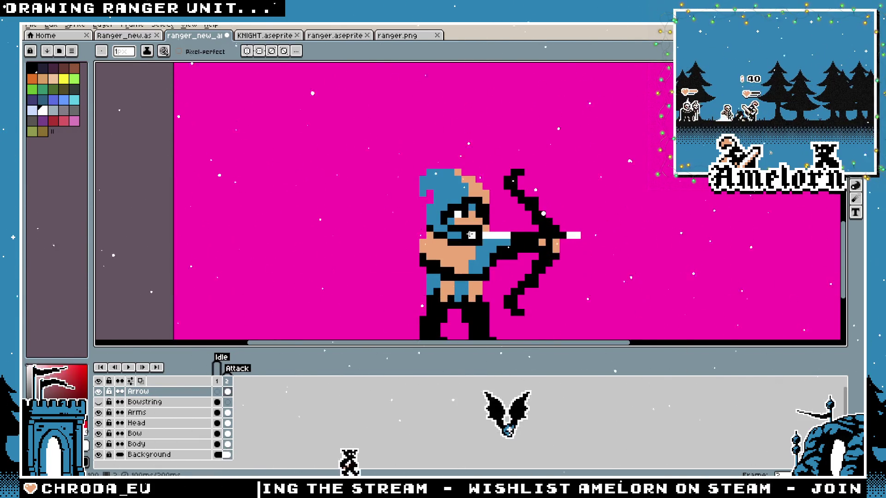
scroll(500, 263, "up", 2)
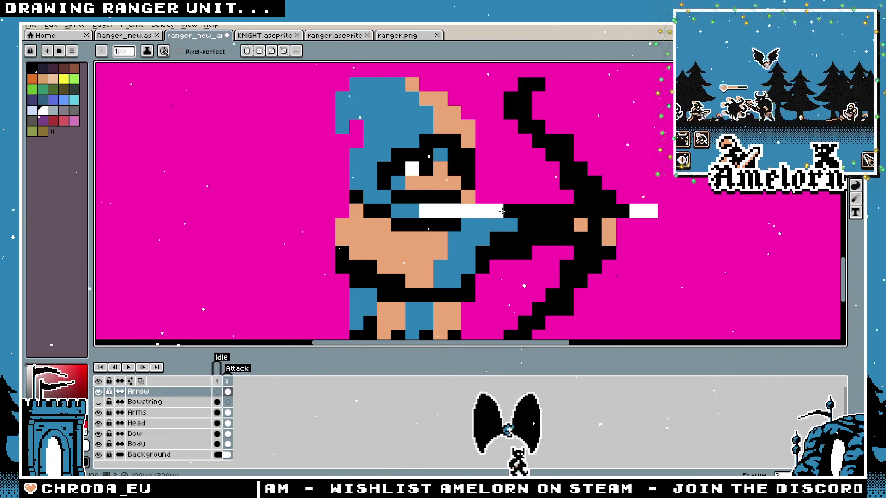
scroll(574, 249, "down", 5)
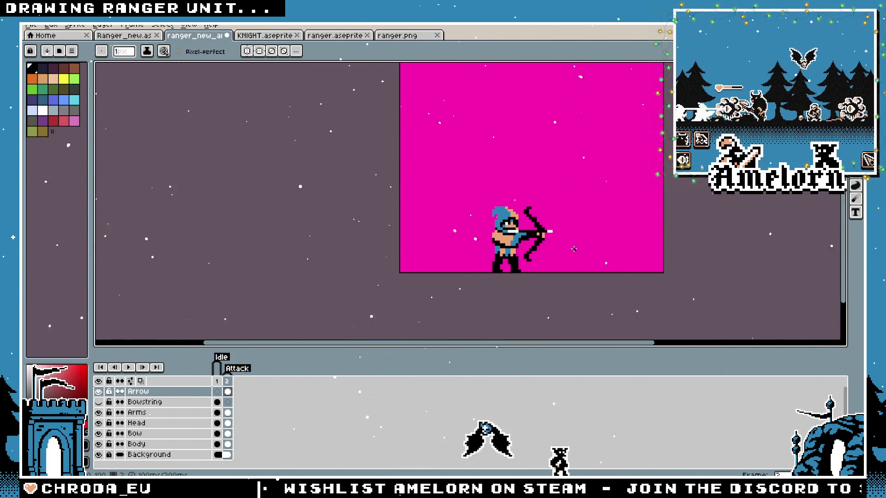
scroll(560, 249, "up", 3)
scroll(429, 204, "up", 1)
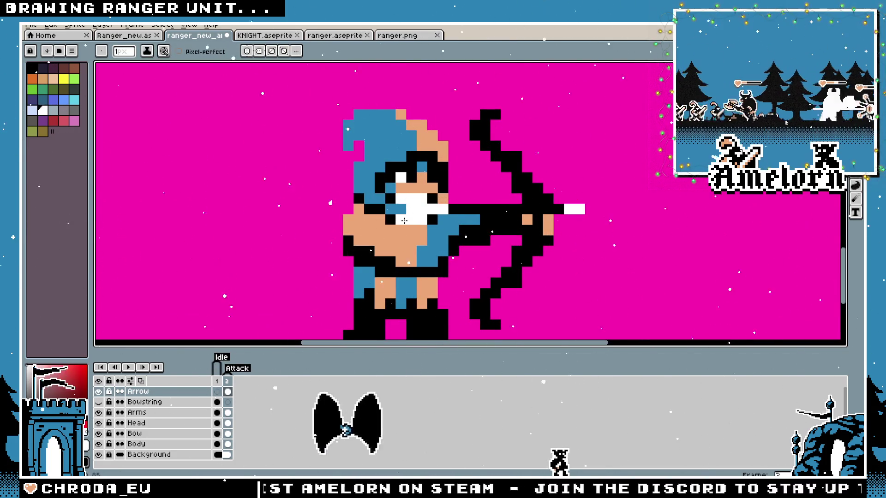
scroll(523, 241, "down", 2)
scroll(524, 240, "down", 1)
scroll(519, 228, "up", 2)
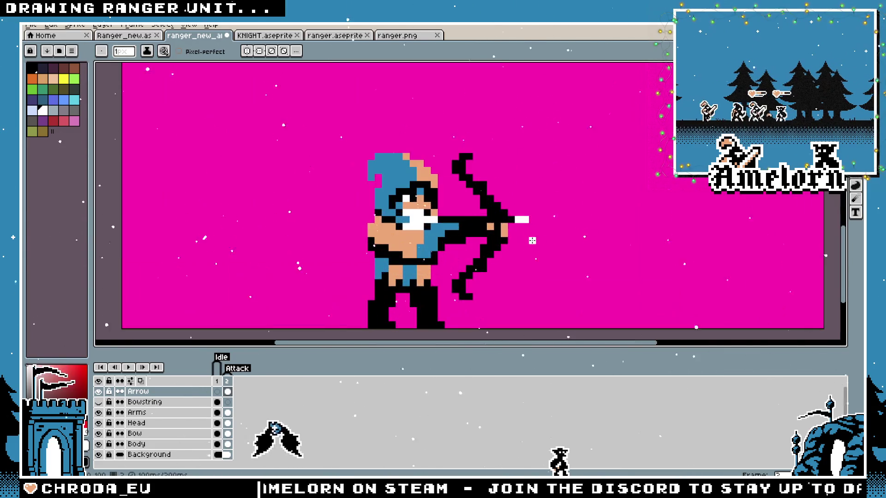
Compare the idle and attack frames, pick black, and undo the last hand edit
left_click(216, 381)
left_click(227, 381)
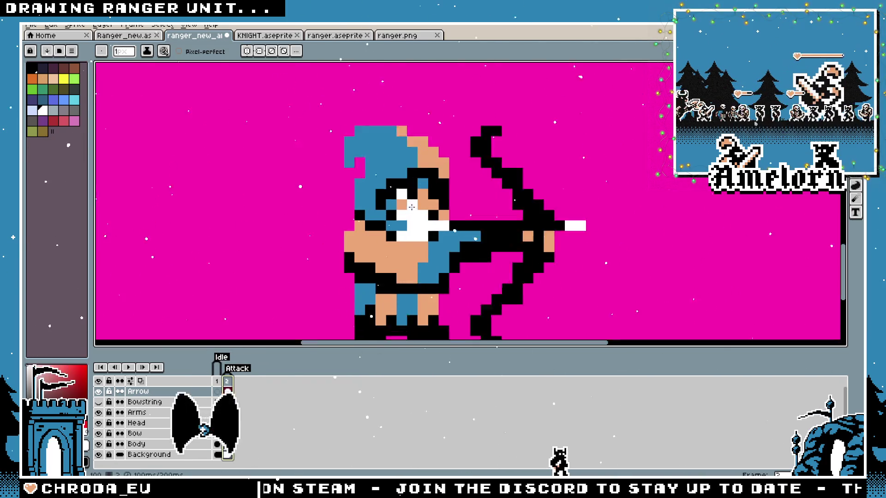
scroll(504, 238, "up", 1)
scroll(504, 237, "down", 3)
scroll(504, 238, "up", 3)
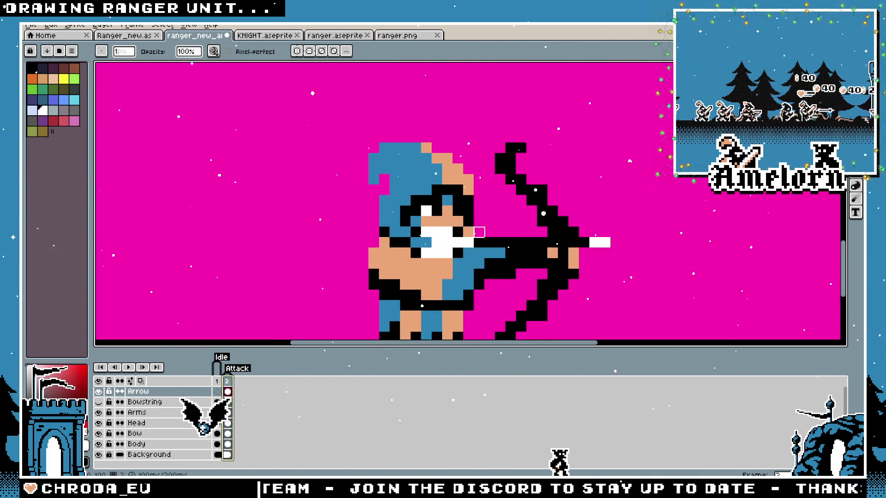
left_click(460, 234, "alt")
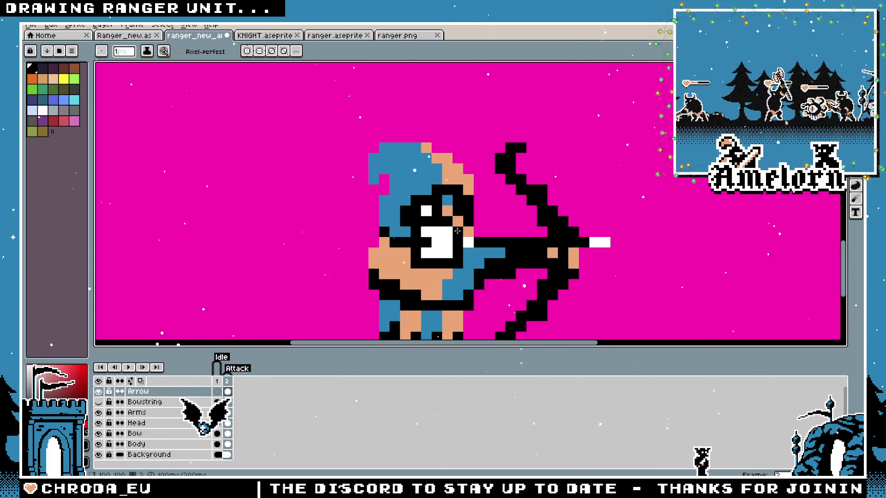
key("ctrl+z")
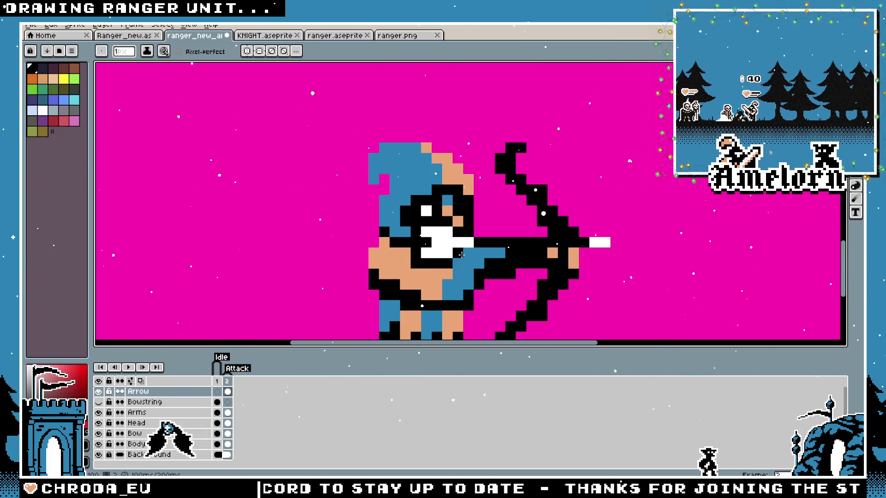
scroll(475, 260, "down", 5)
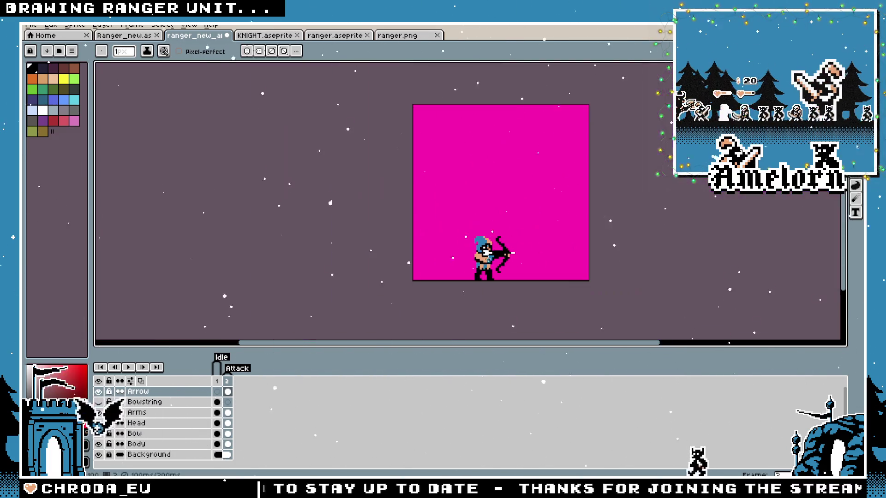
scroll(469, 269, "up", 4)
key("v")
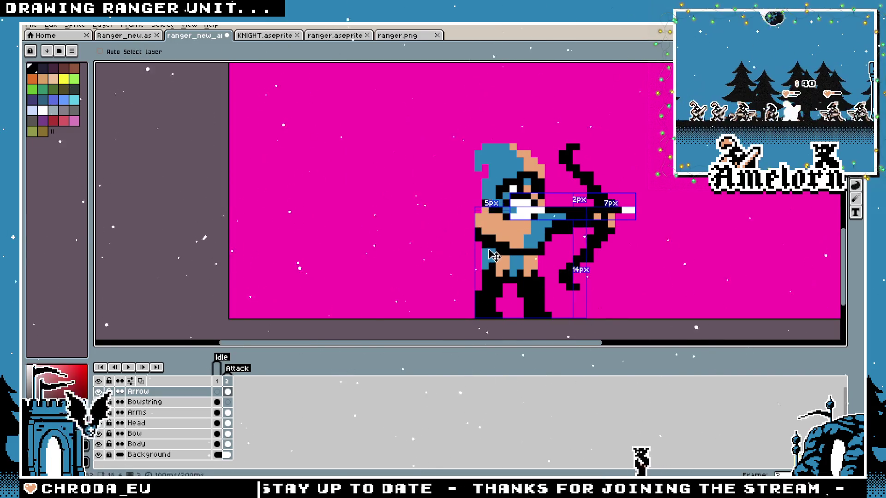
key("b")
scroll(508, 221, "down", 2)
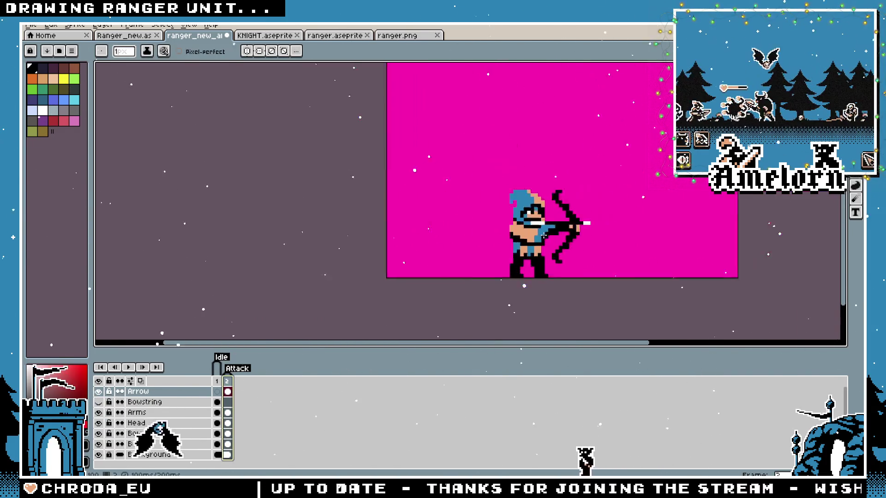
scroll(520, 192, "up", 3)
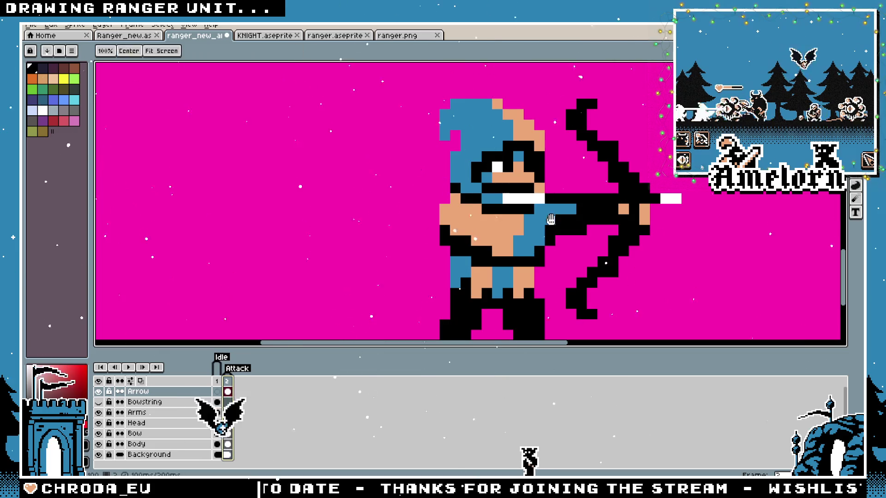
scroll(481, 229, "up", 1)
key("Left")
key("Right")
key("m")
left_click_drag(461, 203, 481, 218)
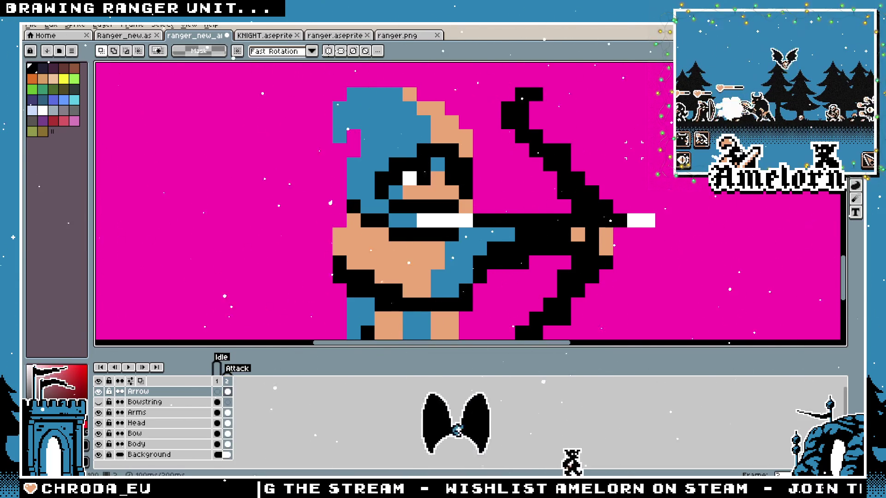
scroll(687, 180, "down", 2)
scroll(687, 180, "up", 1)
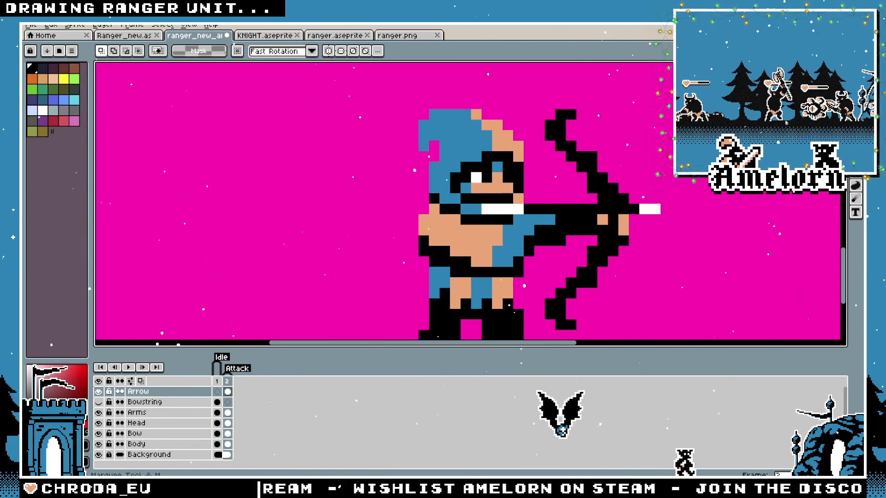
scroll(432, 192, "up", 1)
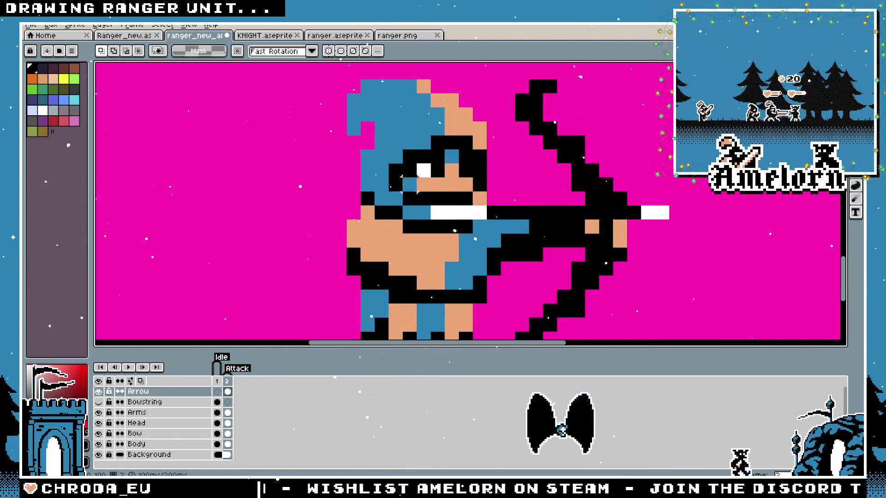
Close the ranger.png, ranger.aseprite and KNIGHT.aseprite tabs and return to ranger_new
left_click(134, 36)
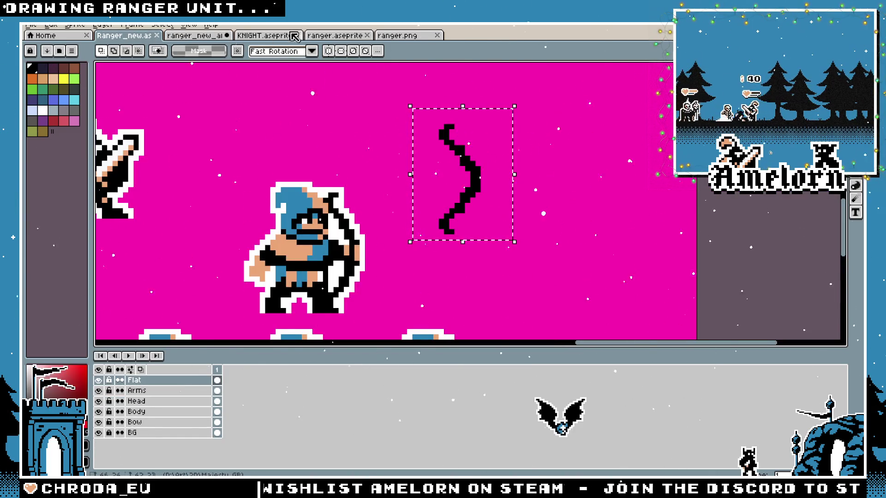
left_click(334, 36)
left_click(406, 35)
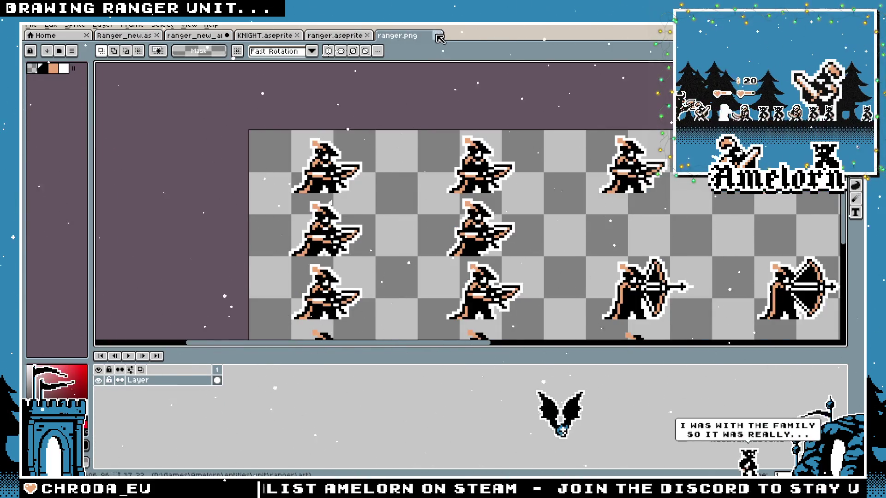
left_click(436, 36)
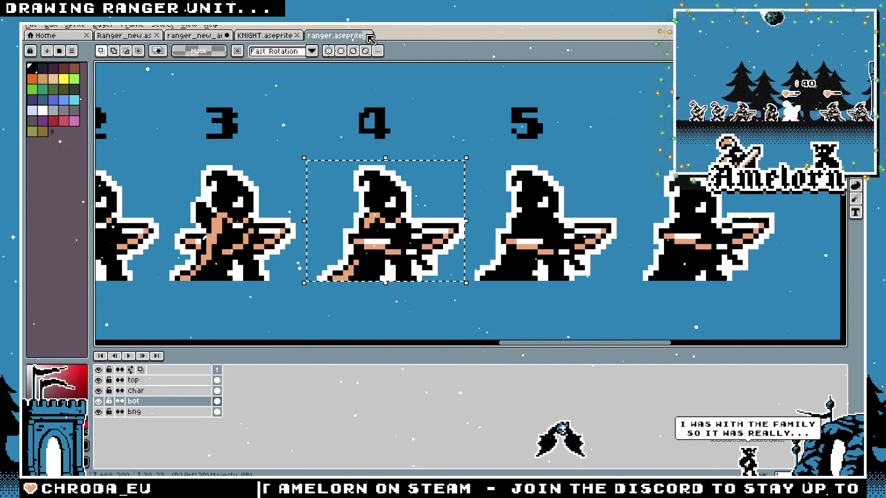
left_click(368, 35)
left_click(296, 35)
left_click(183, 37)
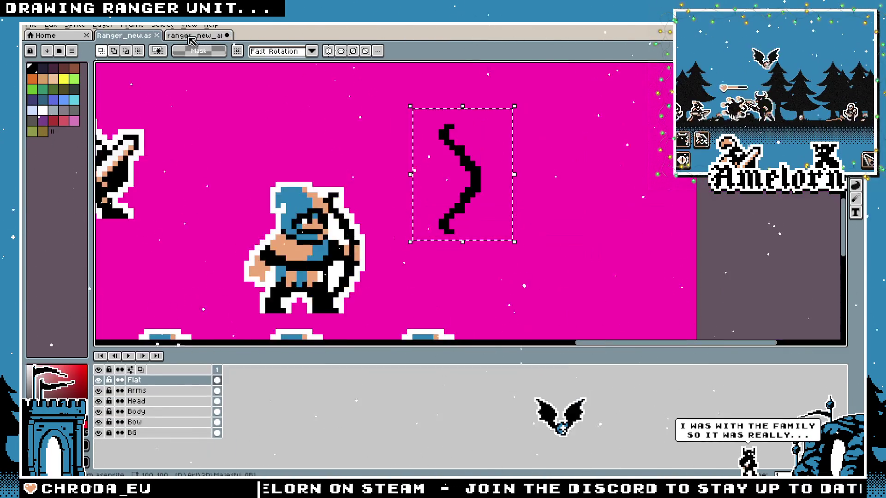
left_click(186, 39)
scroll(461, 203, "up", 2)
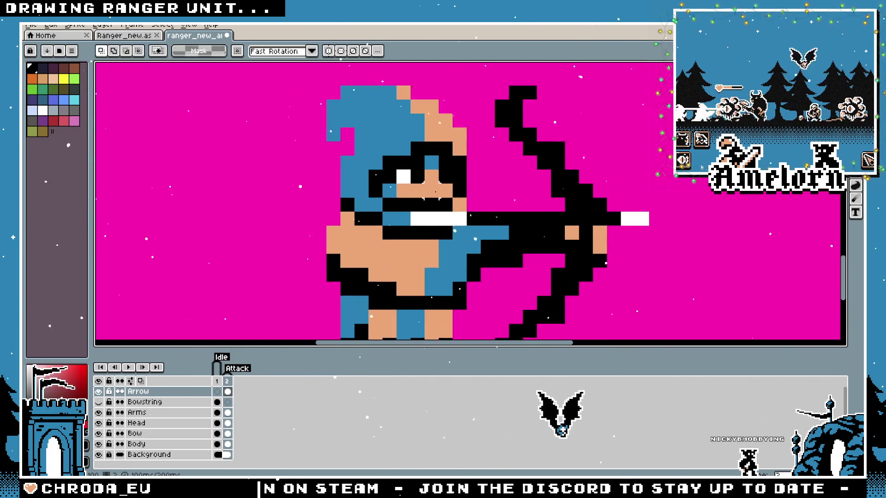
scroll(436, 193, "down", 3)
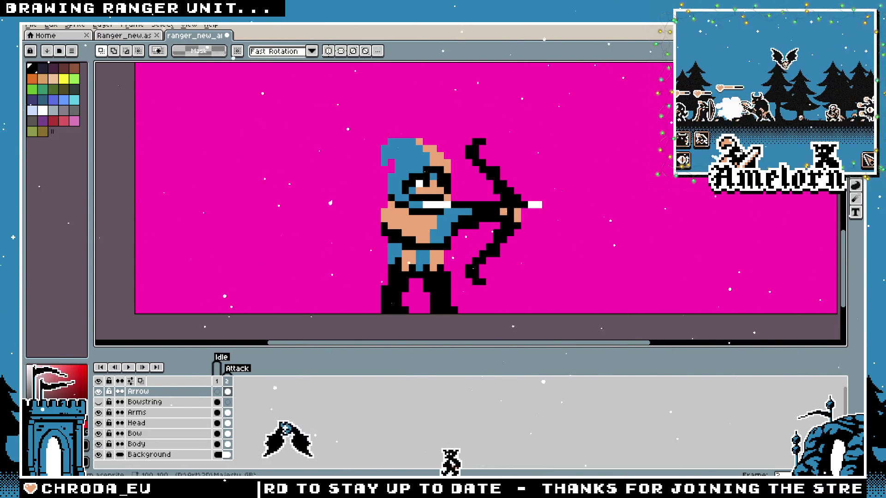
Open barbarian_anim.aseprite from the Majesty GB folder
left_click(31, 26)
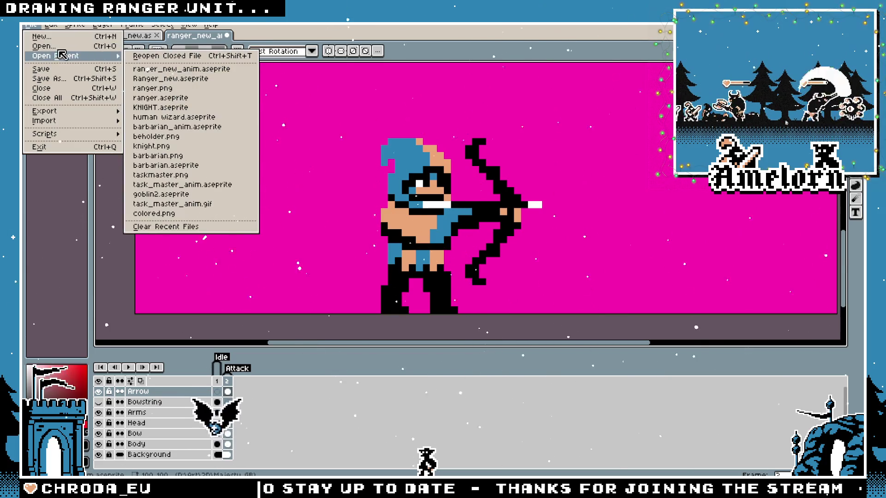
left_click(46, 46)
left_click(198, 52)
left_click(265, 185)
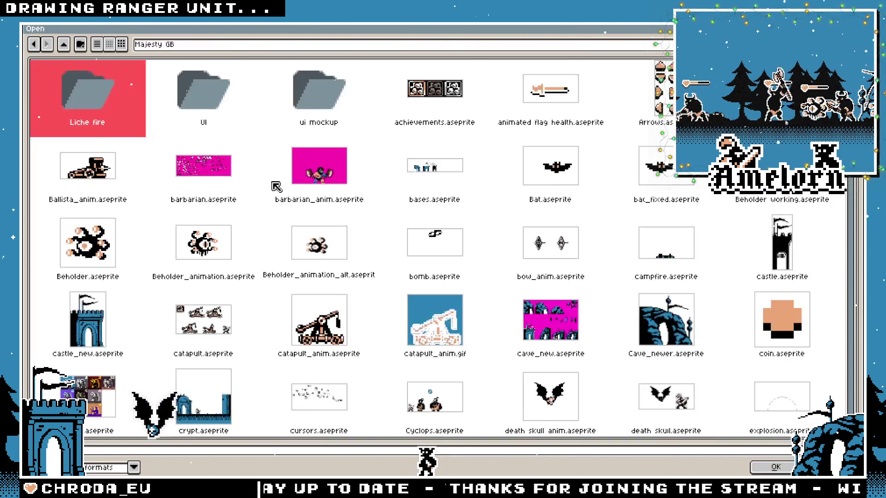
double_click(308, 186)
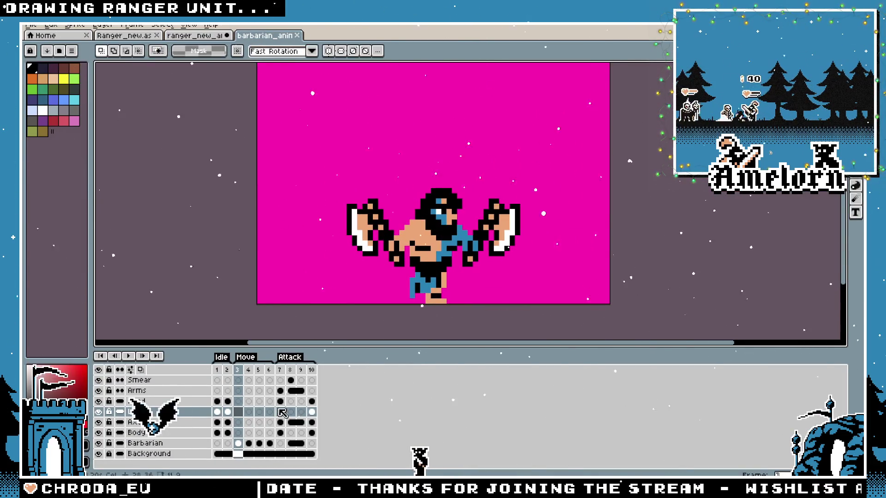
Review the barbarian's attack frames 7 and 8, play the animation, then return to the ranger
left_click(280, 371)
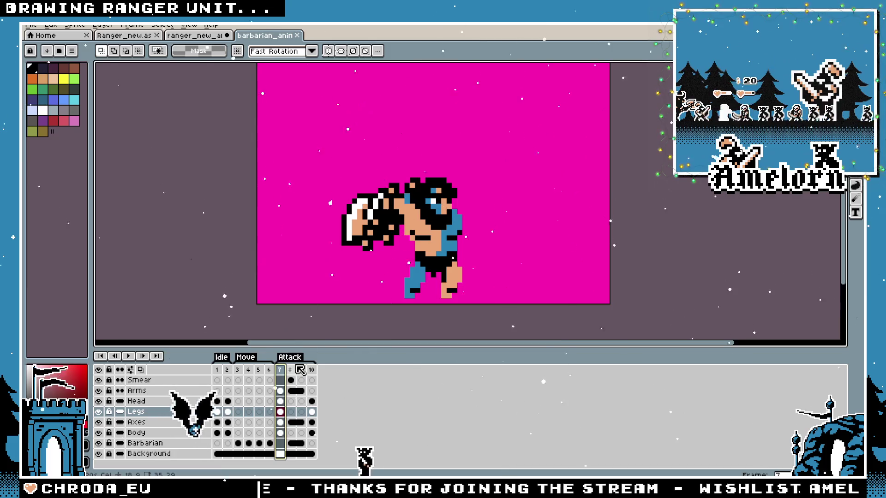
left_click(290, 370)
key("Return")
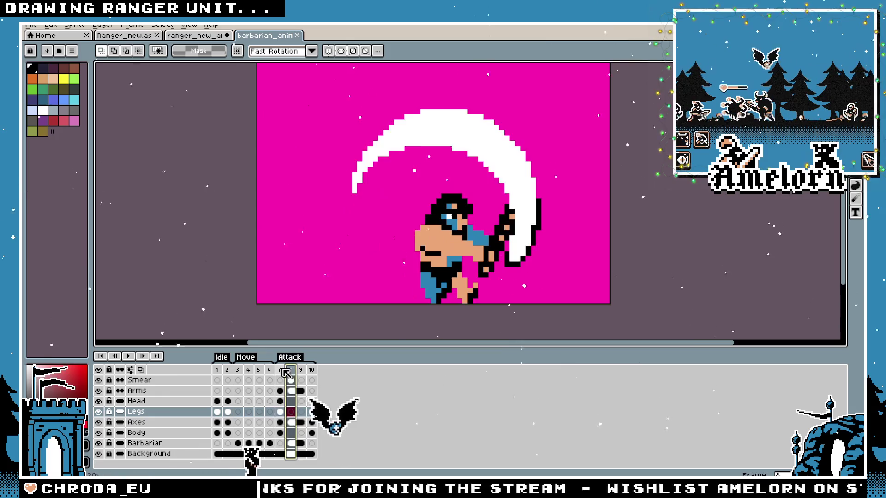
left_click(209, 37)
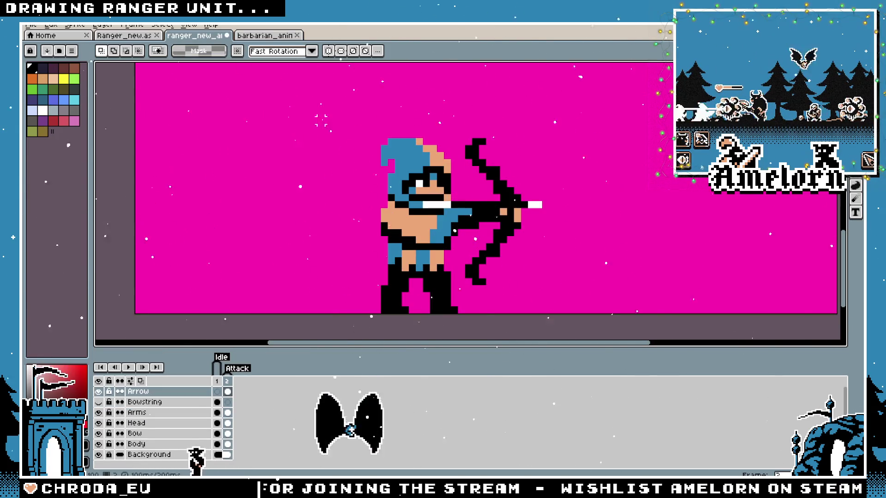
left_click(217, 391)
left_click(227, 391)
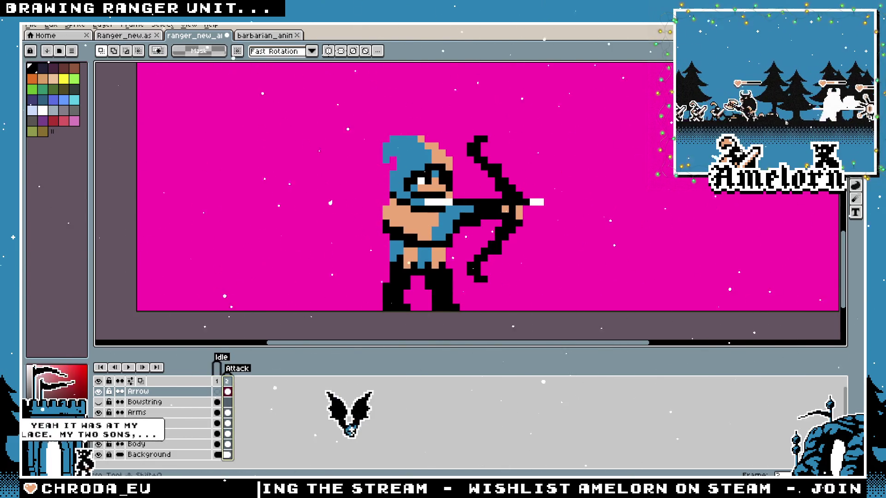
left_click(216, 381)
left_click(227, 381)
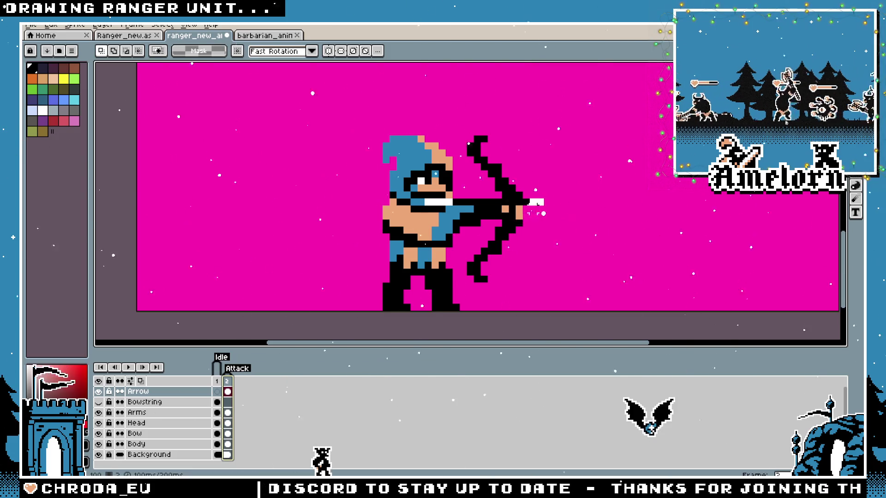
scroll(461, 208, "down", 2)
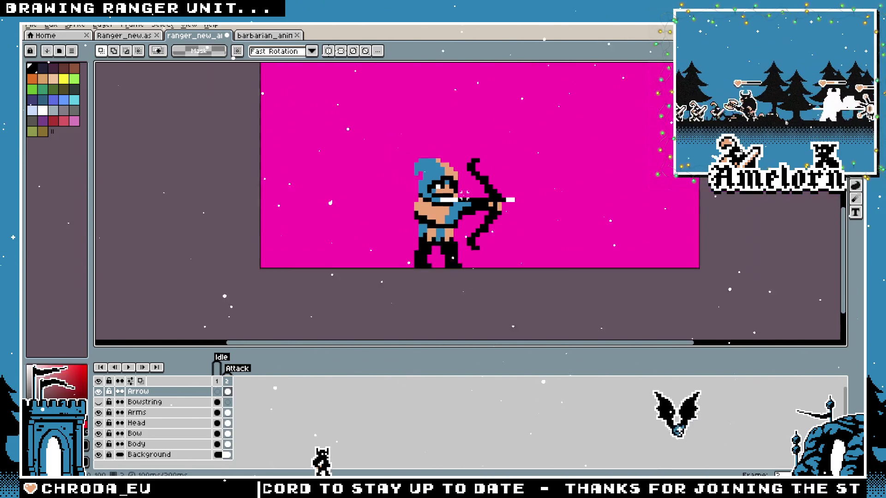
scroll(461, 207, "up", 3)
left_click(217, 381)
left_click(228, 391)
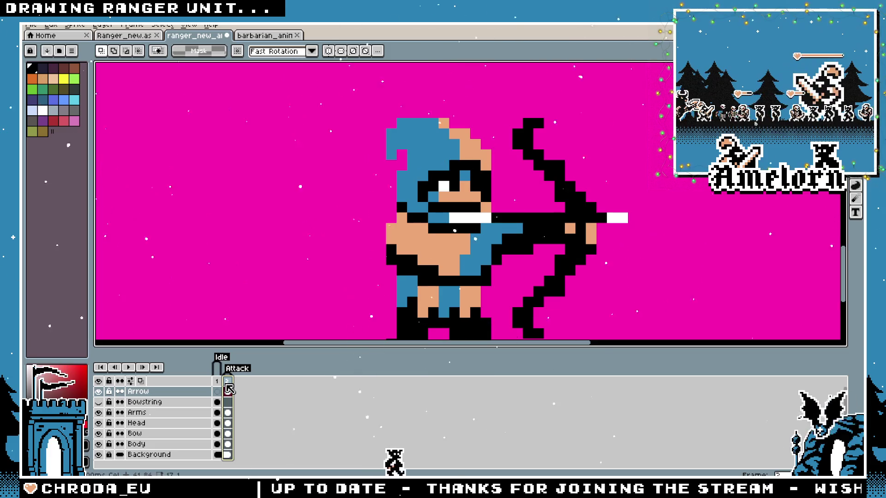
On the Bow layer, move the selected bow one pixel left and commit
key("minus")
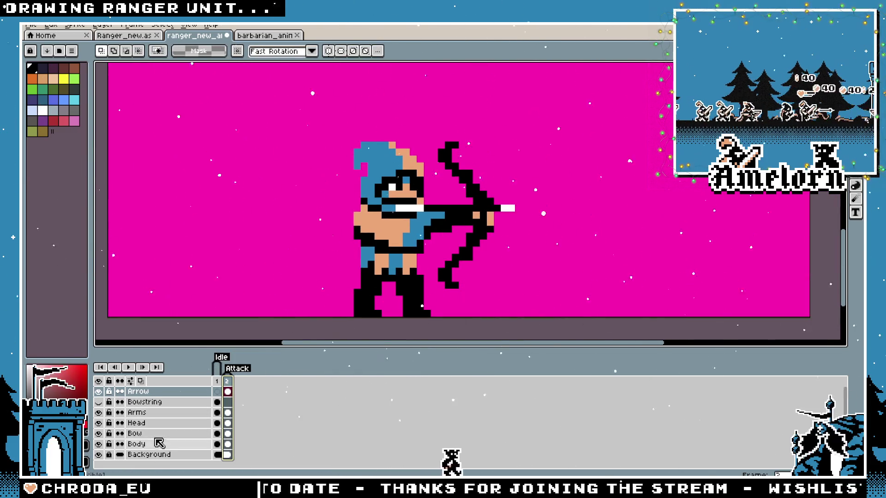
left_click(157, 434)
left_click_drag(566, 318, 422, 118)
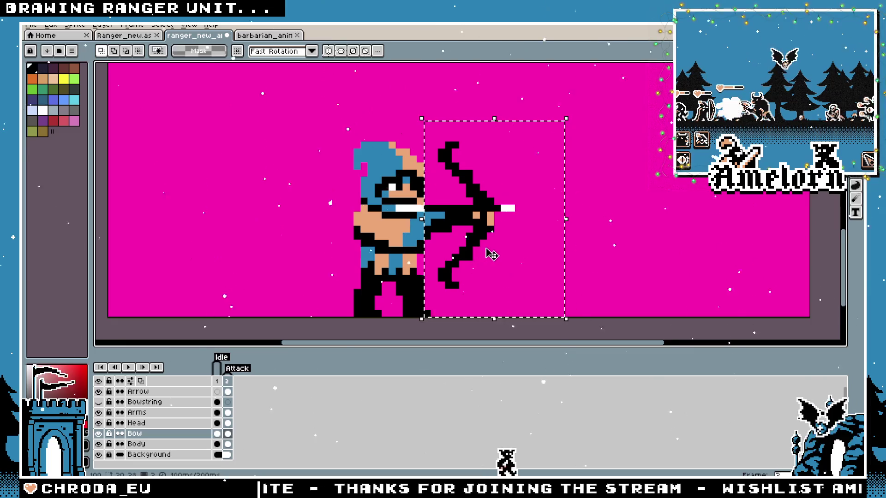
left_click(490, 254)
left_click_drag(486, 251, 480, 251)
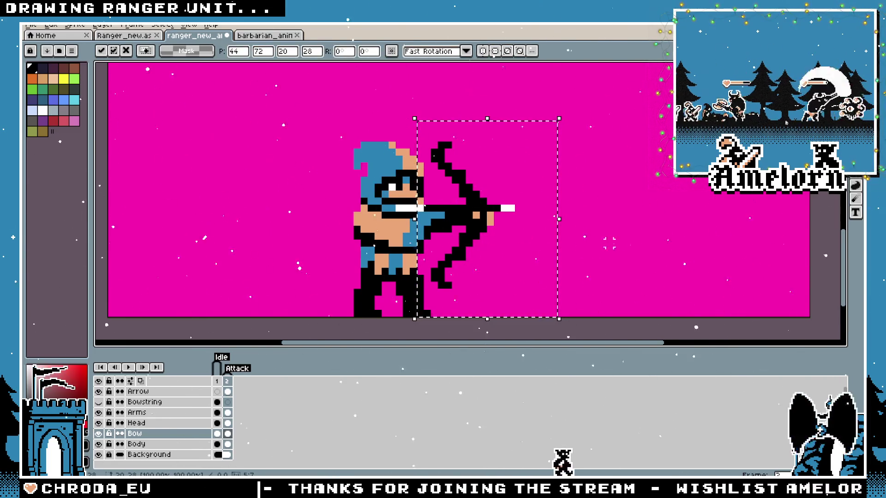
key("ctrl+d")
Select the hand and arrow area on the Arms layer and commit the transform
left_click(138, 413)
scroll(441, 238, "up", 1)
mouse_move(574, 155)
left_mouse_down()
mouse_move(540, 202)
mouse_move(455, 275)
left_mouse_up()
left_click(515, 236)
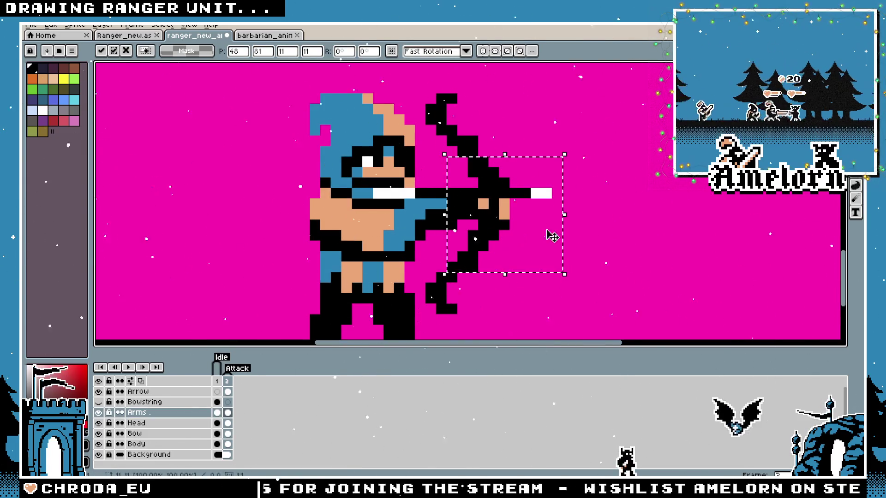
key("ctrl+d")
scroll(554, 240, "down", 3)
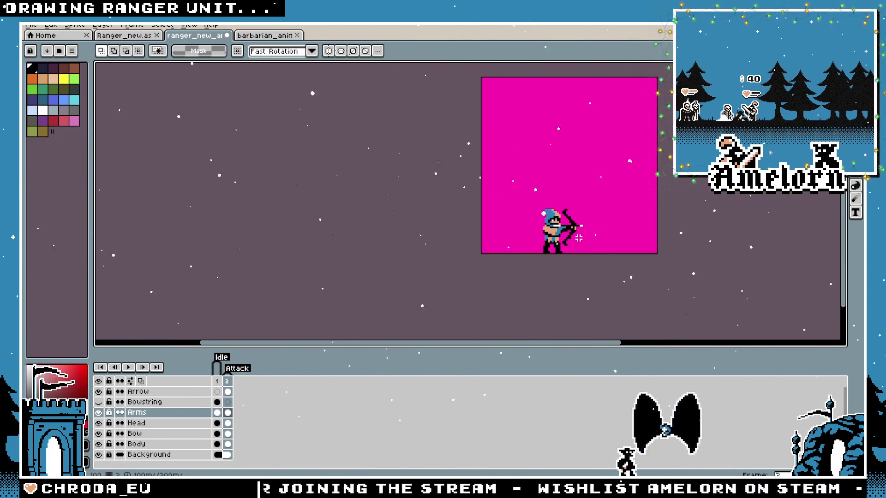
scroll(576, 241, "up", 3)
scroll(524, 241, "down", 3)
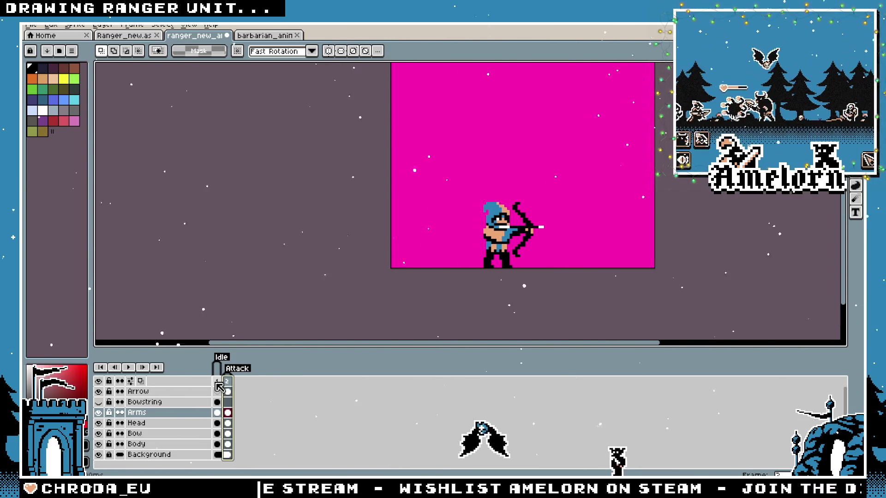
key("ctrl+z")
key("ctrl+z")
key("ctrl+z")
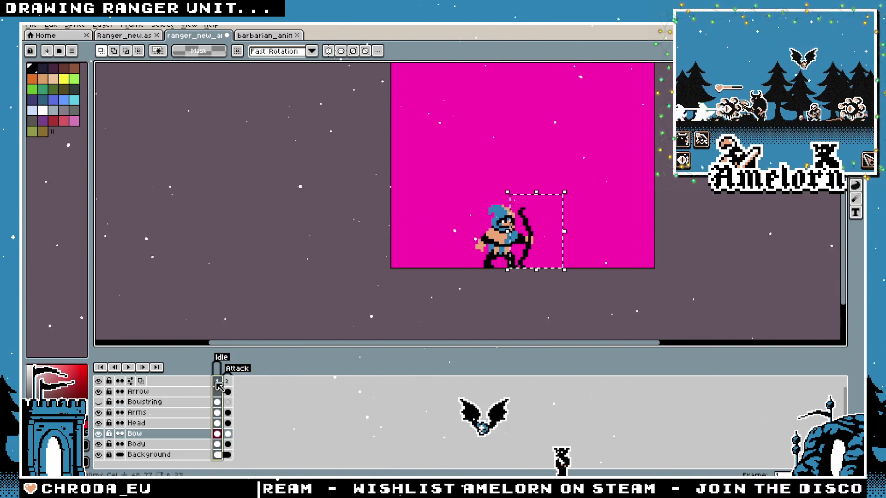
key("ctrl+y")
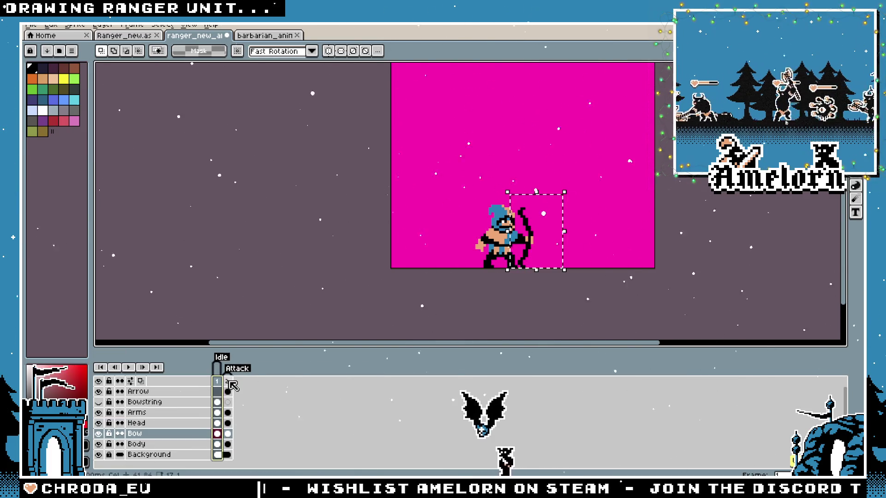
key("ctrl+z")
key("ctrl+y")
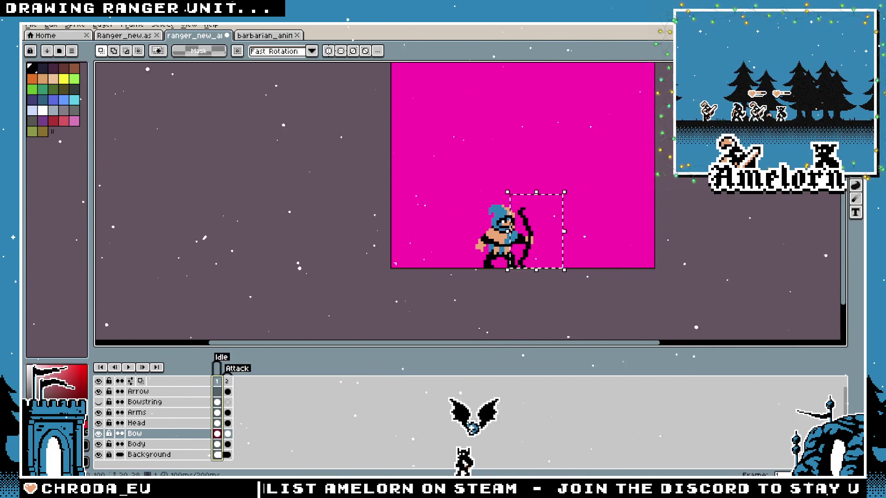
scroll(570, 219, "up", 2)
scroll(570, 219, "up", 1)
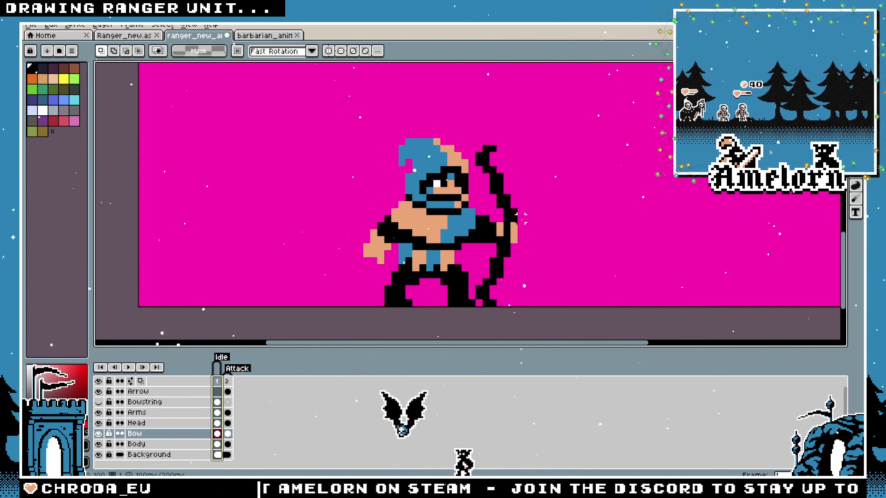
left_click(227, 381)
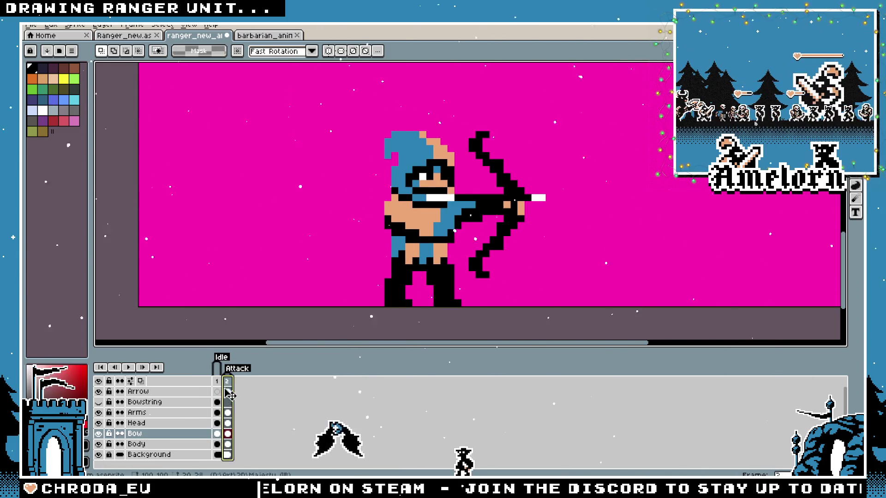
left_click(219, 381)
scroll(488, 299, "down", 5)
scroll(488, 299, "up", 4)
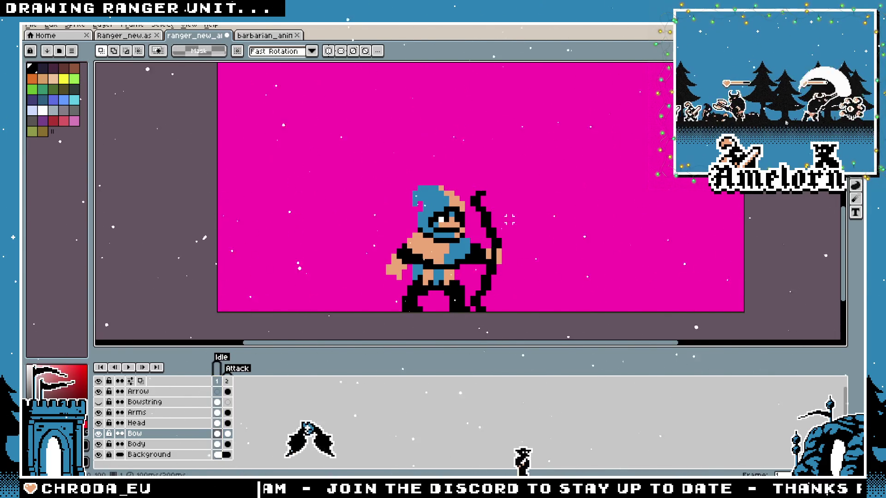
left_click(228, 381)
scroll(397, 232, "up", 3)
key("i")
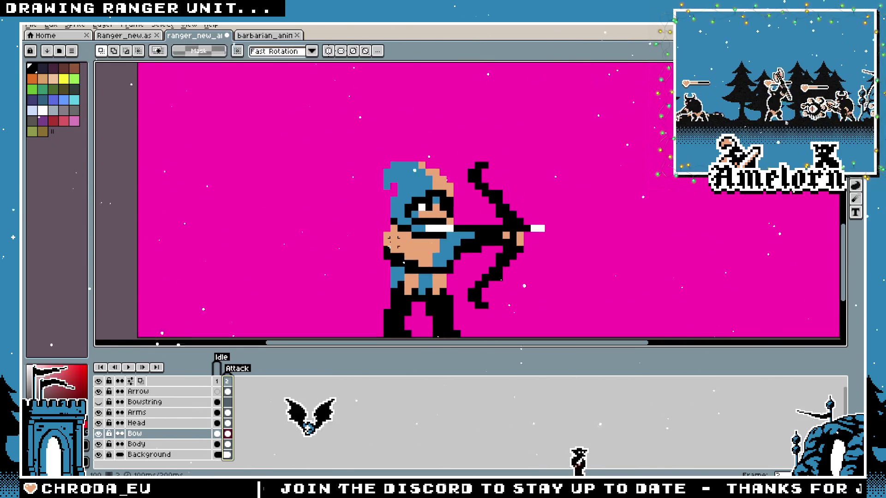
left_click(197, 413)
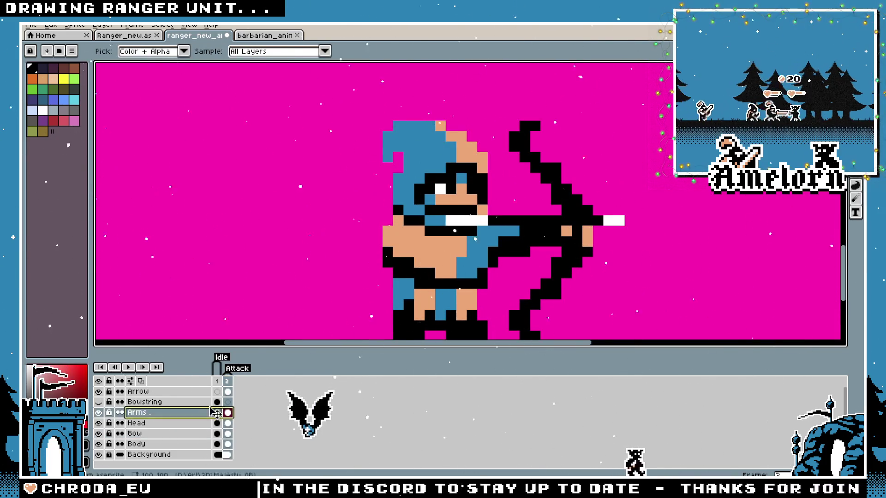
Paint over the rear arm in black with a smaller pencil brush, shrinking it to 3 pixels
key("m")
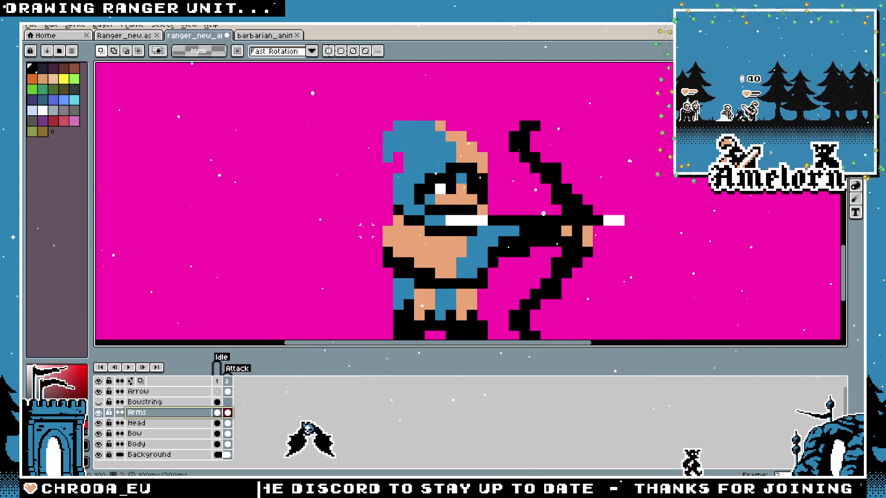
key("b")
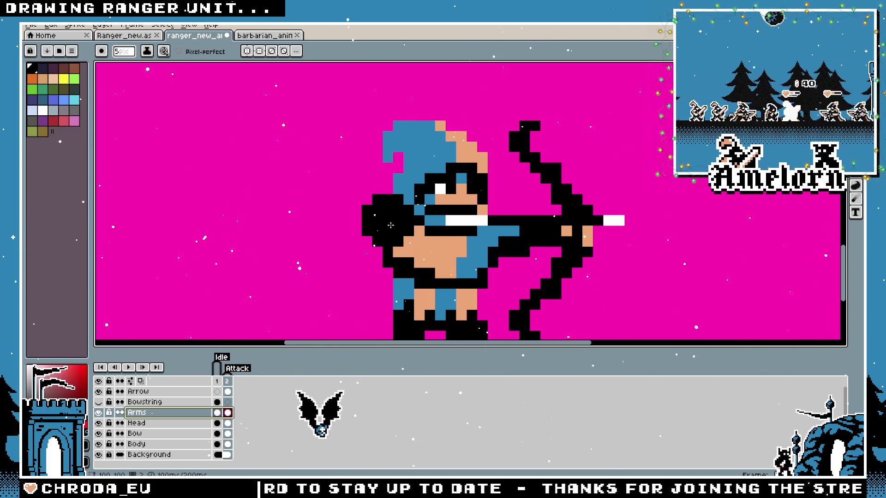
key("minus")
mouse_move(391, 226)
left_mouse_down()
mouse_move(420, 230)
mouse_move(414, 249)
mouse_move(431, 237)
mouse_move(450, 241)
mouse_move(441, 242)
left_mouse_up()
key("minus")
scroll(371, 258, "down", 5)
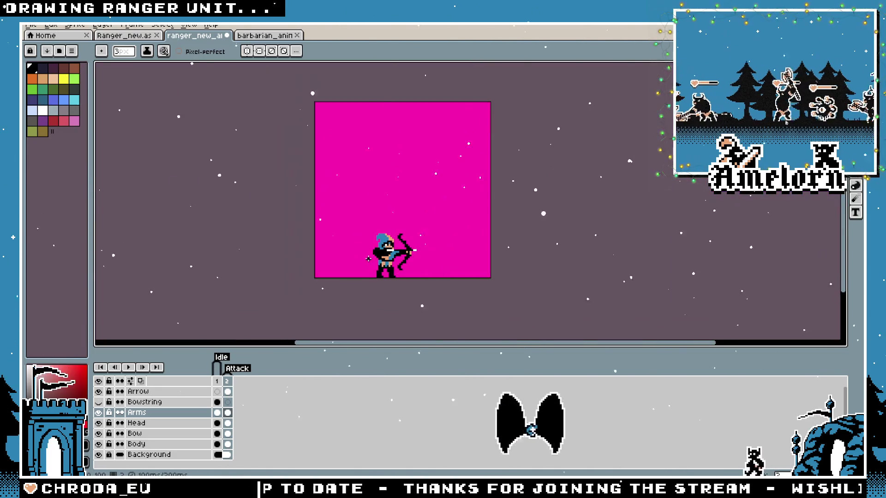
scroll(370, 268, "up", 4)
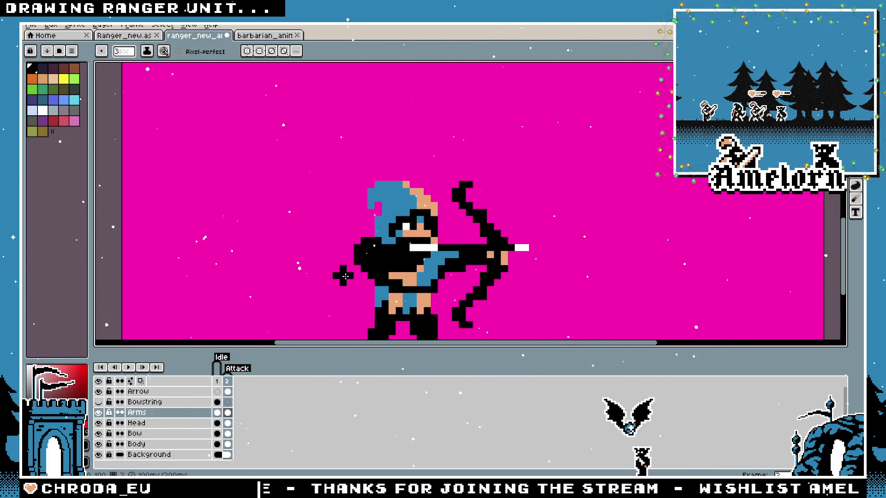
scroll(345, 276, "down", 4)
scroll(351, 275, "up", 3)
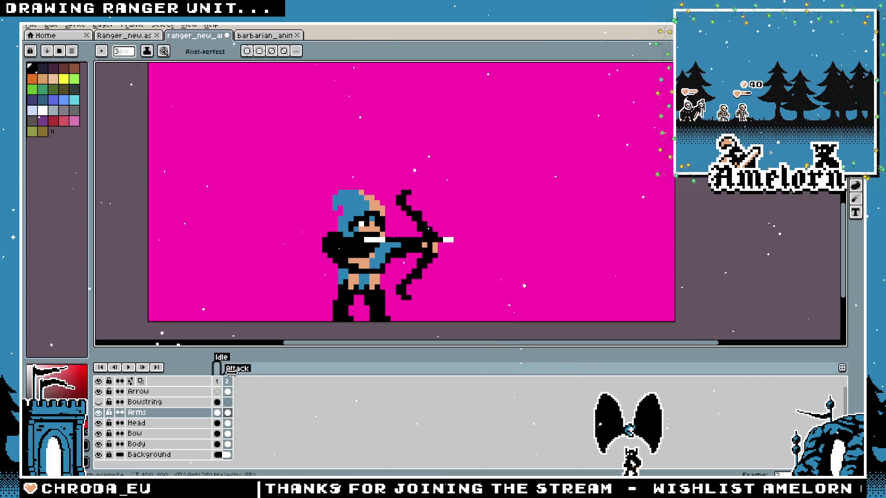
Flip between the idle and attack frames to compare the arm
key("Left")
key("Right")
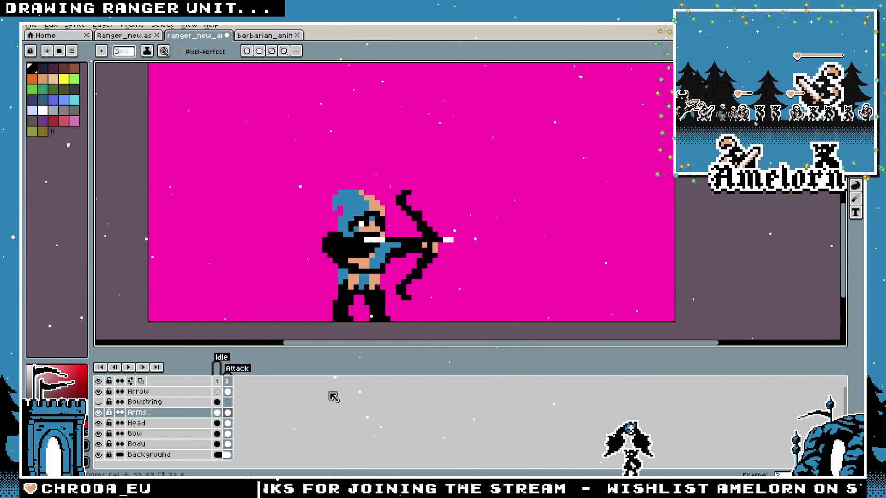
key("Left")
key("Right")
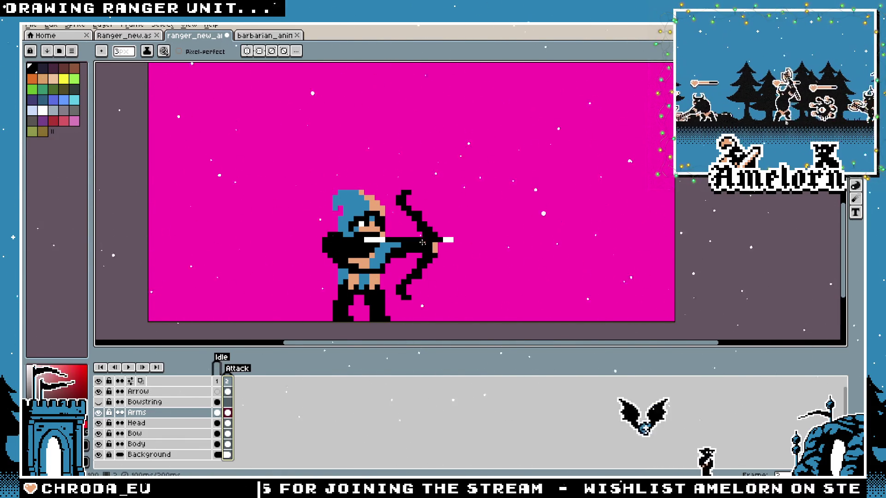
Flip between the idle and attack frames to compare the rear arm
left_click(217, 382)
left_click(227, 381)
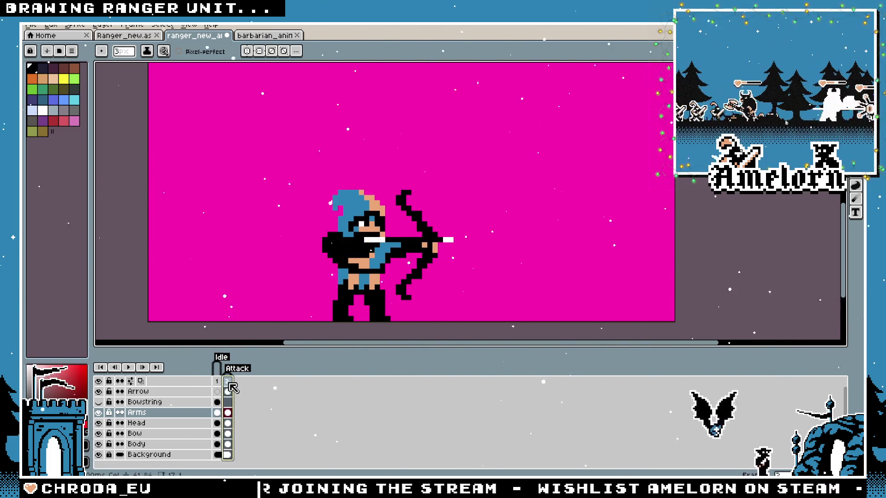
left_click(218, 391)
left_click(228, 390)
scroll(372, 261, "up", 4)
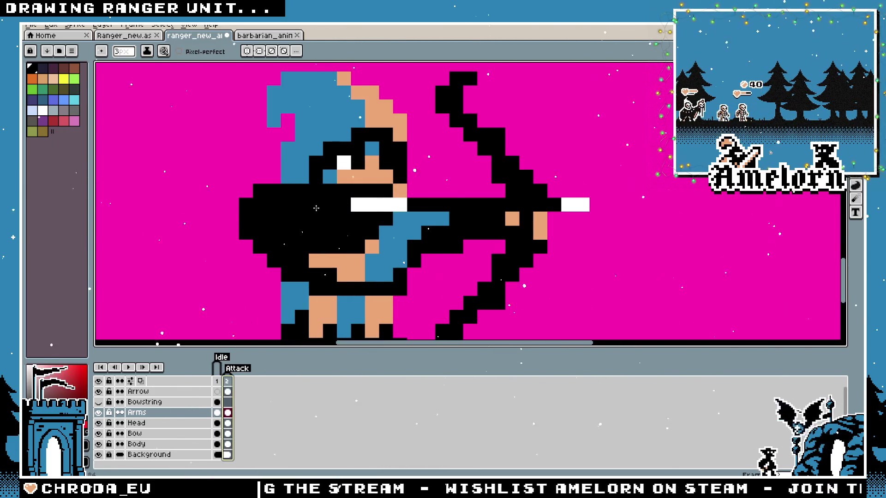
scroll(315, 208, "down", 5)
scroll(383, 215, "up", 4)
Enlarge the pencil brush and paint black pixels along the left of the rear arm
key("b")
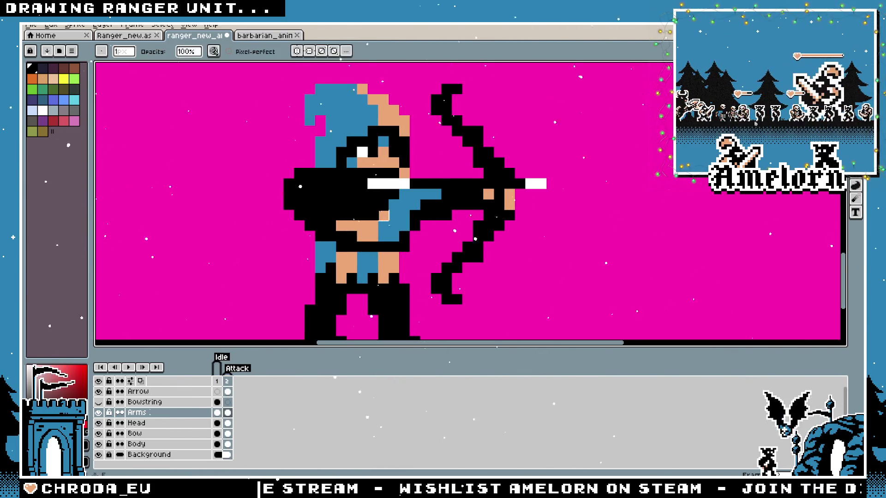
scroll(395, 205, "down", 5)
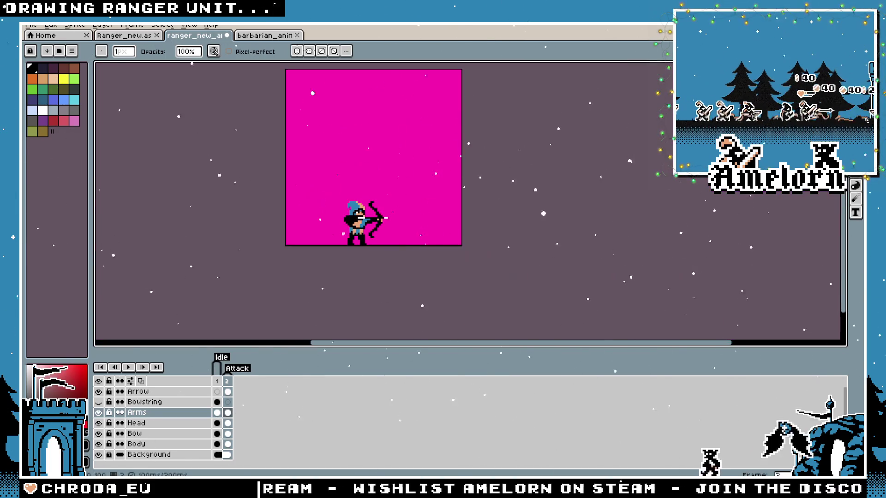
scroll(332, 218, "up", 3)
scroll(332, 219, "up", 2)
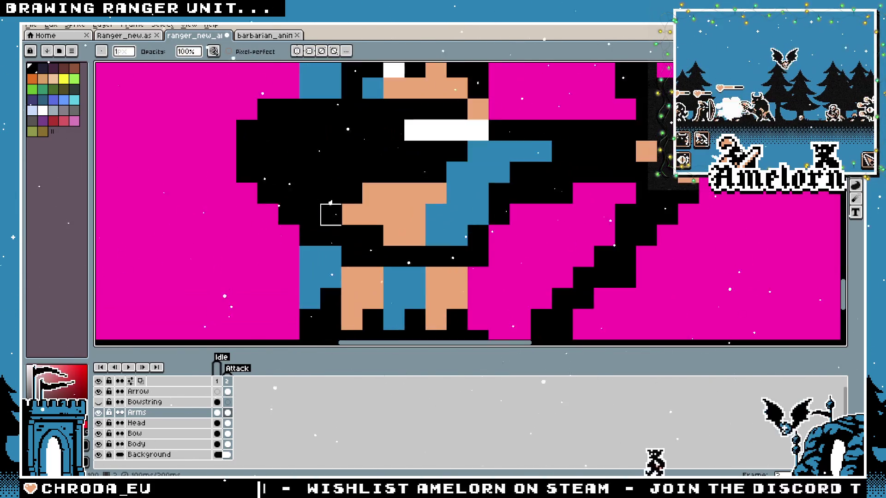
scroll(332, 219, "down", 3)
scroll(318, 211, "up", 2)
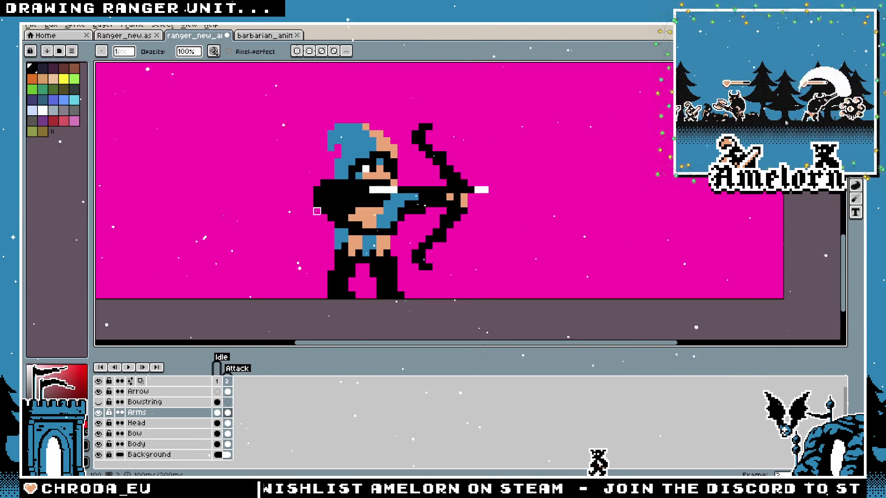
key("v")
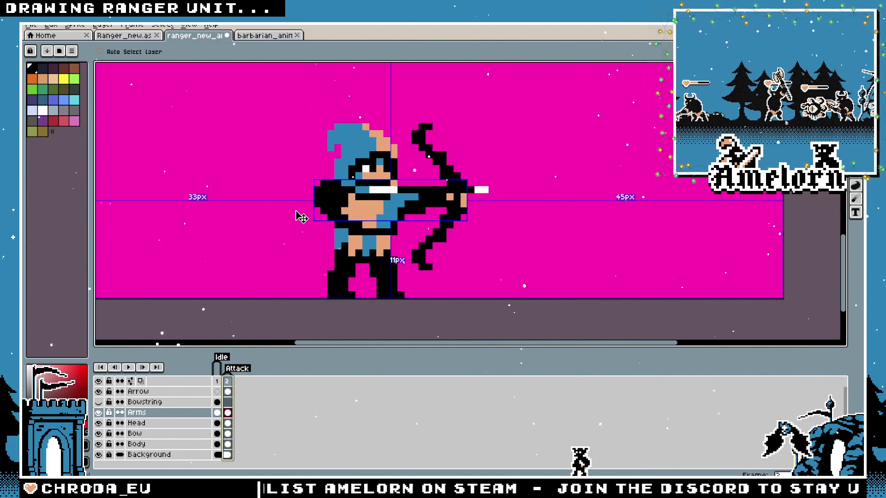
key("b")
scroll(260, 239, "up", 2)
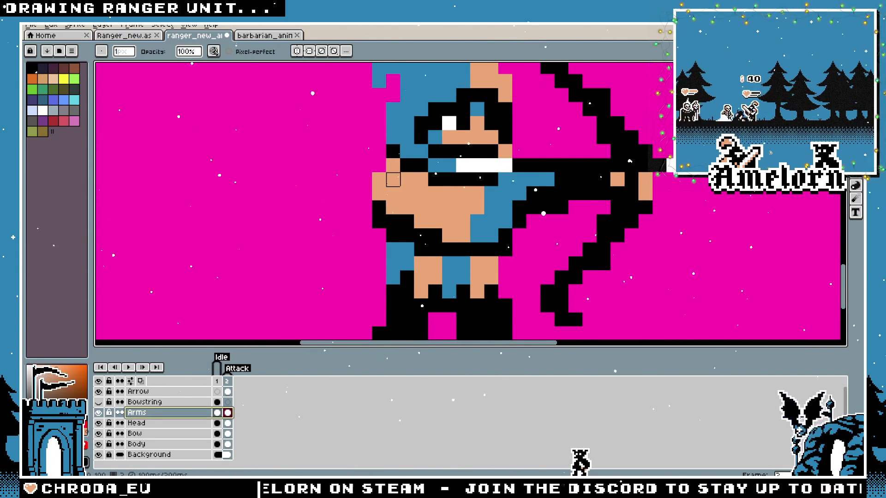
key("plus")
scroll(361, 190, "down", 2)
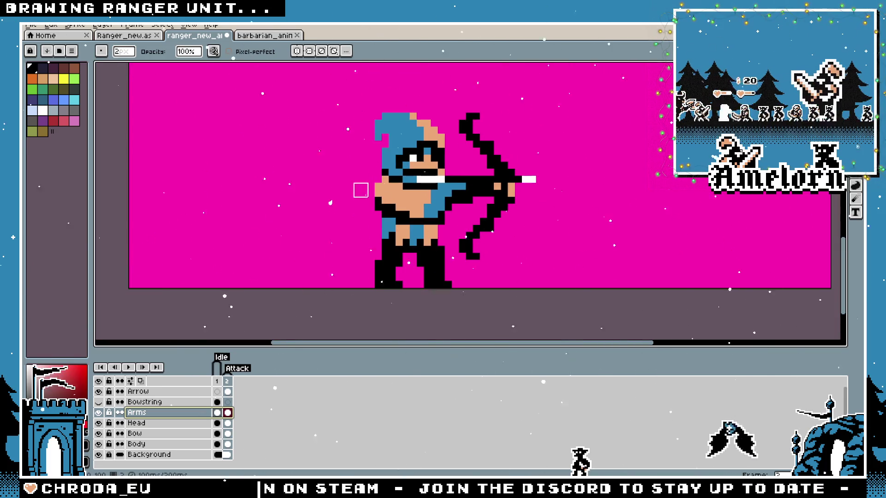
key("plus")
key("plus")
key("plus")
left_click_drag(361, 190, 379, 189)
scroll(379, 189, "up", 1)
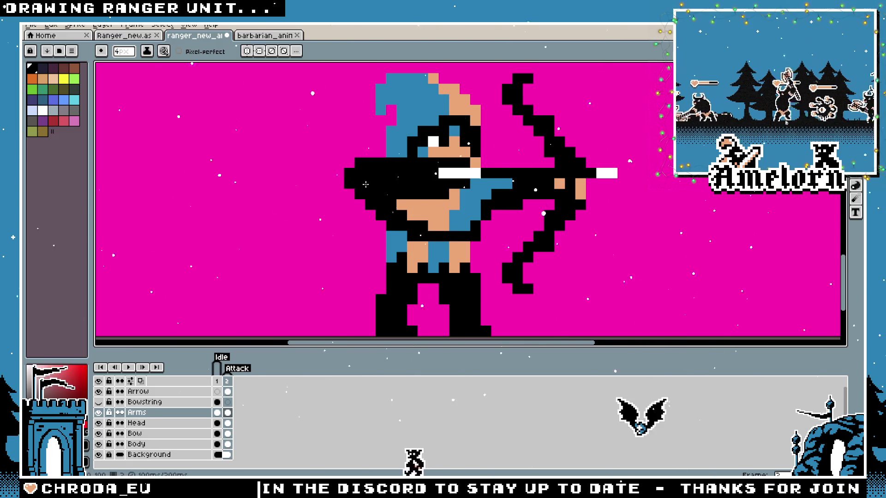
Flip between the idle and attack poses to check the arm outline
scroll(378, 185, "down", 3)
scroll(307, 198, "up", 2)
scroll(307, 194, "down", 7)
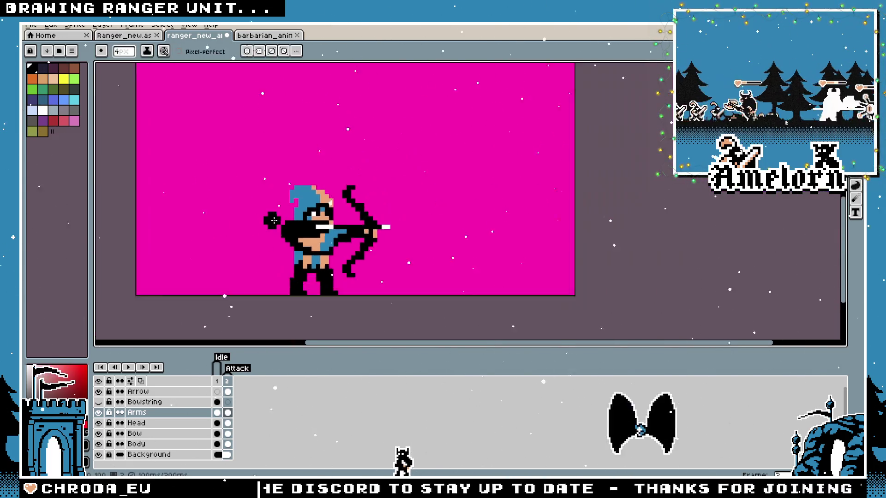
scroll(256, 224, "up", 3)
scroll(301, 279, "up", 1)
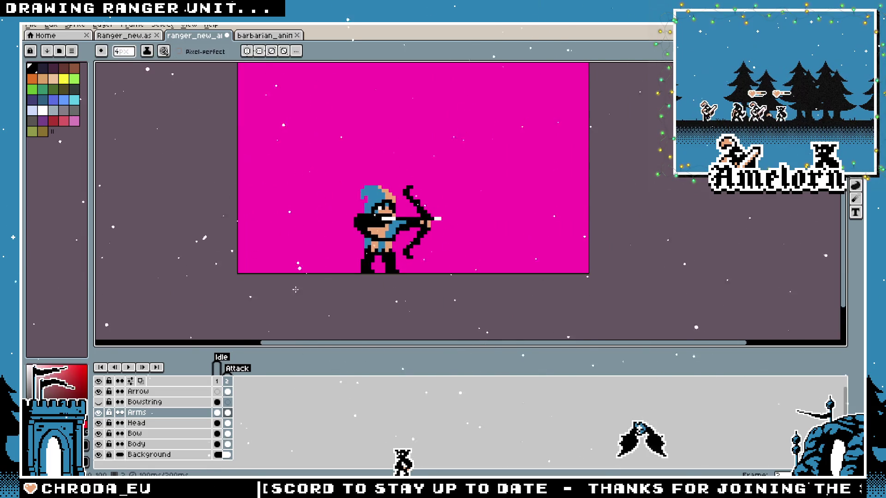
left_click(217, 381)
left_click(227, 382)
left_click(217, 382)
left_click(228, 382)
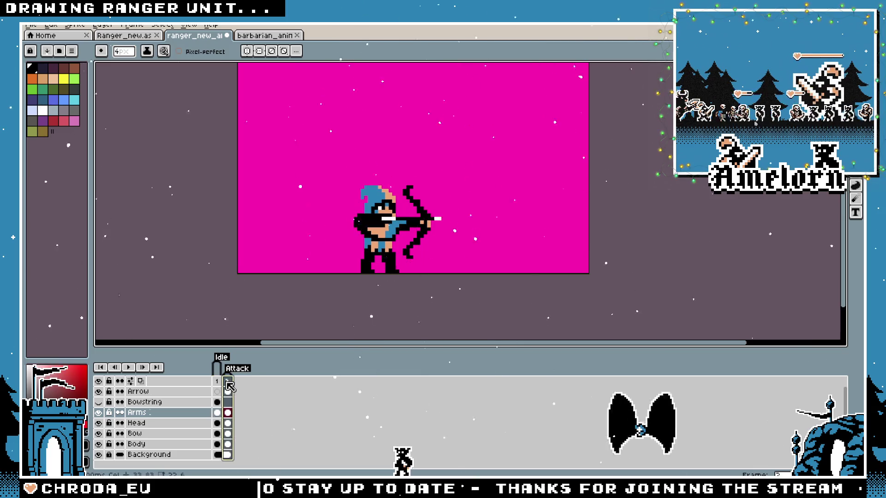
Repaint the arm and face pixels in black with the pencil
scroll(306, 237, "up", 5)
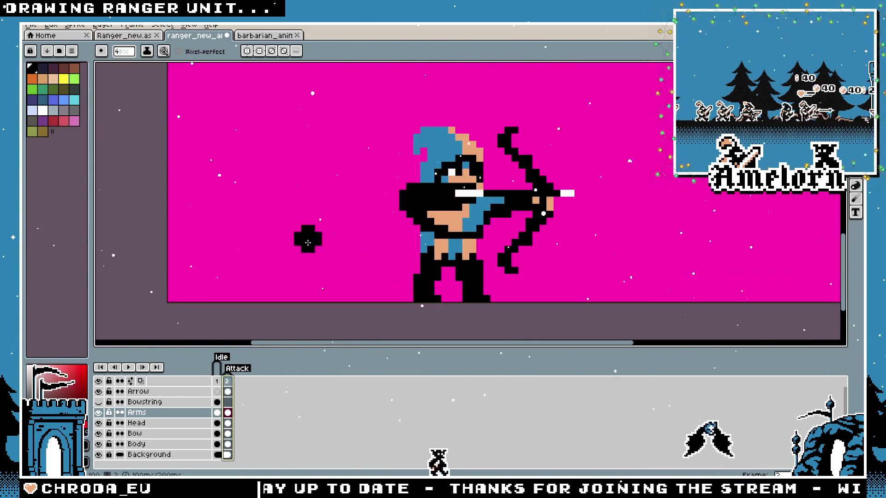
key("v")
key("b")
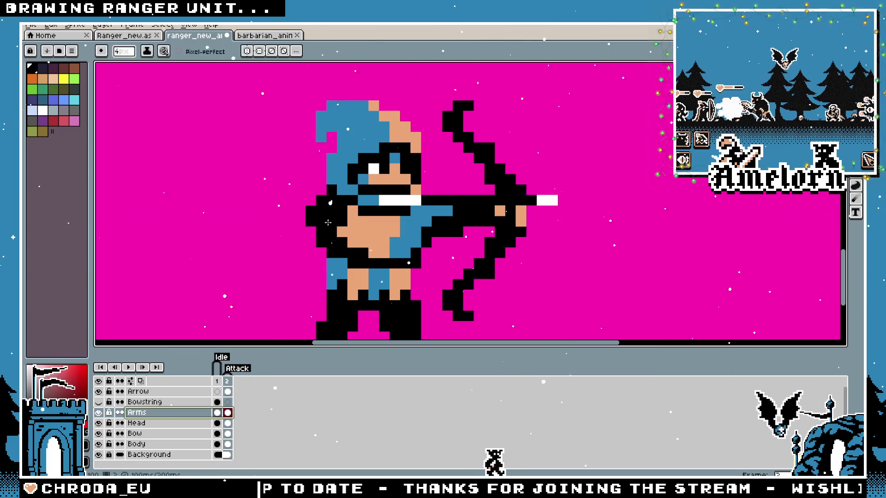
mouse_move(341, 221)
left_mouse_down()
mouse_move(351, 212)
mouse_move(297, 194)
mouse_move(315, 223)
left_mouse_up()
scroll(320, 231, "down", 4)
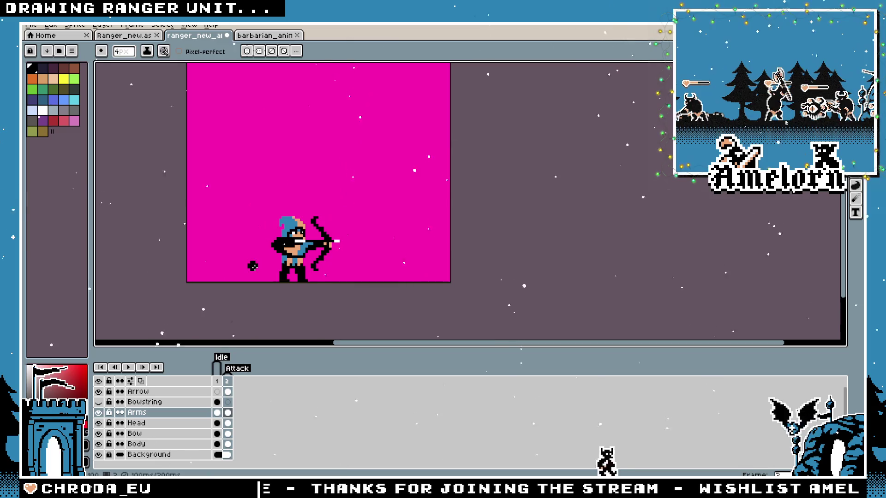
scroll(253, 266, "up", 3)
Extend the black outline further to the left of the arm
key("v")
scroll(306, 223, "down", 2)
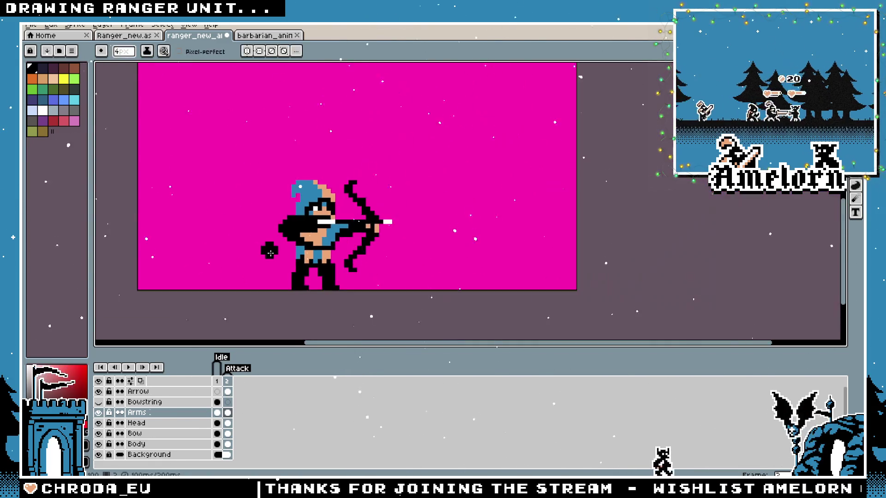
scroll(277, 254, "up", 1)
key("b")
left_click_drag(291, 200, 300, 211)
scroll(259, 245, "down", 3)
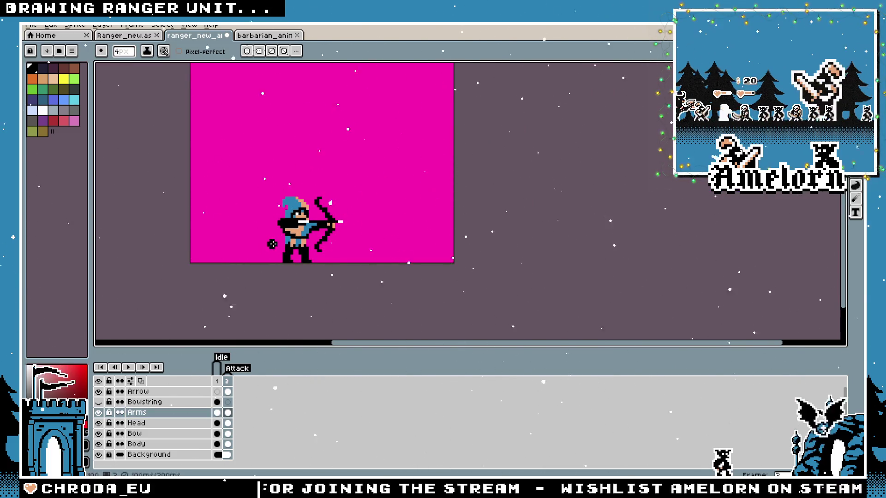
scroll(277, 238, "up", 2)
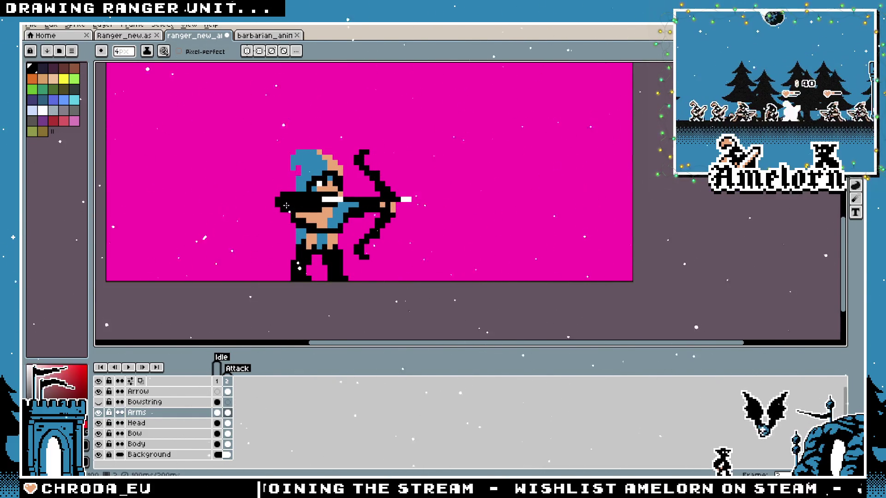
scroll(216, 241, "down", 2)
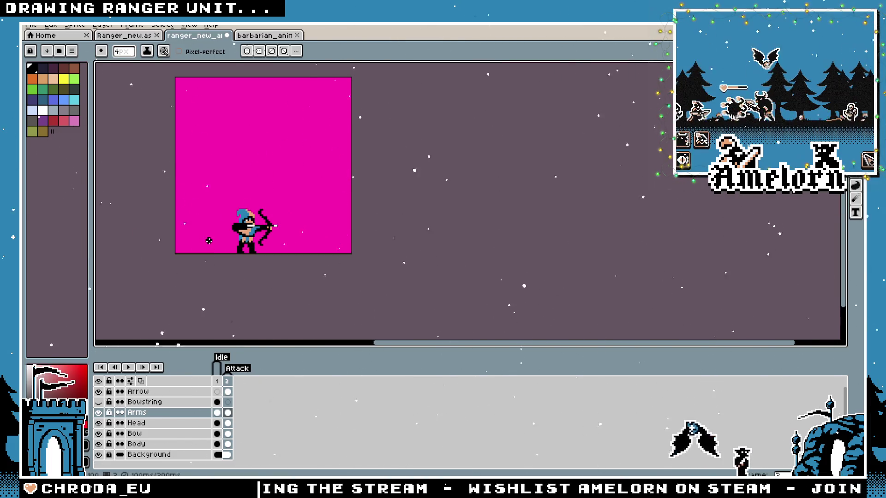
scroll(216, 241, "up", 2)
scroll(216, 241, "down", 2)
scroll(220, 251, "up", 2)
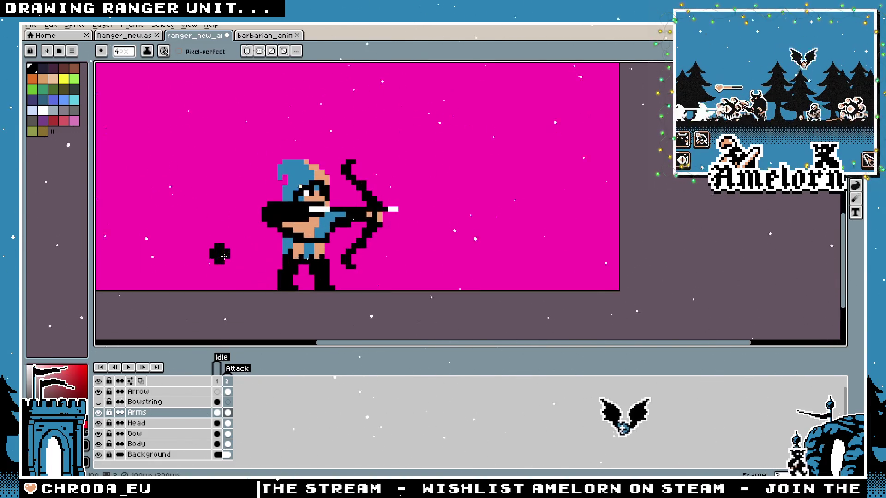
Recheck idle versus attack, then switch to barbarian_anim and scrub its frames 7 to 9
left_click(219, 381)
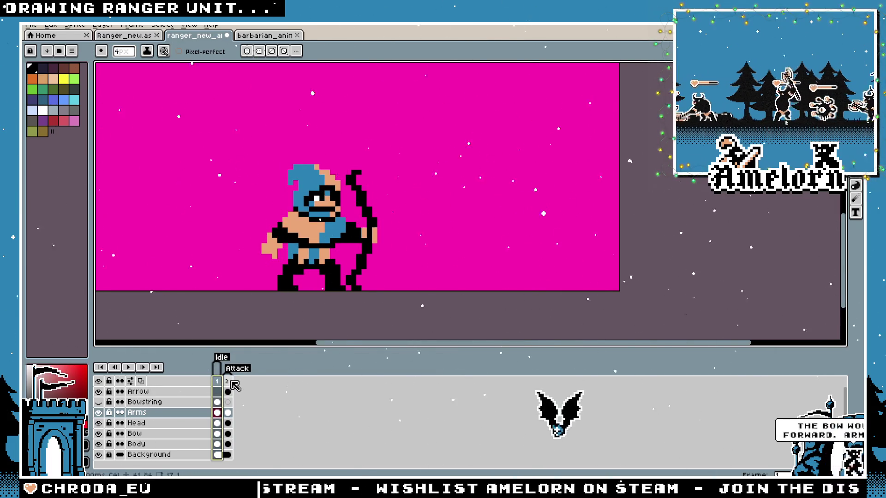
left_click(231, 382)
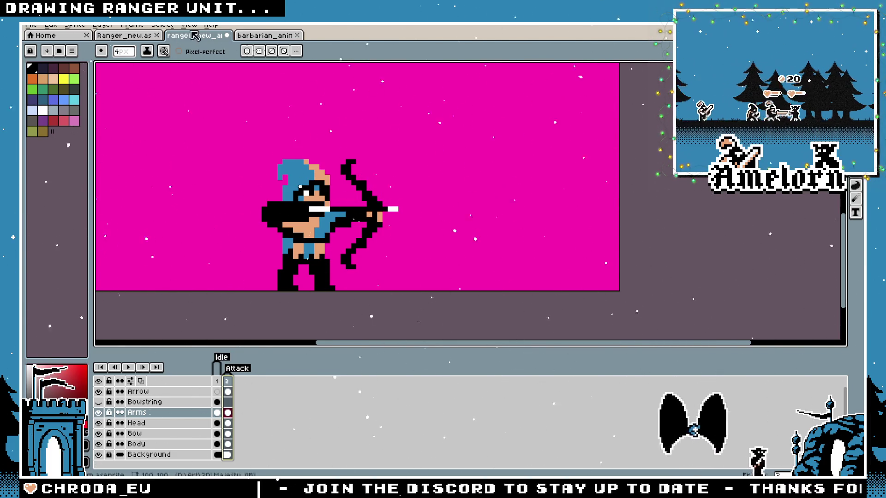
key("ctrl+Tab")
mouse_move(289, 377)
left_mouse_down()
mouse_move(311, 371)
mouse_move(287, 374)
left_mouse_up()
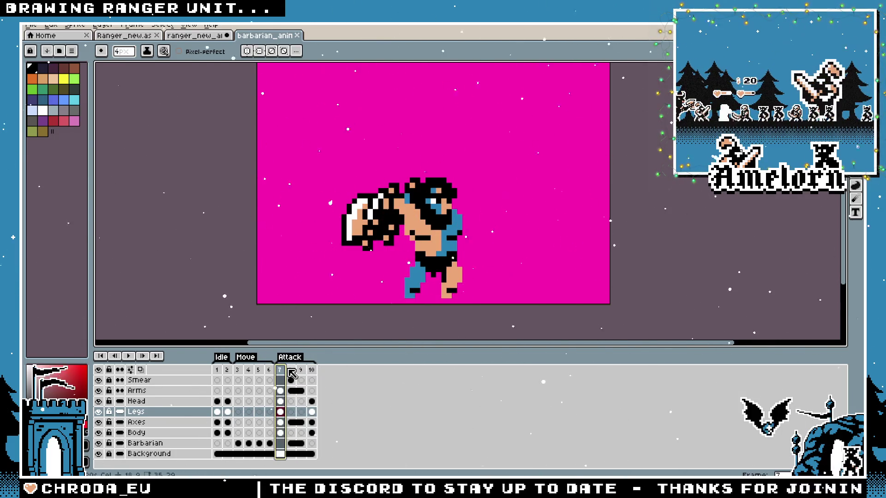
Play and stop the barbarian attack, then open task_master_anim.aseprite
left_click(128, 357)
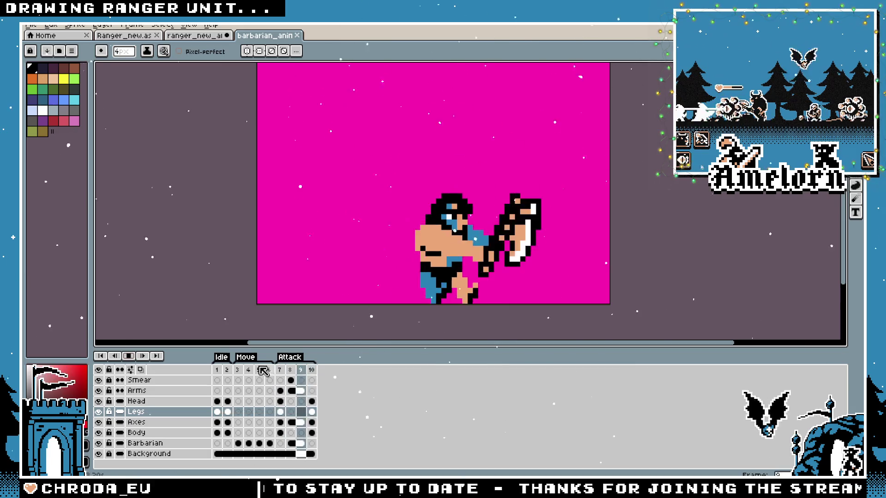
left_click(129, 357)
left_click(43, 27)
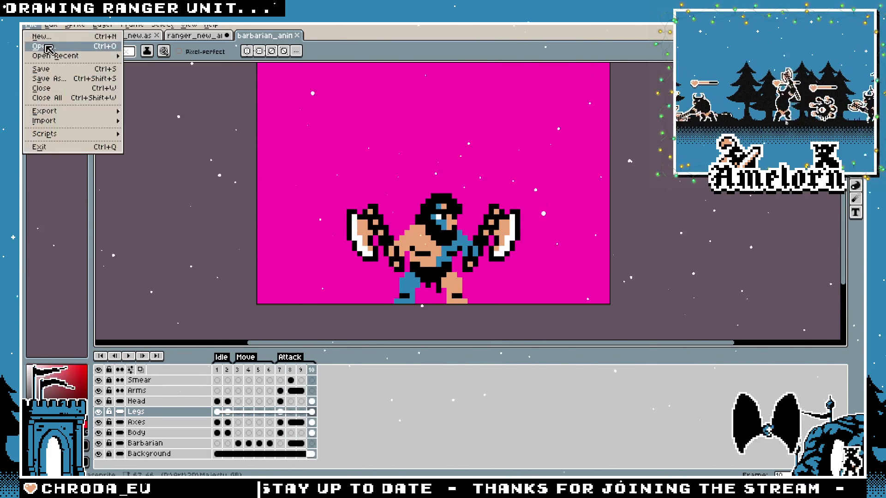
left_click(48, 50)
type("k")
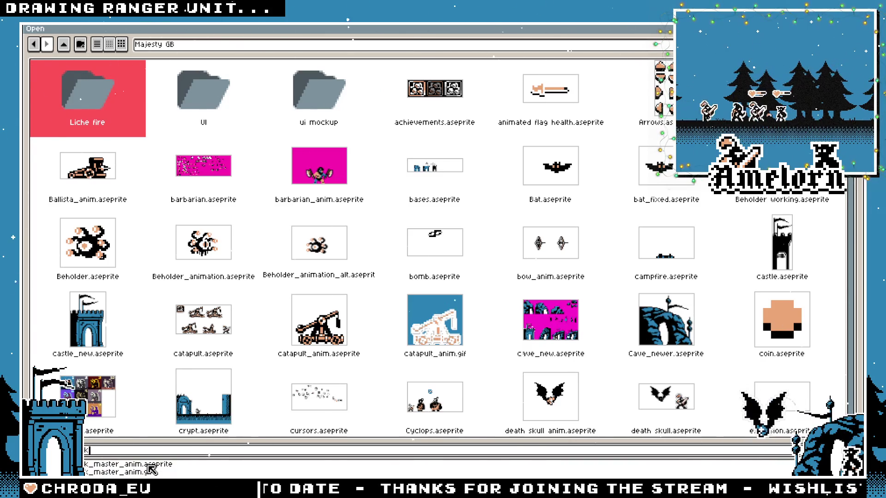
left_click(150, 465)
left_click(749, 468)
Play the task master's attack from frame 5, stop it, and return to the ranger sprite
scroll(443, 228, "up", 3)
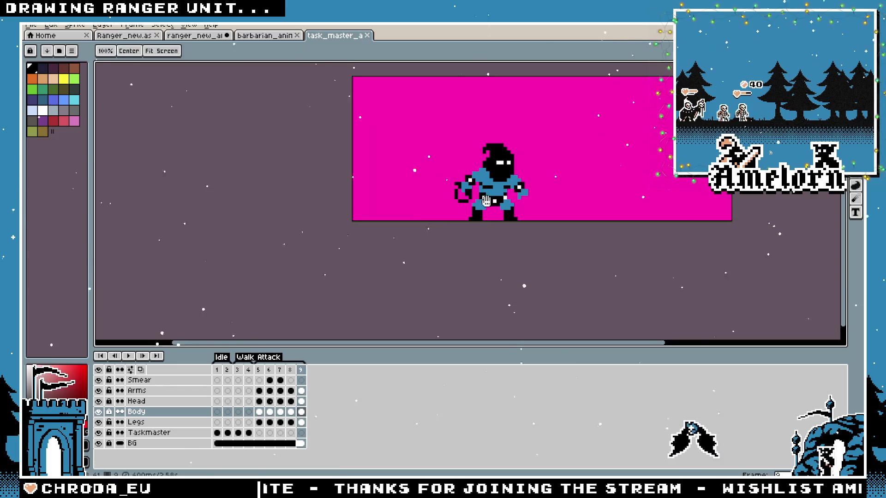
left_click(262, 370)
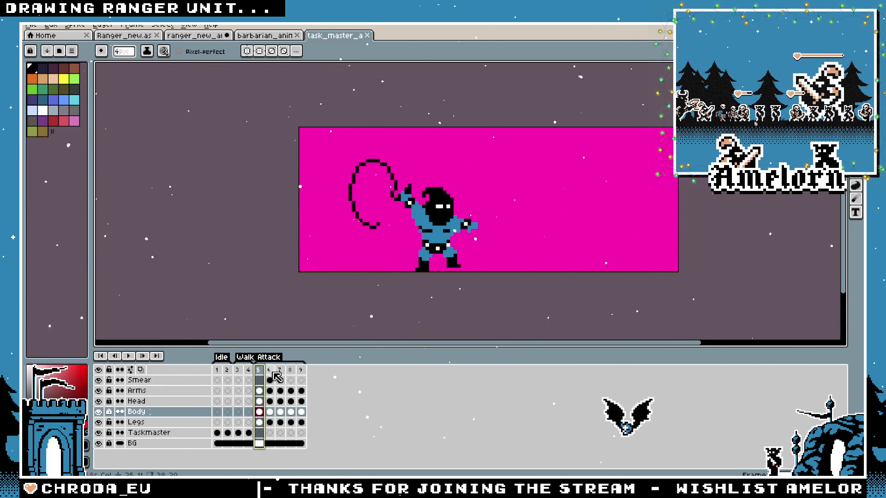
key("Return")
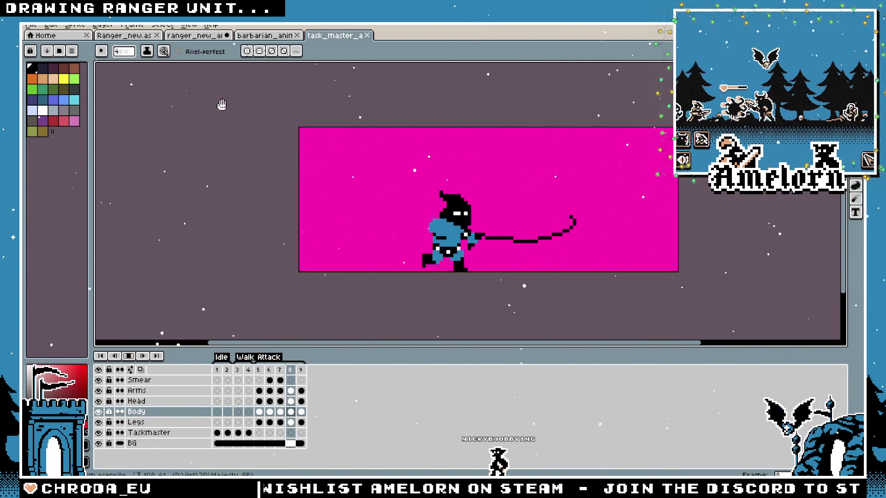
left_click(129, 356)
left_click(194, 35)
Flip between the idle frame 1 and the bow-drawing attack frame 2, ending on the attack frame
left_click(217, 381)
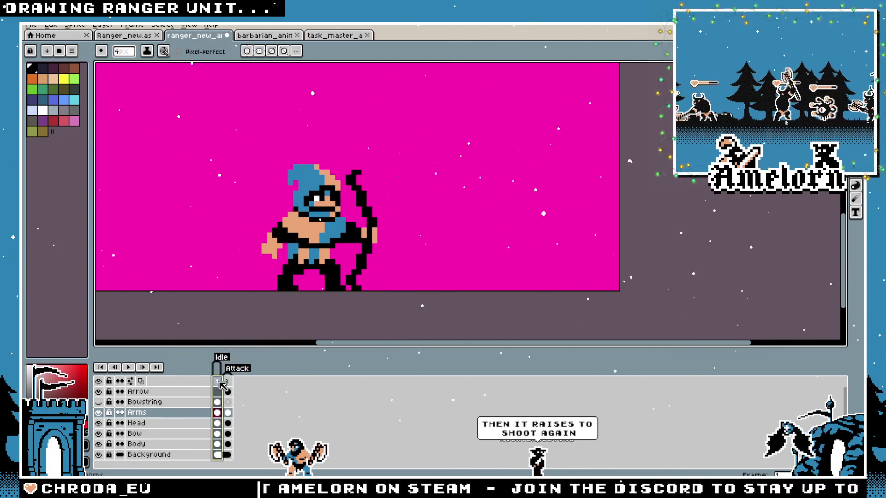
left_click(231, 387)
left_click(217, 387)
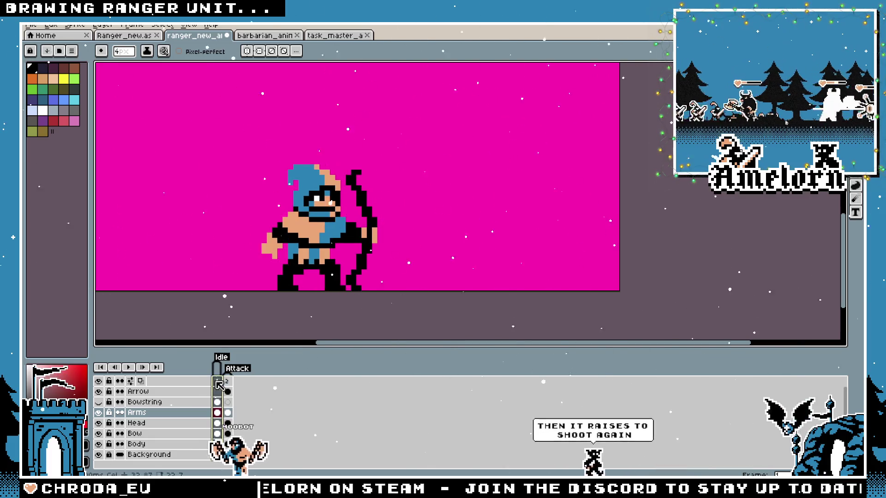
left_click(231, 387)
Test a black stroke left of the ranger's feet, then undo it so the drawing is unchanged
left_click_drag(259, 280, 270, 285)
key("ctrl+z")
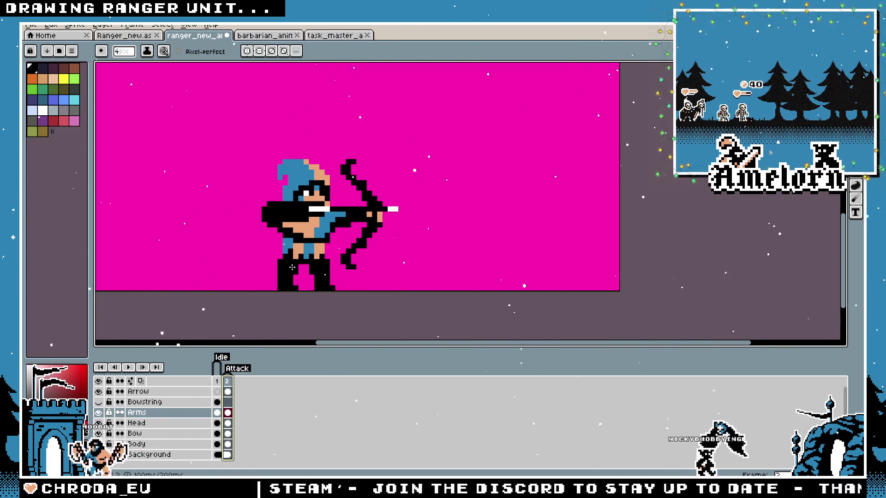
left_click_drag(292, 265, 344, 290)
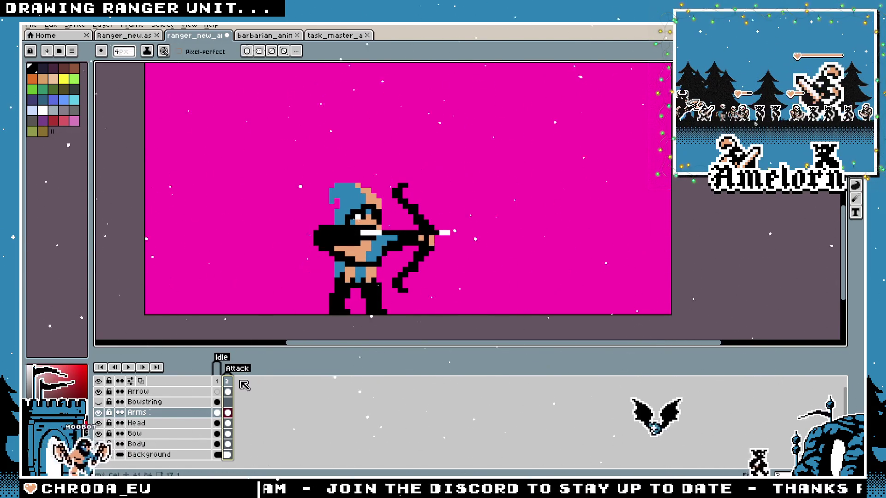
key("m")
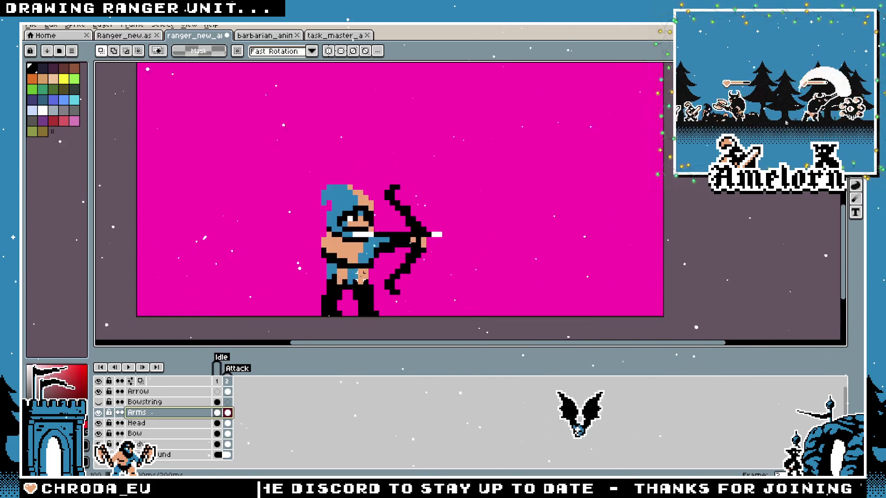
Try the eyedropper and rectangular selection, then compare the idle frame 1 against the Attack frame
scroll(321, 259, "up", 2)
key("i")
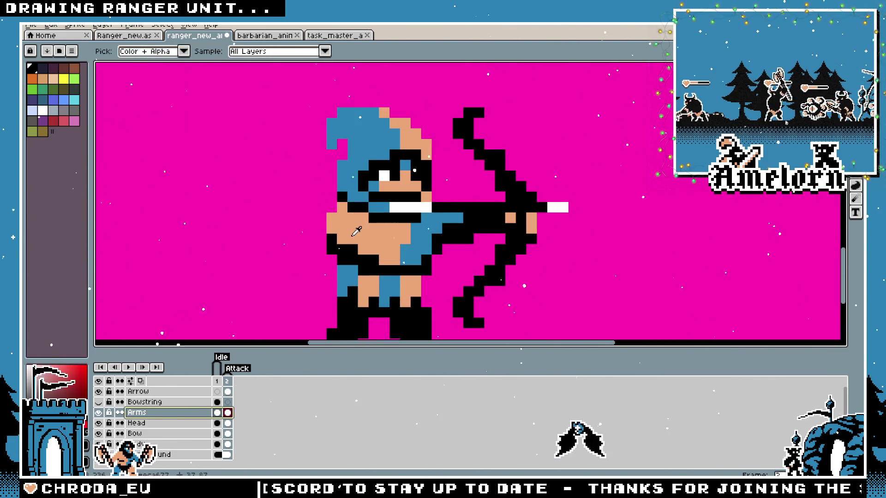
key("m")
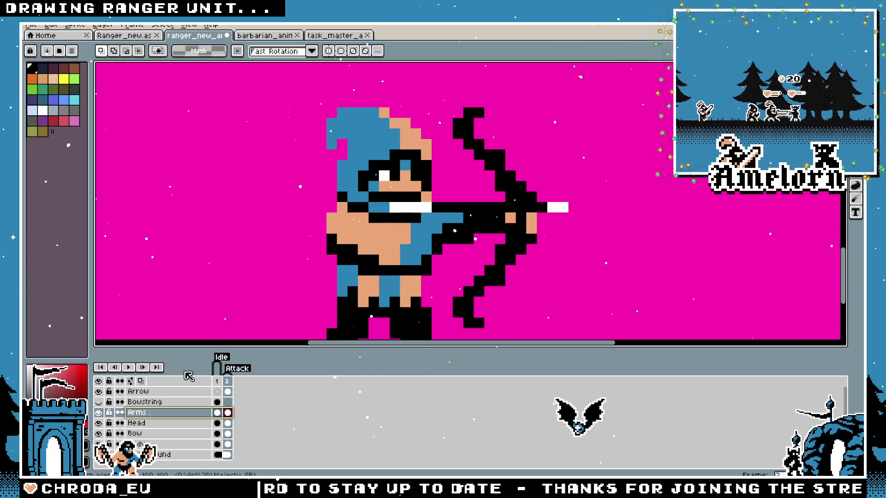
key("ctrl+v")
scroll(276, 280, "down", 8)
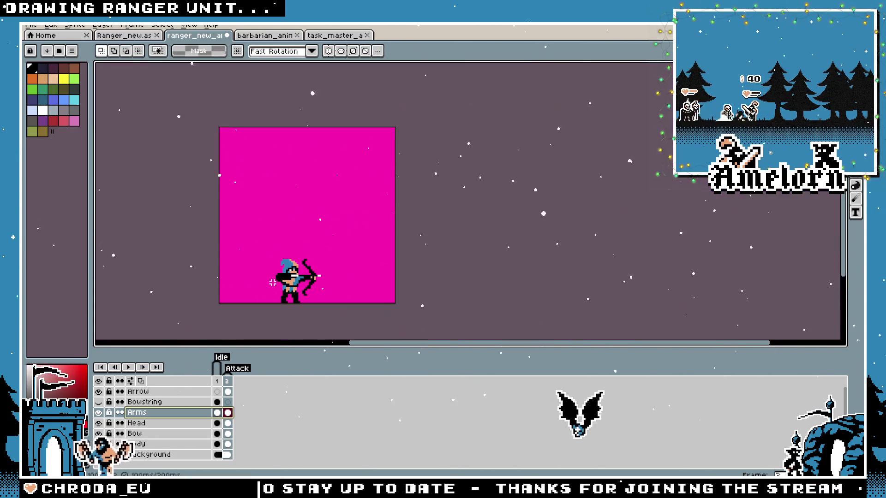
scroll(276, 280, "up", 3)
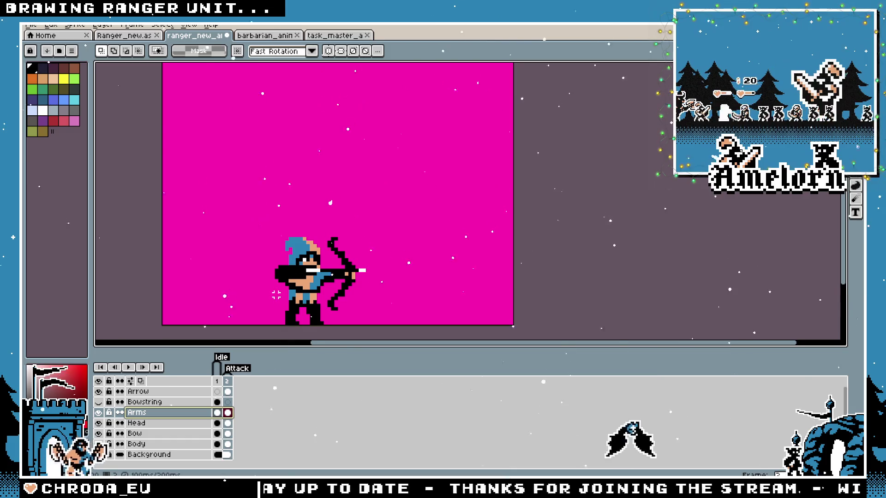
scroll(281, 280, "up", 2)
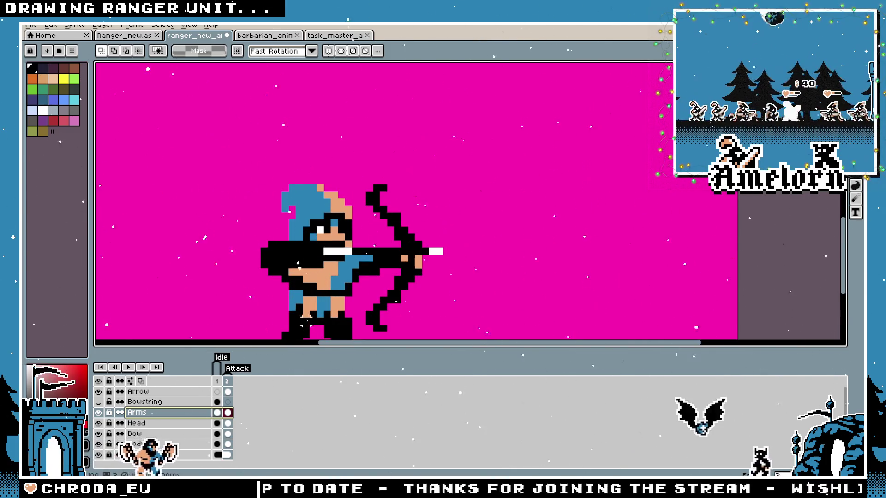
left_click(217, 381)
left_click(227, 382)
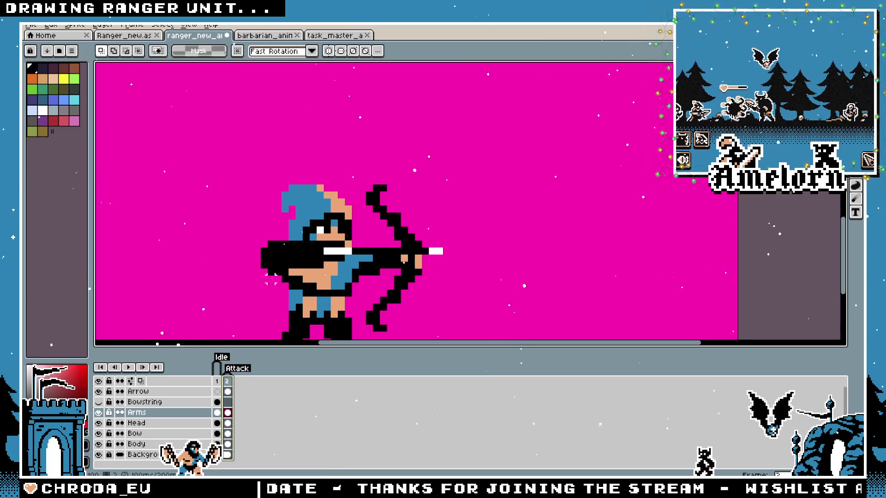
scroll(360, 277, "up", 1)
With a 1px pencil, add a white highlight pixel to the archer's eye
key("b")
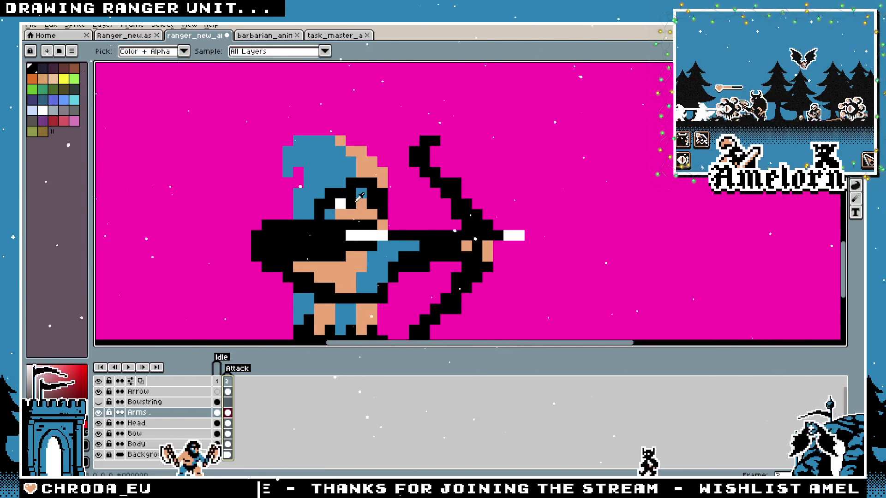
scroll(361, 231, "down", 1)
key("minus")
key("minus")
key("minus")
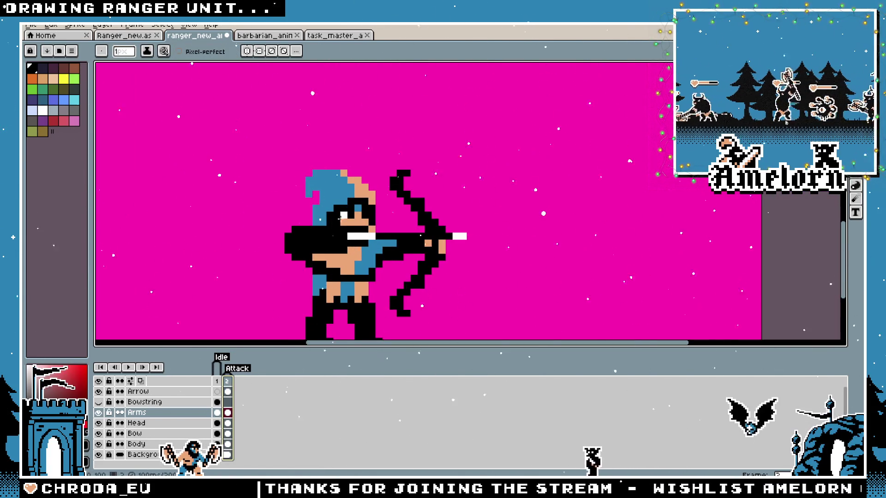
left_click(345, 214)
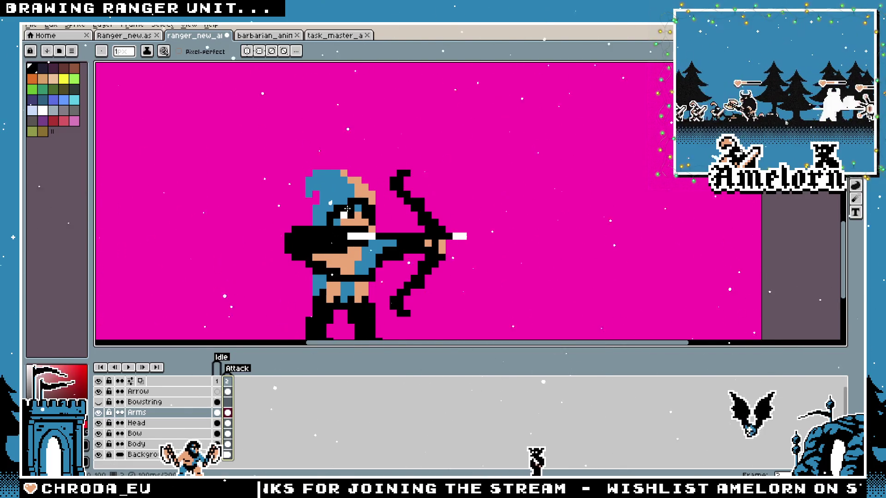
key("i")
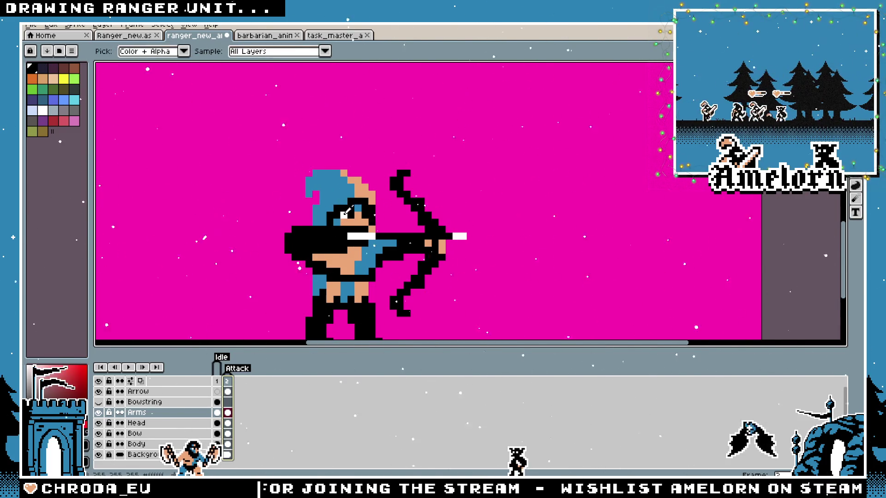
left_click(344, 214)
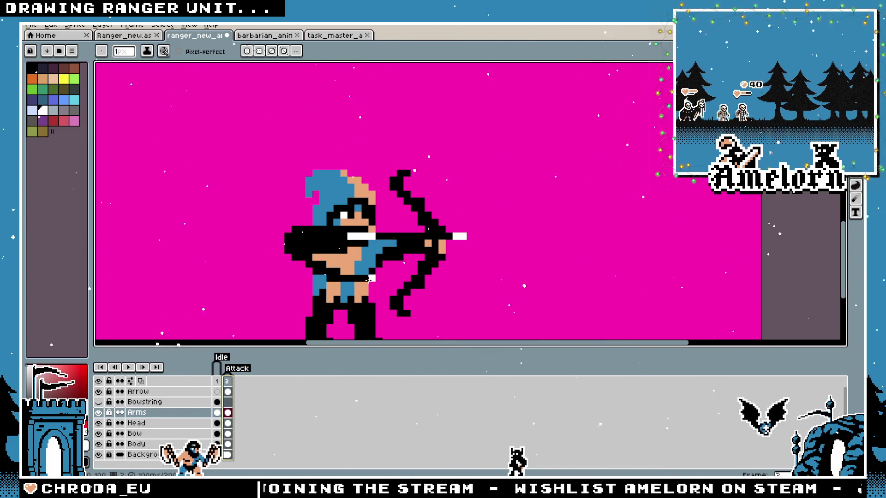
Pick the skin tone from the sprite and paint skin-tone pixels onto the archer's drawing arm
scroll(364, 215, "down", 2)
scroll(396, 243, "up", 2)
key("i")
left_click(396, 243)
scroll(393, 230, "up", 2)
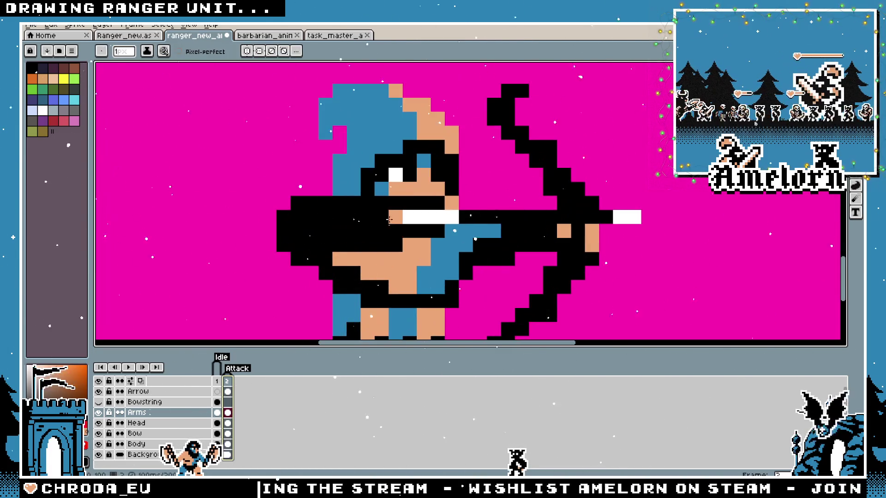
left_click_drag(381, 217, 349, 219)
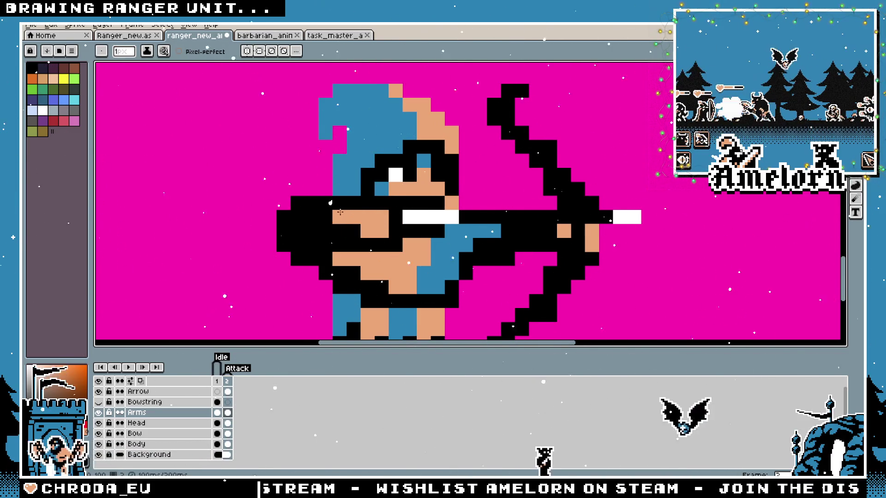
scroll(480, 318, "down", 3)
scroll(457, 303, "up", 3)
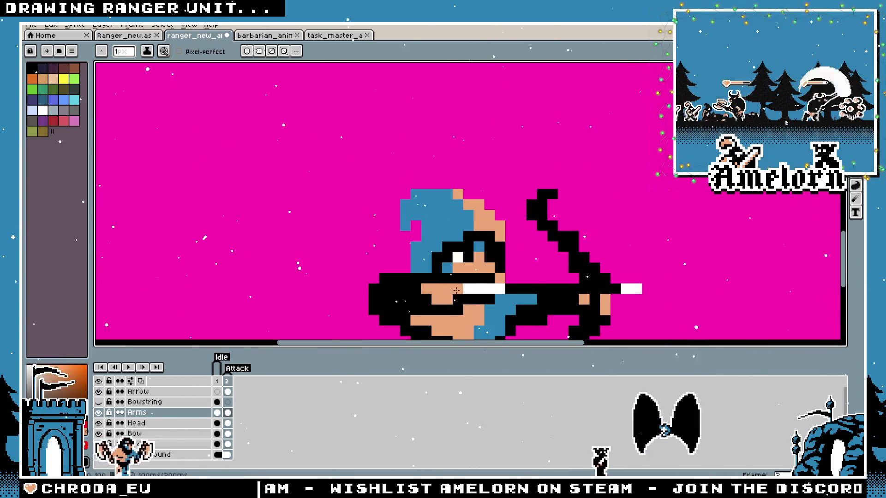
scroll(392, 303, "down", 2)
scroll(421, 289, "up", 2)
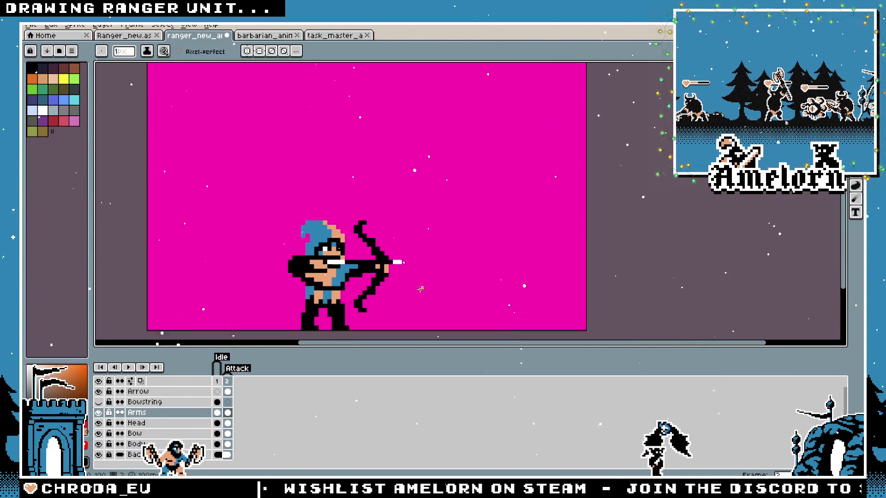
Compare the idle frame 1 with the Attack frame, zooming in on the drawing arm
left_click(220, 382)
left_click(228, 382)
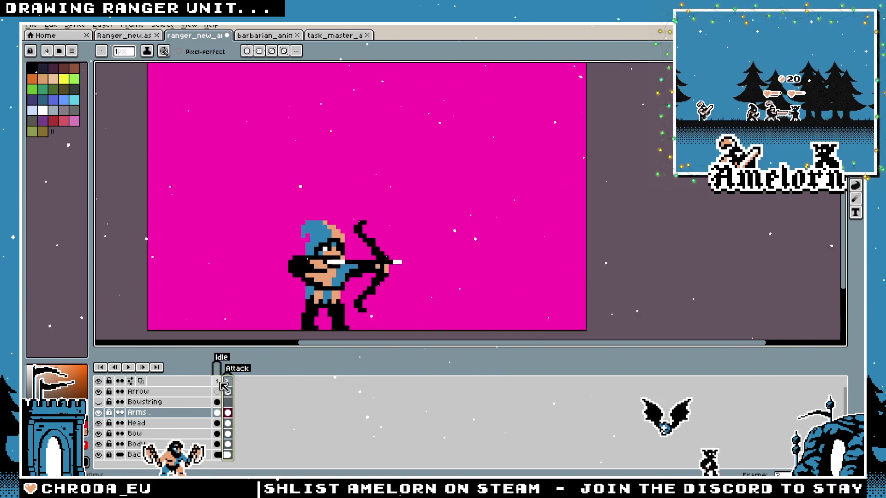
scroll(364, 239, "up", 2)
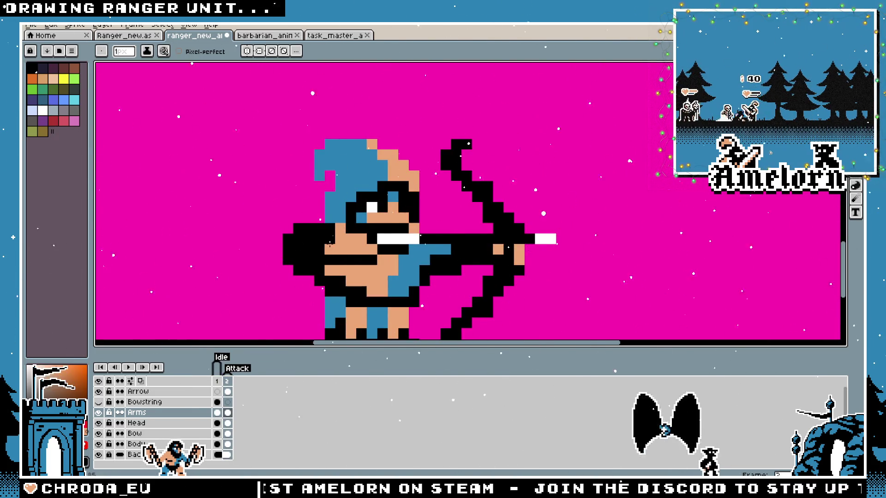
scroll(323, 259, "down", 3)
scroll(287, 280, "up", 4)
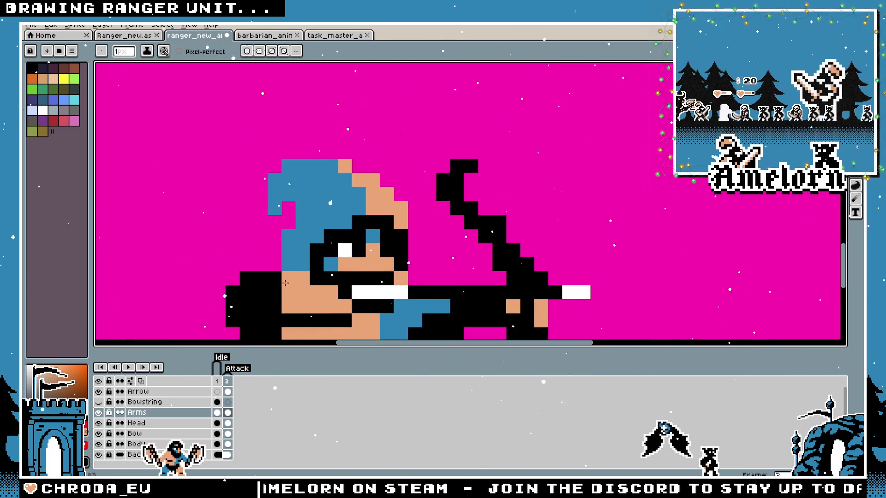
scroll(287, 280, "down", 4)
scroll(339, 231, "up", 3)
Redraw the drawing arm's thicker black outline and shift its skin-toned forearm
mouse_move(339, 231)
left_mouse_down()
mouse_move(303, 233)
mouse_move(367, 224)
mouse_move(349, 226)
left_mouse_up()
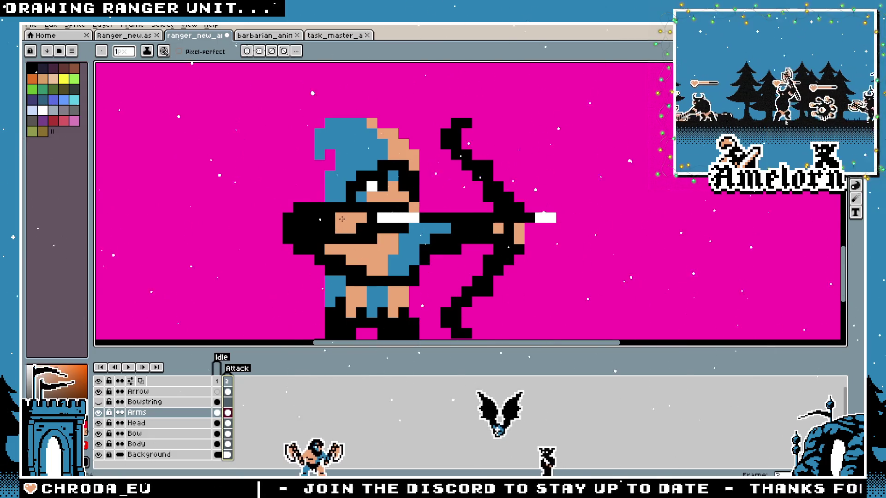
scroll(317, 278, "down", 5)
scroll(315, 266, "up", 5)
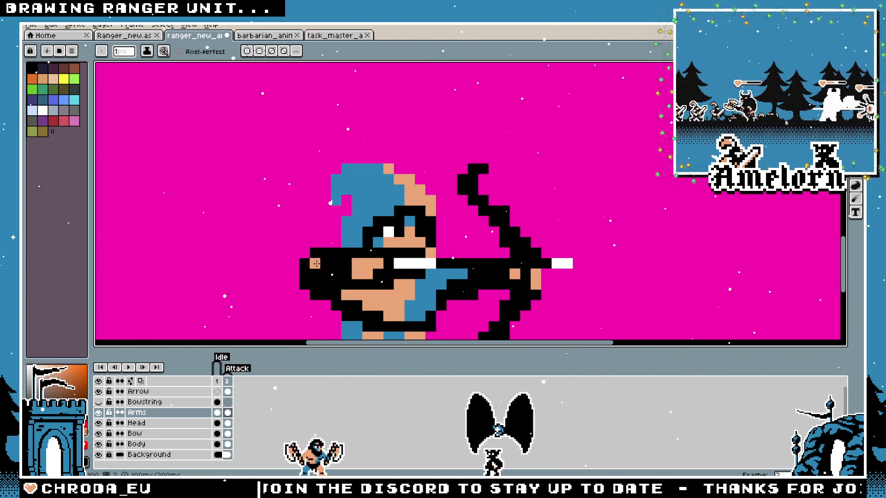
scroll(325, 269, "down", 5)
scroll(326, 256, "up", 5)
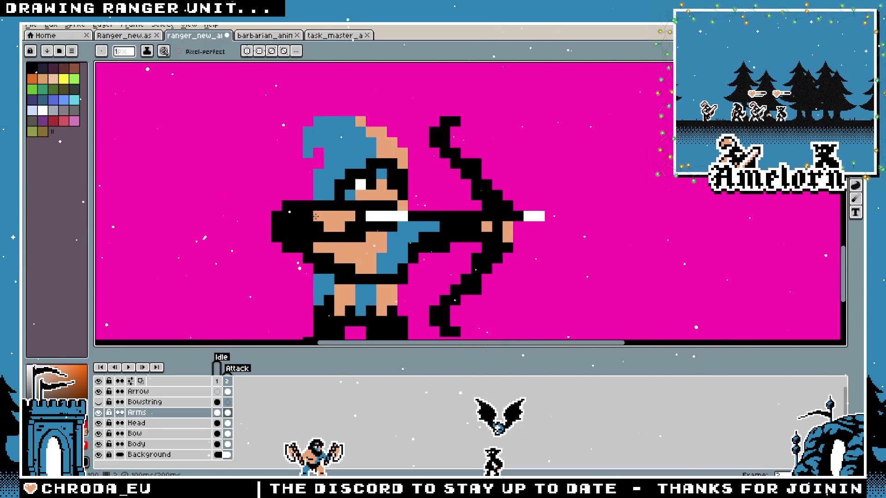
scroll(303, 215, "down", 5)
scroll(290, 232, "up", 5)
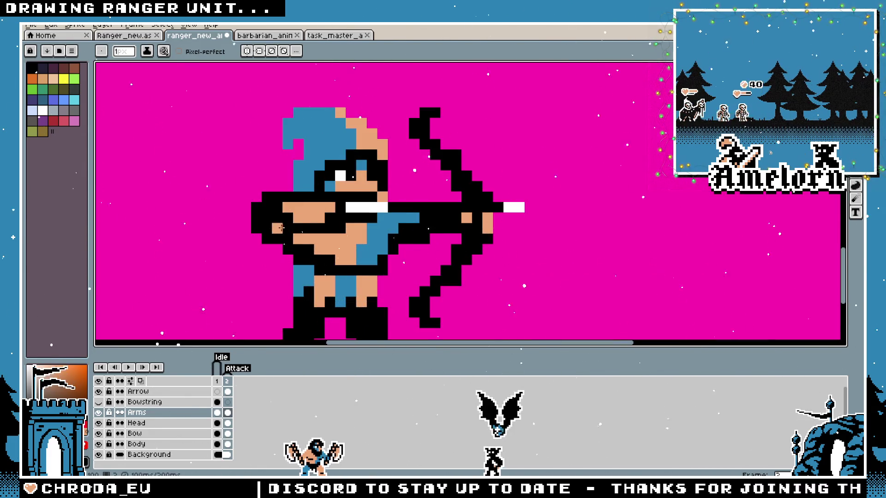
scroll(280, 228, "down", 5)
scroll(258, 239, "up", 5)
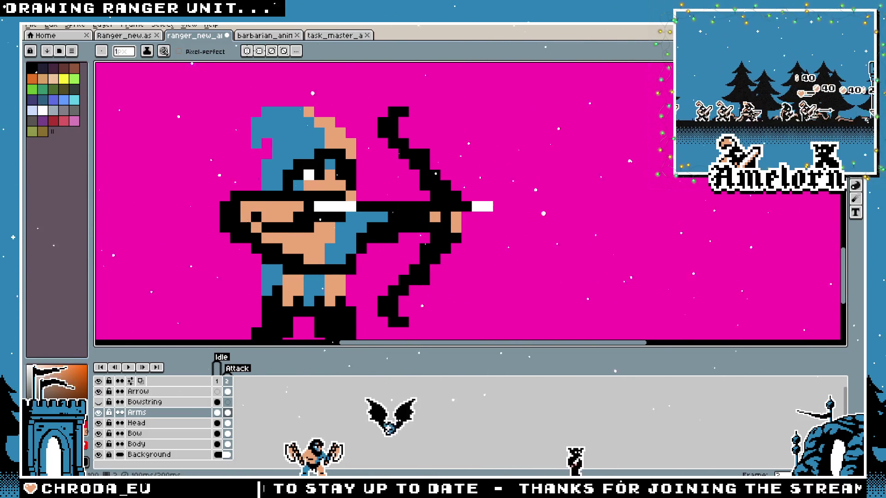
scroll(246, 218, "down", 5)
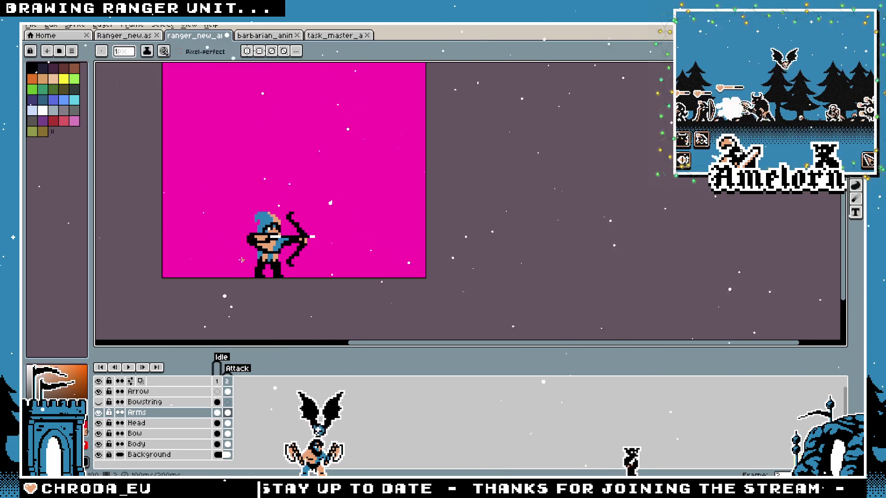
scroll(302, 191, "up", 5)
scroll(280, 190, "down", 5)
key("i")
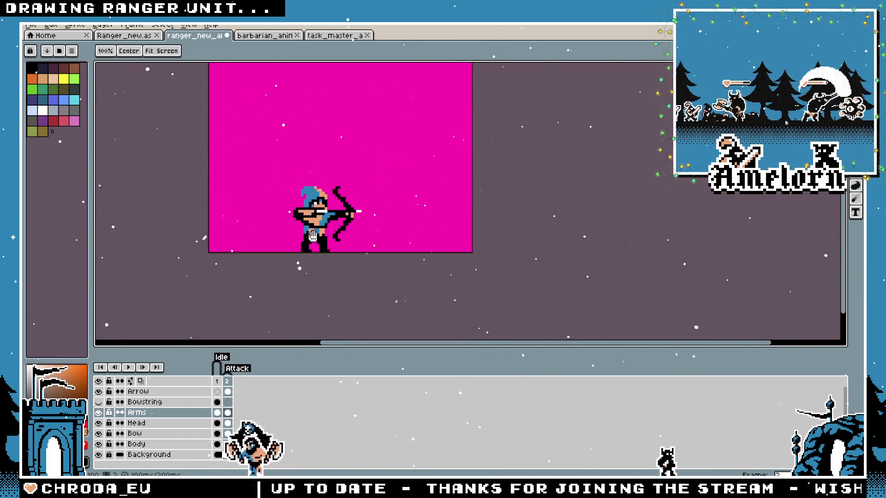
scroll(272, 196, "up", 5)
key("b")
scroll(272, 197, "down", 3)
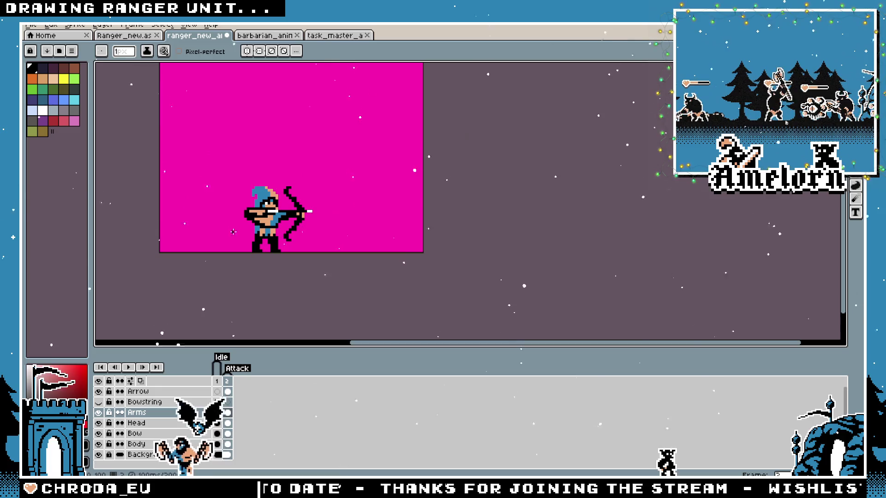
scroll(272, 196, "up", 2)
left_click(228, 382)
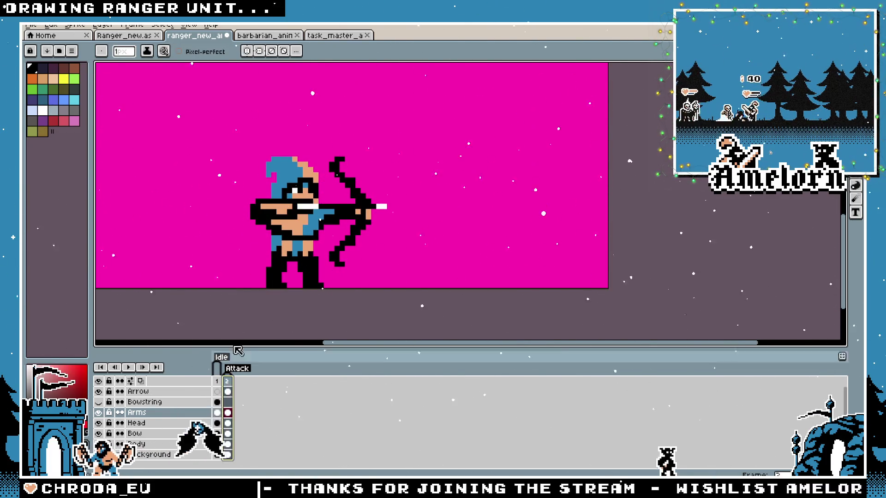
scroll(251, 203, "up", 3)
key("h")
scroll(250, 203, "down", 4)
key("b")
scroll(252, 297, "down", 2)
scroll(278, 289, "up", 3)
left_click(217, 382)
left_click(227, 382)
left_click(217, 390)
left_click(227, 382)
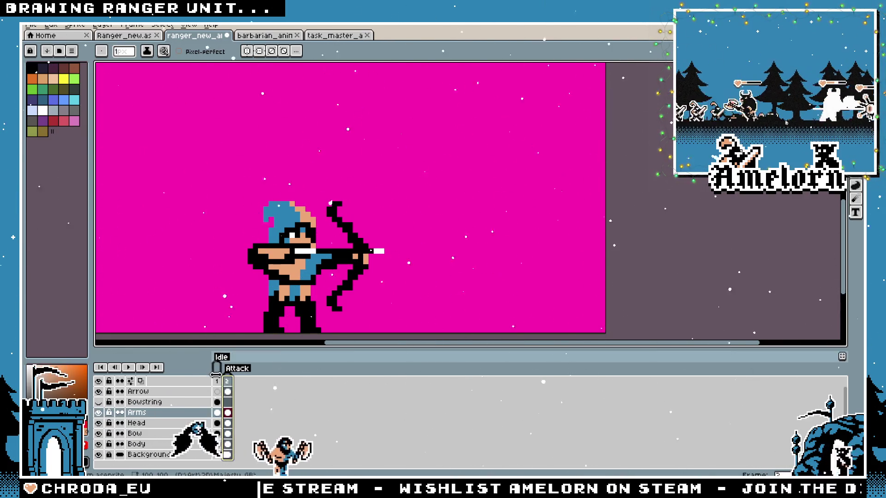
left_click(218, 382)
left_click(227, 382)
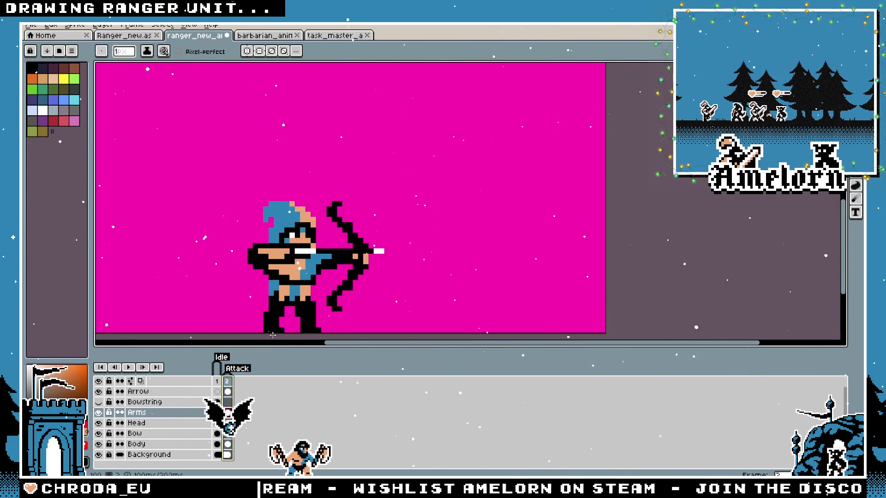
left_click_drag(293, 308, 351, 295)
scroll(353, 268, "down", 1)
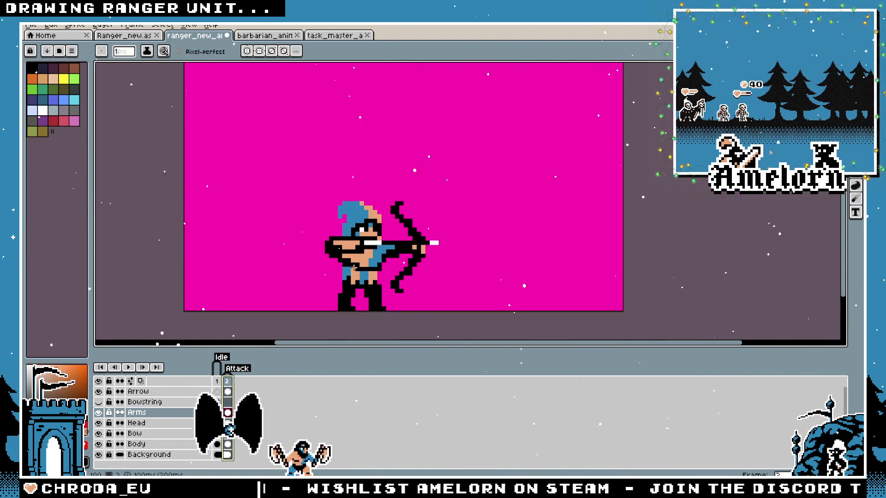
key("m")
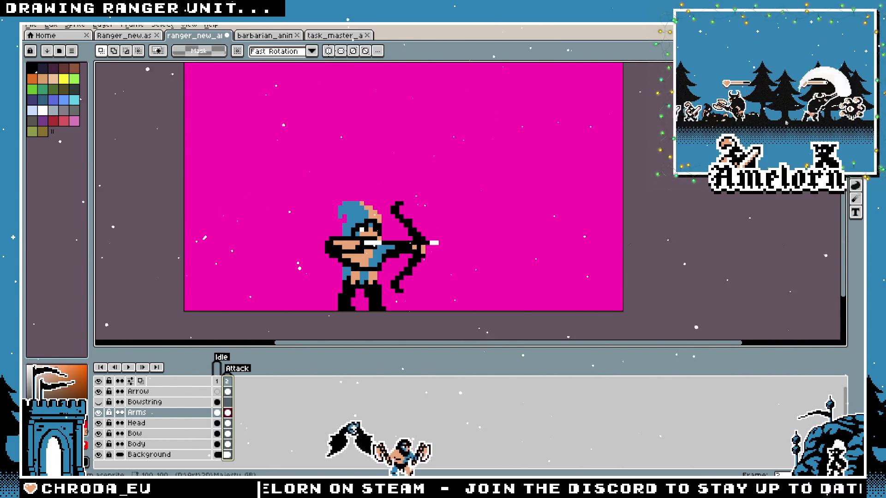
left_click(537, 203)
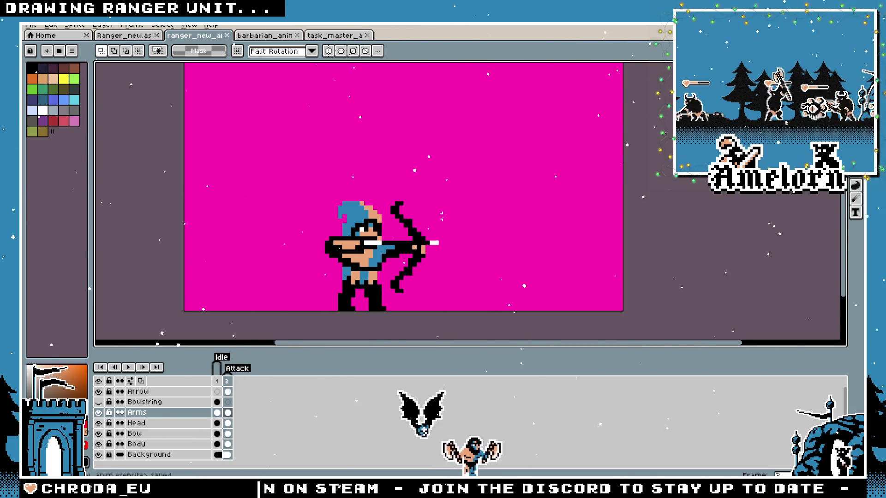
scroll(441, 216, "down", 1)
left_click(218, 386)
key("Right")
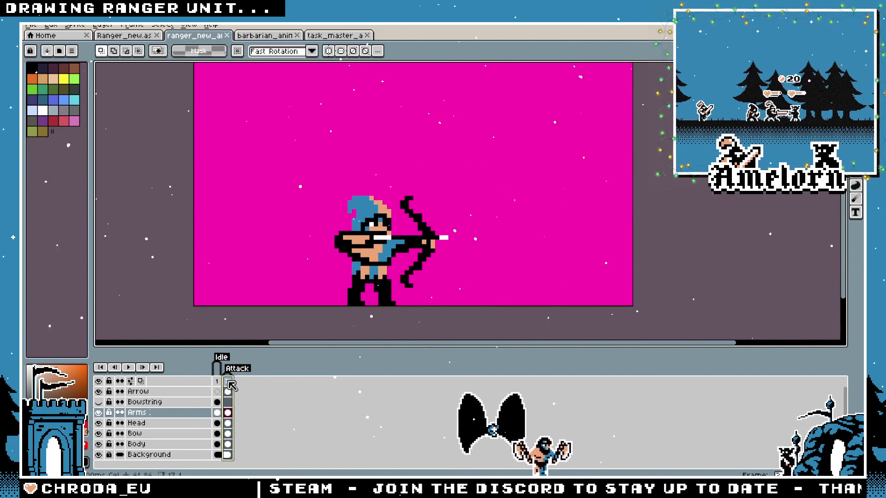
key("Left")
key("Right")
scroll(436, 255, "up", 2)
scroll(377, 236, "down", 2)
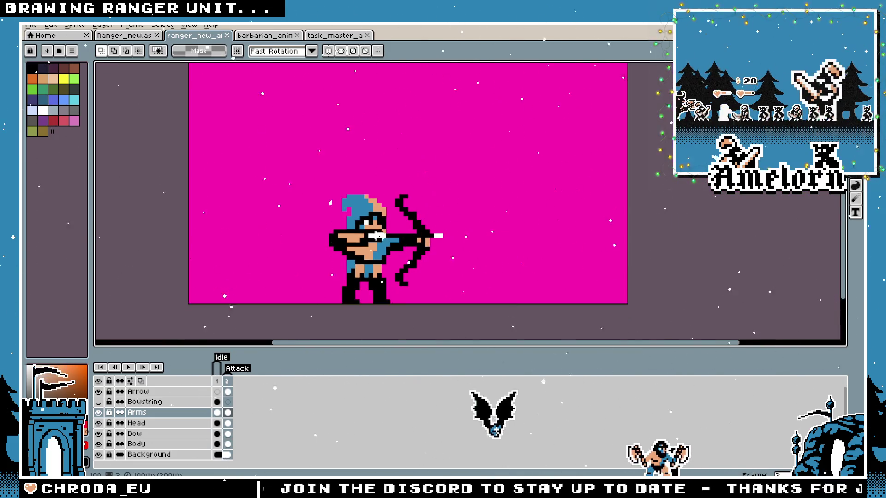
left_click(378, 236, "ctrl")
scroll(417, 239, "up", 1)
Touch up a pixel on the arrow with the pencil and save the sprite
key("b")
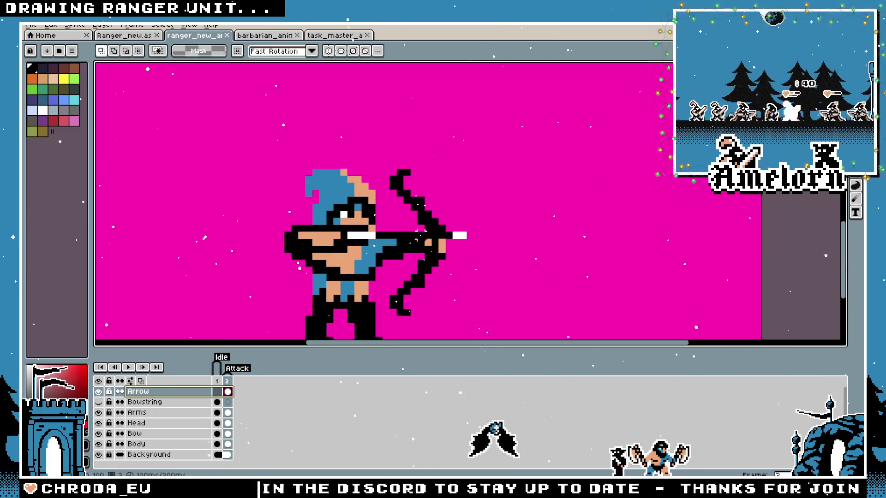
left_click(377, 228)
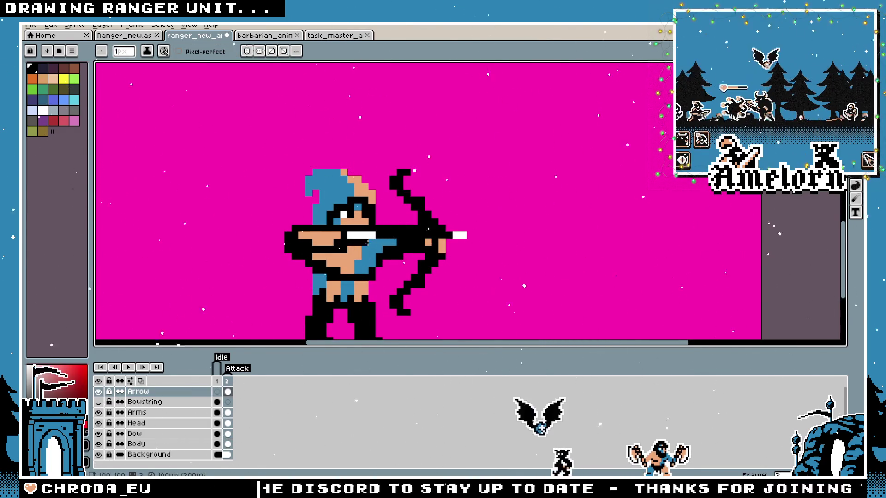
scroll(359, 255, "down", 5)
key("ctrl+s")
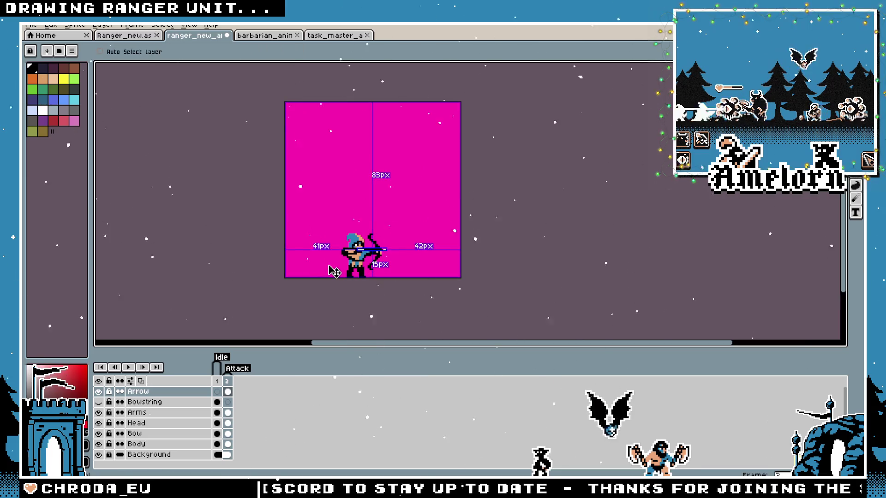
scroll(352, 267, "up", 5)
Glance at the idle frame, then return to inspect the attack frame's arrow up close
left_click(216, 392)
left_click(228, 392)
scroll(433, 200, "down", 1)
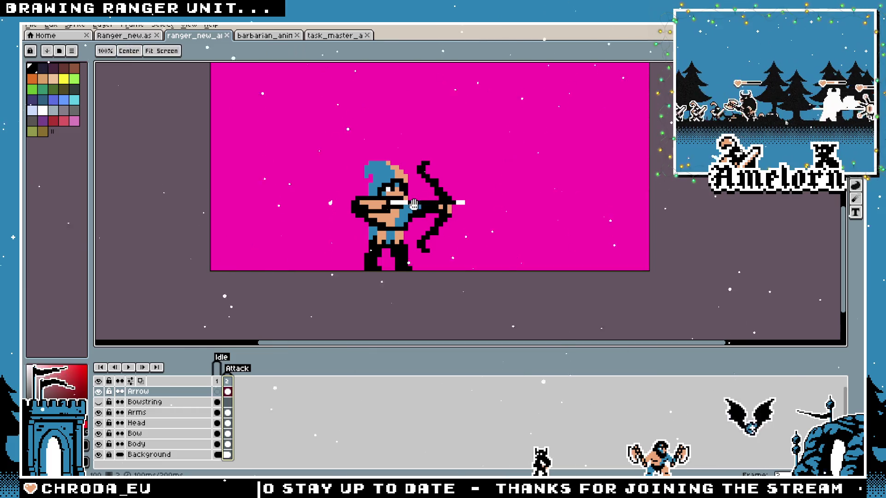
scroll(432, 199, "up", 1)
scroll(344, 217, "up", 2)
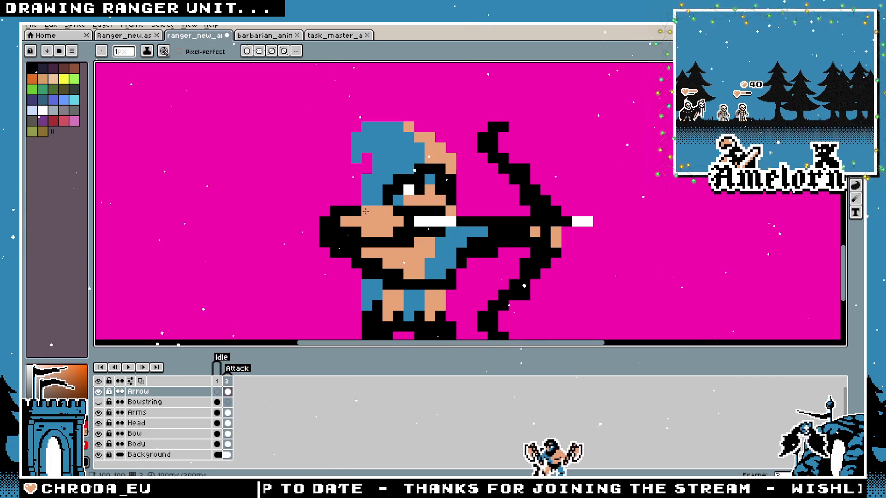
scroll(366, 212, "down", 2)
scroll(361, 221, "up", 2)
scroll(370, 218, "down", 3)
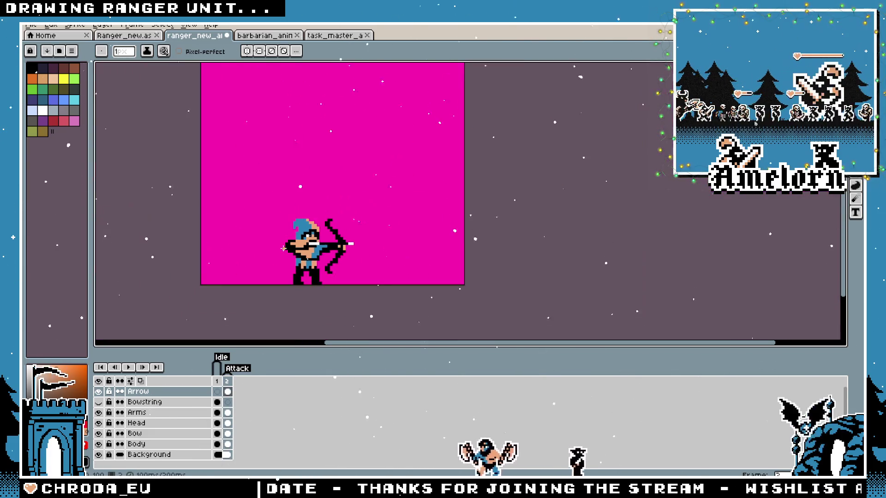
scroll(283, 249, "up", 2)
scroll(283, 247, "up", 2)
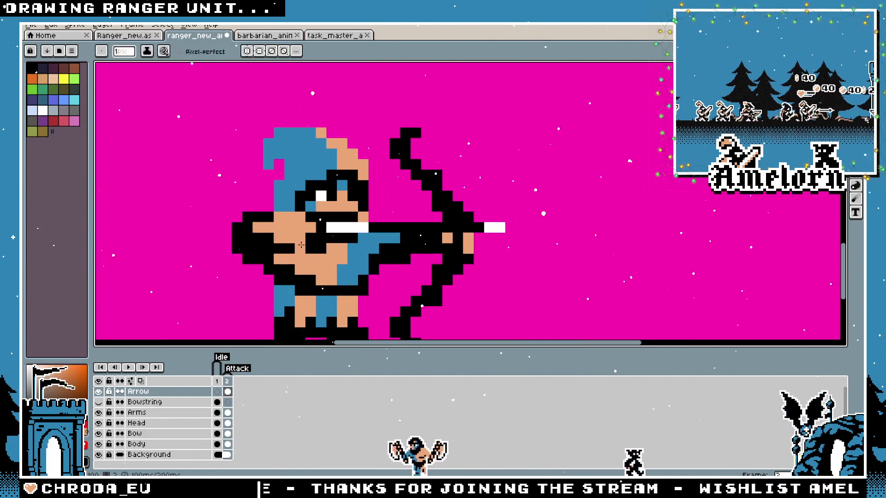
scroll(285, 240, "down", 3)
scroll(285, 240, "up", 2)
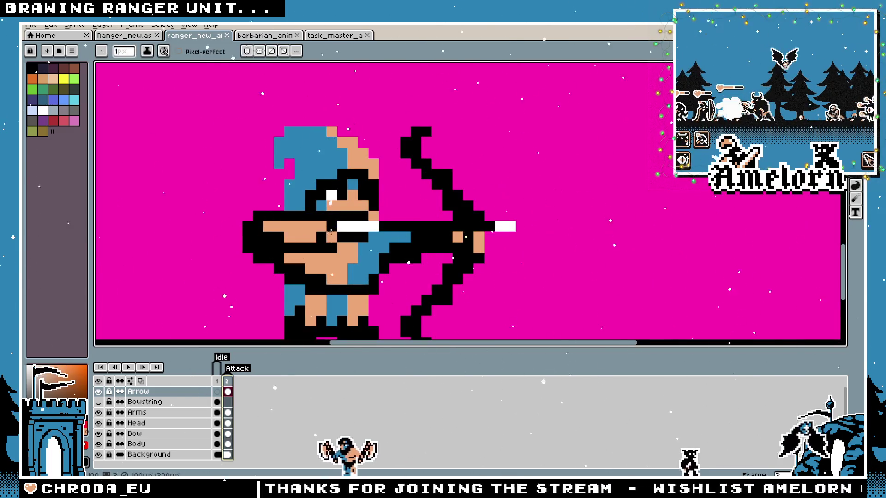
scroll(323, 235, "down", 4)
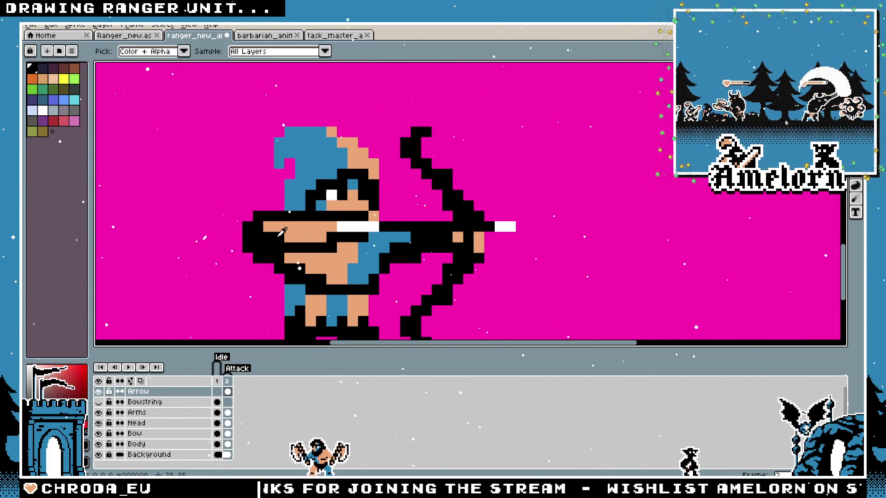
scroll(261, 252, "up", 3)
Select the Bowstring layer in the timeline for redrawing
key("ctrl")
scroll(274, 252, "down", 1)
scroll(275, 252, "up", 1)
scroll(318, 203, "left", 2)
scroll(353, 246, "up", 1)
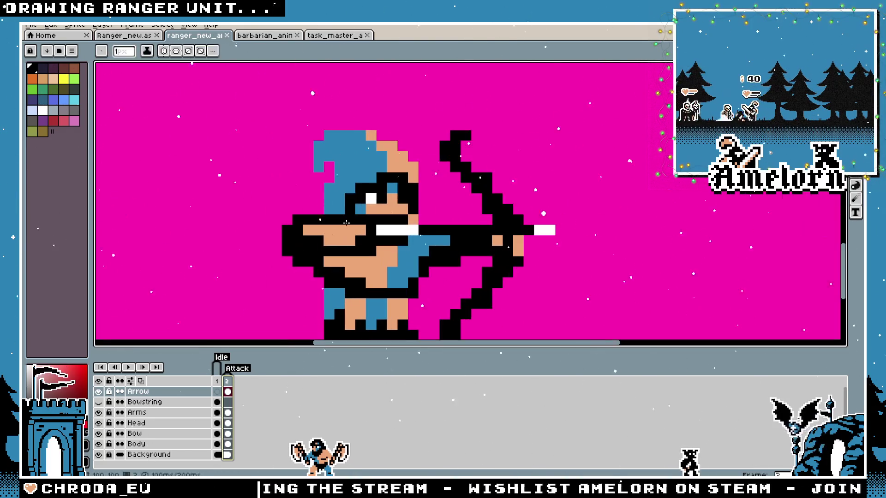
left_click(145, 402)
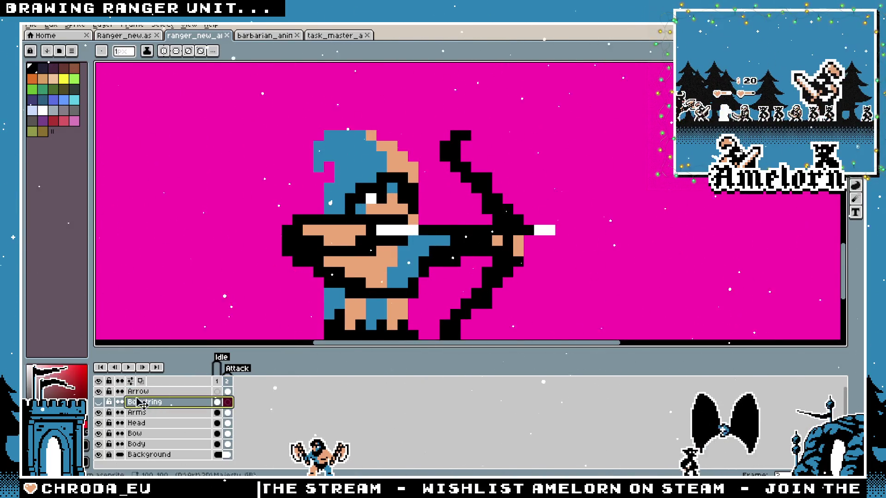
Flip between the attack and idle frames, then return to the attack frame 2
key("Left")
key("Right")
key("Left")
left_click(227, 403)
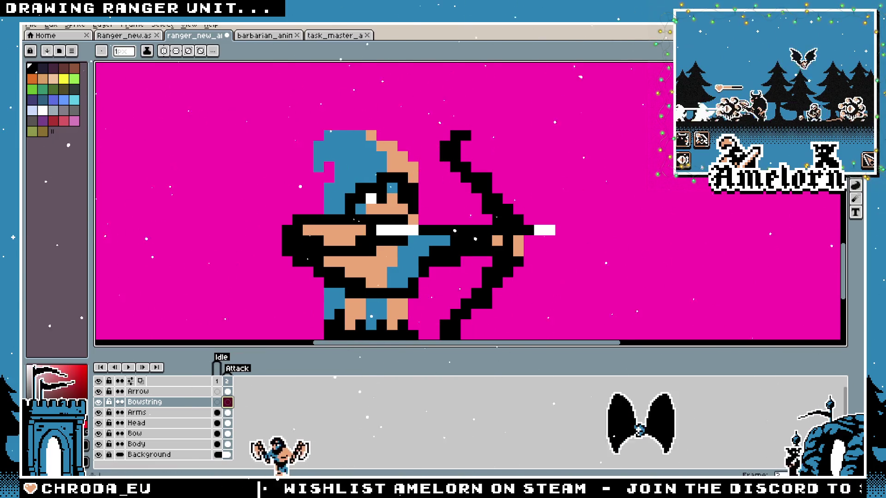
scroll(421, 170, "up", 1)
Draw bowstring lines from the top bow tip to the face and the lower tip to the hand
left_click_drag(464, 145, 383, 219)
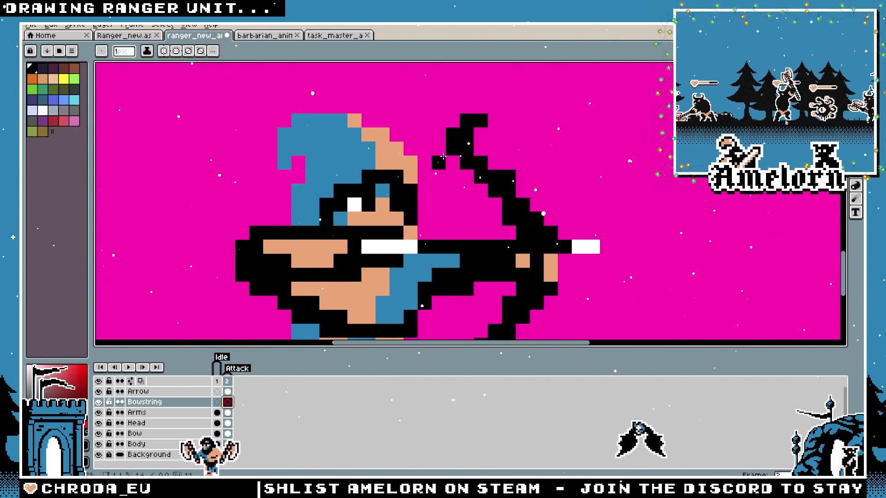
scroll(406, 251, "down", 2)
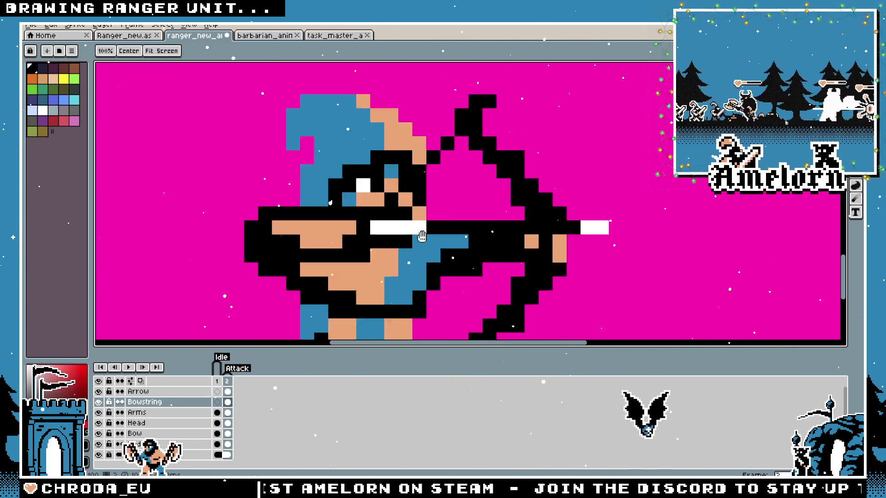
scroll(465, 256, "up", 1)
left_click_drag(456, 257, 396, 188)
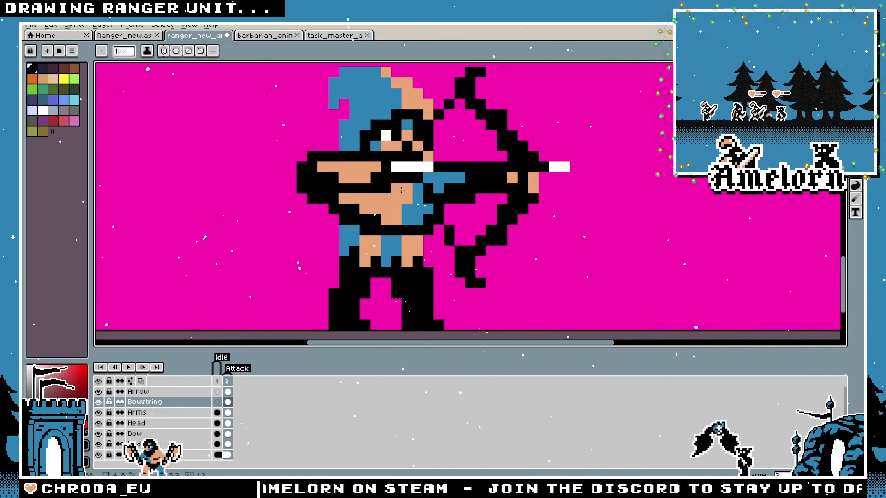
scroll(436, 208, "down", 3)
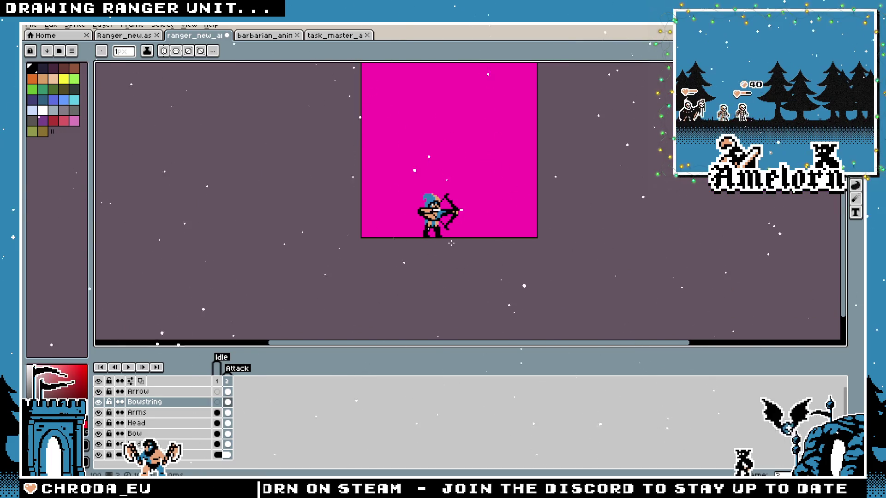
scroll(450, 241, "up", 2)
scroll(431, 226, "up", 4)
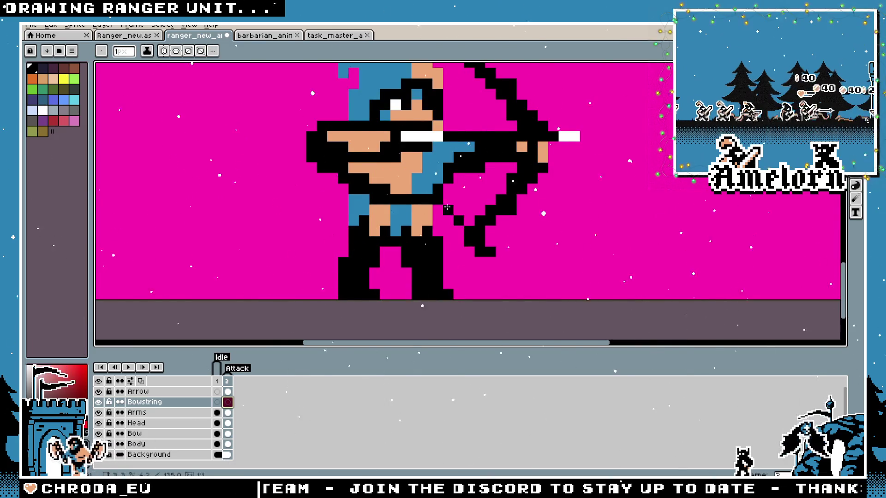
scroll(395, 162, "up", 1)
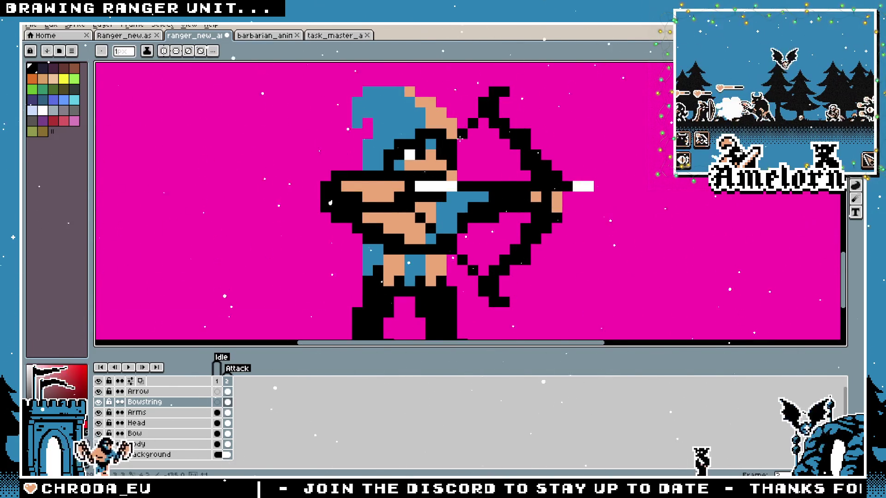
scroll(492, 204, "down", 5)
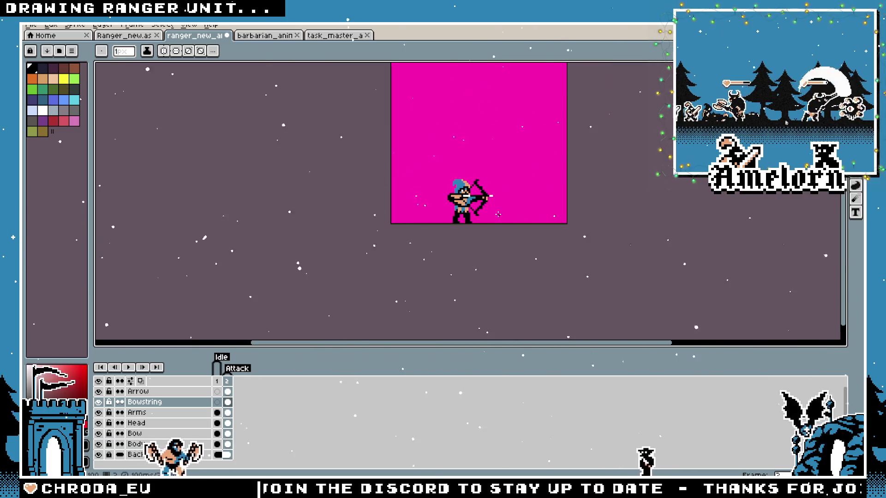
scroll(492, 204, "up", 2)
Select the ranger sprite and flatten all its layers into one
key("m")
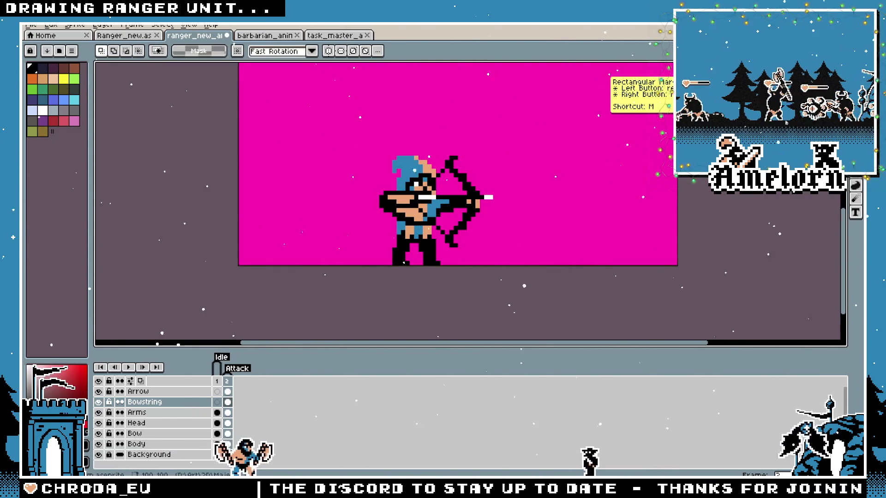
mouse_move(535, 128)
left_mouse_down()
mouse_move(409, 206)
mouse_move(327, 271)
mouse_move(316, 267)
left_mouse_up()
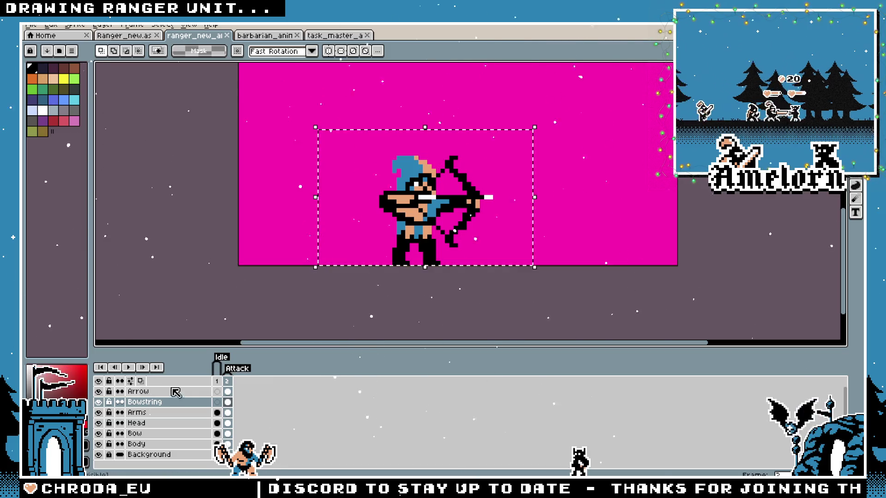
right_click(151, 394)
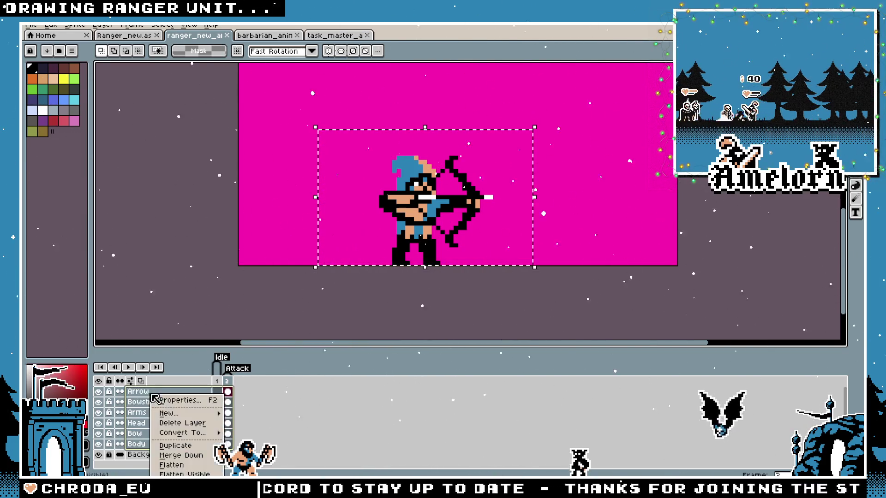
left_click(171, 465)
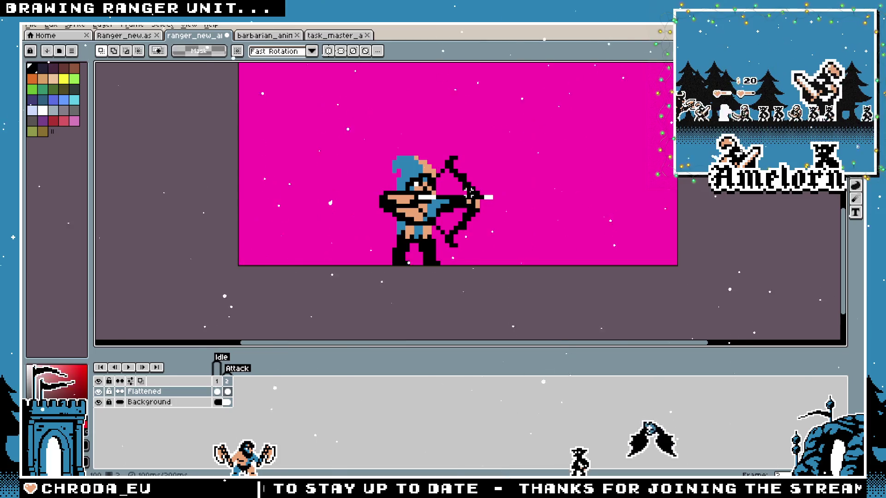
Apply a white outline effect around the selected ranger
mouse_move(577, 103)
left_mouse_down()
mouse_move(306, 272)
mouse_move(270, 267)
left_mouse_up()
key("shift+o")
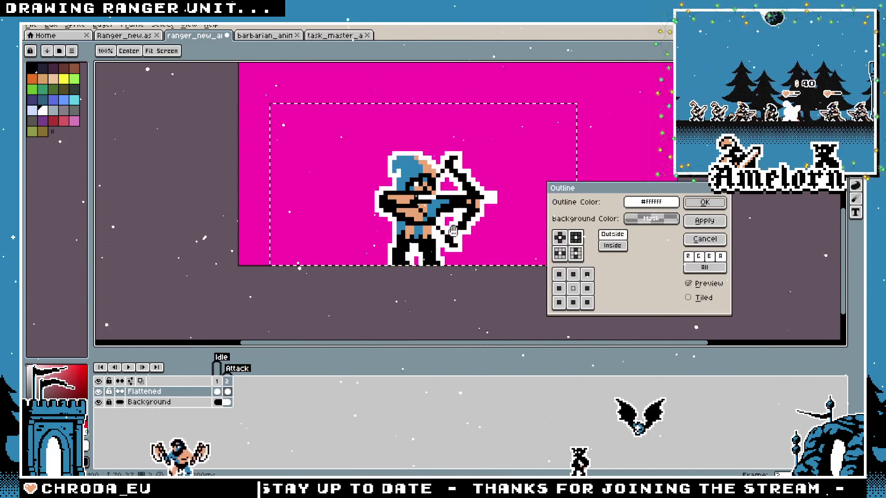
left_click(704, 202)
scroll(595, 154, "down", 4)
scroll(592, 157, "up", 2)
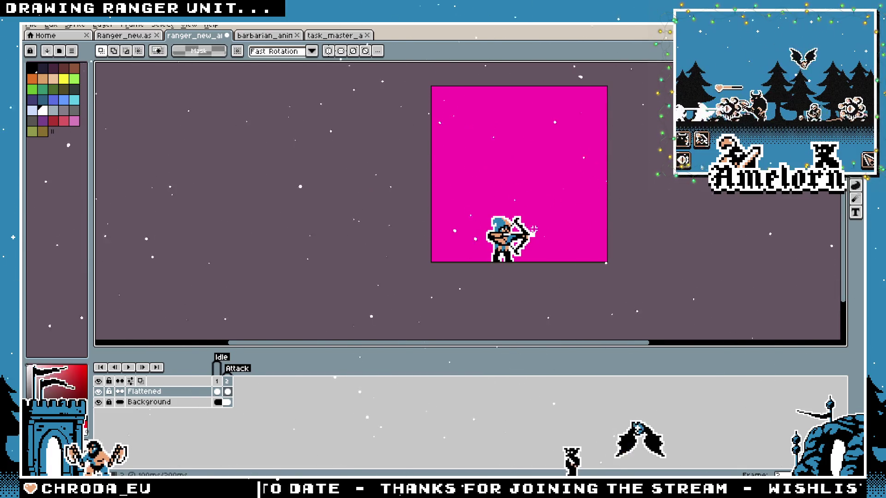
scroll(534, 229, "up", 2)
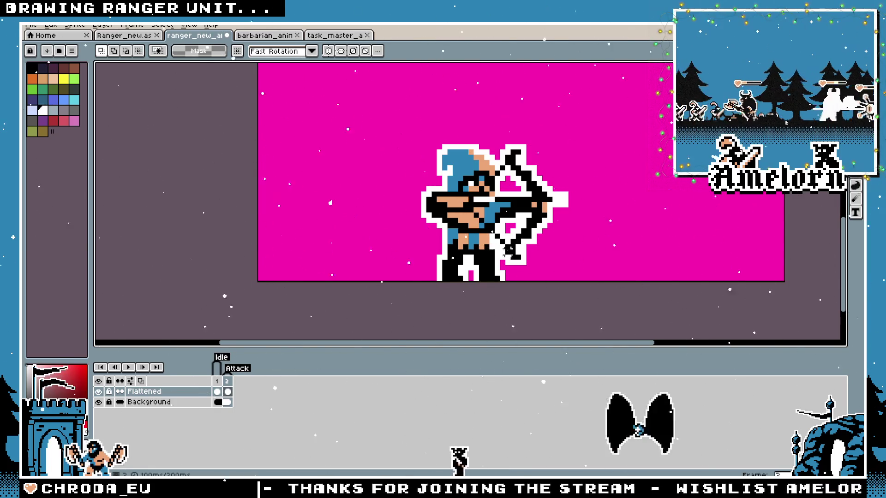
scroll(554, 203, "up", 1)
Switch to the pencil with white as the drawing colour
key("b")
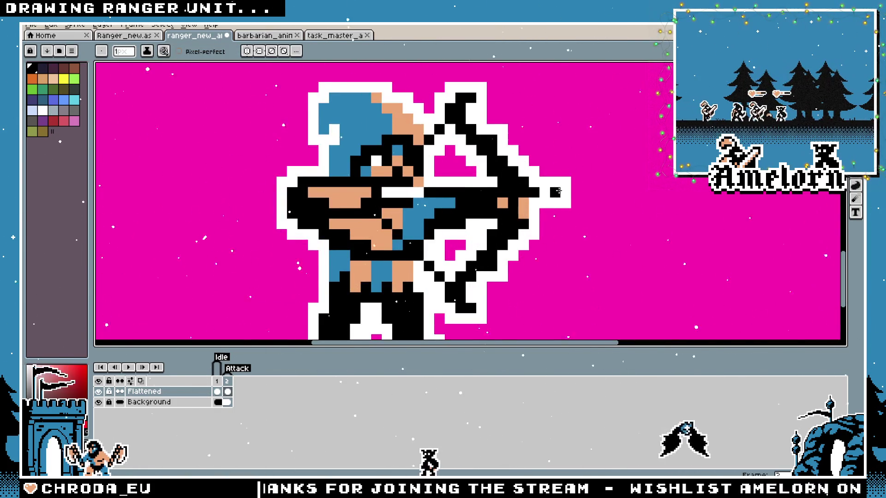
key("x")
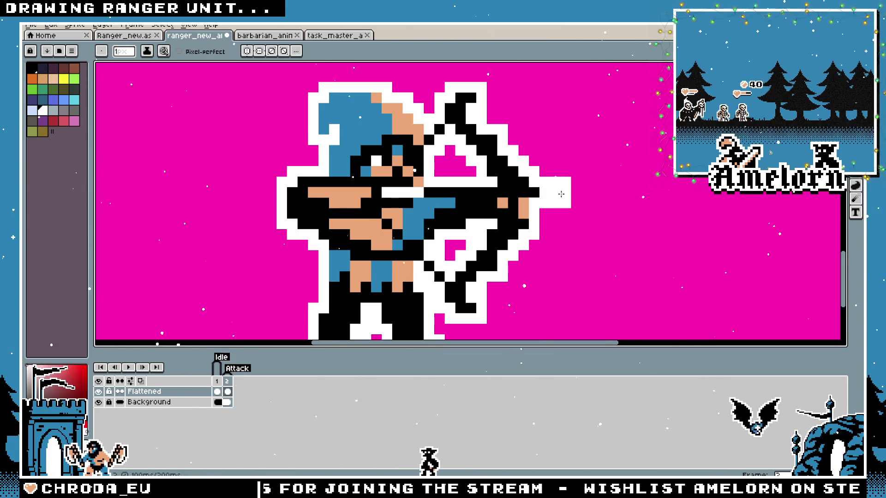
scroll(601, 192, "down", 5)
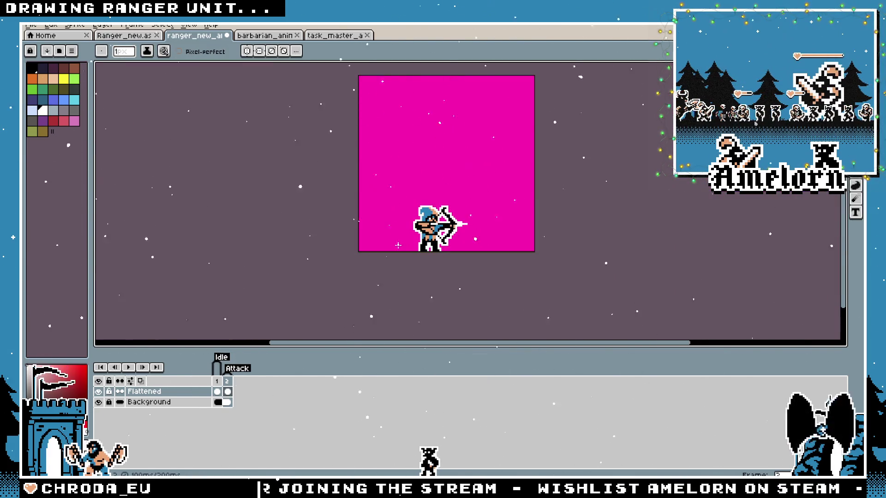
Erase the stray white pixels around the arrow shaft
scroll(446, 160, "up", 5)
key("e")
left_click_drag(421, 154, 445, 184)
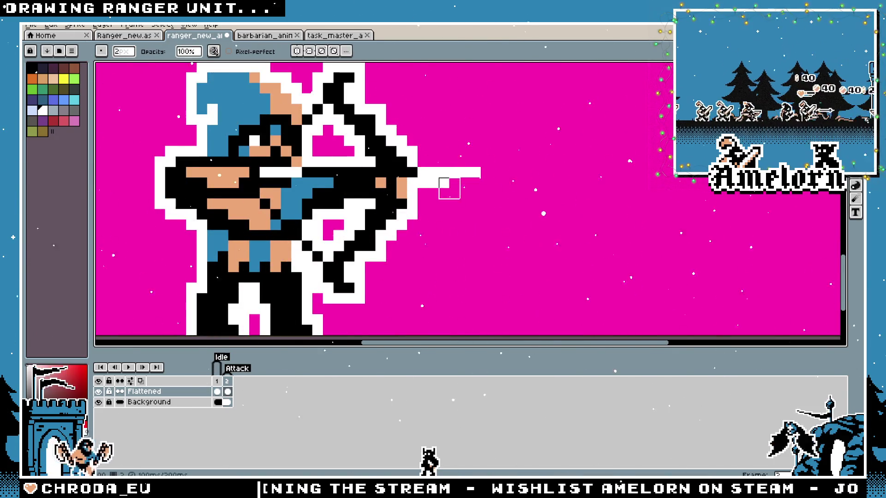
key("b")
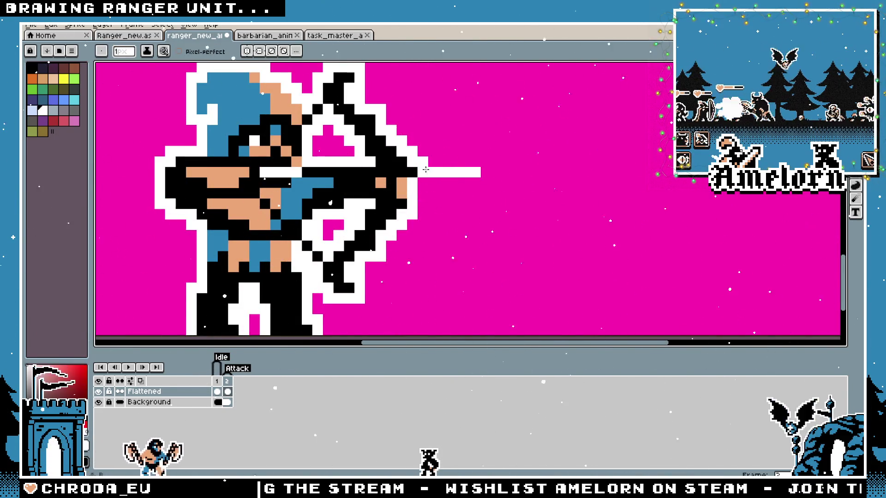
scroll(434, 174, "down", 3)
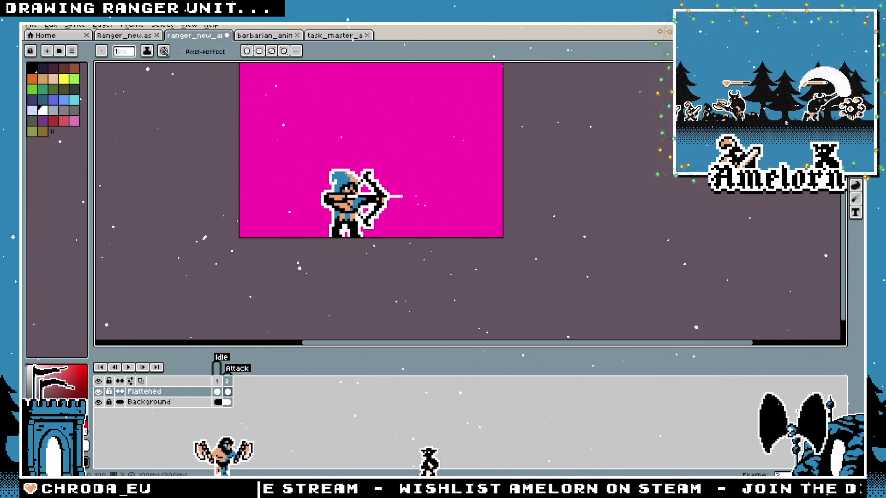
scroll(358, 213, "up", 2)
Pick black from the sprite as the pencil's drawing colour
key("i")
left_click(359, 177)
scroll(351, 176, "up", 2)
key("b")
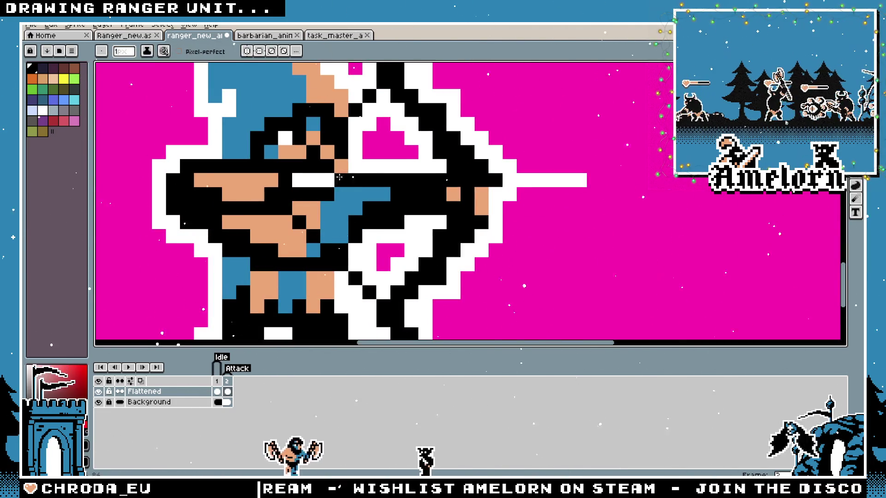
scroll(332, 195, "down", 4)
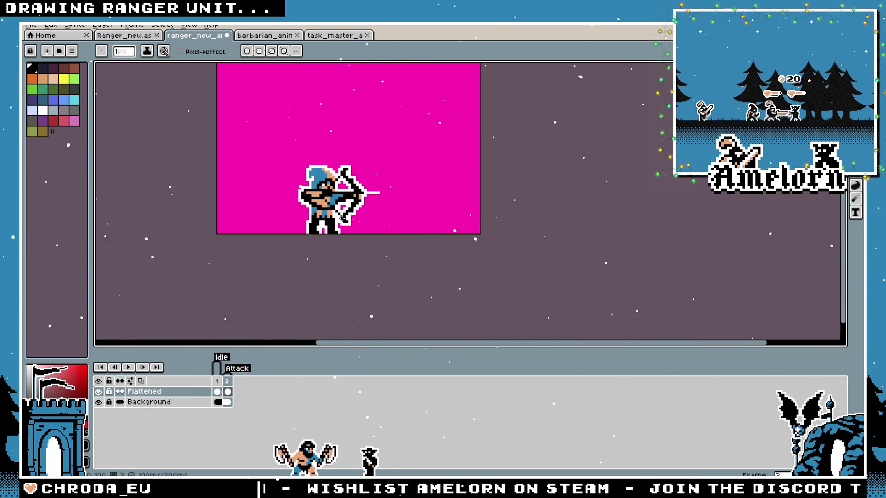
Undo the white outline so the flattened archer shows only its black outline
key("v")
key("ctrl+z")
key("ctrl+z")
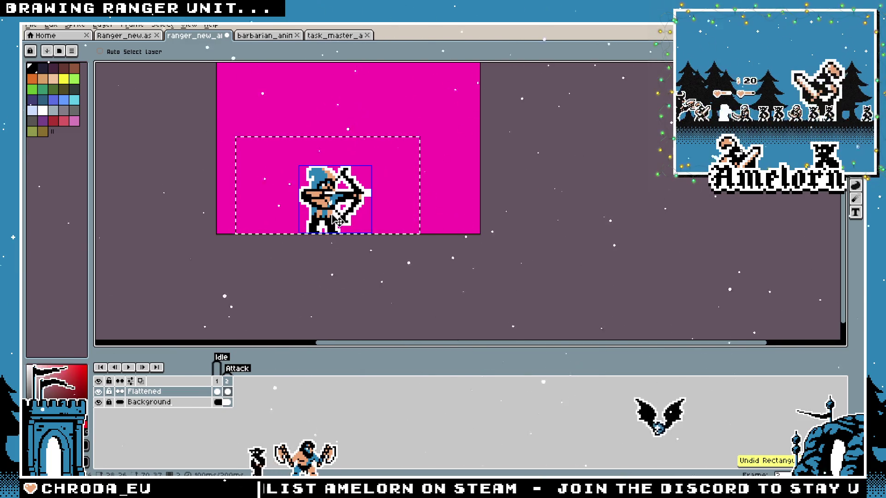
scroll(330, 216, "up", 2)
key("b")
key("v")
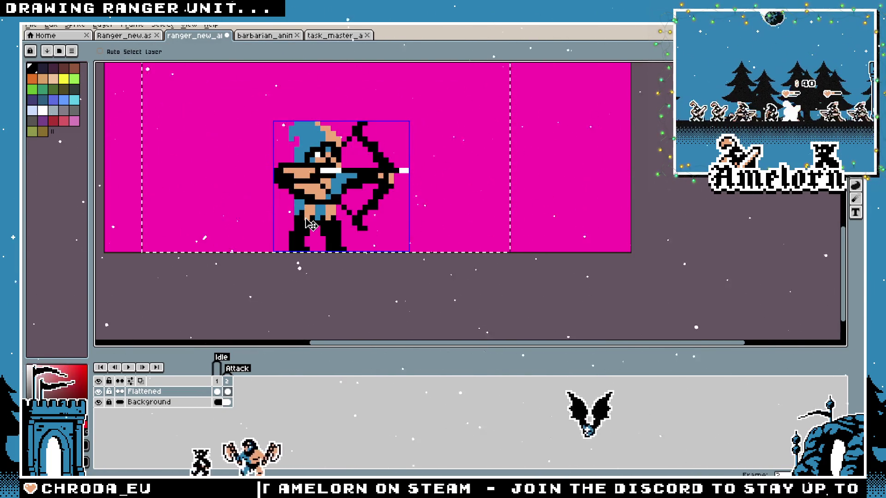
scroll(406, 183, "up", 3)
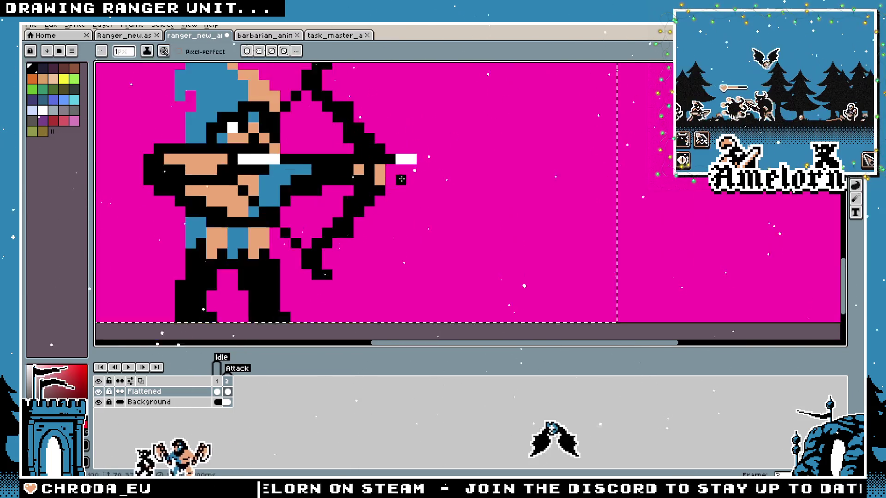
key("b")
scroll(415, 151, "down", 3)
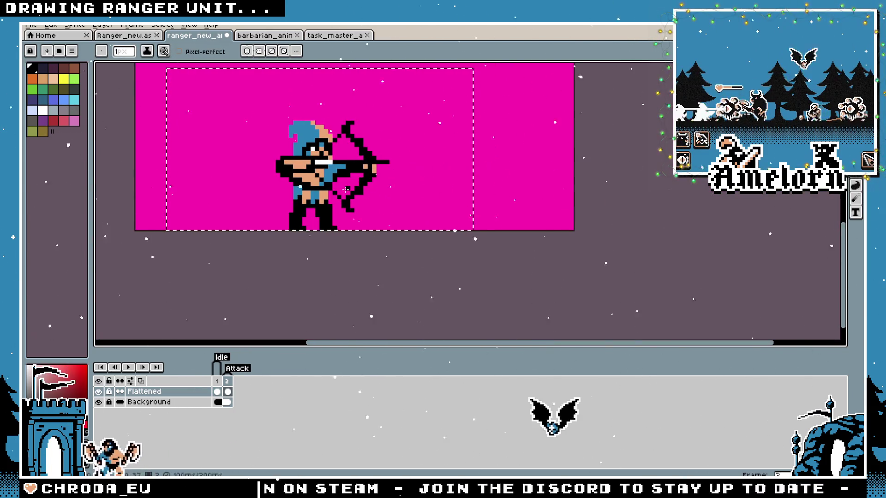
scroll(340, 172, "up", 1)
scroll(340, 172, "up", 1)
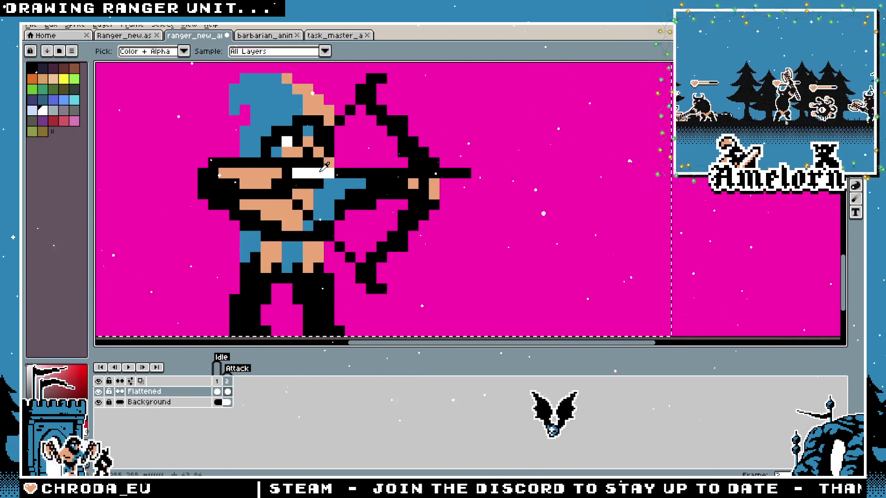
key("shift+o")
scroll(325, 179, "down", 4)
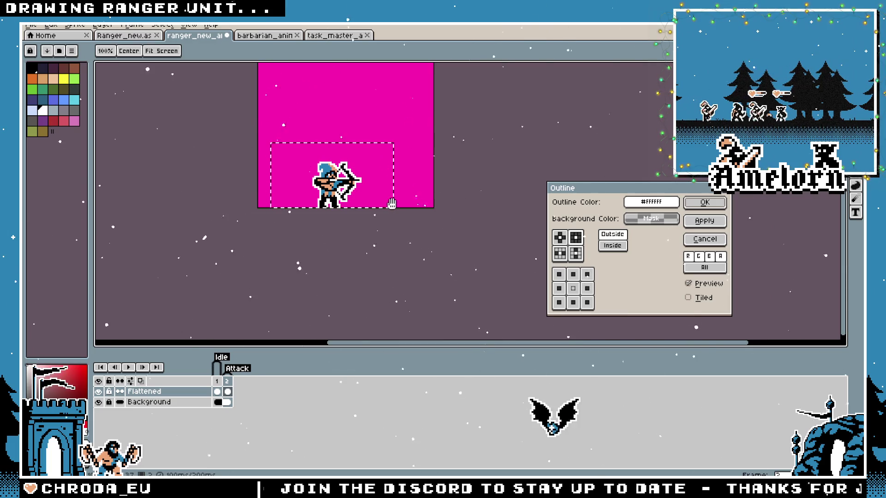
scroll(390, 203, "up", 3)
key("Return")
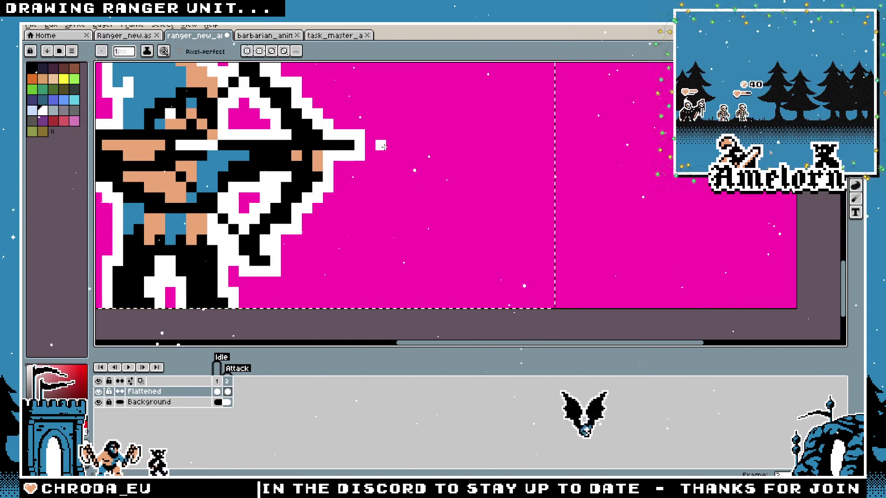
scroll(387, 147, "down", 2)
scroll(350, 161, "down", 2)
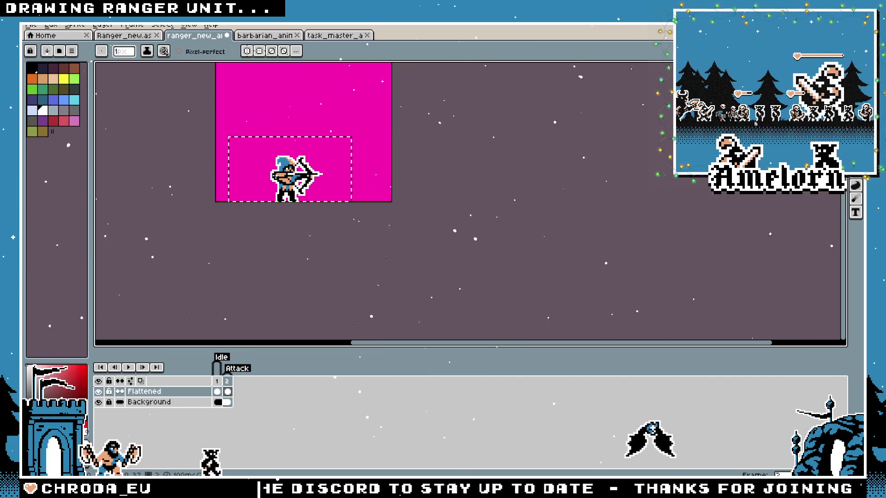
scroll(377, 159, "up", 4)
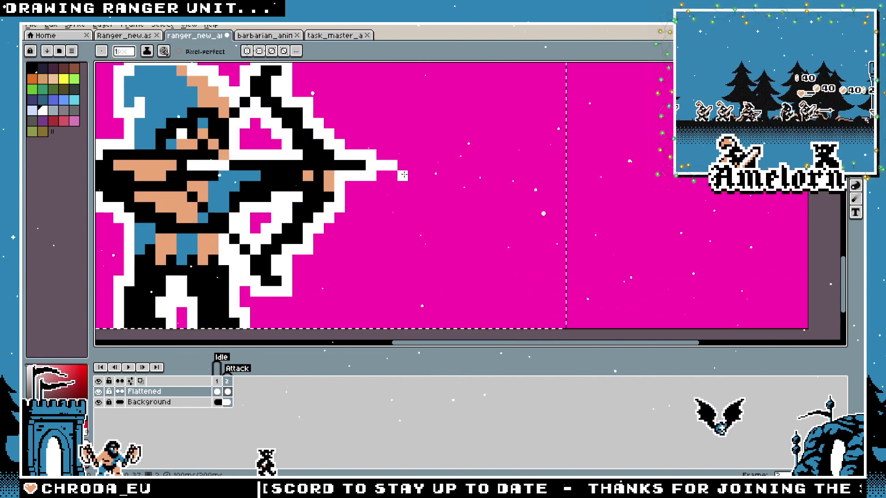
scroll(377, 159, "down", 3)
scroll(392, 147, "up", 3)
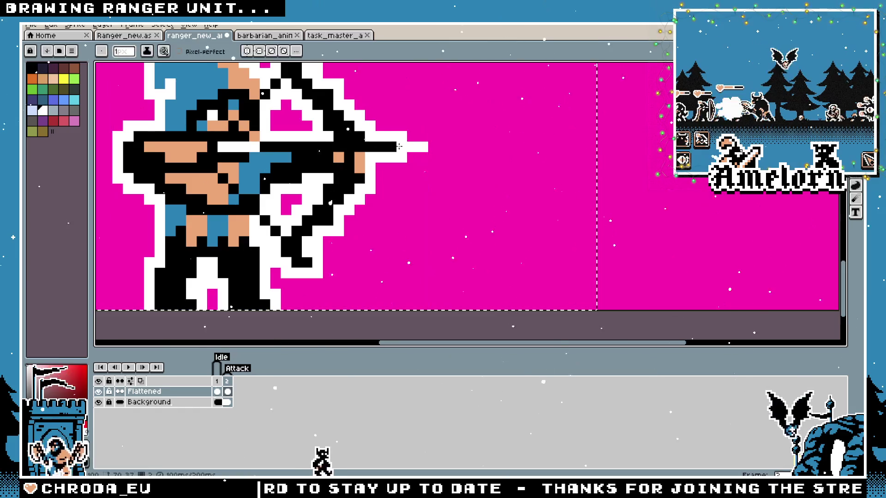
key("b")
scroll(404, 152, "down", 3)
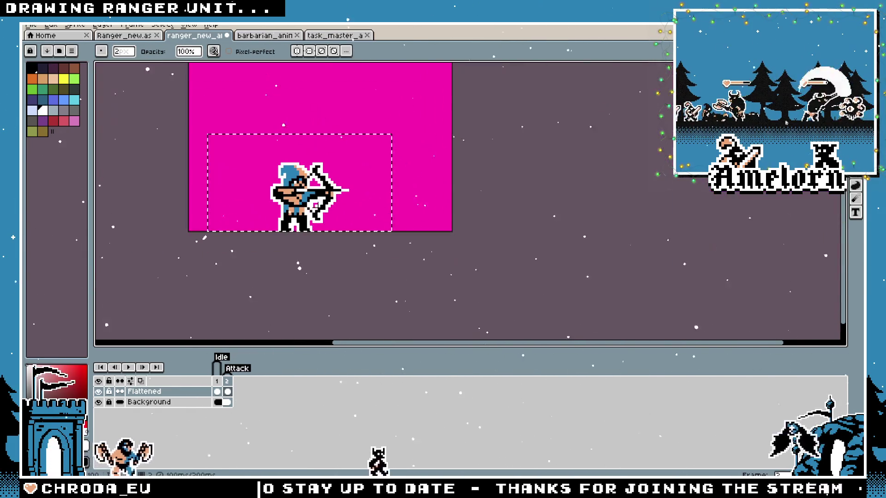
scroll(446, 179, "up", 1)
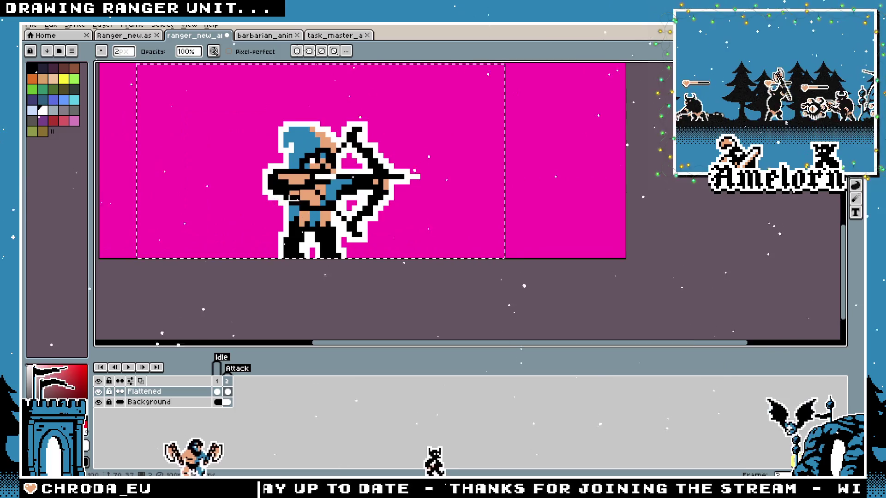
scroll(446, 179, "up", 1)
key("h")
scroll(303, 189, "down", 3)
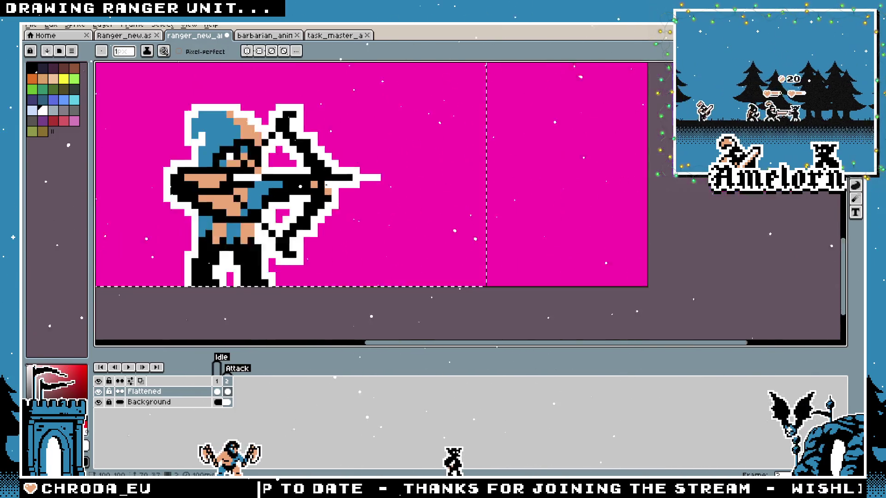
left_click_drag(303, 189, 358, 195)
key("b")
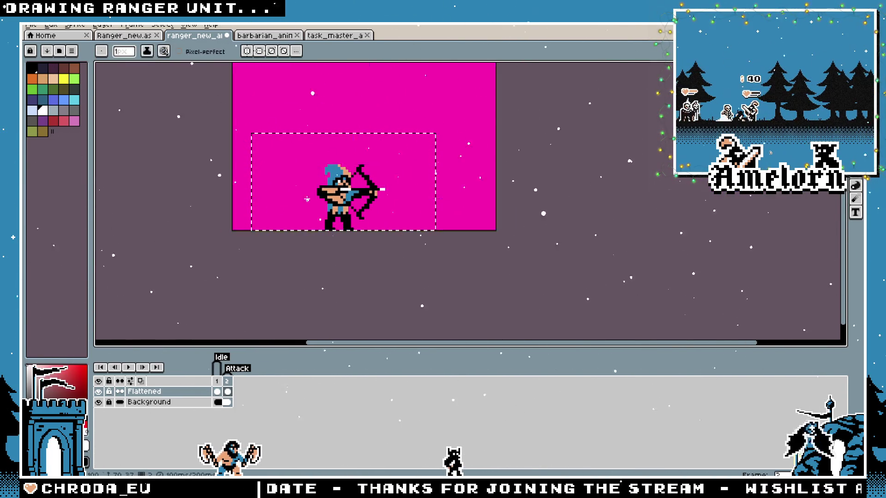
scroll(307, 201, "up", 1)
key("v")
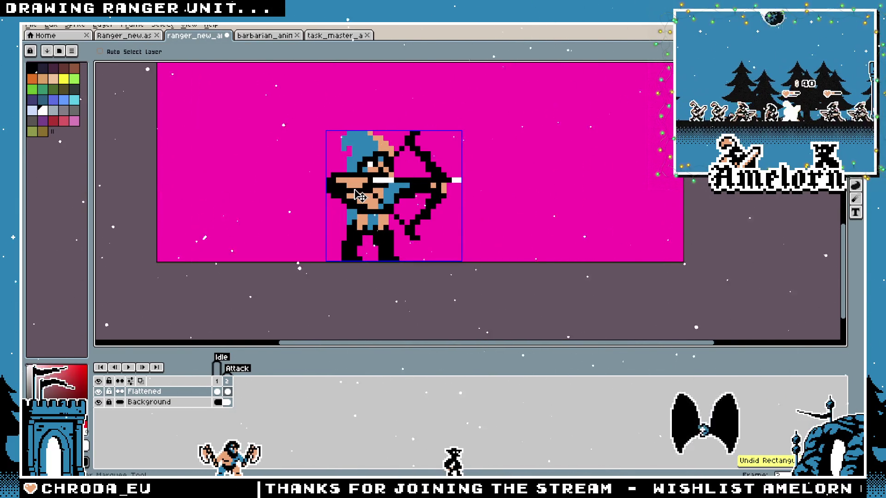
key("ctrl+z")
key("b")
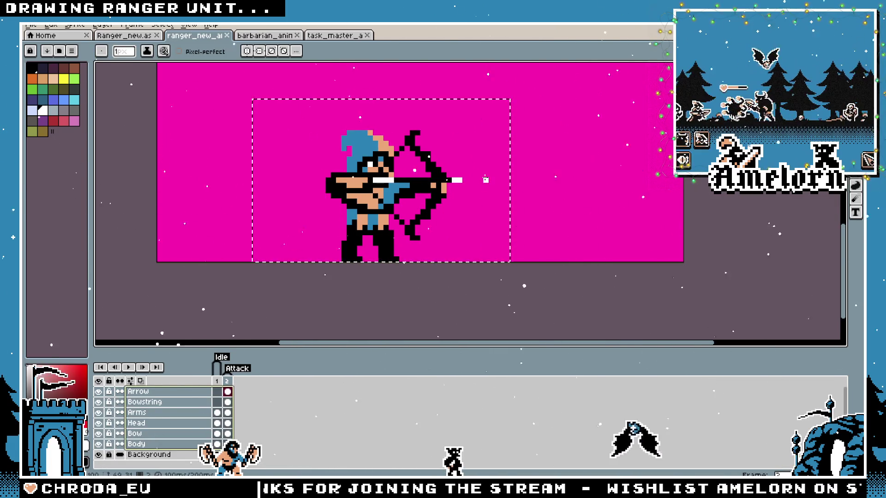
scroll(442, 177, "up", 2)
scroll(378, 210, "down", 3)
scroll(383, 195, "up", 3)
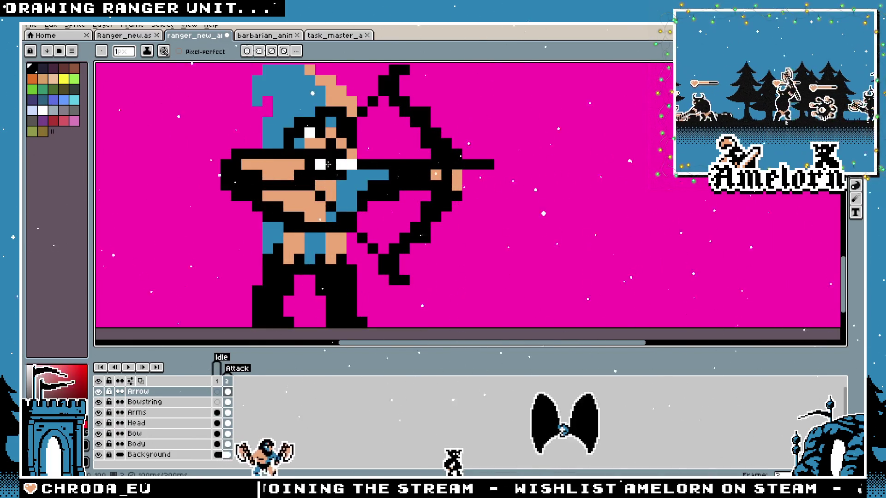
scroll(455, 184, "down", 2)
scroll(454, 183, "down", 2)
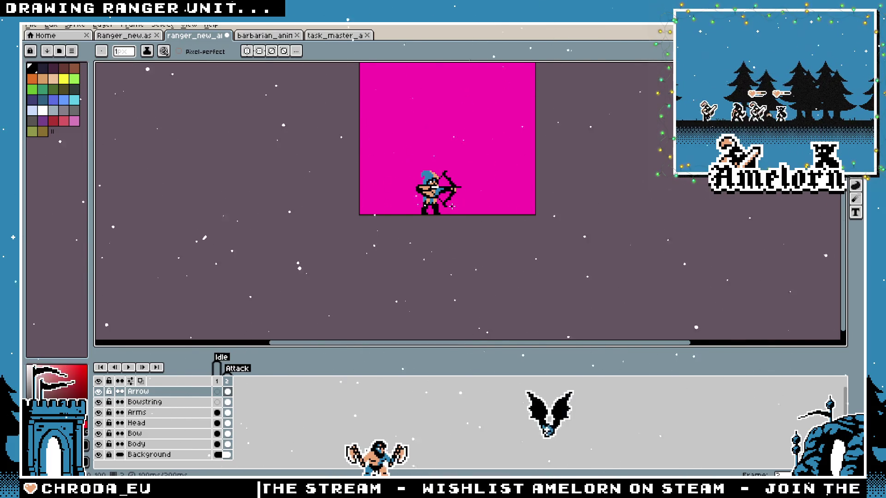
scroll(451, 206, "up", 3)
scroll(415, 229, "down", 3)
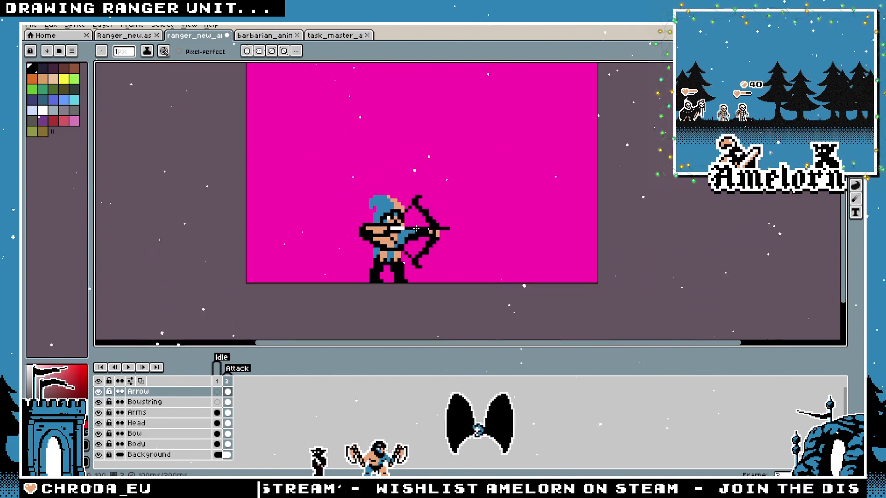
scroll(370, 229, "up", 4)
scroll(338, 244, "down", 4)
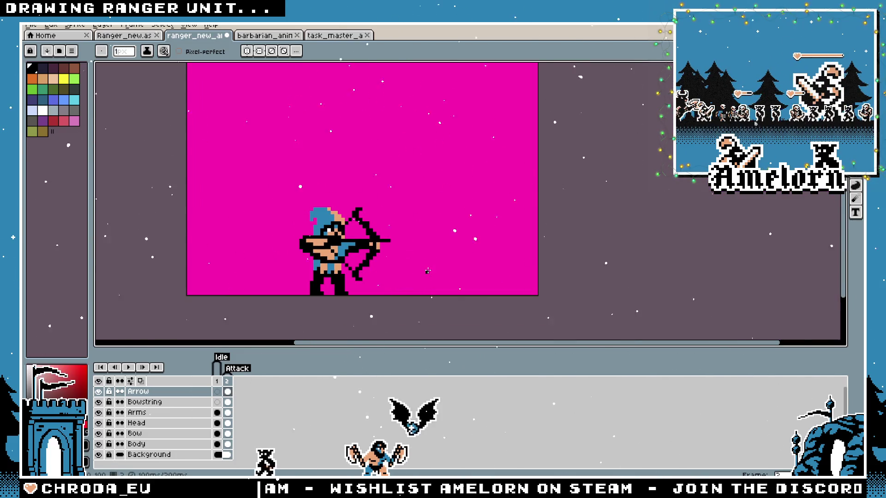
scroll(421, 267, "down", 2)
scroll(406, 240, "up", 1)
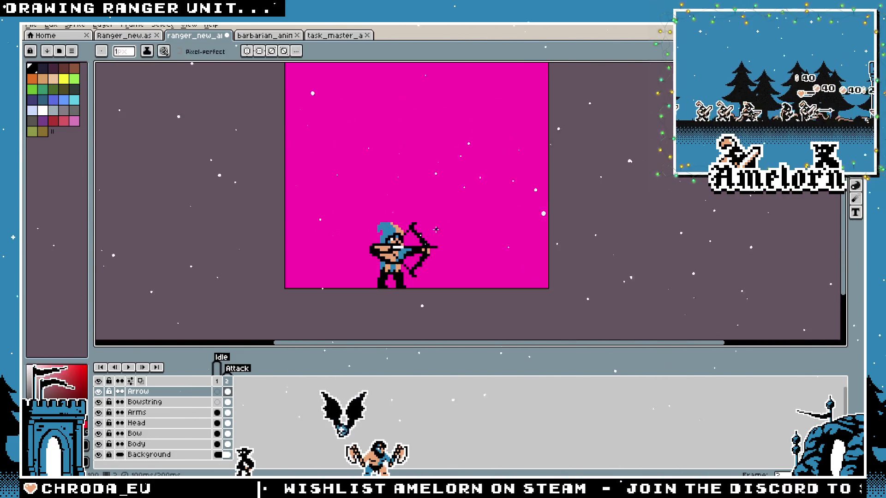
left_click(237, 374)
scroll(379, 273, "up", 2)
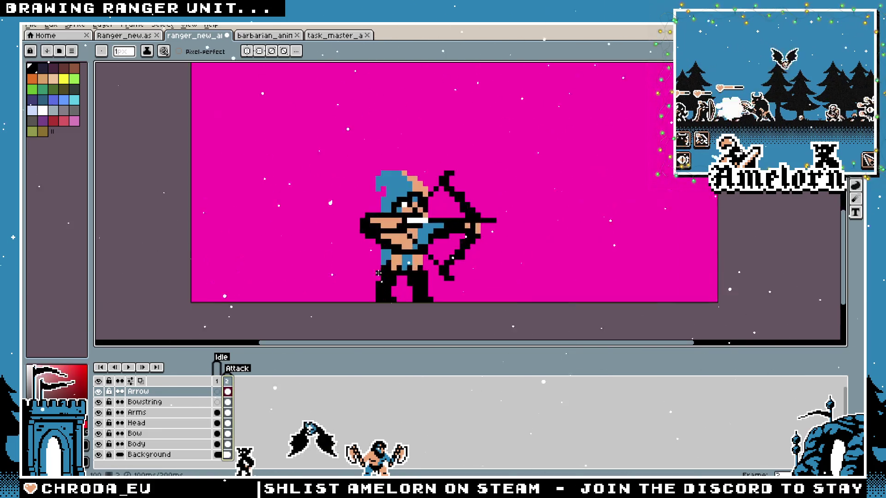
key("Left")
key("Right")
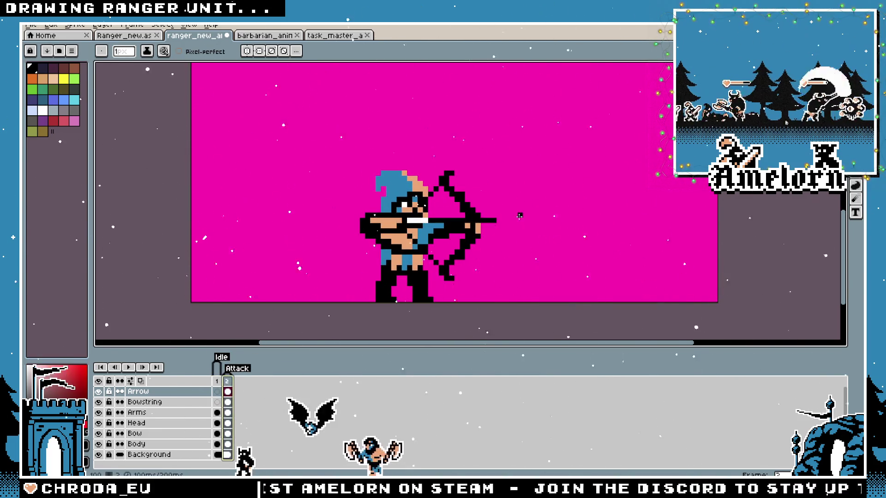
key("m")
scroll(381, 234, "up", 3)
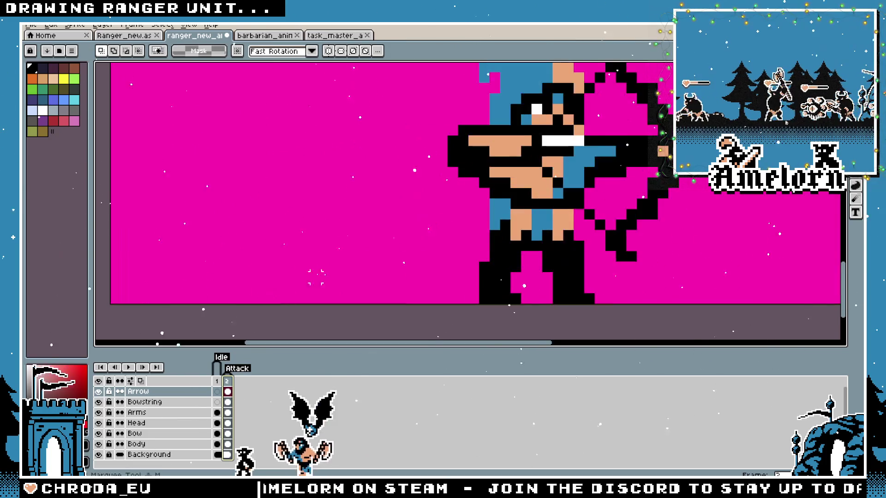
scroll(380, 234, "down", 3)
scroll(380, 234, "up", 2)
key("b")
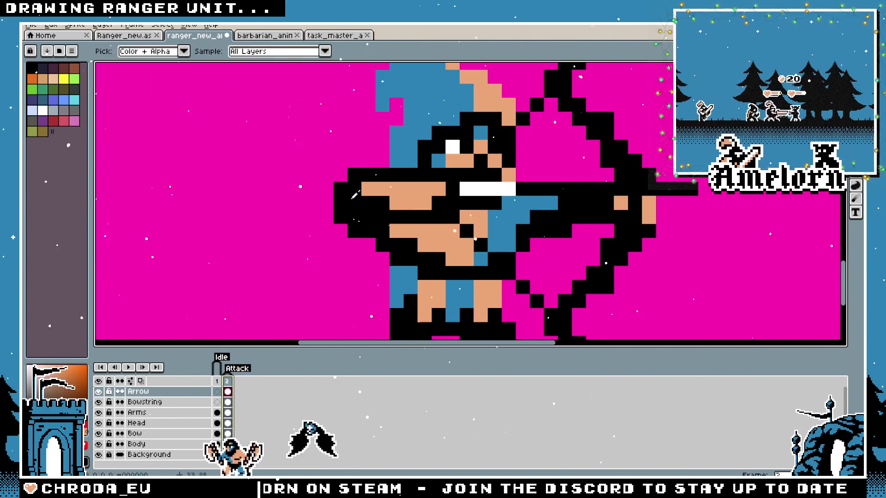
left_click(138, 413)
scroll(242, 238, "down", 3)
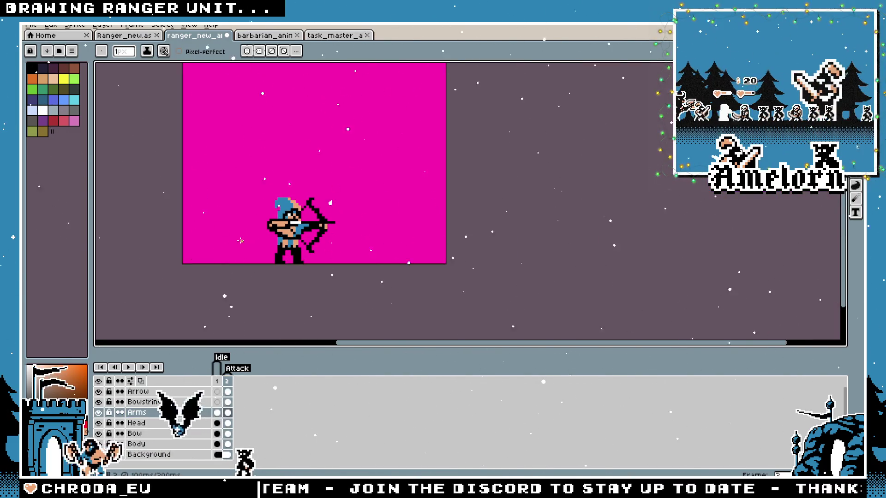
scroll(290, 210, "up", 3)
scroll(290, 210, "down", 4)
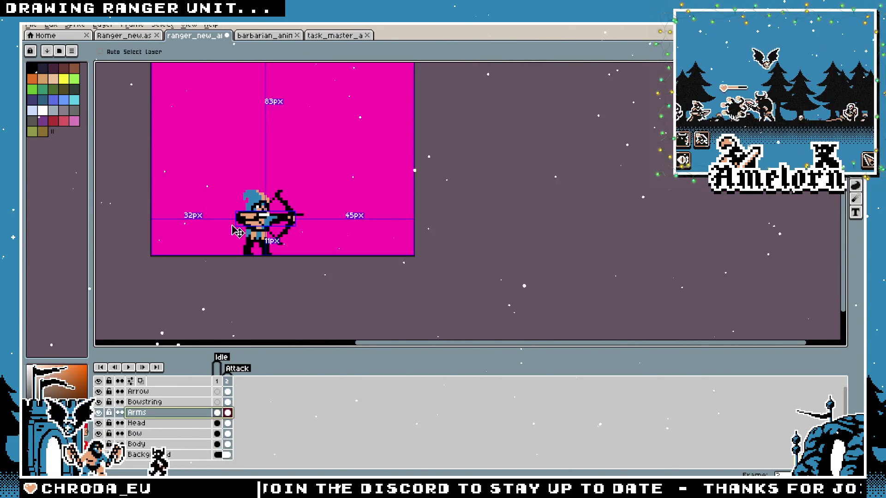
scroll(244, 218, "up", 2)
scroll(244, 219, "up", 1)
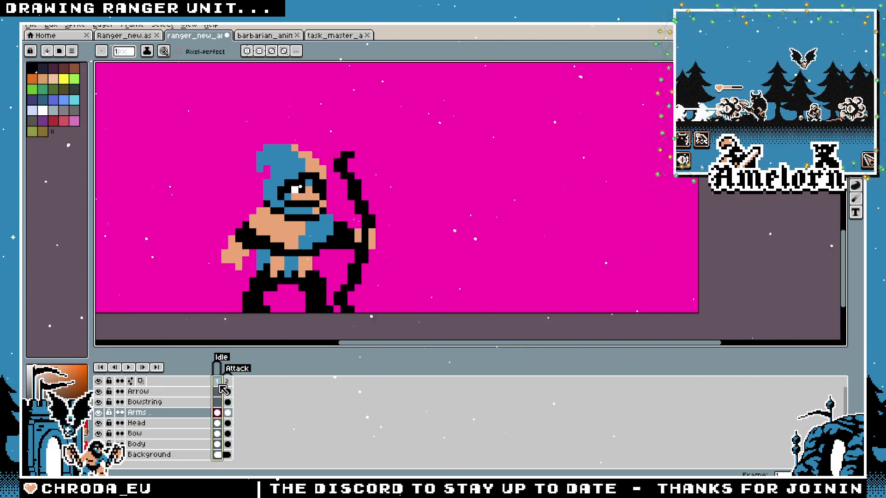
left_click(217, 382)
left_click(227, 381)
scroll(246, 301, "up", 1)
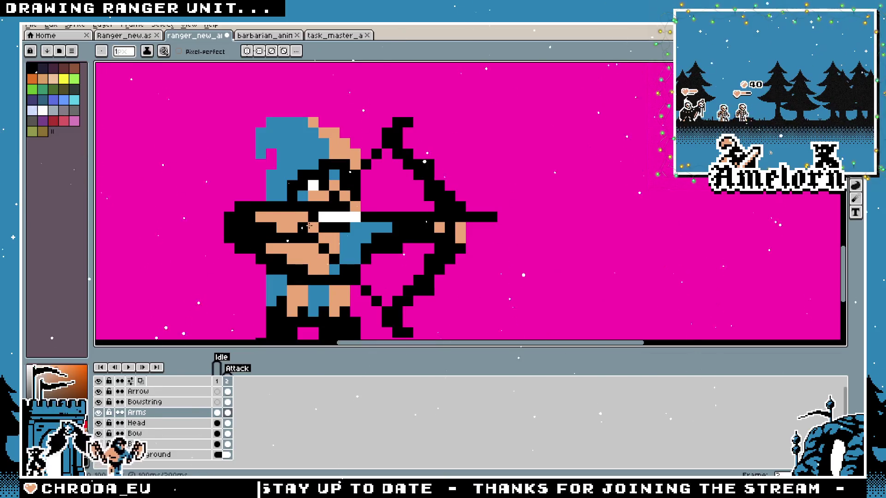
scroll(228, 259, "down", 4)
scroll(227, 258, "up", 3)
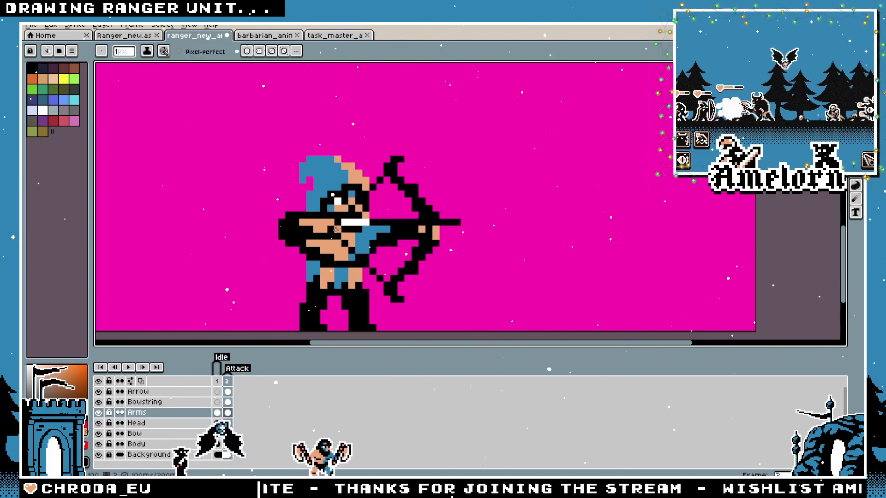
scroll(338, 231, "down", 3)
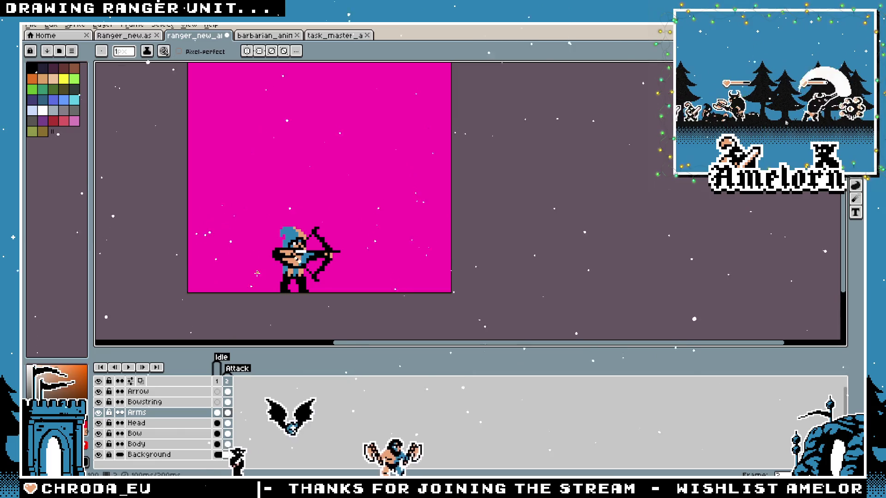
scroll(362, 209, "up", 3)
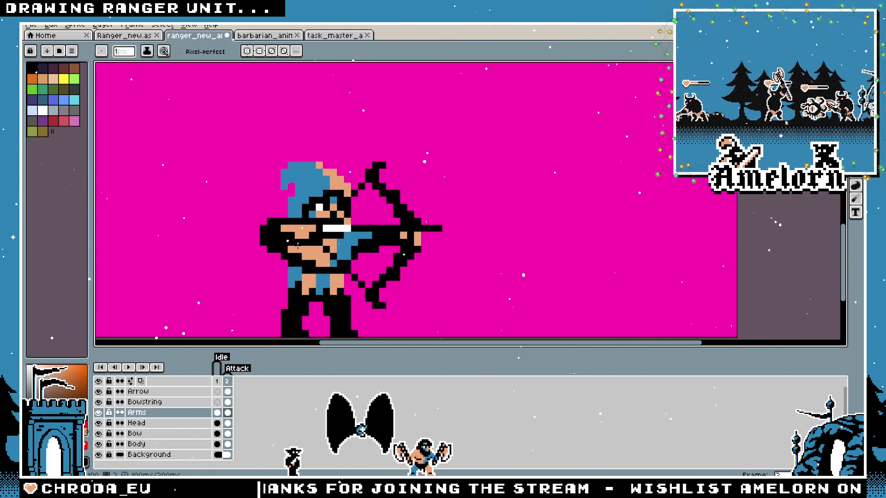
scroll(313, 241, "down", 2)
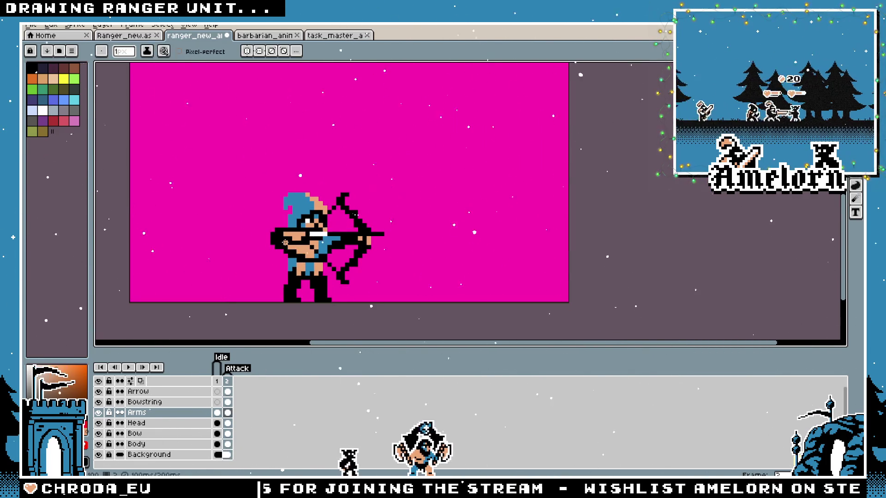
scroll(285, 242, "up", 2)
scroll(285, 242, "up", 2)
key("Left")
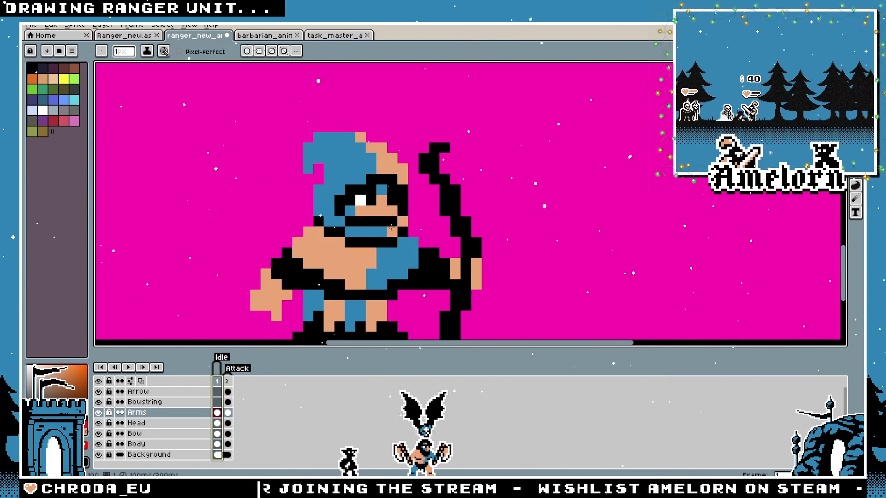
left_click(158, 402)
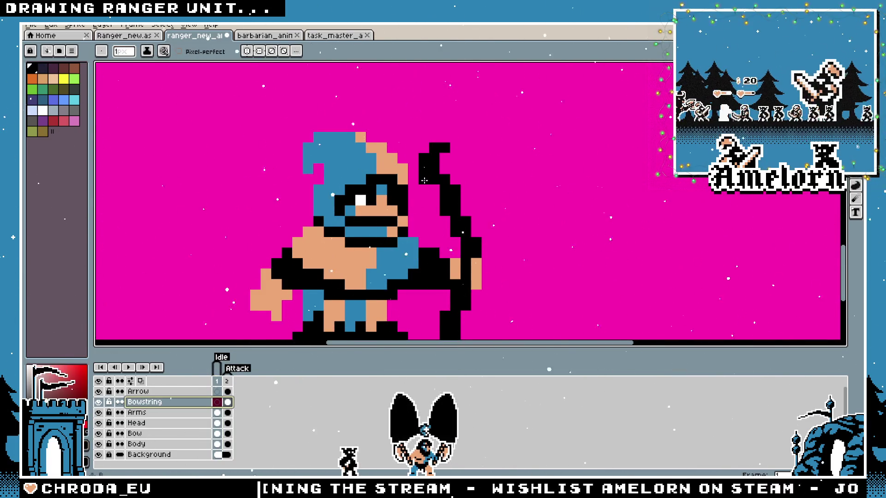
scroll(420, 238, "down", 3)
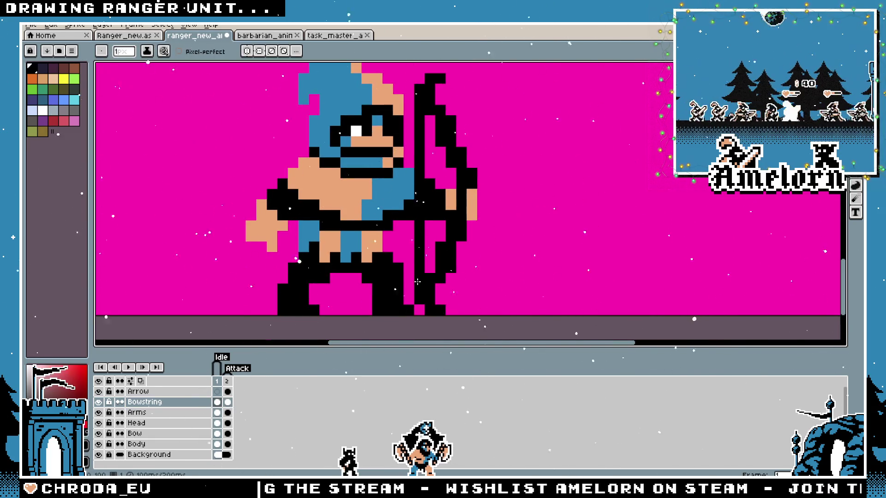
scroll(418, 282, "down", 4)
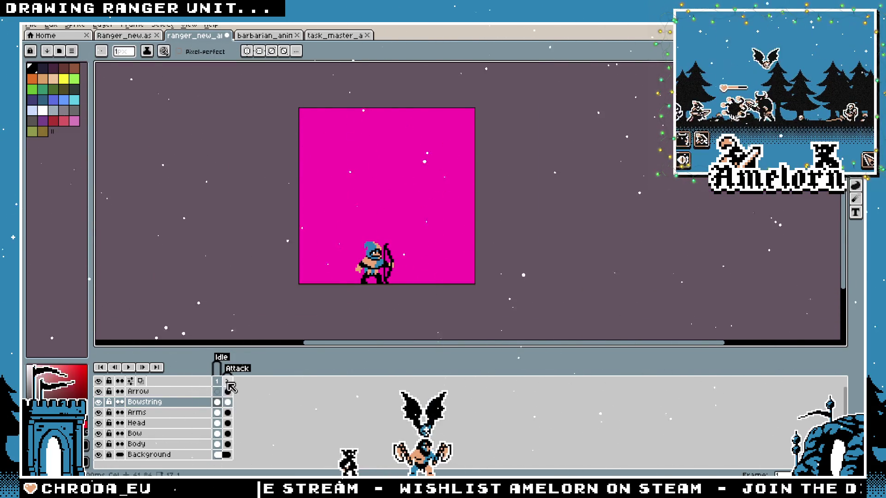
left_click(227, 382)
key("b")
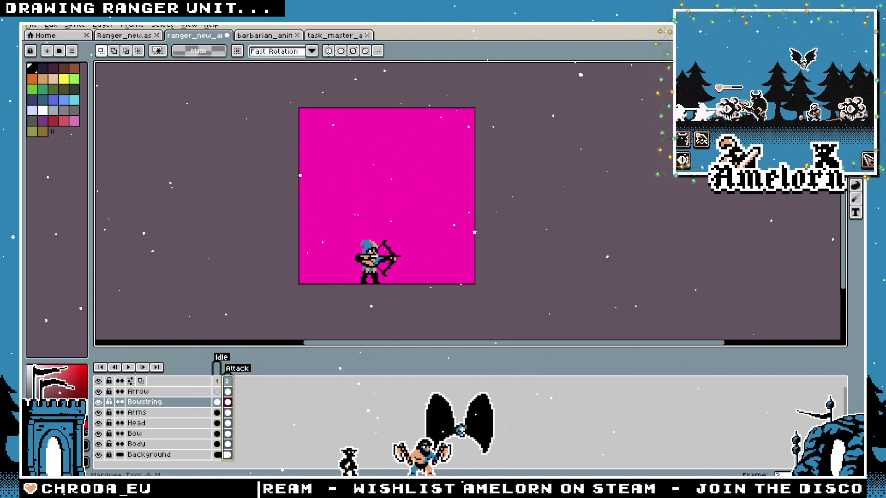
scroll(444, 172, "up", 6)
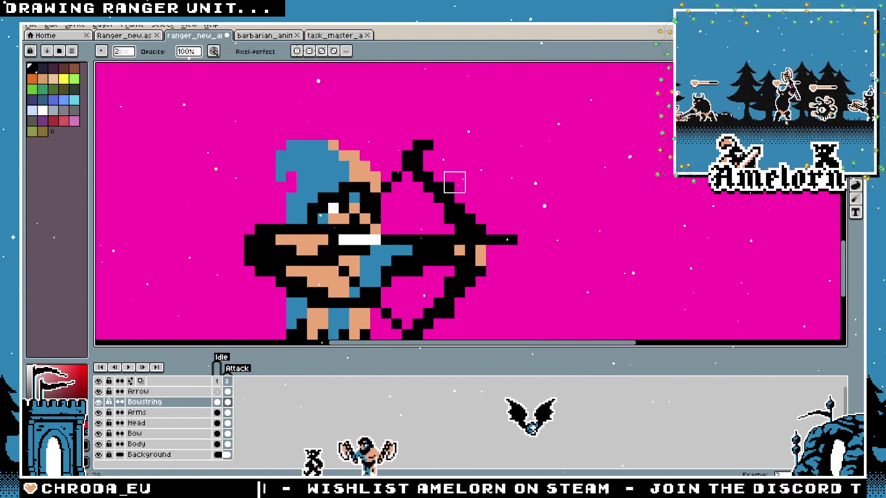
left_click(159, 444)
left_click(141, 434)
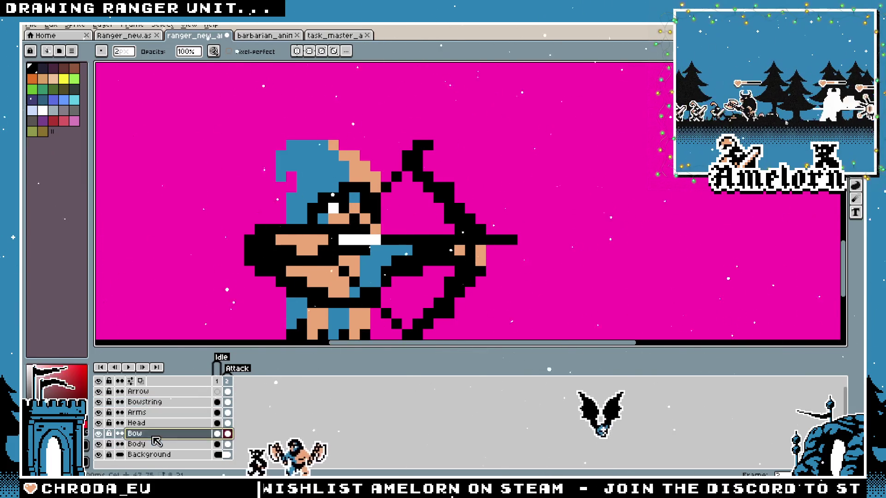
key("space")
scroll(499, 241, "down", 5)
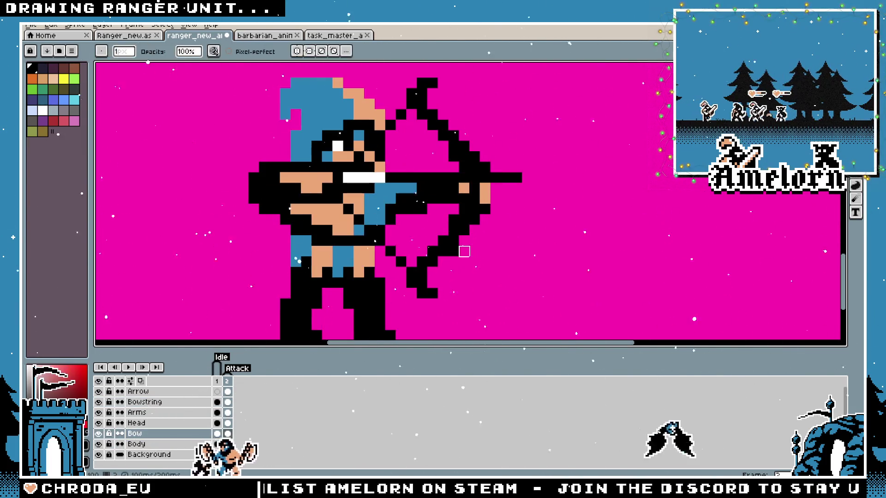
scroll(500, 251, "up", 5)
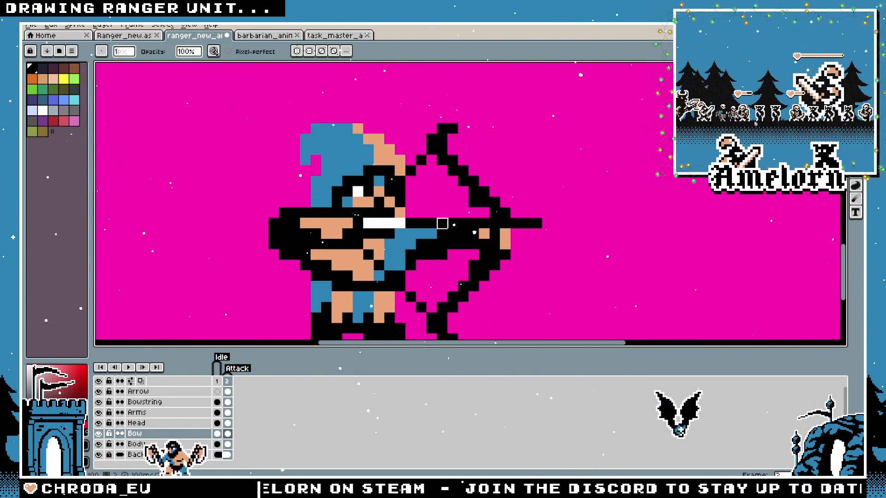
scroll(480, 254, "down", 4)
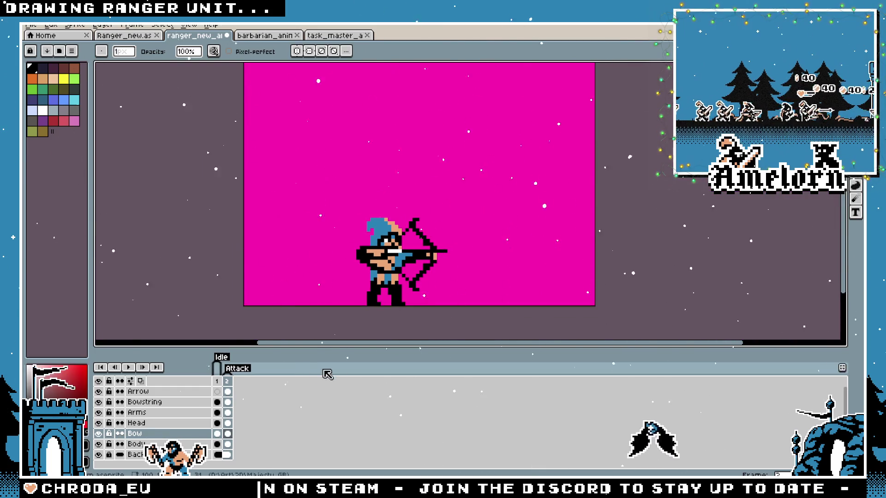
left_click(227, 382)
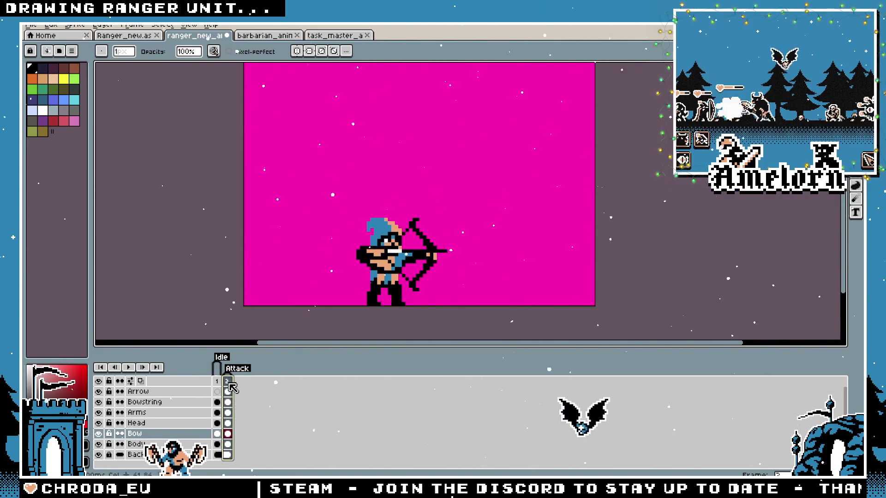
key("plus")
key("Left")
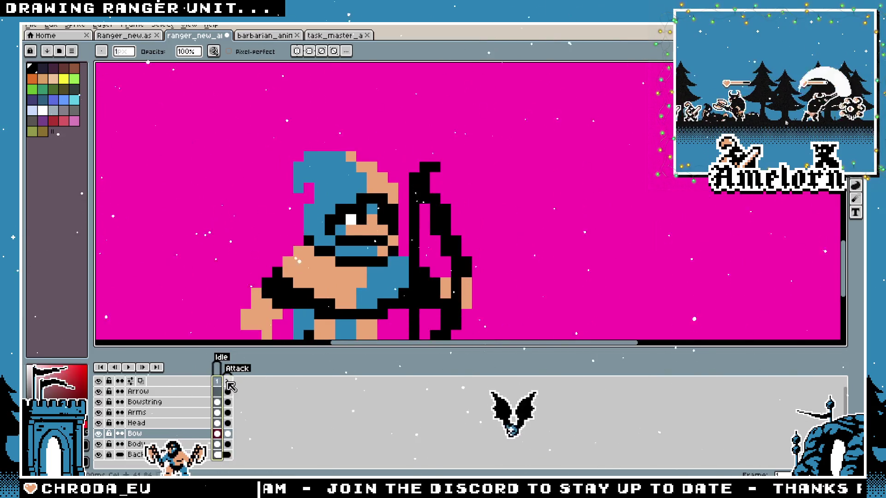
key("Right")
key("minus")
key("plus")
key("m")
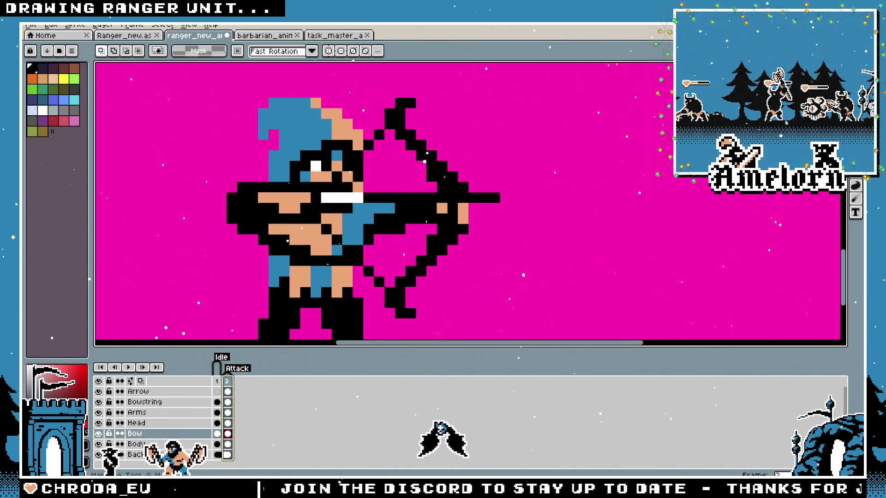
key("minus")
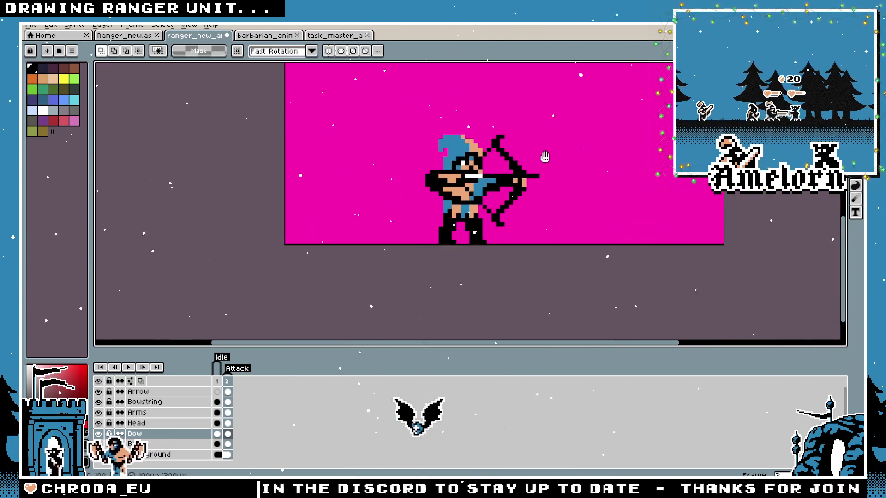
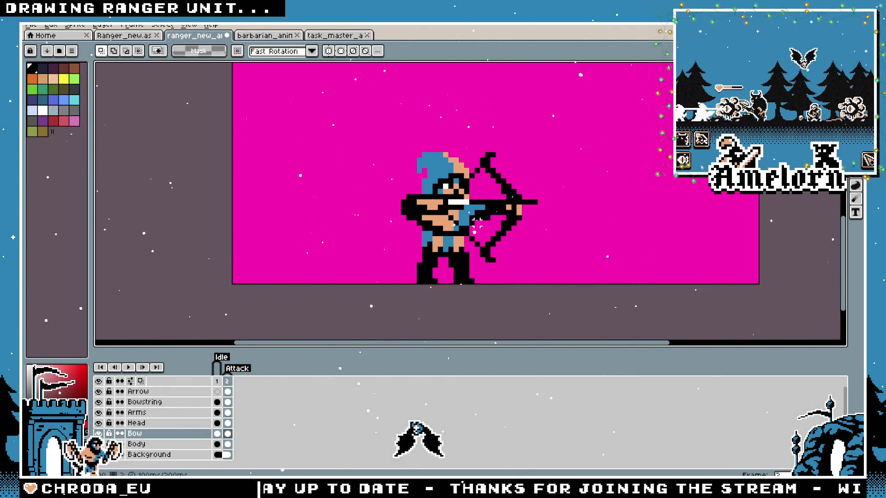
Play and then stop the ranger animation preview after viewing the idle frame
scroll(475, 219, "down", 5)
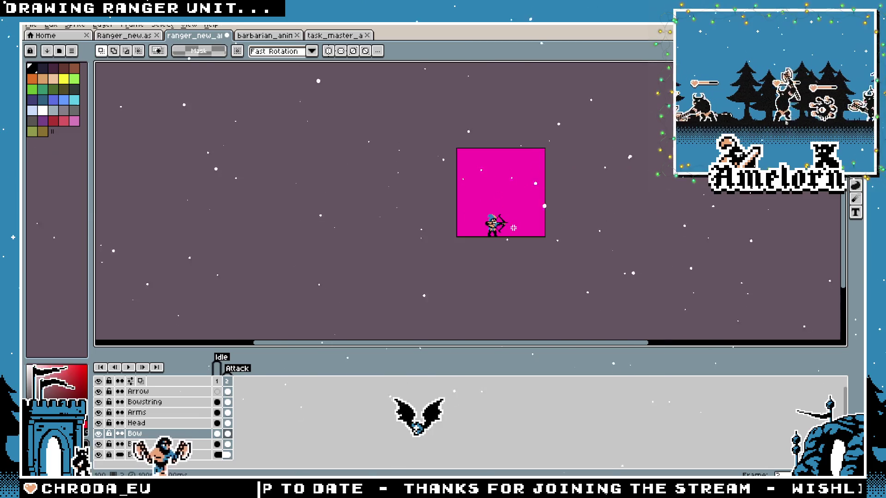
scroll(514, 226, "up", 5)
left_click(217, 381)
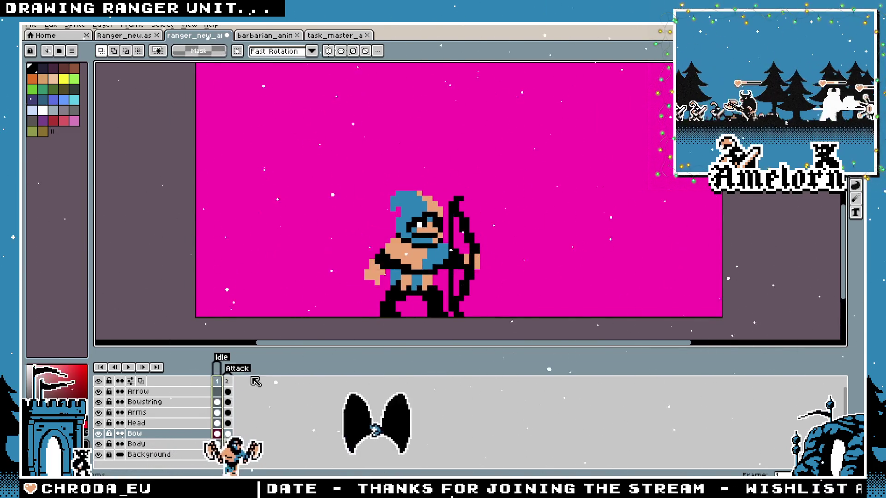
scroll(540, 257, "down", 1)
scroll(531, 256, "up", 1)
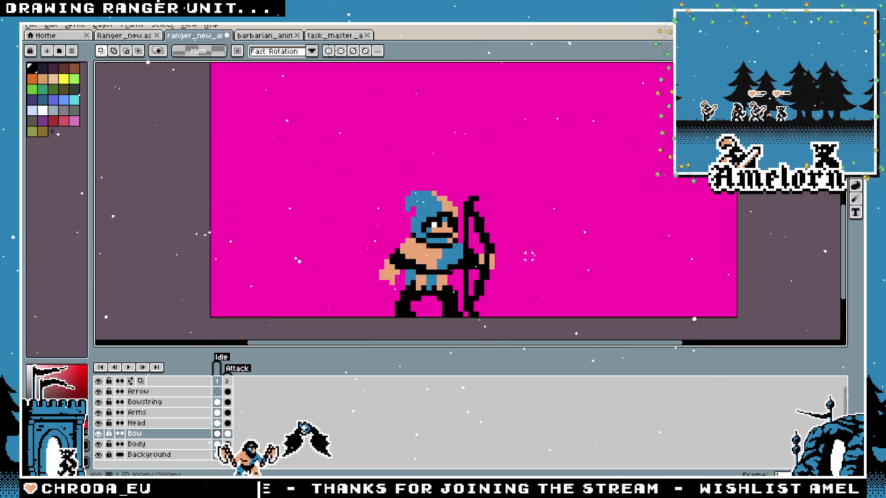
scroll(260, 212, "down", 2)
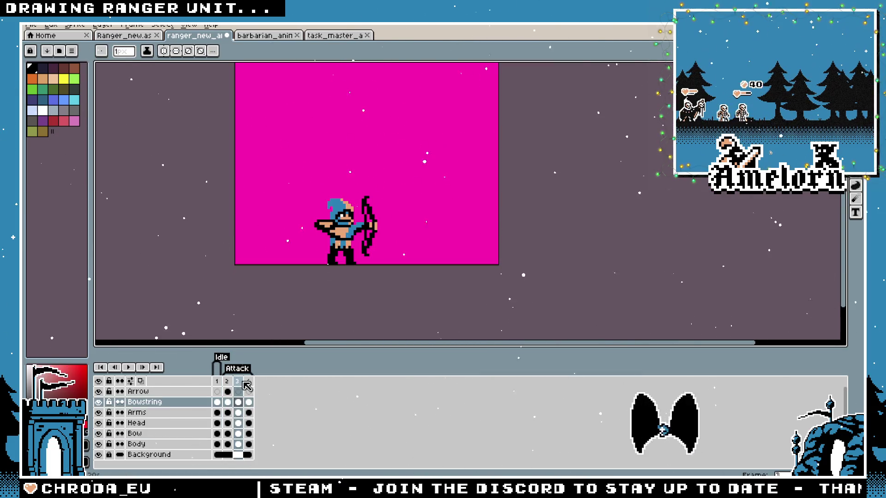
left_click(248, 381)
key("Return")
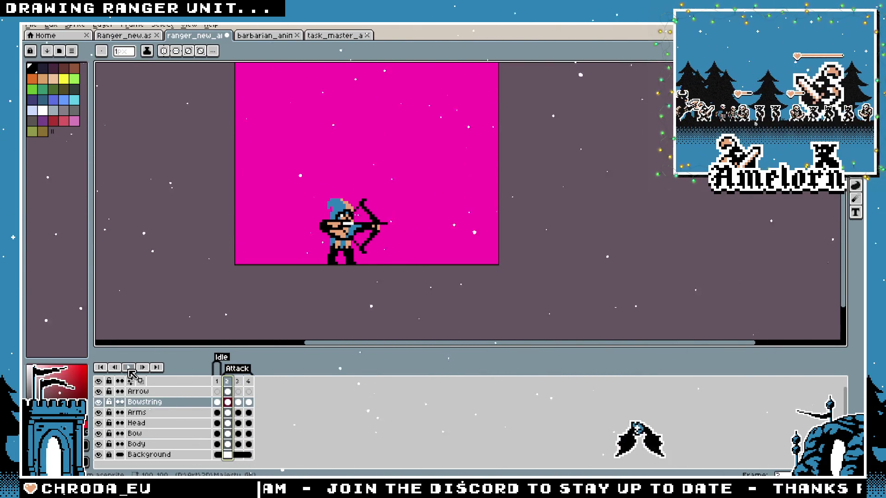
scroll(297, 250, "up", 2)
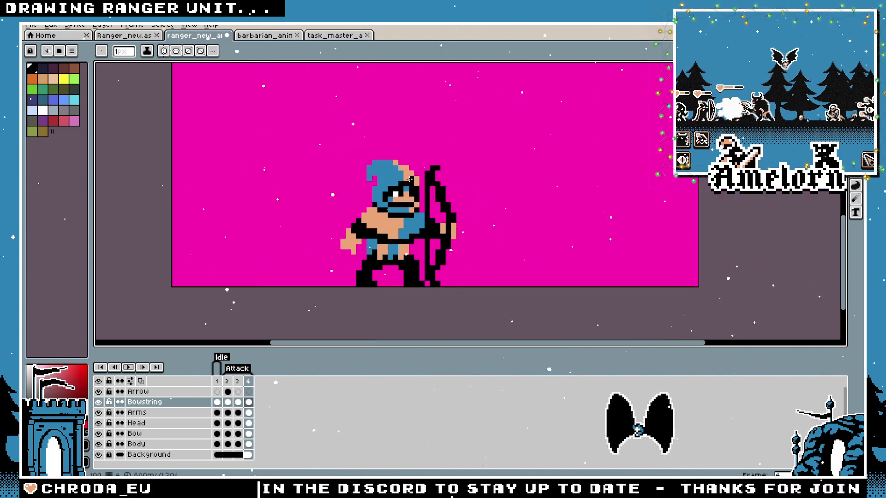
key("Return")
scroll(410, 179, "down", 1)
scroll(448, 204, "up", 2)
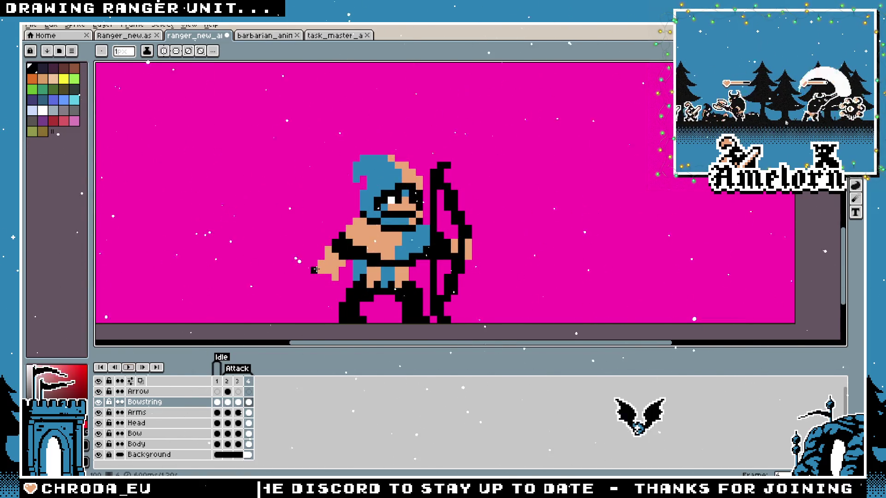
Remove the pulled-back bowstring lines from attack frame 3
left_click(227, 381)
left_click(237, 381)
scroll(409, 256, "up", 1)
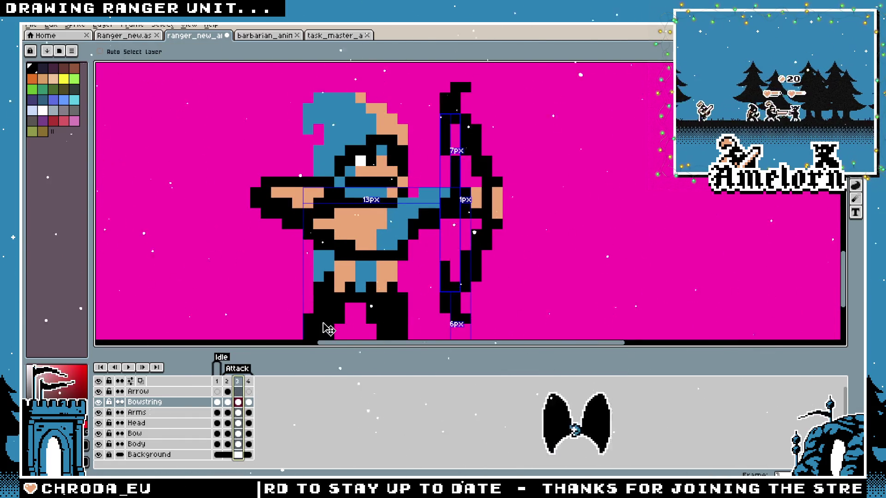
key("ctrl+z")
key("ctrl+z")
Compare with frame 2, check frame 3's duration, then switch to the barbarian_anim file
left_click(231, 381)
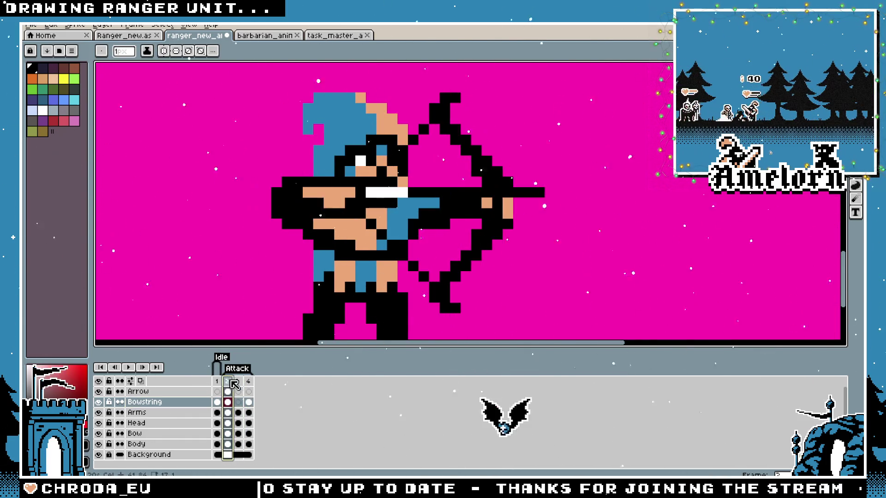
left_click(237, 387)
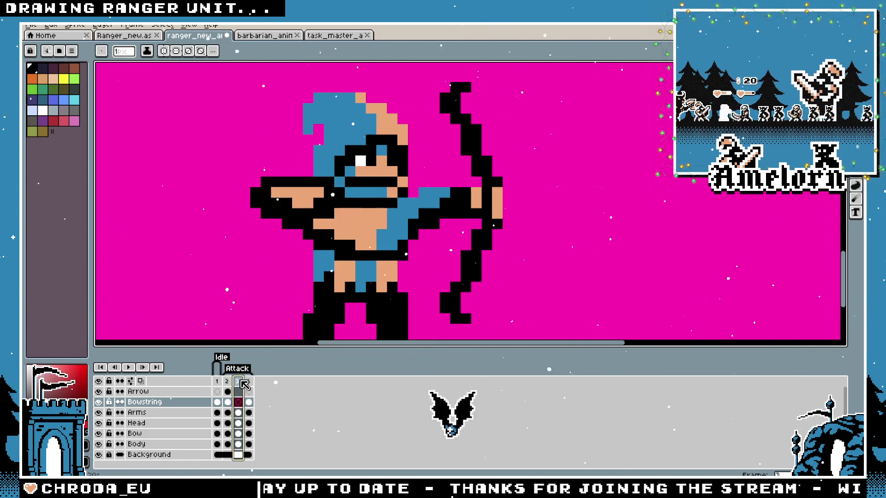
scroll(387, 228, "down", 2)
scroll(386, 228, "up", 2)
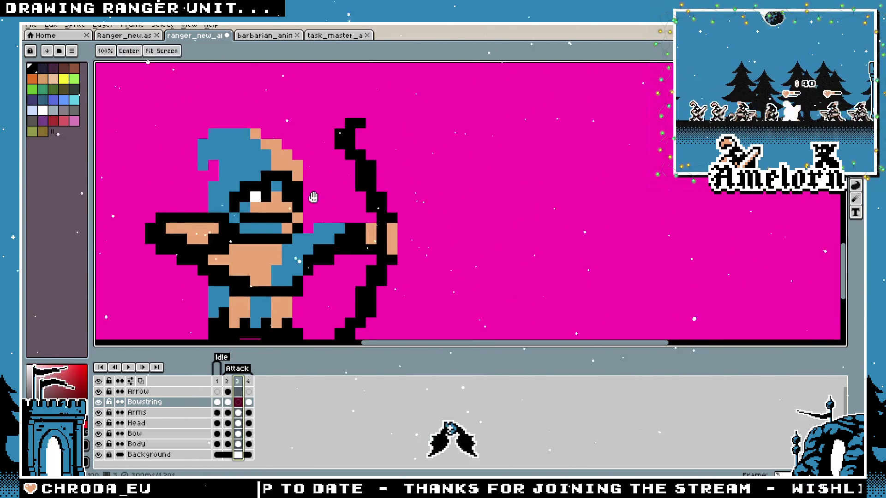
double_click(240, 382)
key("Return")
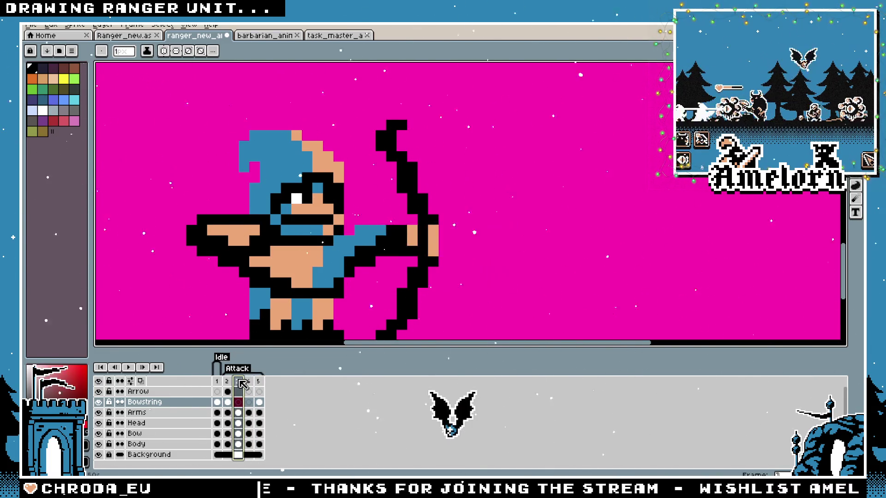
key("ctrl+Tab")
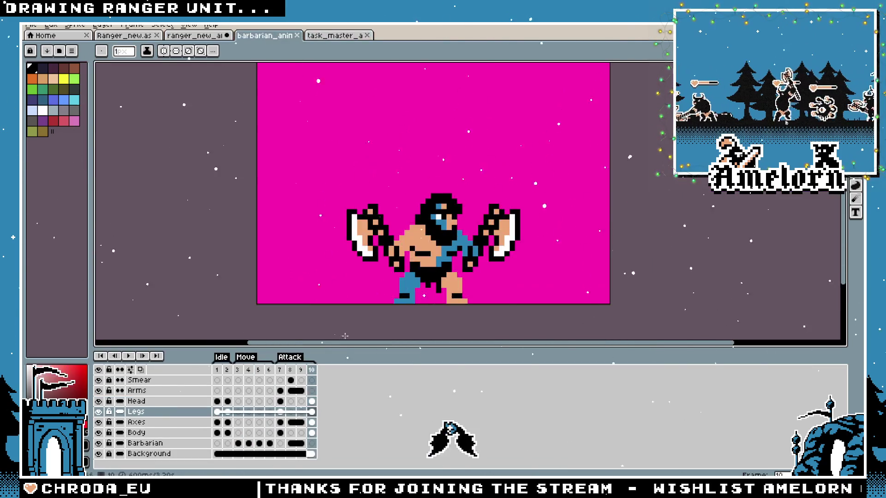
Check the duration of the barbarian smear frame 8 in Frame Properties without changes
left_click(308, 371)
left_click(292, 371)
double_click(293, 372)
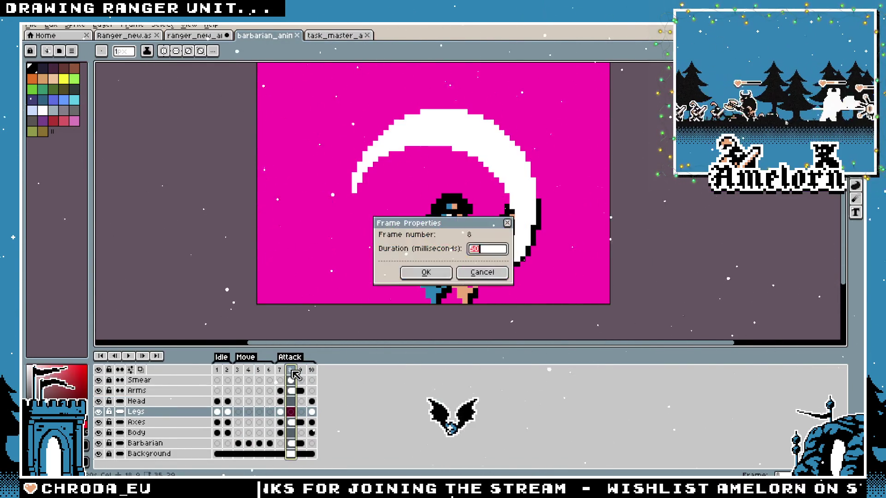
left_click(479, 273)
Look at the task_master file, then return to the ranger_new_ai animation
left_click(340, 36)
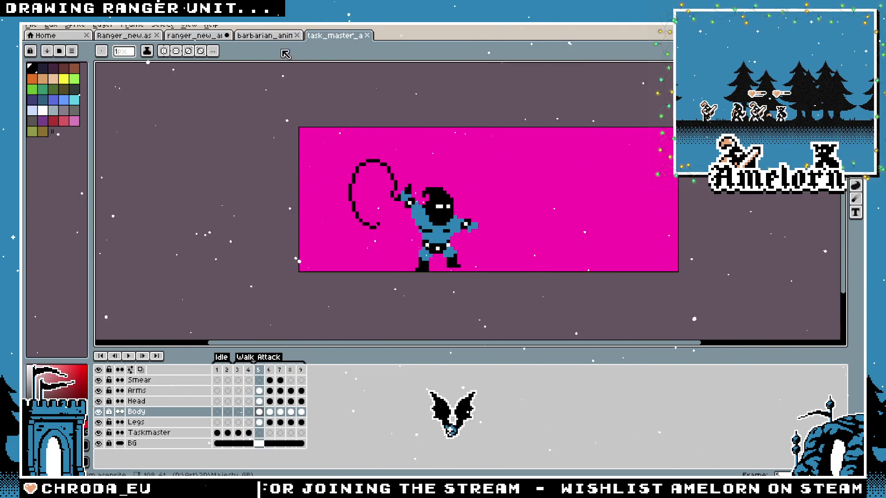
left_click(190, 25)
left_click(194, 35)
left_click(194, 36)
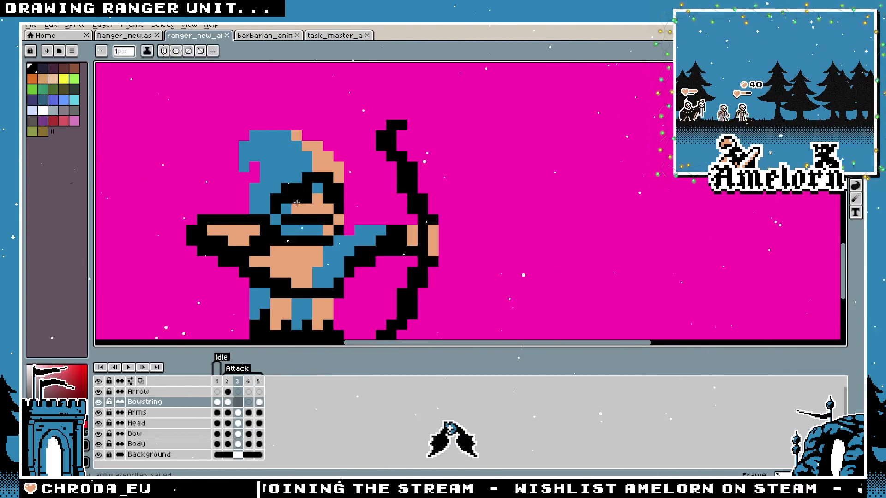
scroll(296, 200, "down", 5)
scroll(320, 188, "up", 5)
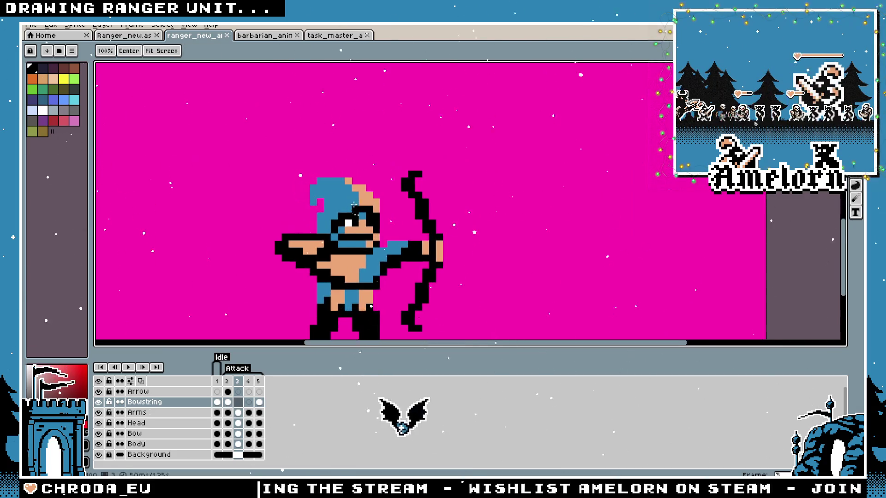
Compare the ranger's attack poses in frames 2 and 3
left_click(227, 381)
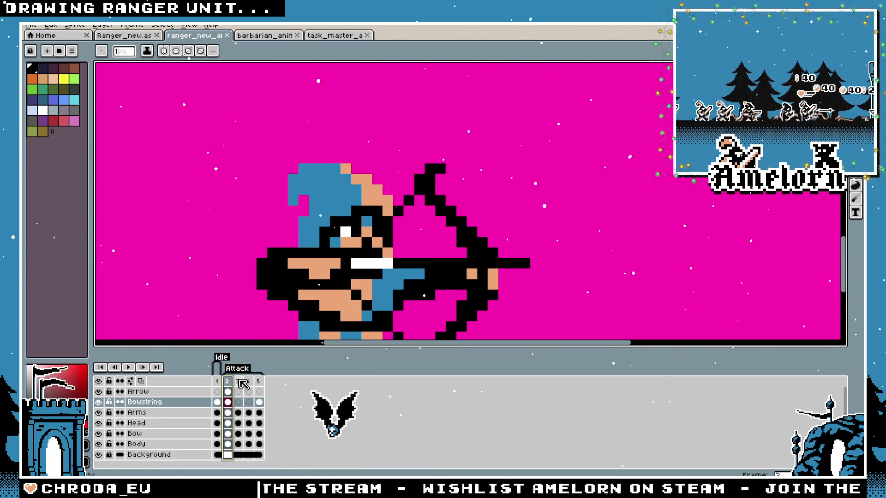
left_click(238, 381)
key("Left")
key("Right")
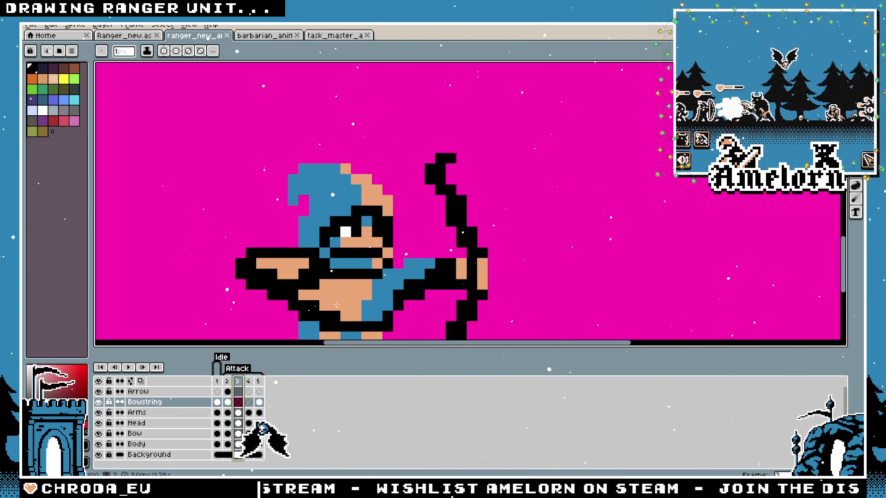
left_click_drag(311, 327, 378, 280)
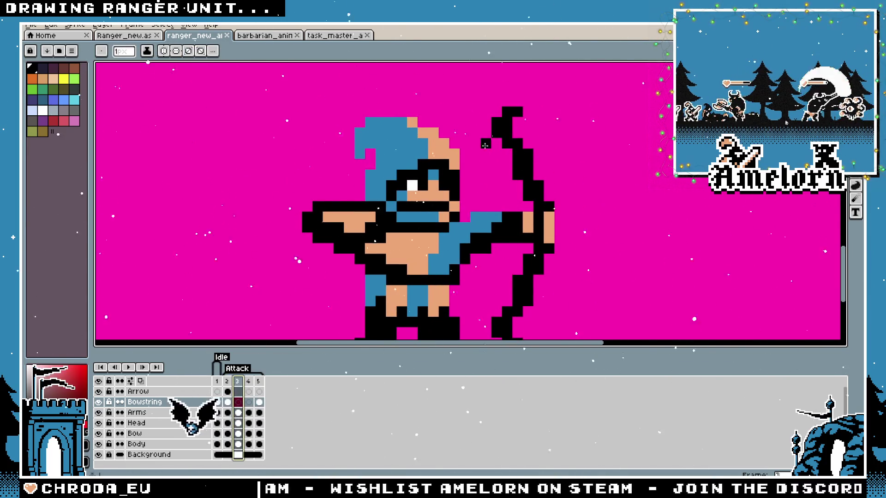
key("i")
Add a new layer above the Arrow layer and name it Smear
left_click(414, 184)
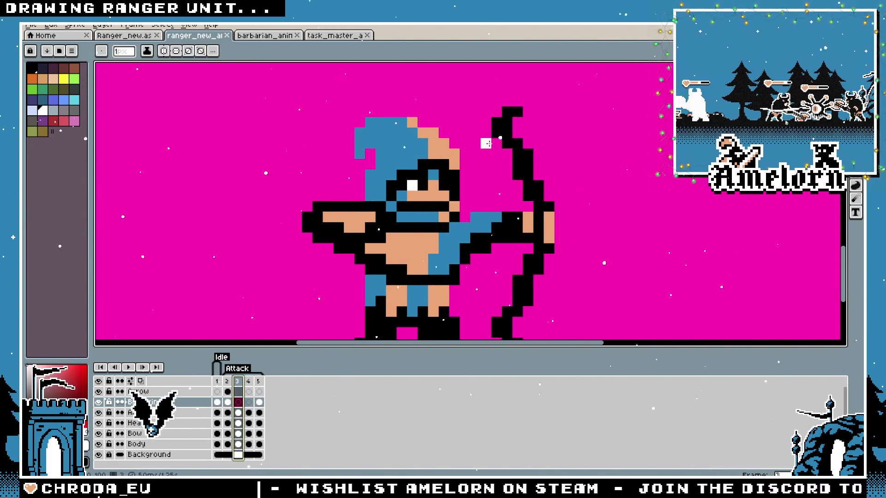
left_click(153, 393)
double_click(153, 392)
type("Smear")
key("Return")
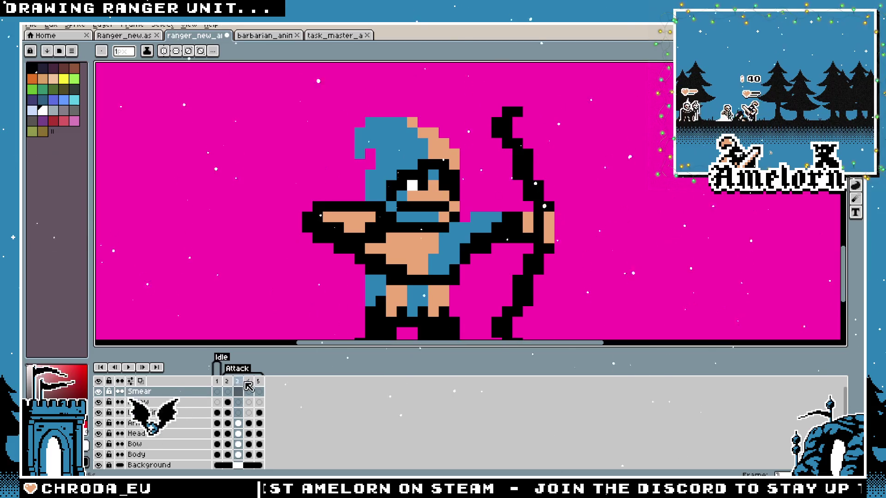
On frame 3 of the Smear layer, hide the magenta Background layer
left_click(228, 391)
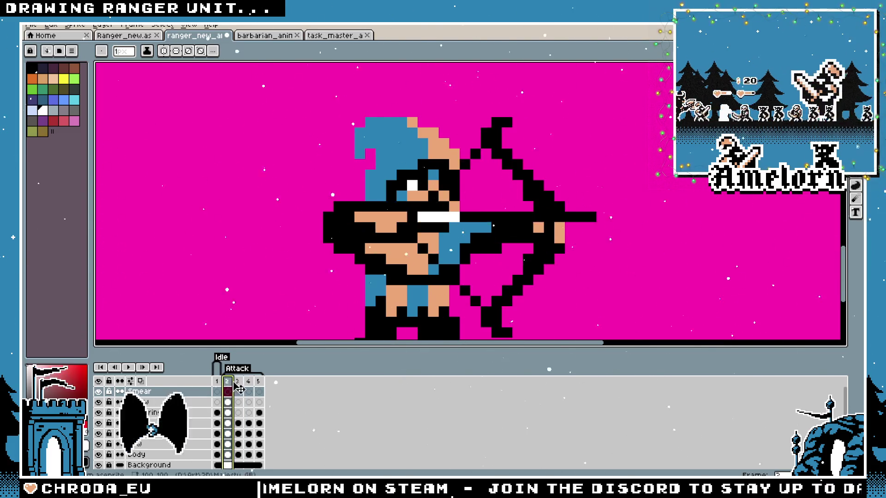
left_click(239, 382)
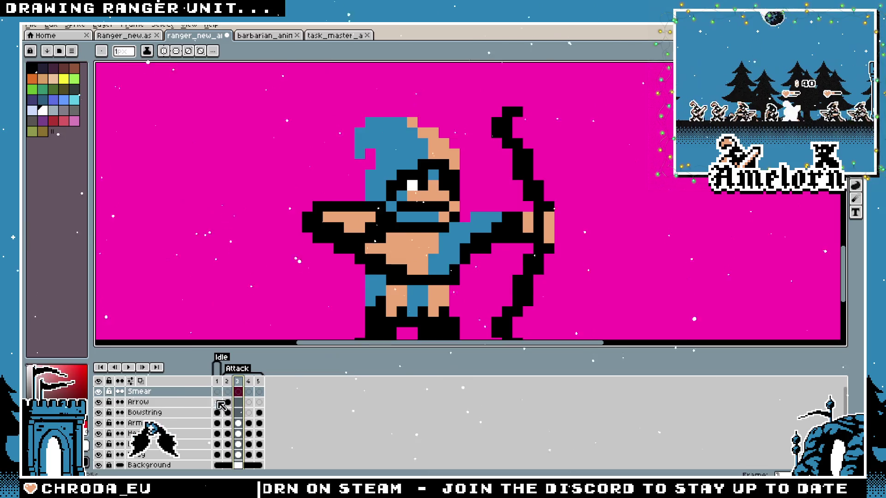
scroll(279, 292, "down", 1)
left_click(98, 454)
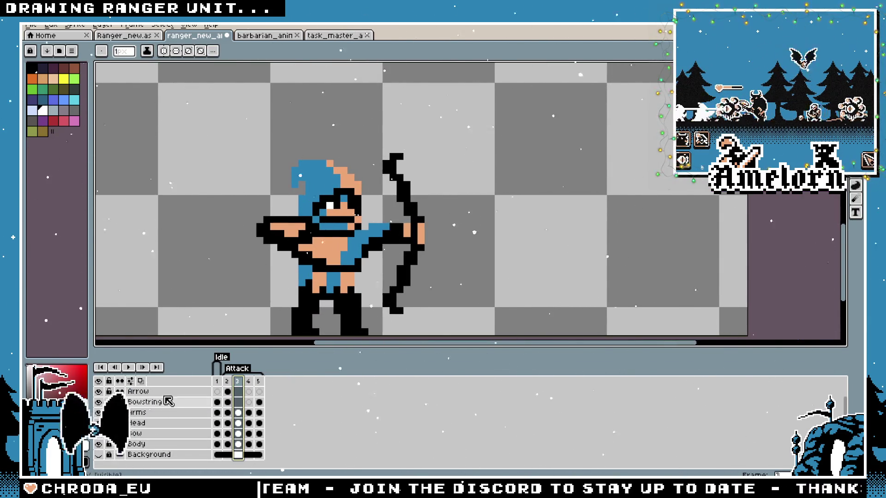
Turn on onion skin and draw two white smear lines from the bow tips inward
left_click(141, 383)
scroll(401, 100, "up", 3)
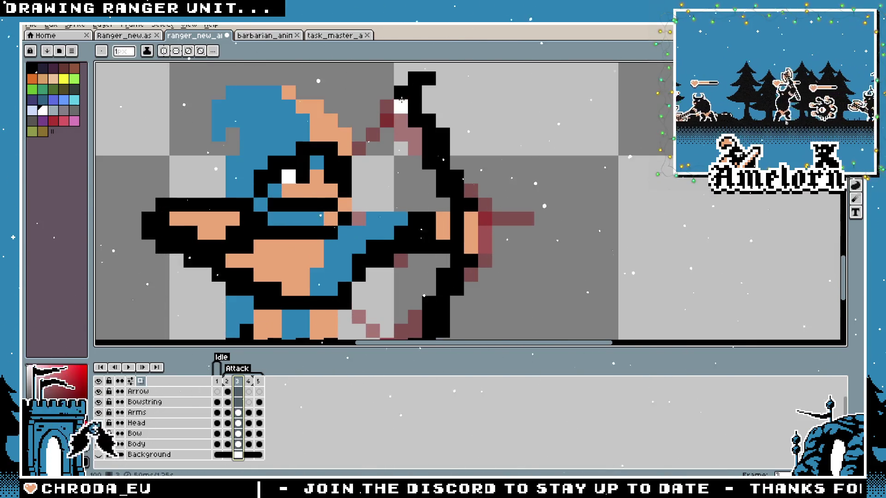
mouse_move(401, 99)
left_mouse_down()
mouse_move(302, 204)
mouse_move(302, 237)
mouse_move(292, 193)
left_mouse_up()
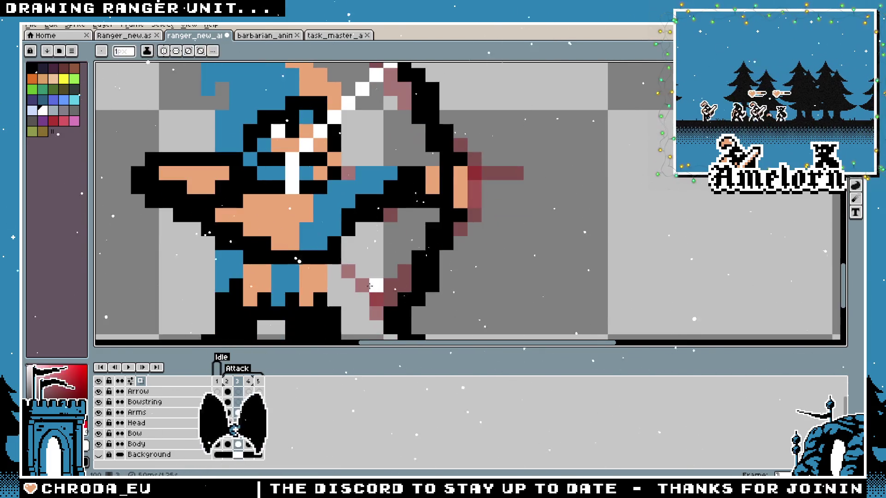
left_click_drag(390, 314, 305, 227)
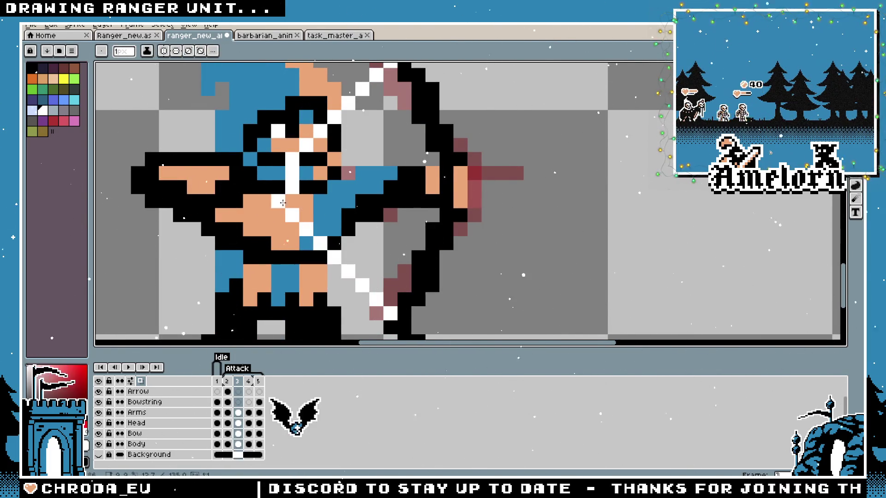
left_click(292, 173)
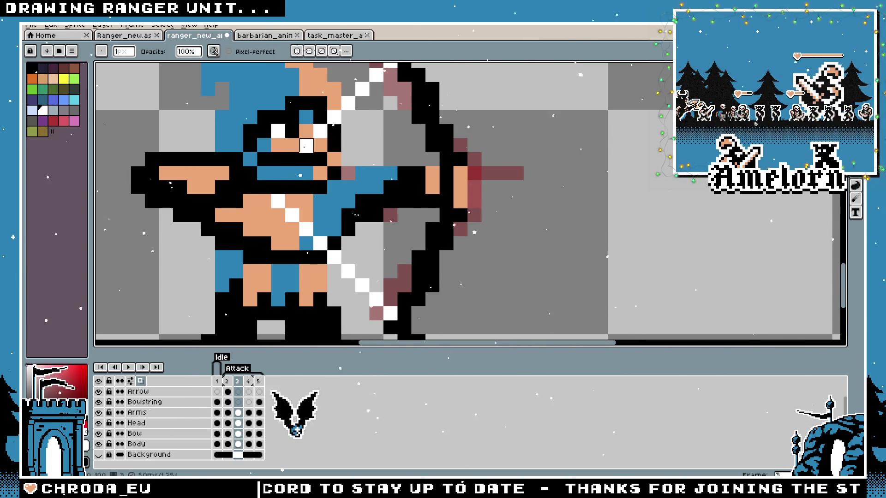
Erase leftover bowstring pixels and draw a white streak line inside the bow
key("e")
scroll(279, 168, "down", 3)
scroll(322, 165, "up", 3)
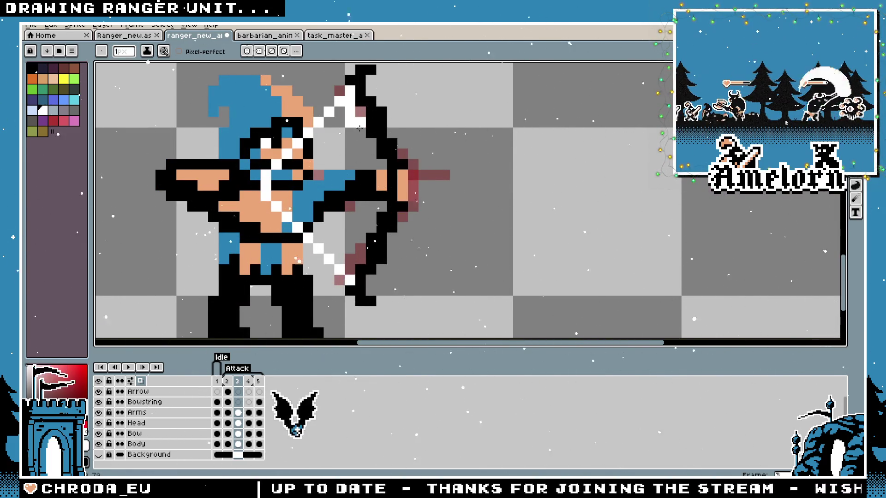
mouse_move(367, 157)
left_mouse_down()
mouse_move(351, 97)
mouse_move(372, 146)
left_mouse_up()
key("l")
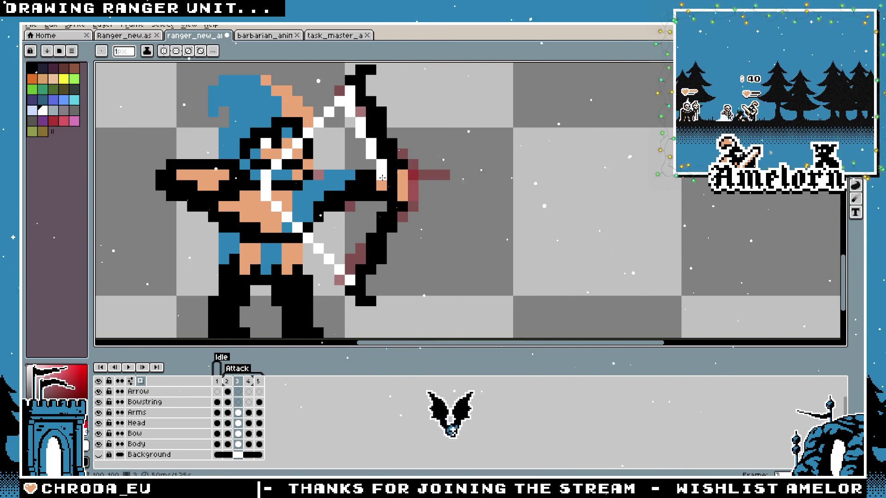
left_click_drag(349, 268, 376, 212)
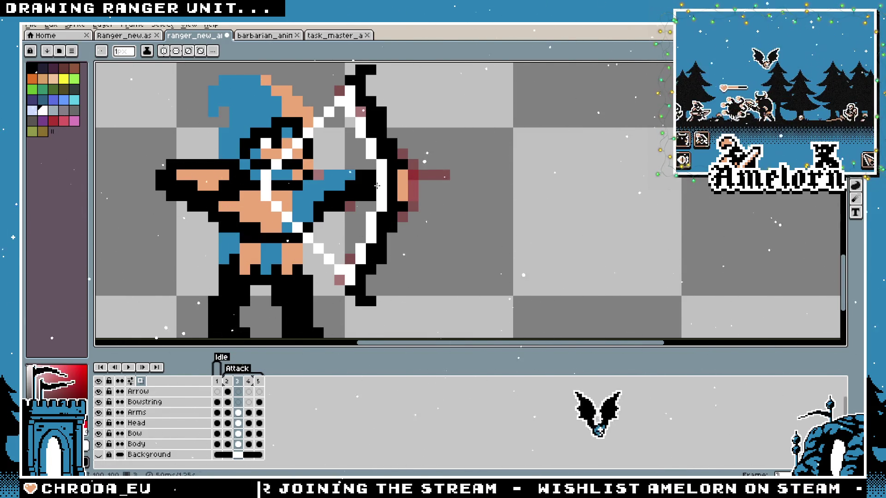
Fill the bow's interior with white using the Paint Bucket
key("g")
left_click(322, 173)
scroll(337, 244, "down", 5)
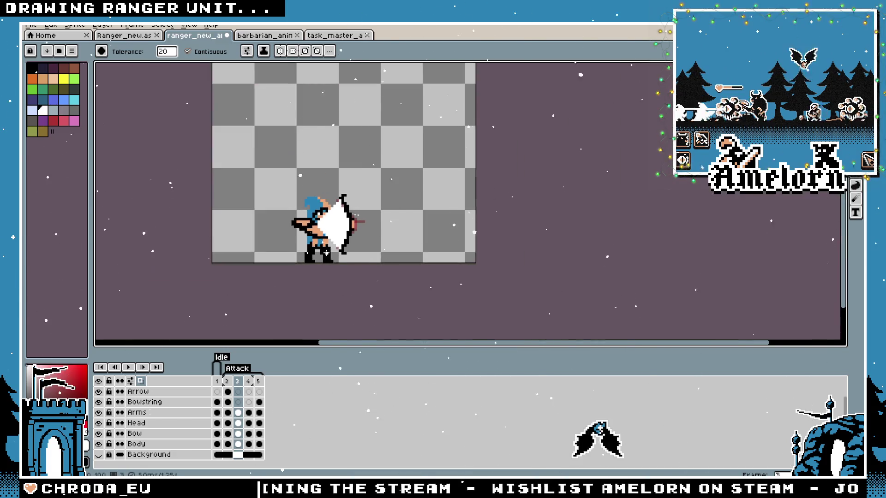
scroll(336, 244, "up", 2)
scroll(337, 244, "up", 3)
scroll(376, 211, "down", 2)
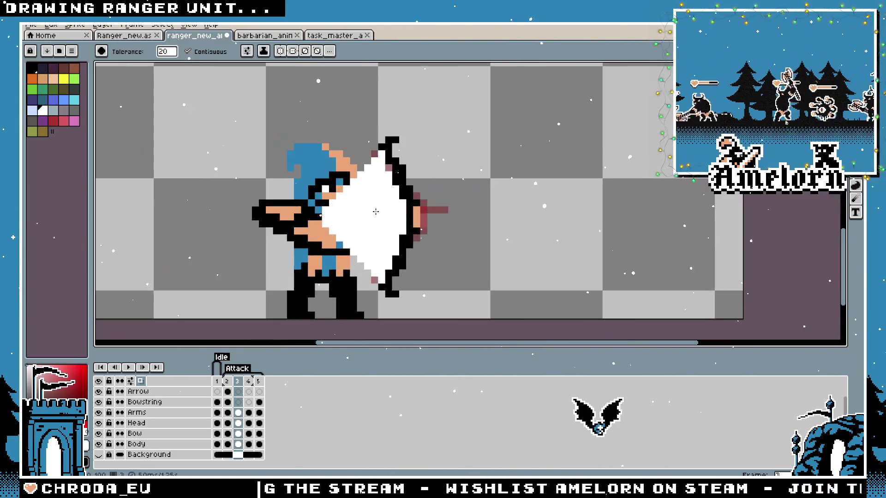
Step through the attack frames, show the magenta Background, and play the preview
left_click(250, 382)
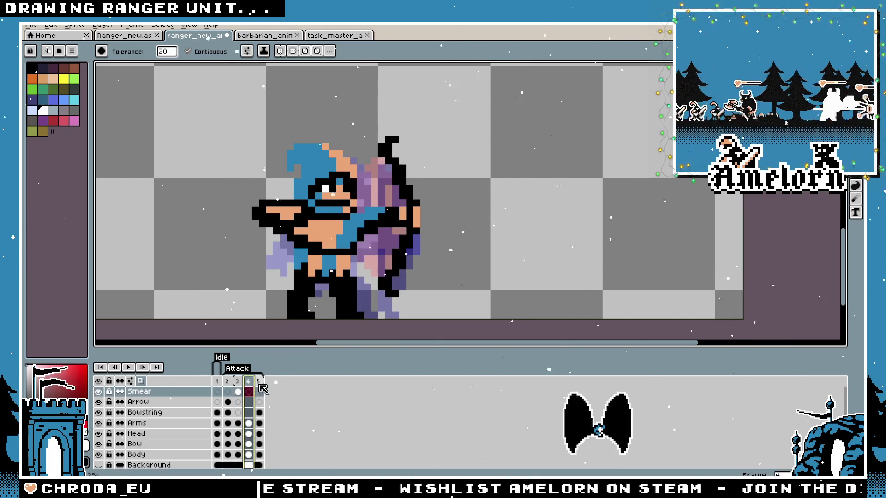
left_click(259, 390)
left_click(228, 388)
key("Delete")
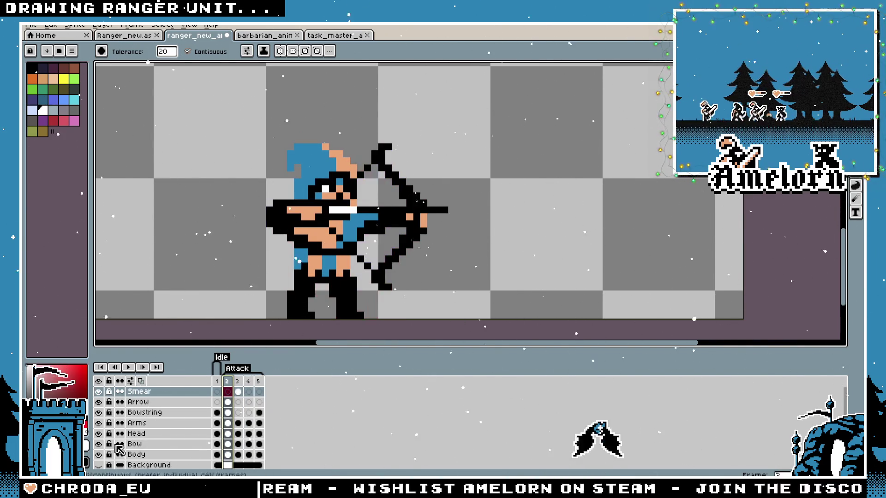
left_click(98, 455)
key("ctrl+z")
key("Return")
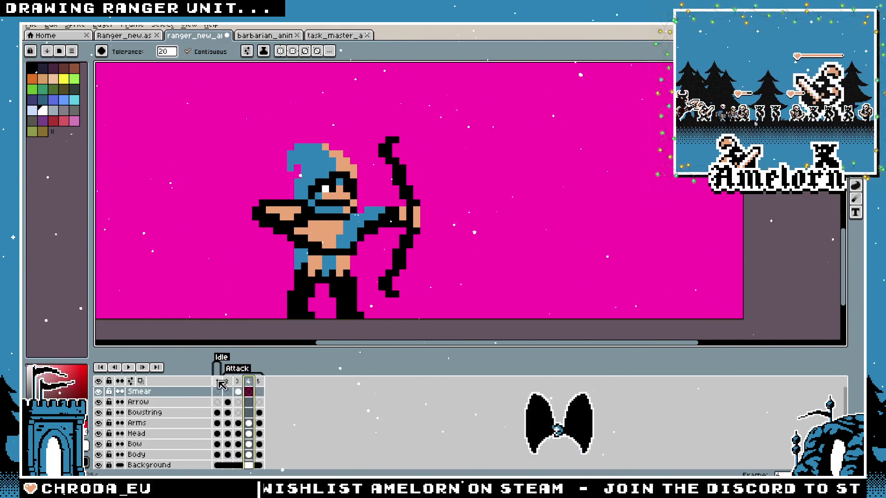
scroll(398, 216, "up", 1)
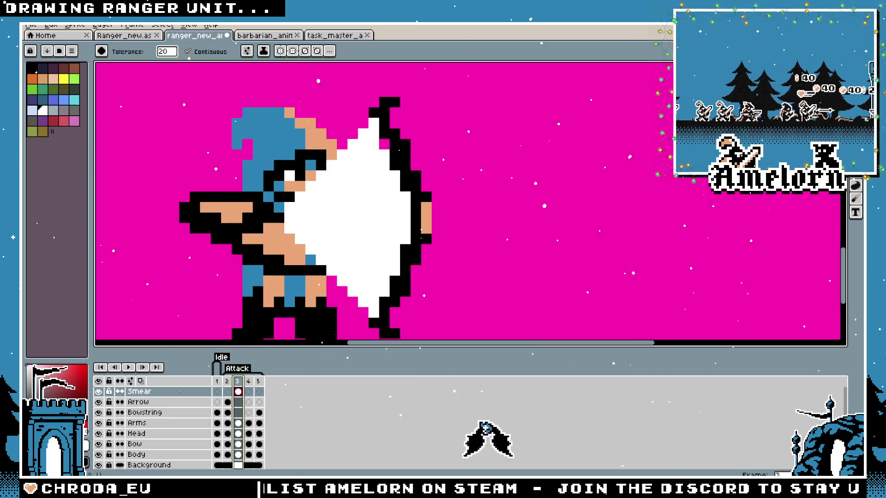
scroll(329, 204, "down", 3)
scroll(328, 205, "up", 4)
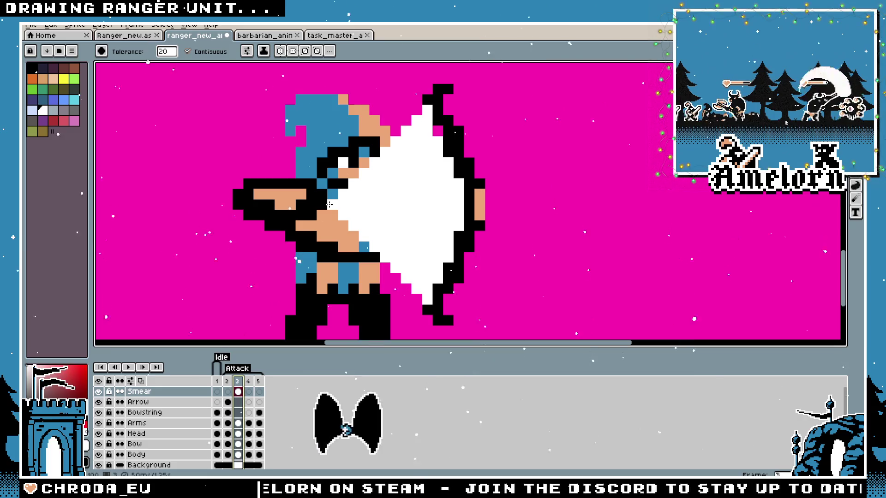
Add a white pixel beside the smear and select the smear to stretch it
key("b")
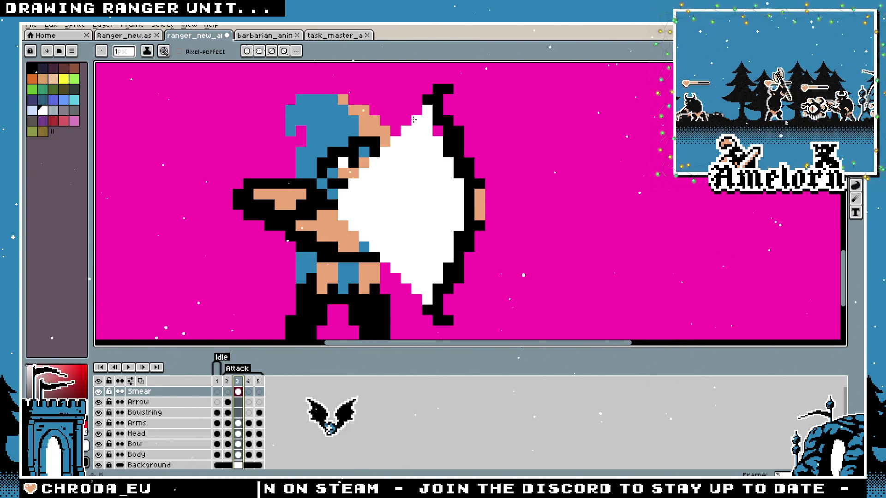
left_click(334, 201)
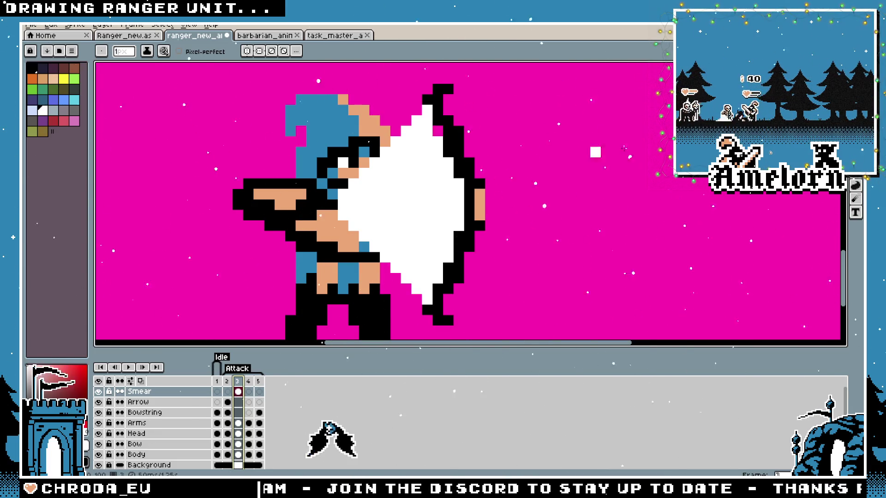
key("shift+q")
scroll(634, 144, "down", 1)
left_click_drag(615, 110, 417, 280)
Stretch the selected smear further right, shift it left, and deselect
left_click_drag(619, 194, 695, 207)
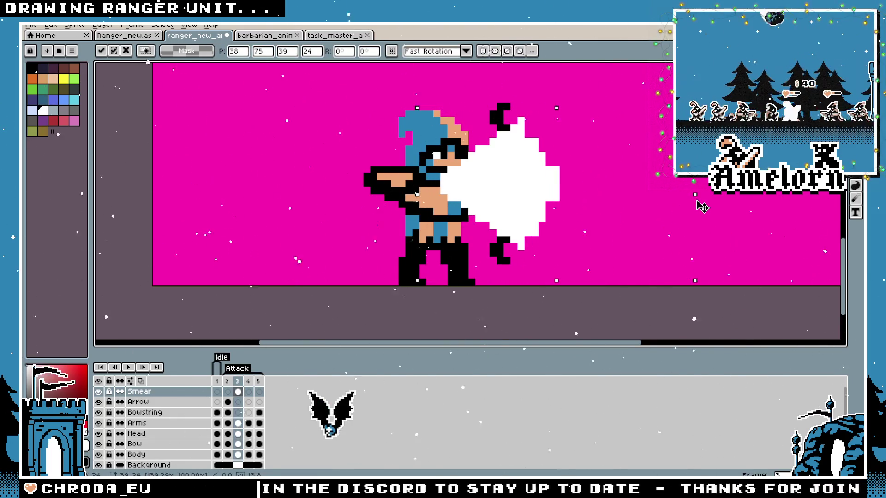
left_click_drag(542, 205, 519, 203)
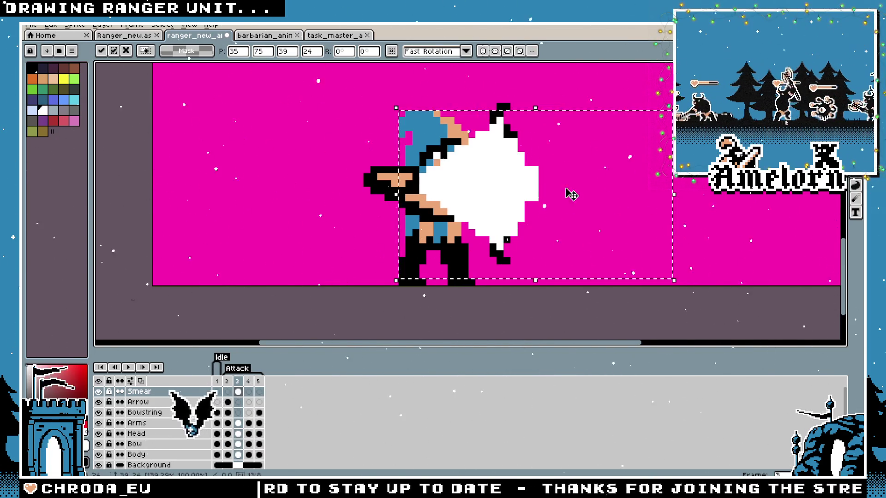
key("ctrl+d")
scroll(570, 197, "down", 3)
scroll(554, 202, "up", 2)
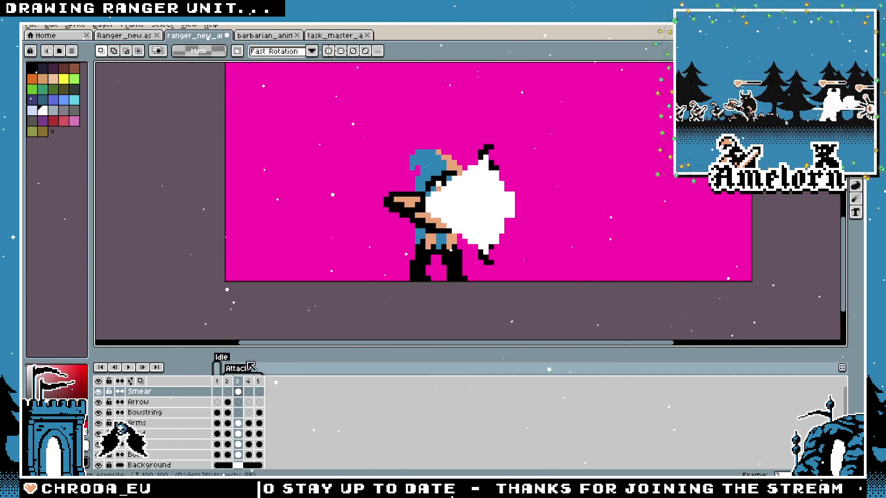
Inspect the widened smear with the pencil ready, then return to frame 2
key("b")
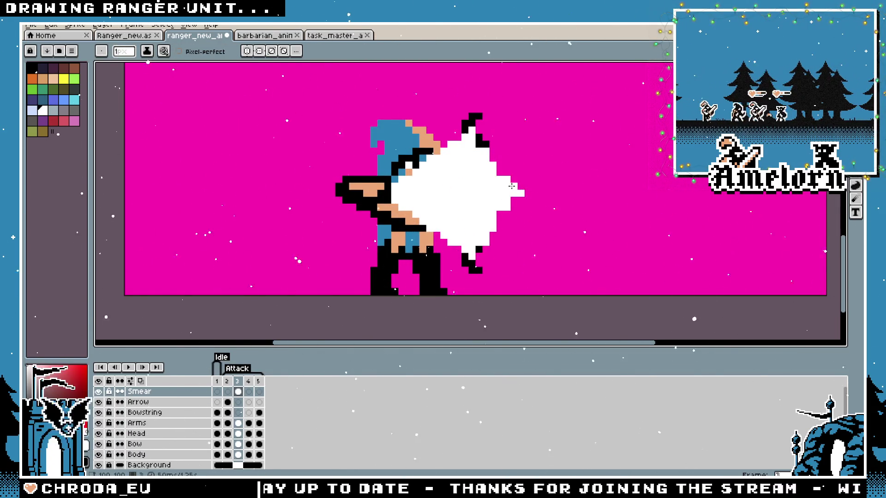
scroll(499, 180, "up", 2)
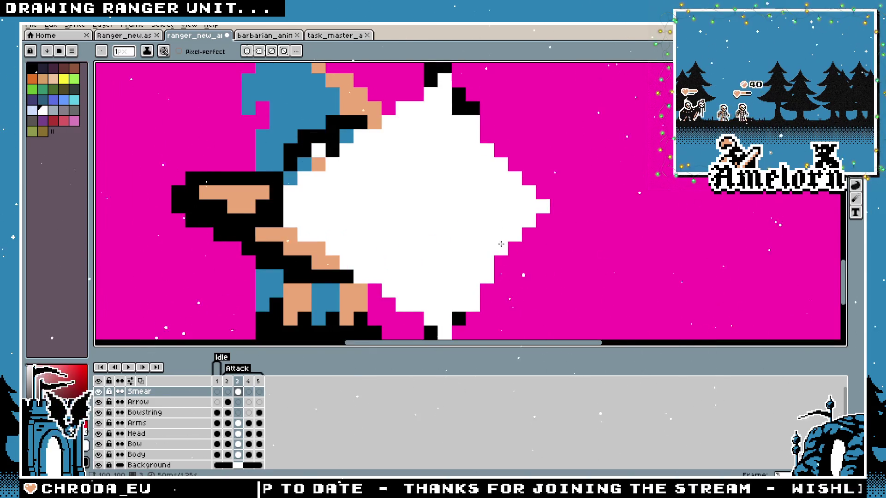
scroll(501, 243, "down", 4)
scroll(418, 238, "up", 4)
key("v")
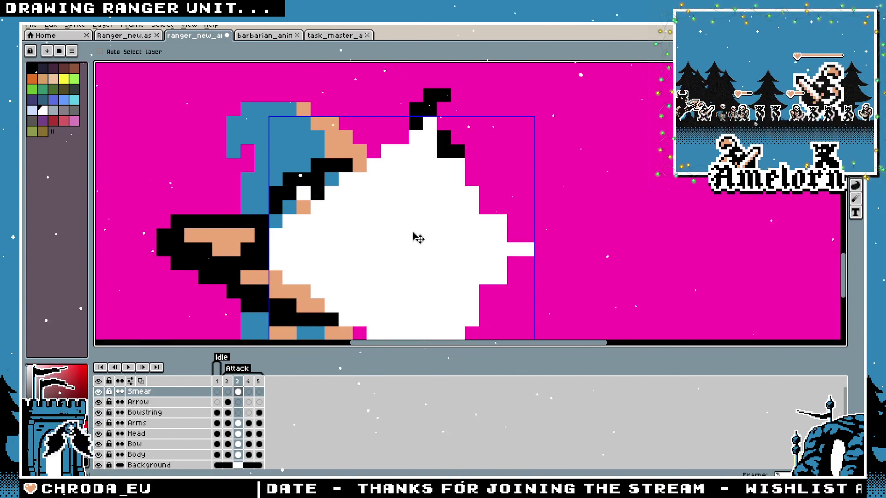
key("b")
scroll(412, 232, "down", 2)
scroll(425, 242, "up", 2)
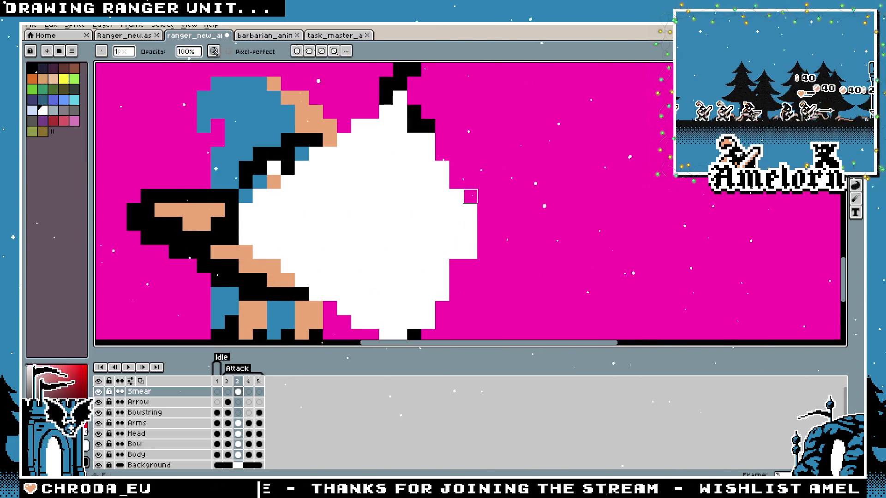
scroll(470, 253, "down", 3)
scroll(471, 253, "up", 3)
scroll(471, 252, "down", 2)
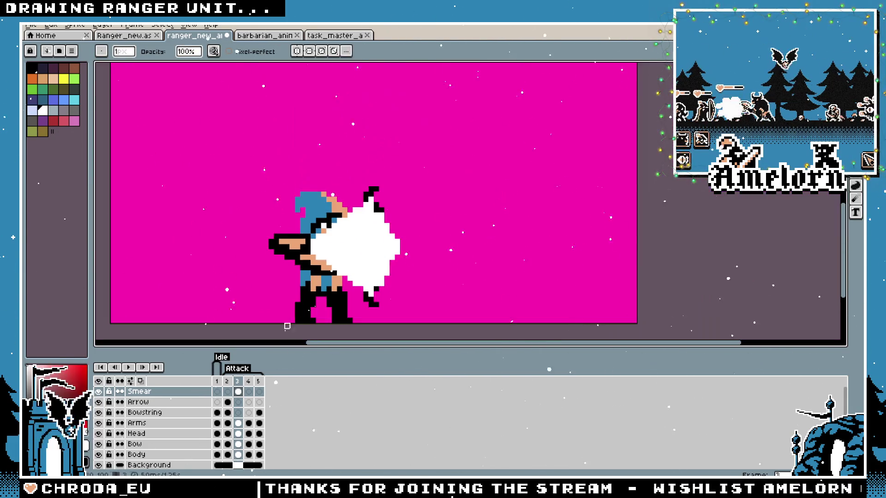
left_click(227, 382)
left_click(131, 368)
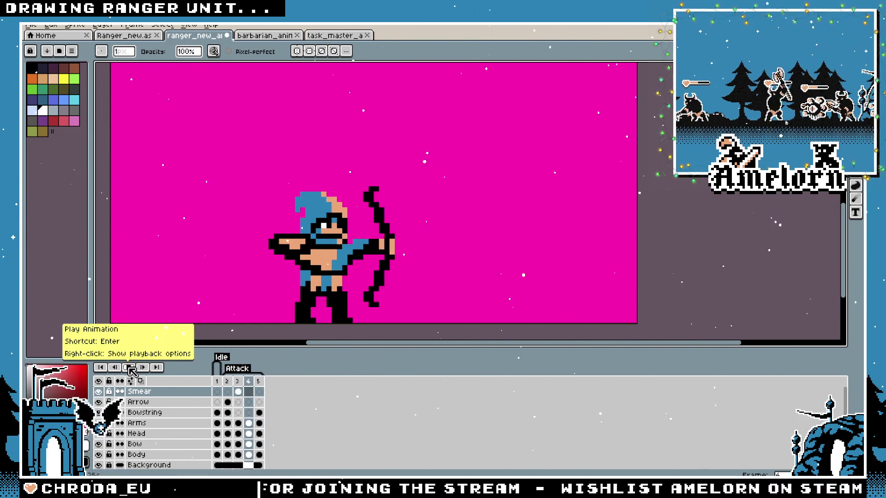
left_click(129, 369)
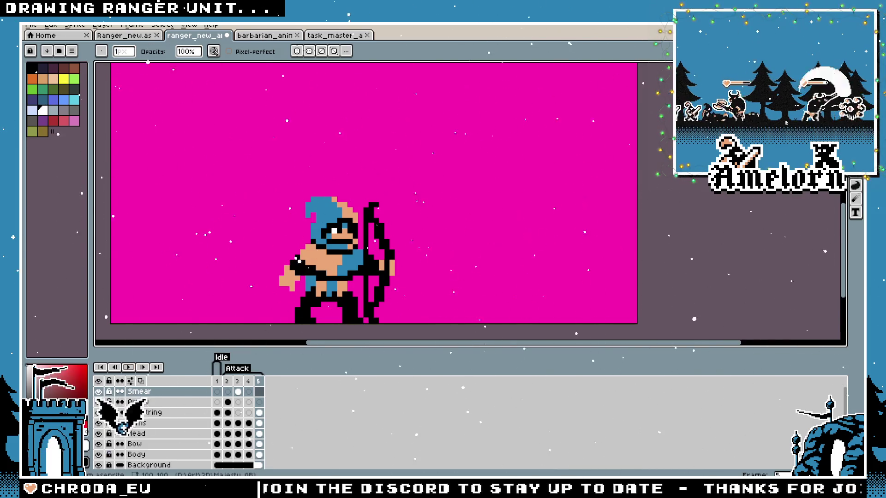
left_click(223, 392)
left_click(238, 392)
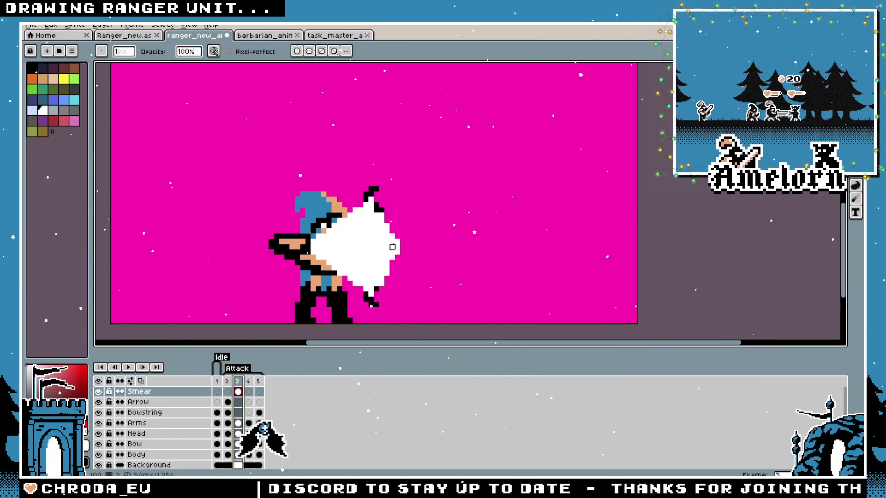
Undo and redo the last smear change and compare frames 3 and 4
key("ctrl+z")
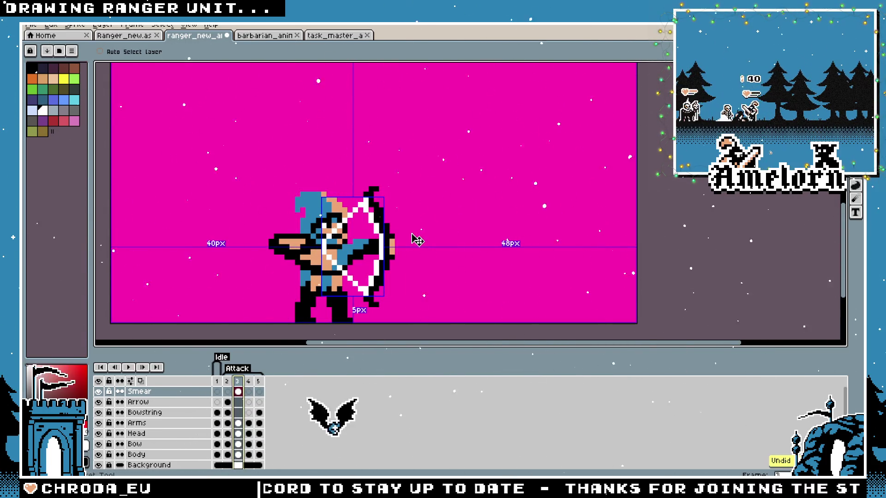
key("ctrl+y")
key("Left")
key("Right")
left_click(250, 383)
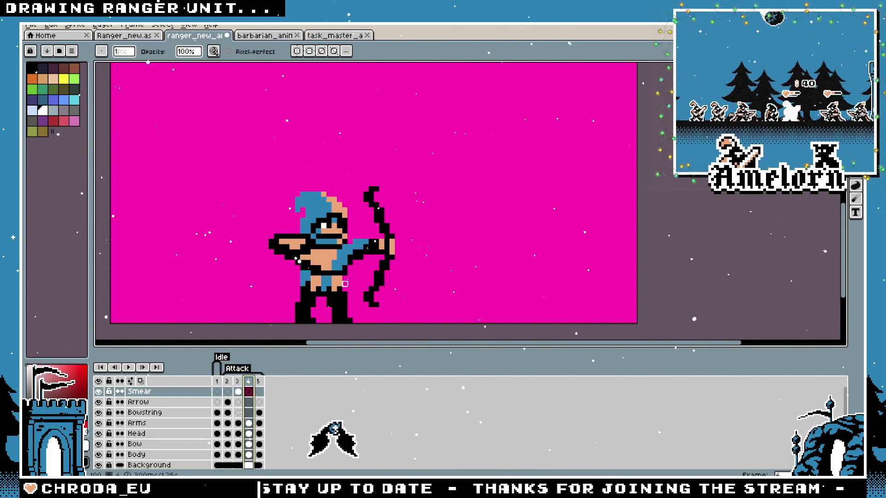
scroll(313, 285, "up", 3)
Insert a new frame after the smear and delete the copied smear from it
key("Left")
key("alt+n")
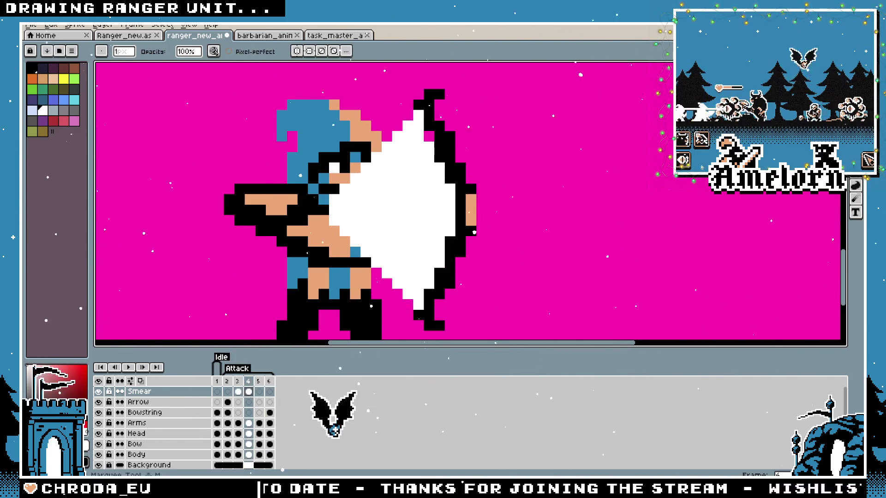
key("m")
scroll(620, 129, "down", 3)
left_click_drag(597, 102, 436, 247)
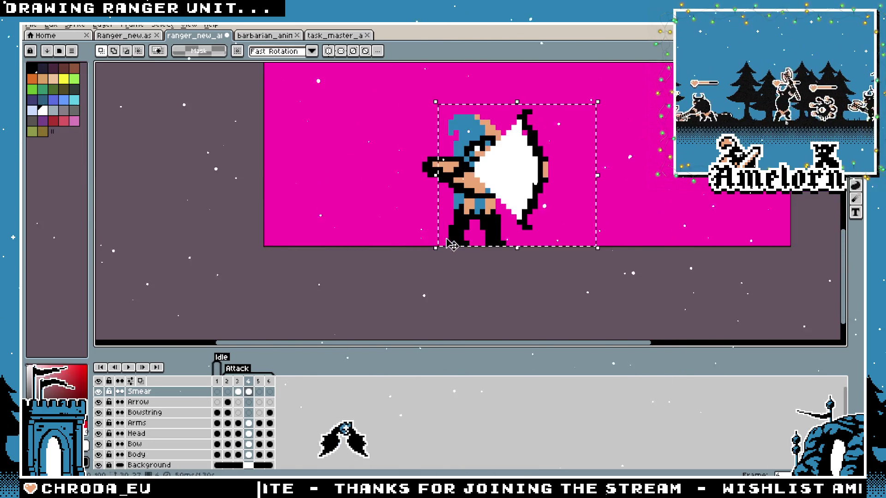
key("Delete")
key("ctrl+d")
scroll(425, 152, "up", 2)
scroll(425, 152, "down", 1)
Draw a white line down from the bow top, then remove the misplaced line
key("i")
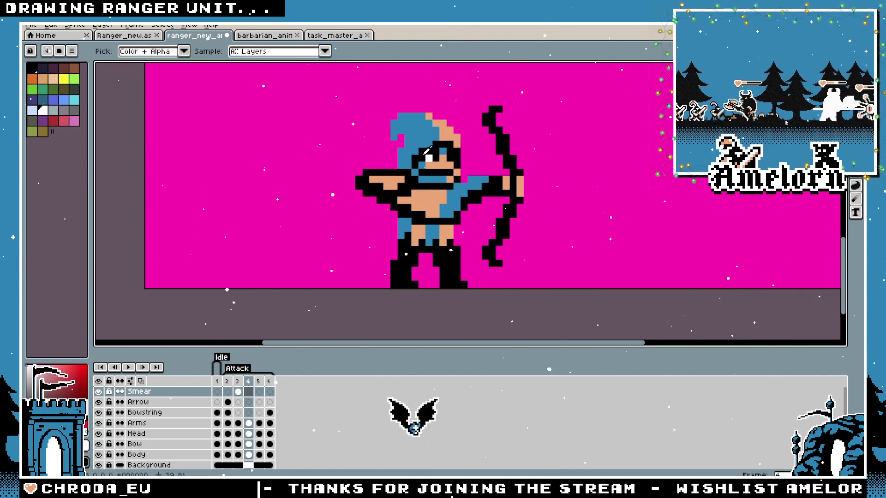
key("b")
scroll(528, 149, "up", 1)
mouse_move(463, 121)
left_mouse_down()
mouse_move(463, 205)
mouse_move(449, 208)
mouse_move(463, 208)
mouse_move(420, 205)
mouse_move(431, 212)
mouse_move(463, 138)
left_mouse_up()
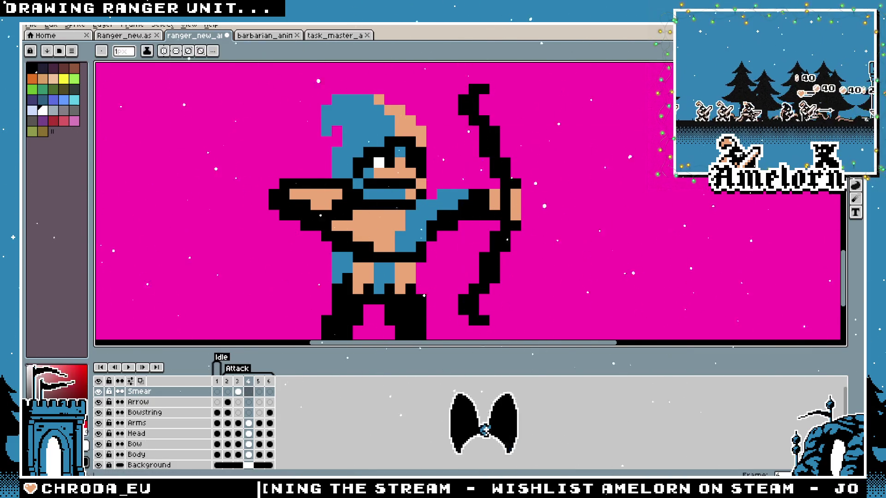
left_click_drag(463, 107, 442, 217)
left_click(464, 120)
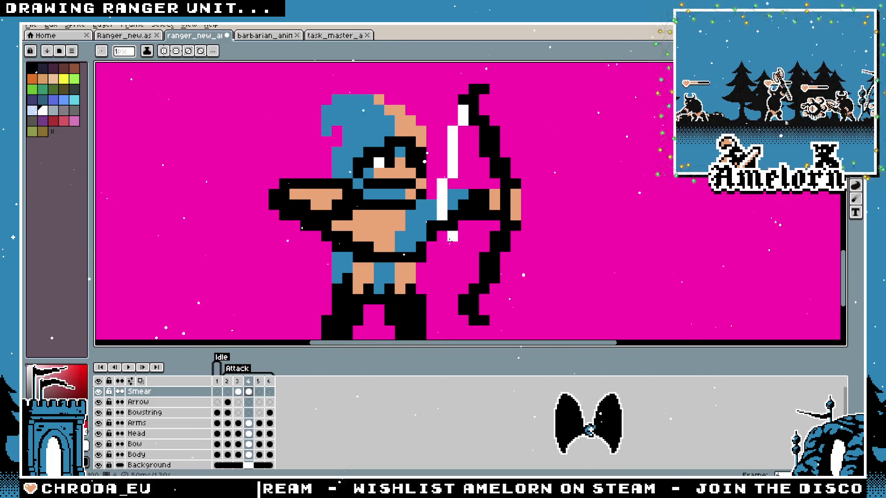
Draw a white streak beside the lower bow and trim part of it with magenta
left_click_drag(462, 286, 454, 254)
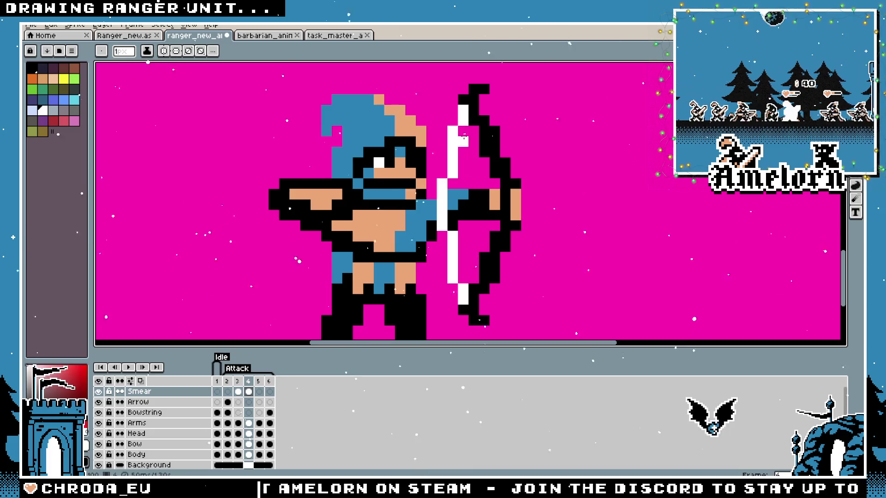
left_click_drag(460, 181, 463, 155)
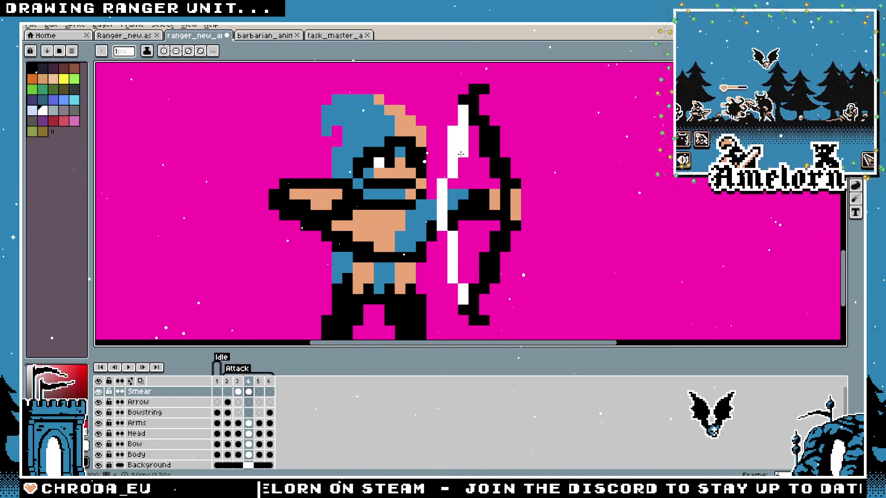
scroll(462, 281, "down", 3)
scroll(462, 281, "up", 2)
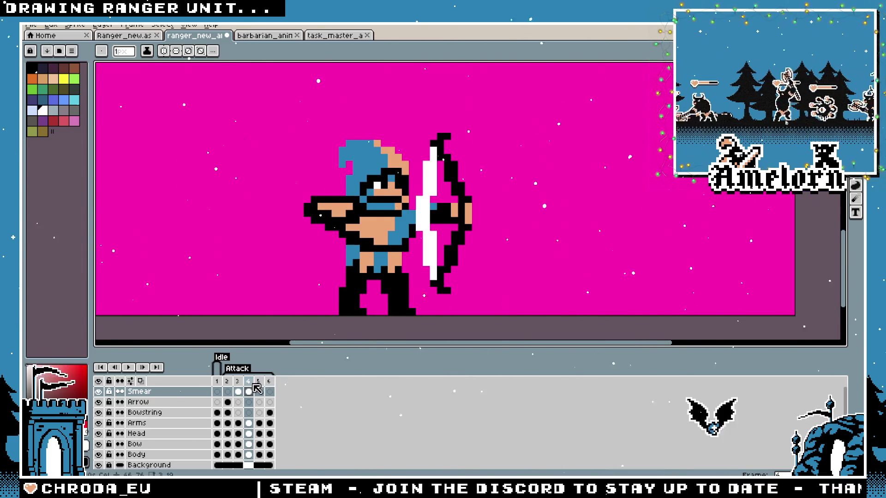
Copy the bow, arm and smear into a new frame, shifted left
key("m")
left_click_drag(482, 131, 386, 303)
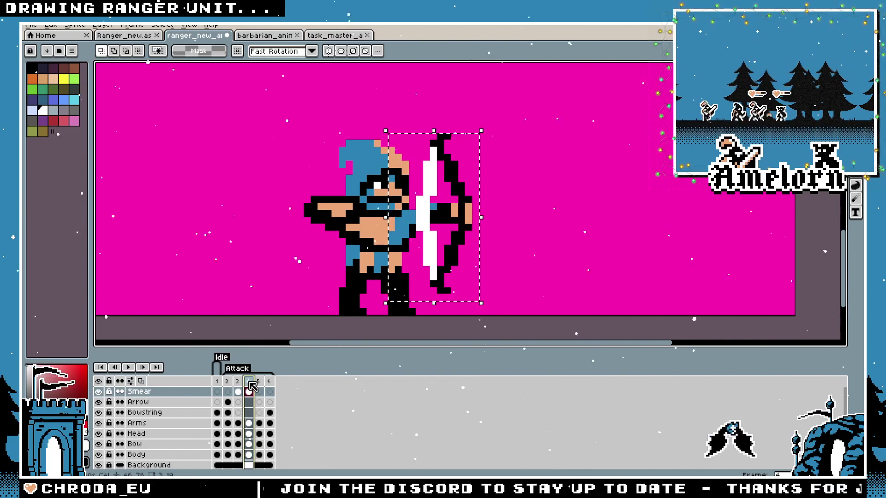
key("alt+n")
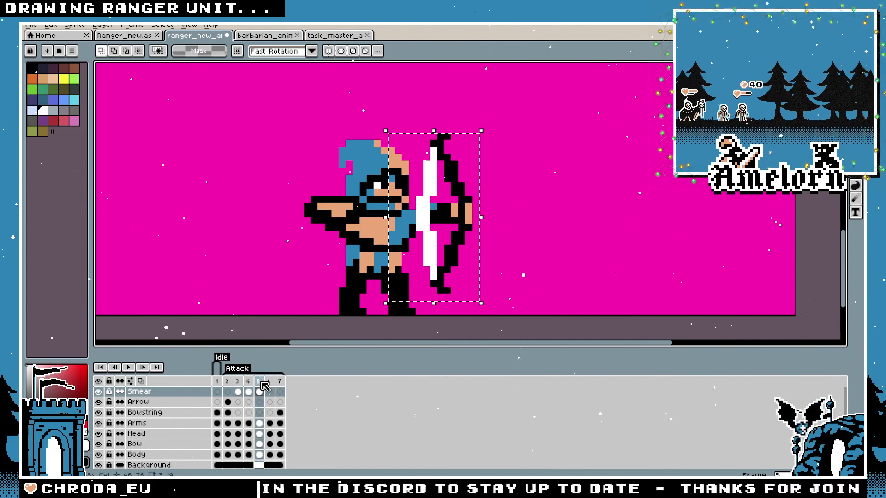
key("ctrl+v")
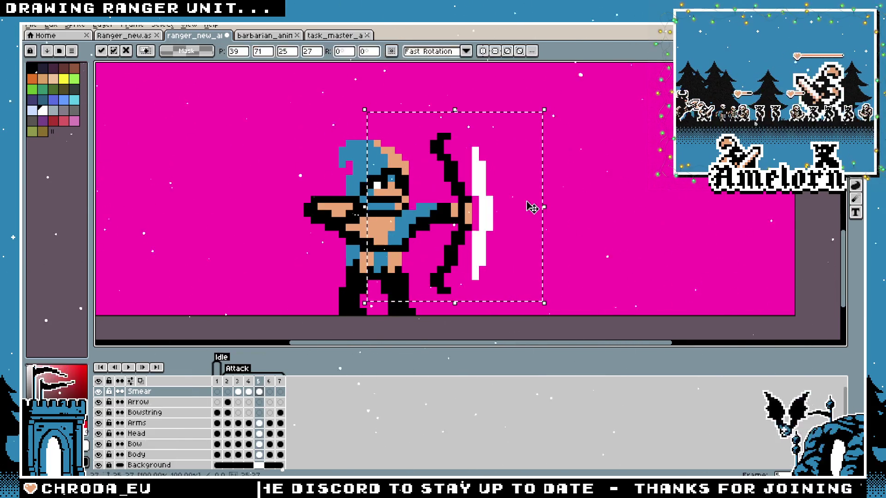
left_click_drag(491, 219, 458, 218)
key("Return")
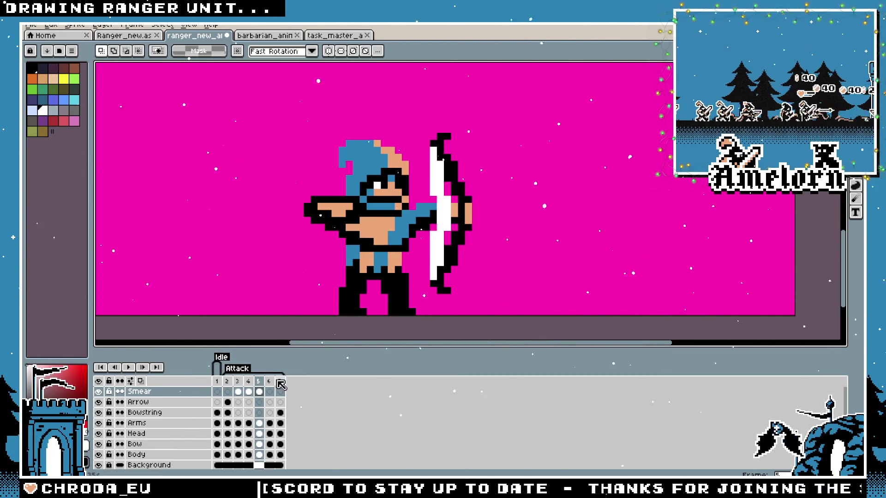
View frame 6's bow pose on the Bowstring layer and play the attack animation
left_click(270, 383)
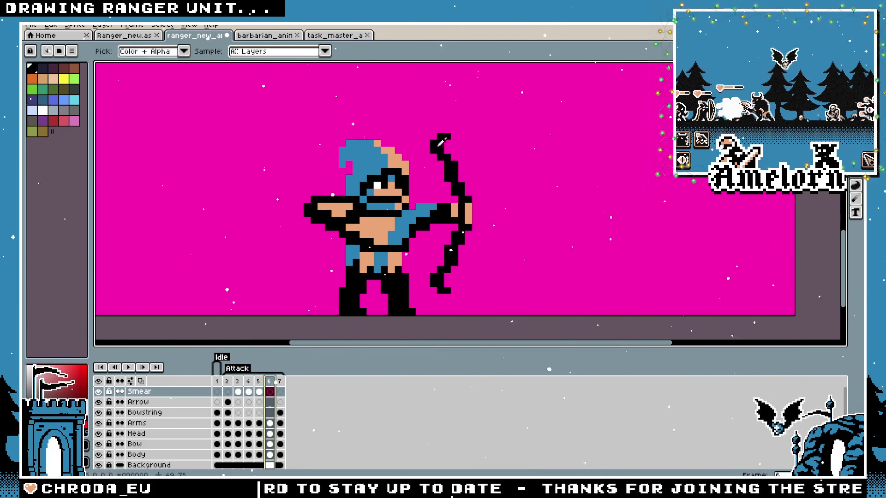
left_click(160, 412)
key("i")
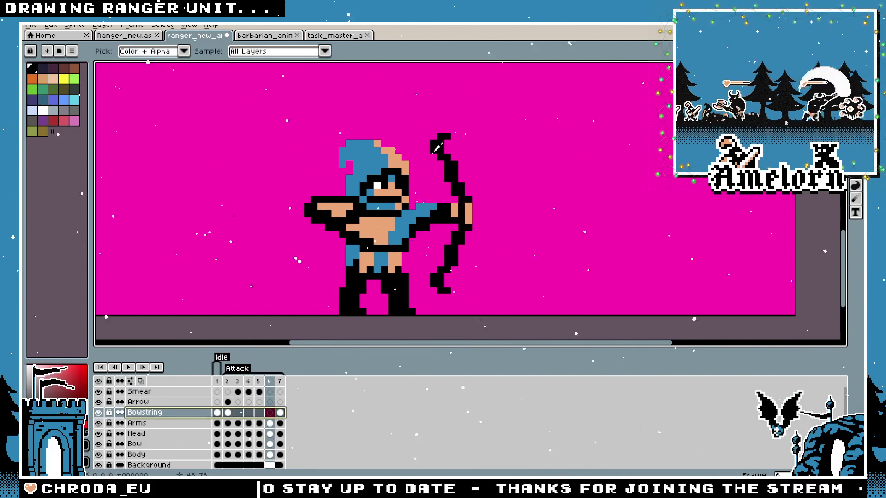
key("b")
scroll(454, 165, "up", 1)
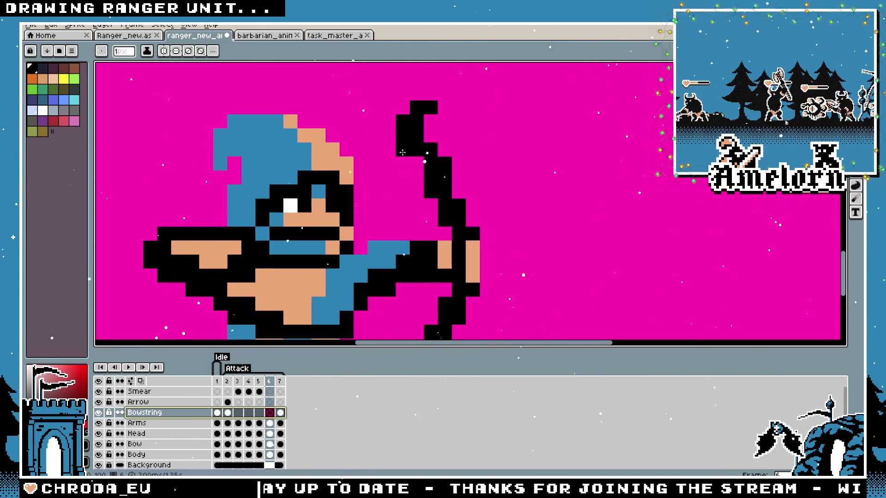
scroll(389, 320, "down", 4)
key("h")
key("b")
scroll(480, 201, "up", 1)
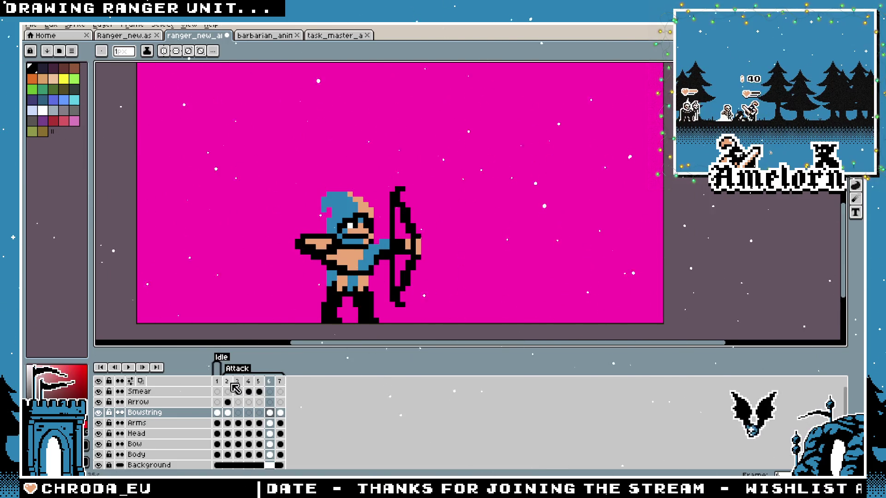
left_click(131, 368)
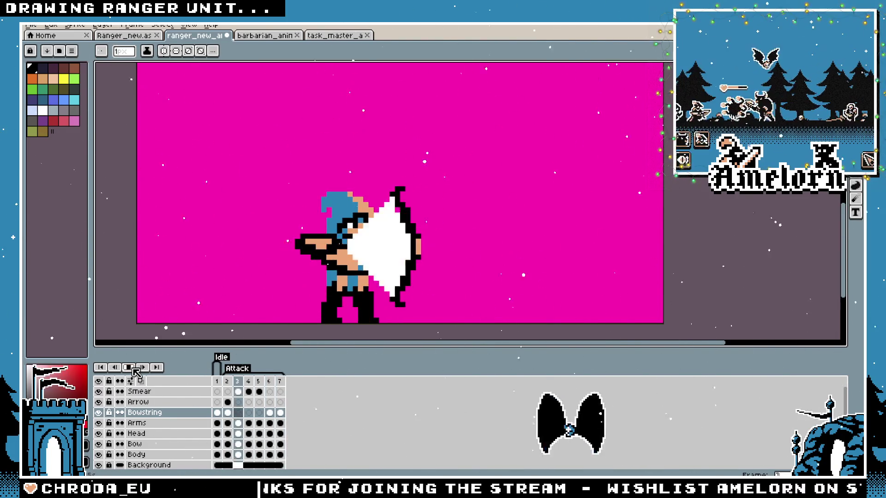
Preview the attack briefly, then zoom in on frame 3's drawn-bow pose
left_click(238, 413)
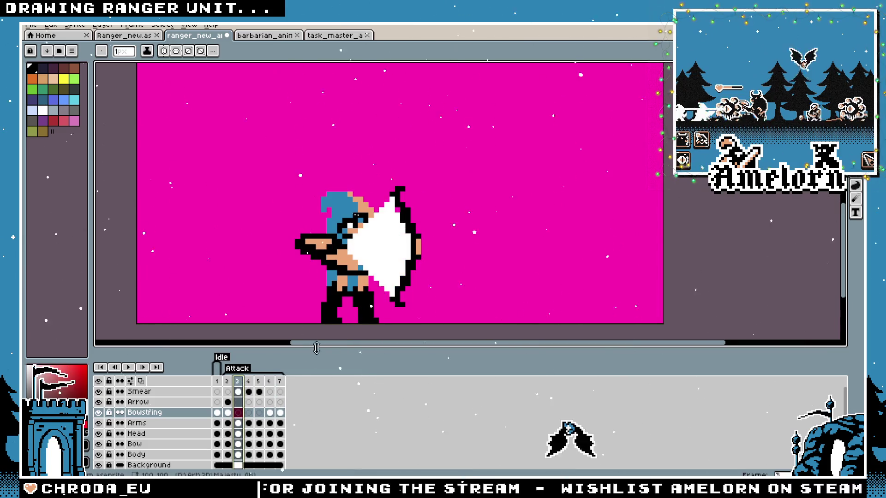
left_click(128, 367)
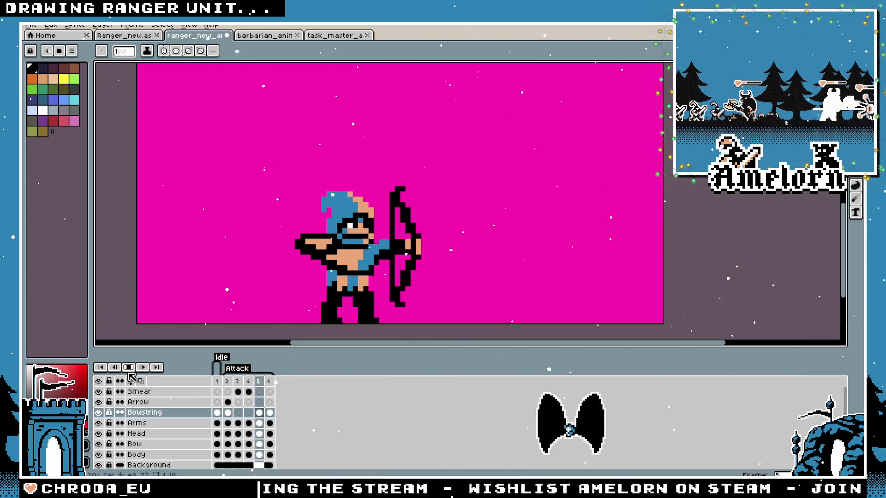
left_click(129, 368)
left_click(237, 382)
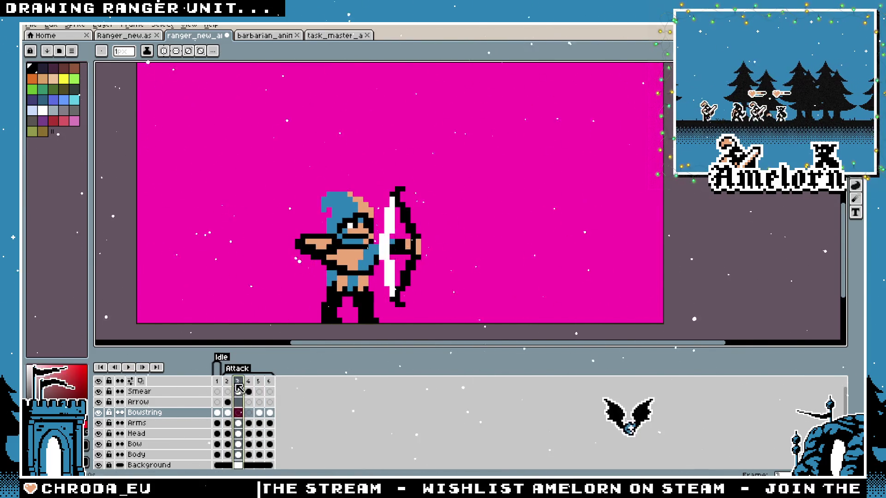
key("plus")
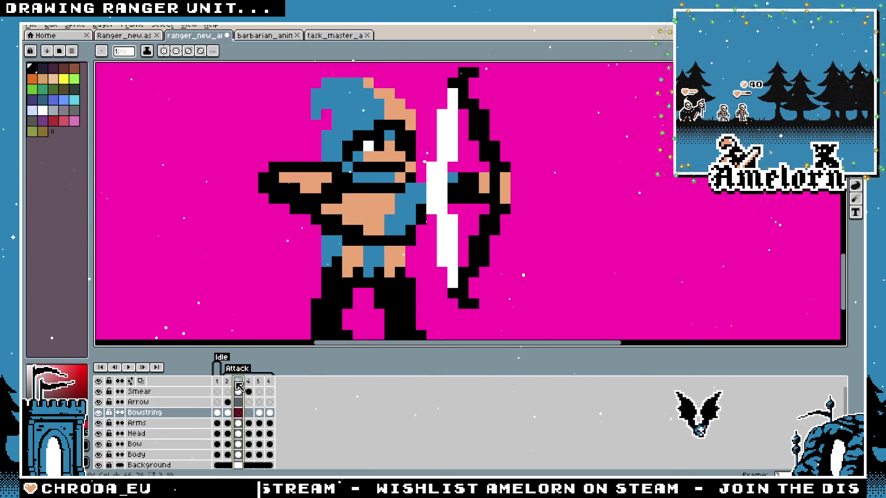
left_click(239, 383)
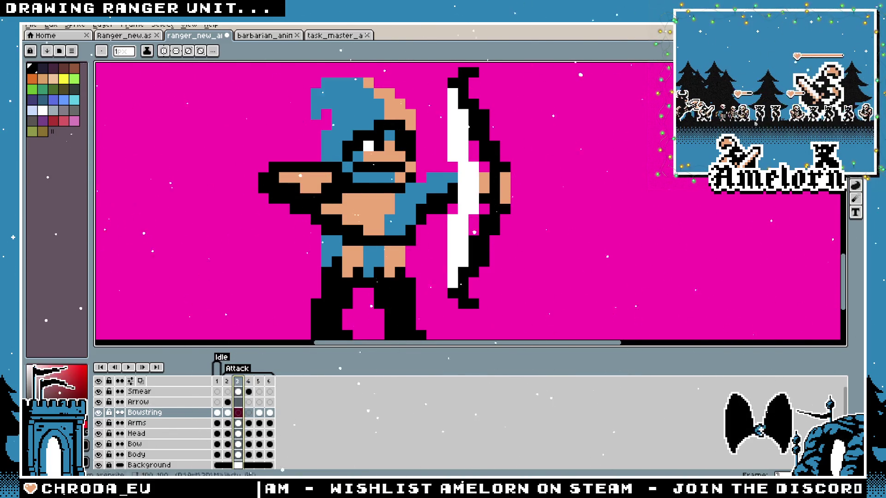
key("m")
Play the six-frame attack animation again, restarting it and adjusting the view while it loops
key("Return")
scroll(296, 306, "down", 3)
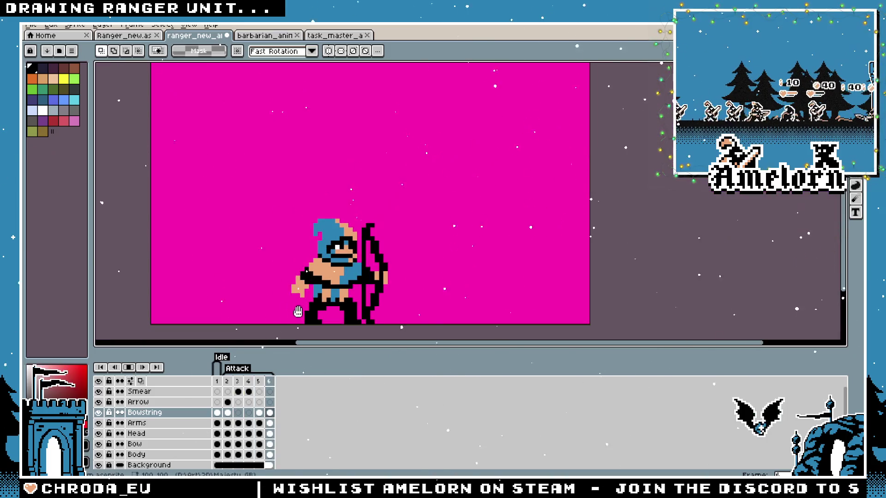
left_click(132, 369)
left_click(133, 368)
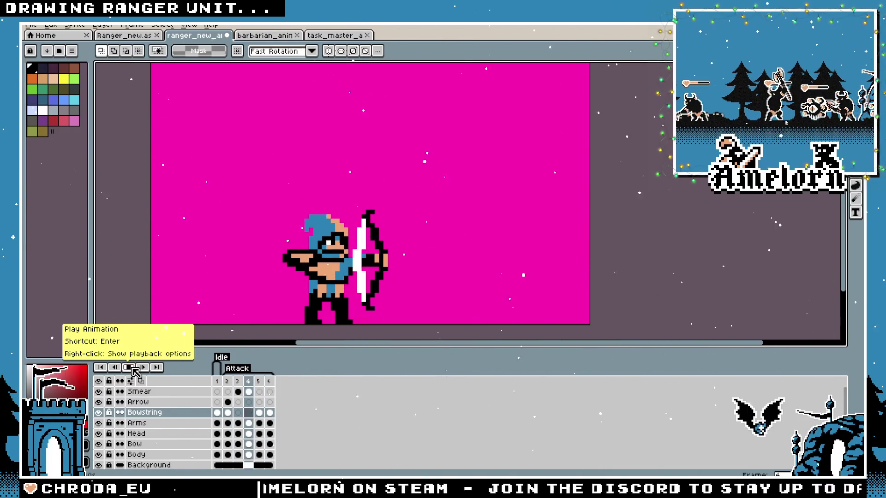
scroll(276, 281, "down", 1)
scroll(244, 288, "down", 4)
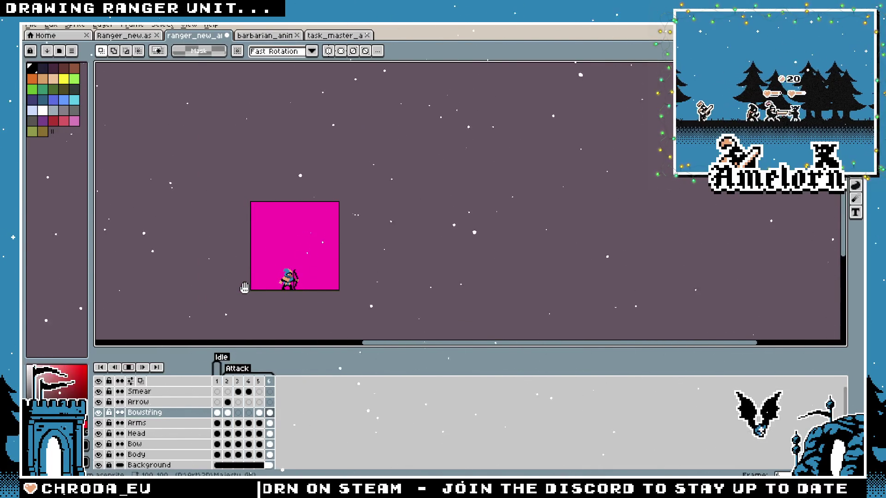
scroll(244, 288, "up", 4)
scroll(352, 281, "up", 1)
left_click_drag(352, 281, 339, 285)
key("Return")
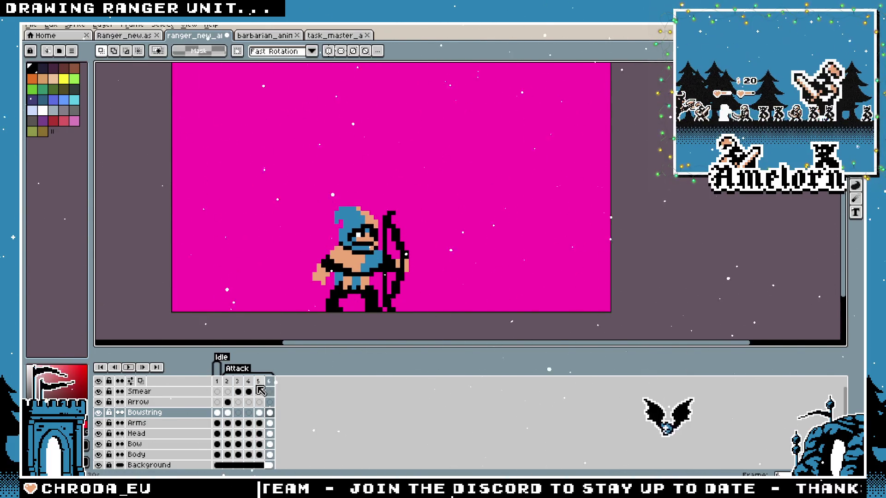
Check frame 4, then return to frame 3's drawn-bow pose
left_click(249, 382)
scroll(333, 306, "up", 1)
left_click(238, 381)
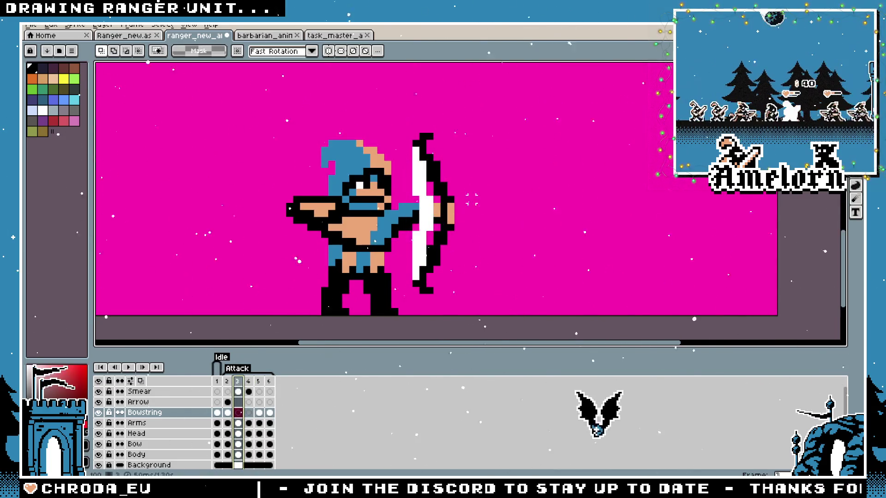
With a white pencil, paint white pixels down the full length of the bowstring
key("b")
left_click(420, 185, "alt")
scroll(420, 185, "up", 1)
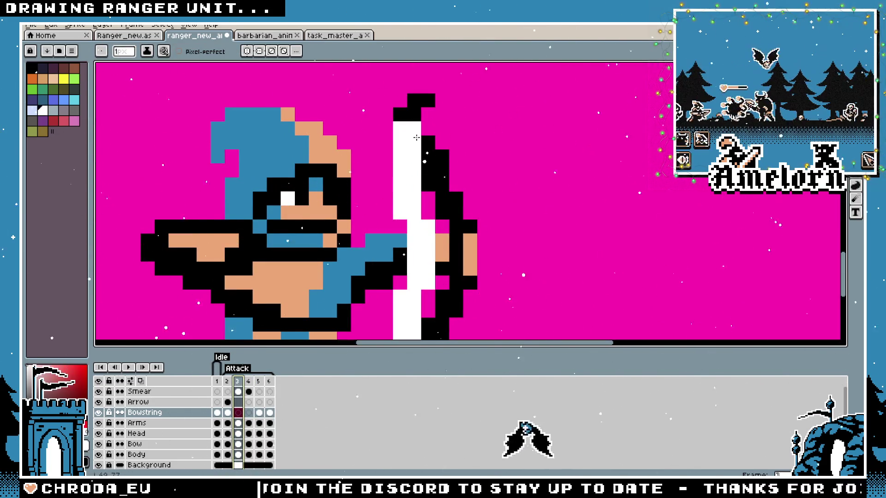
left_click_drag(429, 155, 443, 288)
mouse_move(434, 349)
left_mouse_down()
mouse_move(446, 343)
mouse_move(446, 385)
left_mouse_up()
left_click_drag(501, 309, 506, 254)
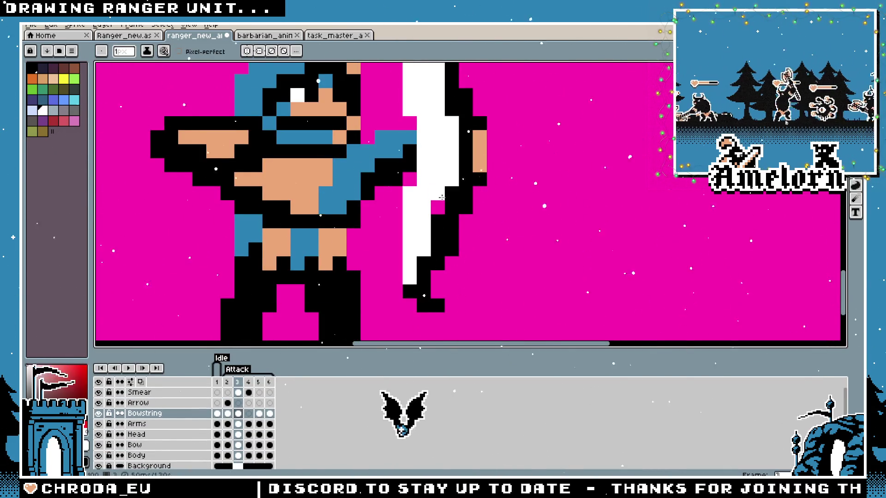
left_click_drag(474, 204, 459, 254)
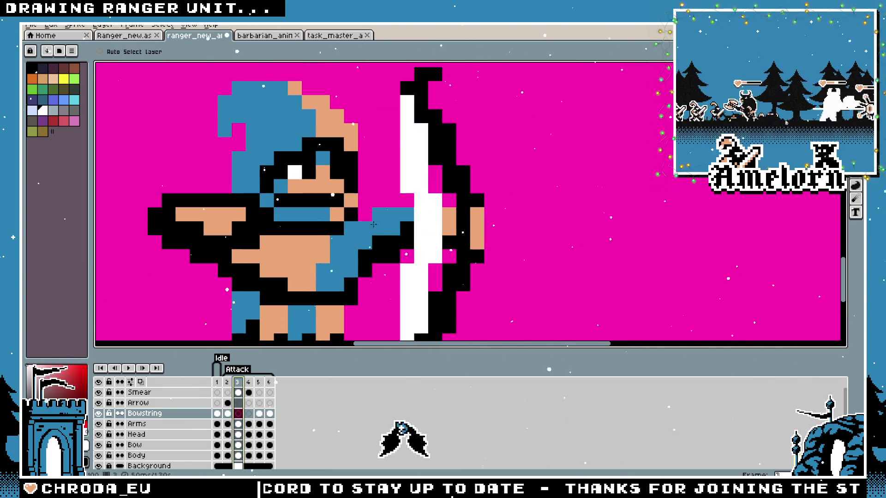
On the Smear layer, paint a white smear down the bow's inner edge
left_click(140, 394)
scroll(406, 216, "down", 2)
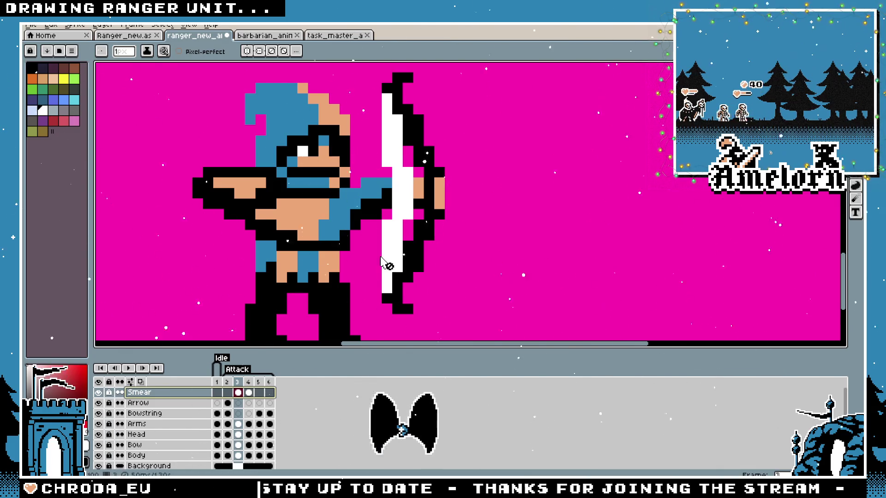
mouse_move(402, 116)
left_mouse_down()
mouse_move(415, 232)
mouse_move(396, 309)
left_mouse_up()
scroll(335, 277, "down", 4)
scroll(335, 276, "up", 3)
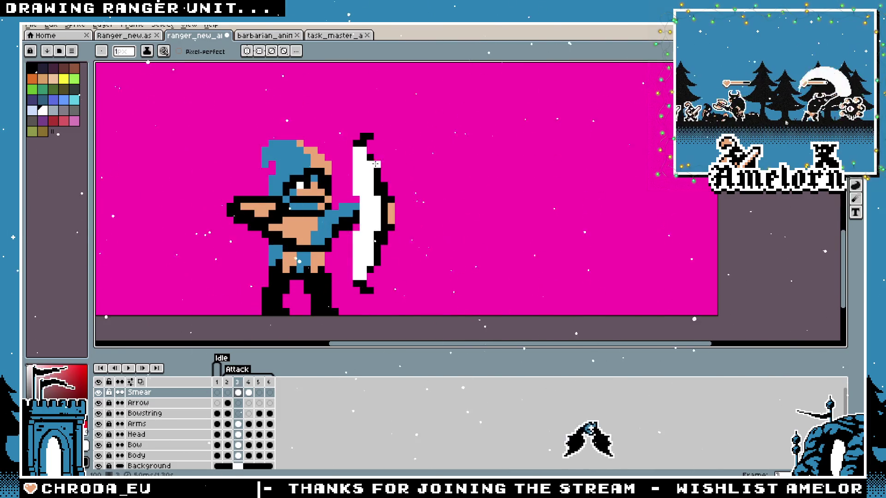
scroll(376, 172, "up", 1)
left_click_drag(379, 178, 378, 230)
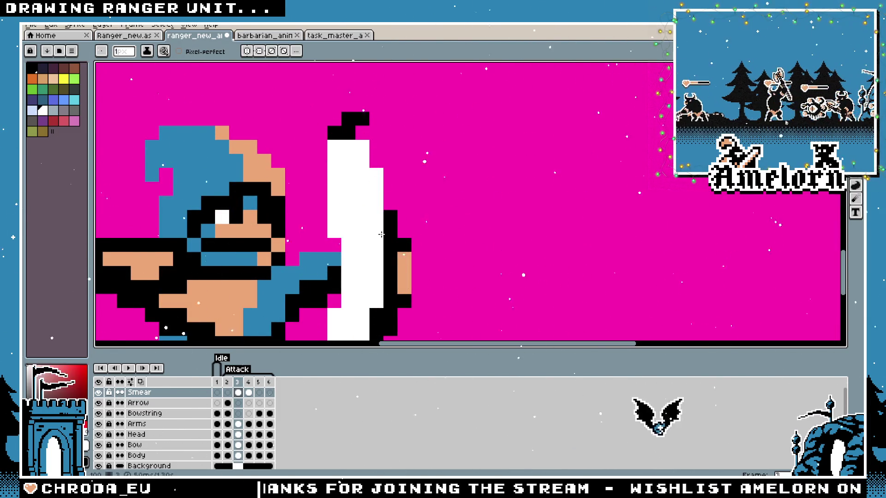
Inspect the new smear around the bow, then move on to frame 4
scroll(421, 214, "down", 3)
scroll(421, 213, "left", 2)
scroll(417, 237, "down", 4)
scroll(418, 205, "left", 1)
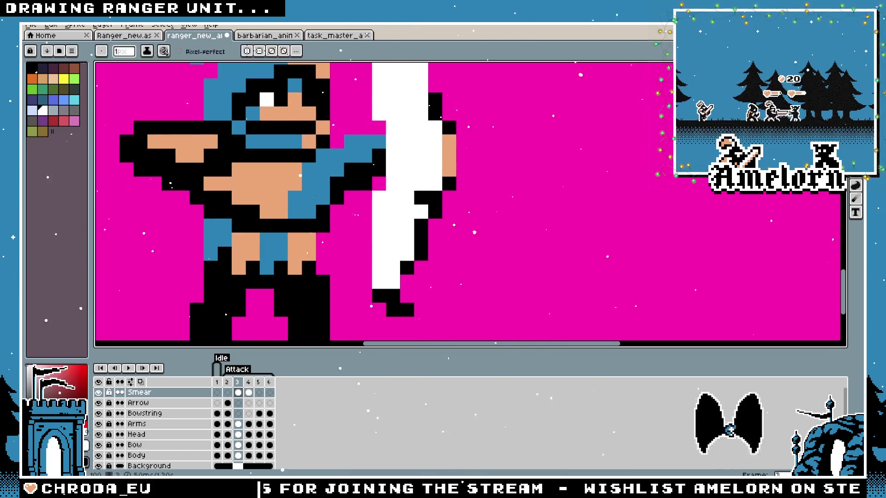
scroll(403, 280, "down", 3)
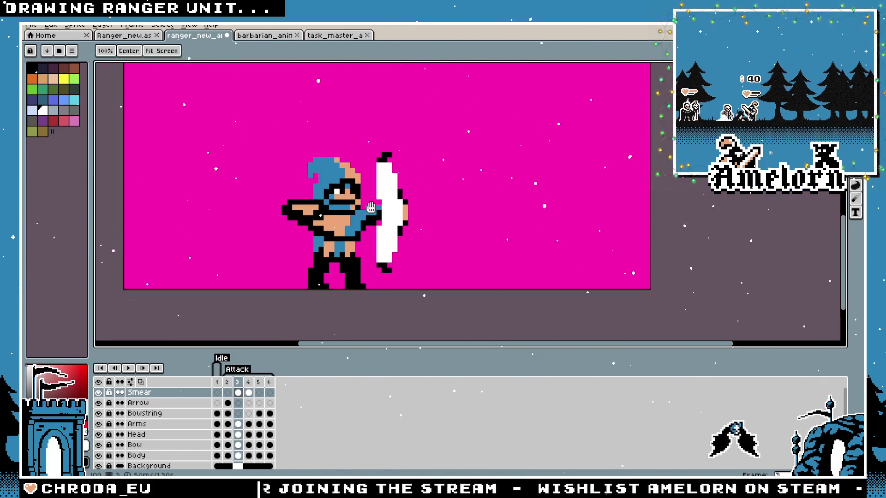
scroll(392, 254, "up", 2)
scroll(388, 233, "down", 2)
scroll(320, 337, "down", 3)
key("v")
scroll(320, 336, "up", 2)
key("b")
left_click(249, 389)
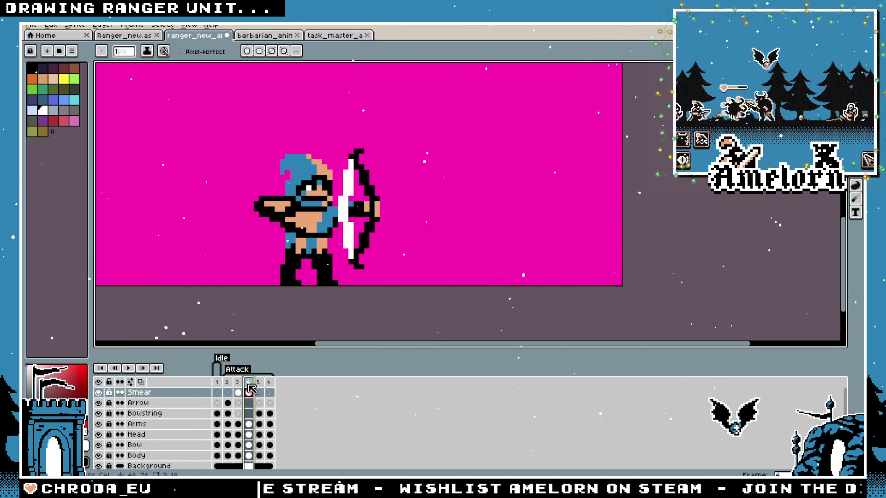
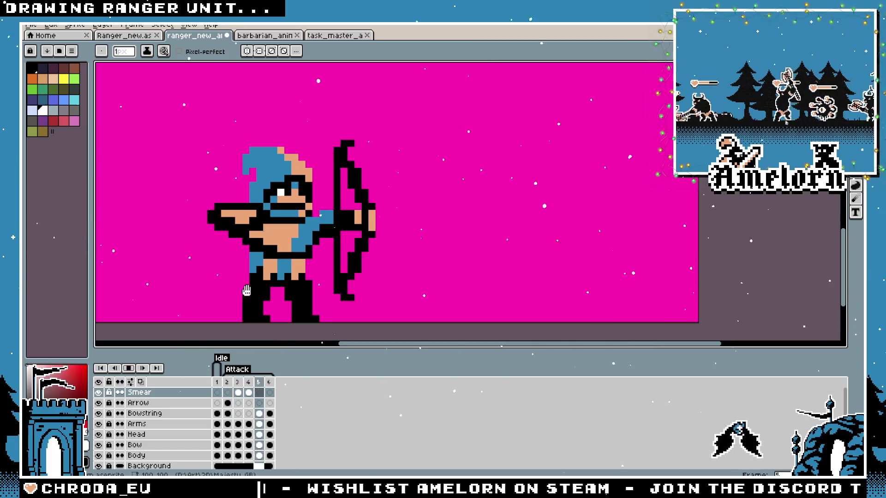
Bring up attack frame 3, which shows the white bow smear
scroll(243, 216, "down", 5)
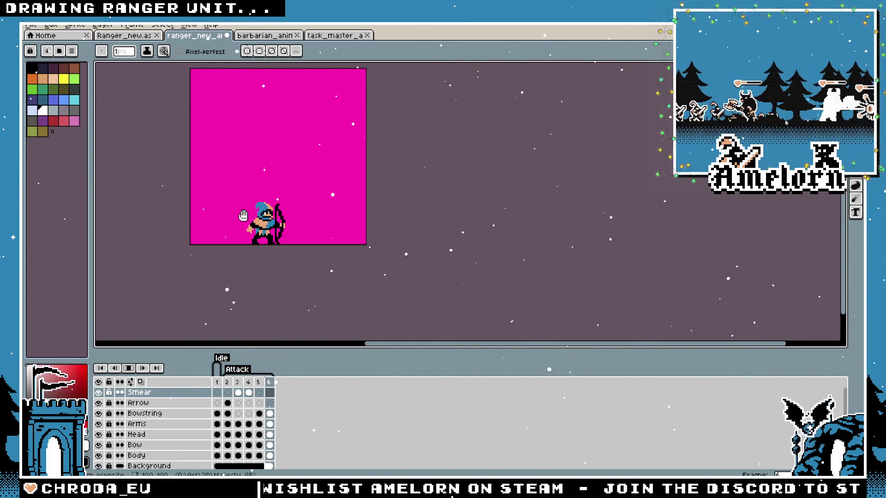
scroll(243, 216, "up", 1)
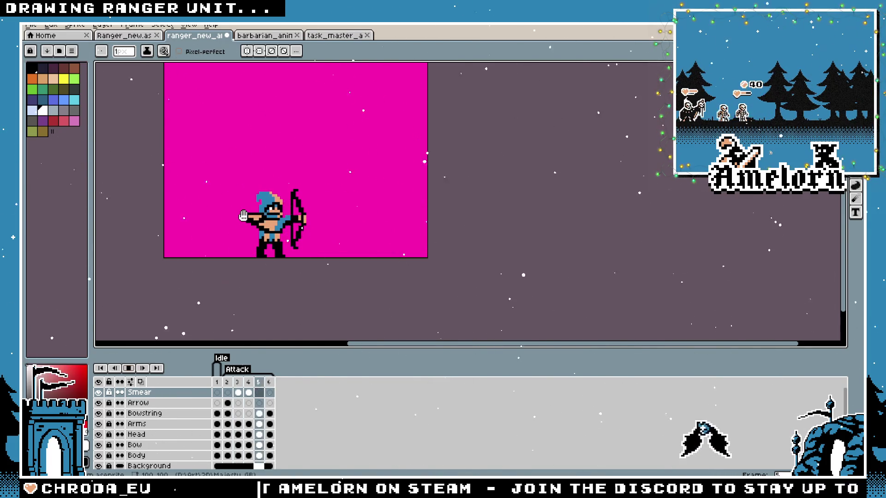
scroll(243, 216, "up", 1)
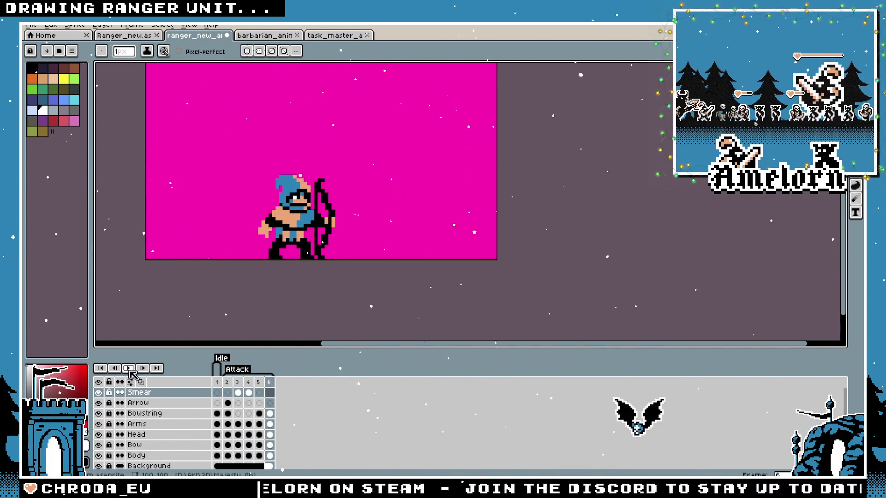
scroll(245, 241, "up", 1)
left_click(239, 382)
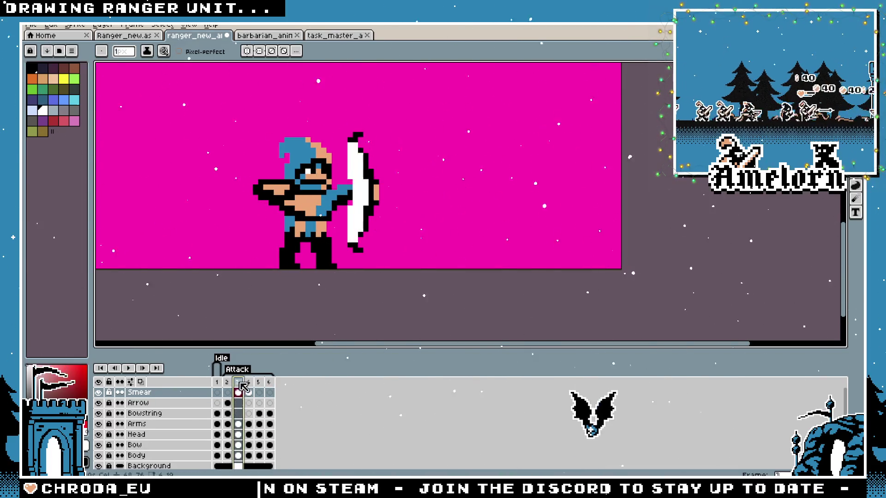
Switch to the Rectangular Marquee with M and make the Arms layer active on frame 3
scroll(281, 148, "up", 2)
key("m")
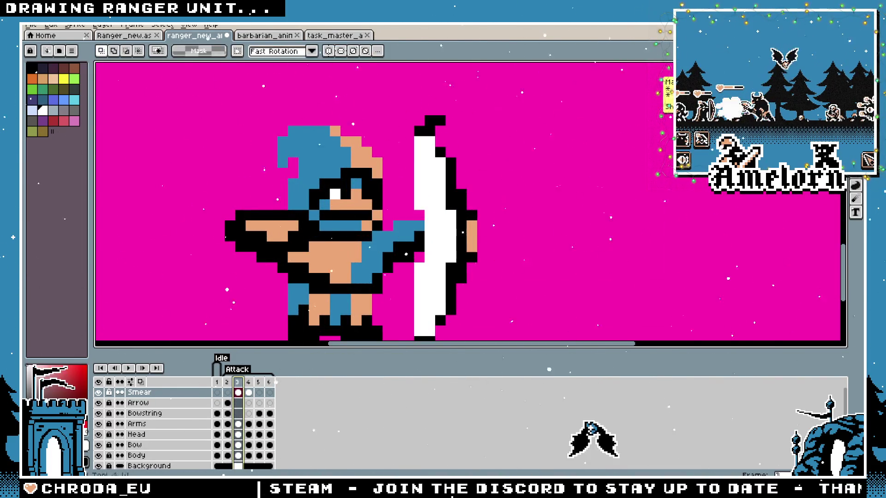
left_click(157, 424)
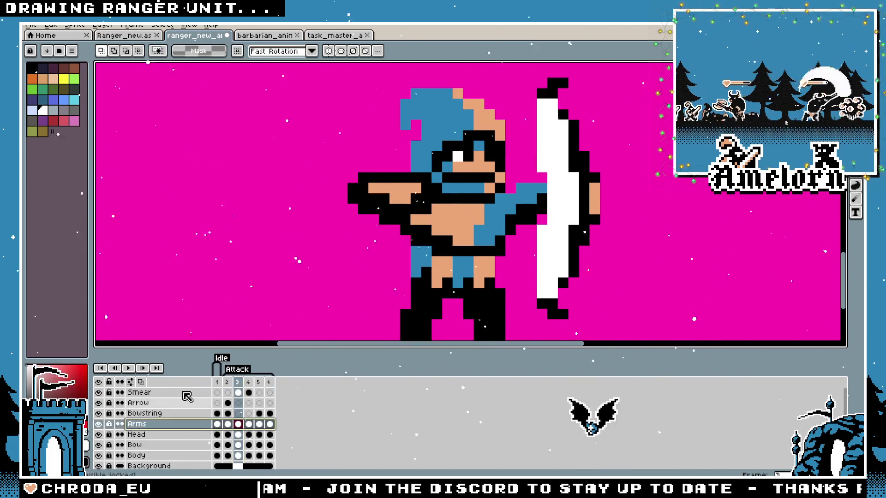
left_click(263, 391)
left_click(242, 387)
Select the arms on frame 3, then clear the selected arm pixels on frame 4
left_click_drag(305, 109, 474, 257)
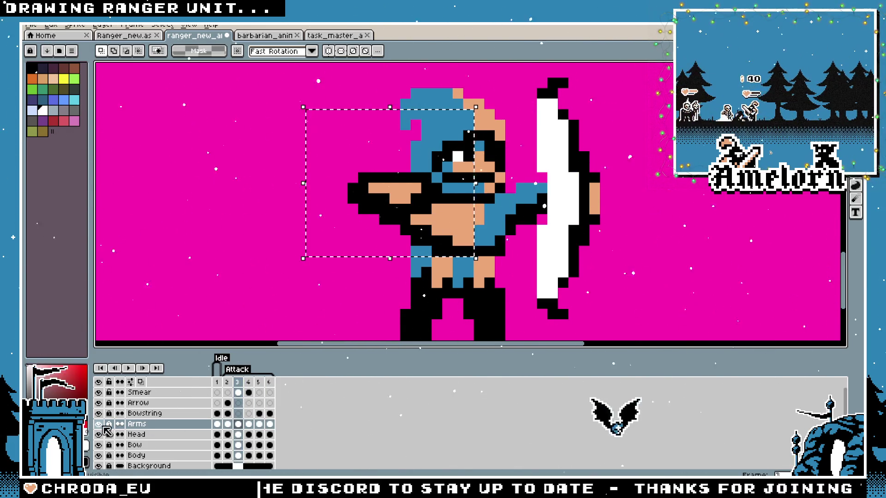
key("ctrl+d")
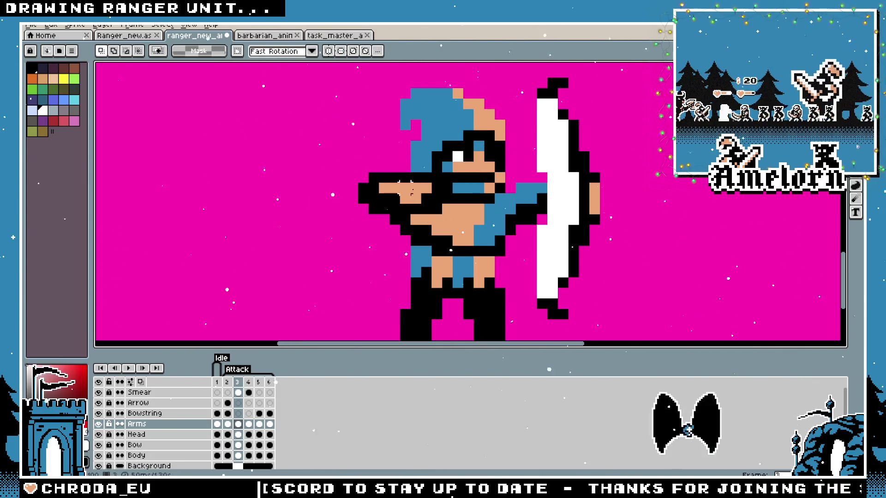
key("period")
left_click_drag(457, 152, 279, 266)
key("Delete")
left_click(259, 382)
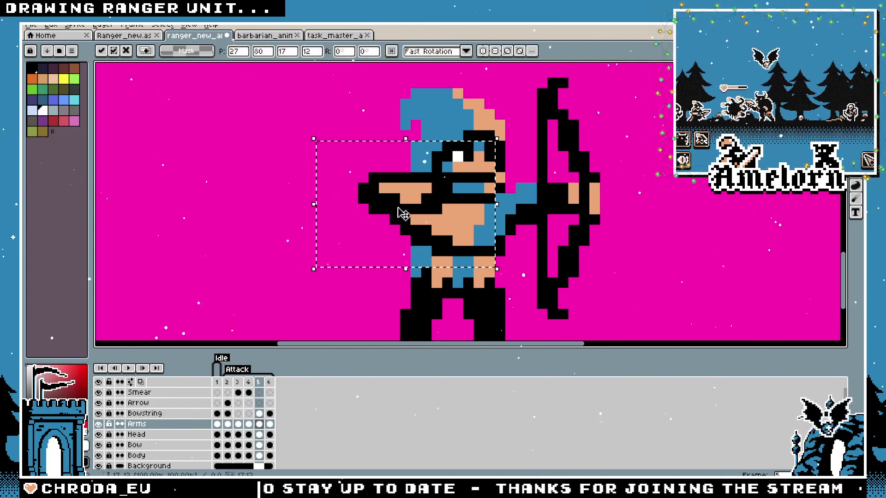
left_click(228, 391)
Play the attack animation, then step through frames 2 to 5 to compare the poses
left_click(128, 368)
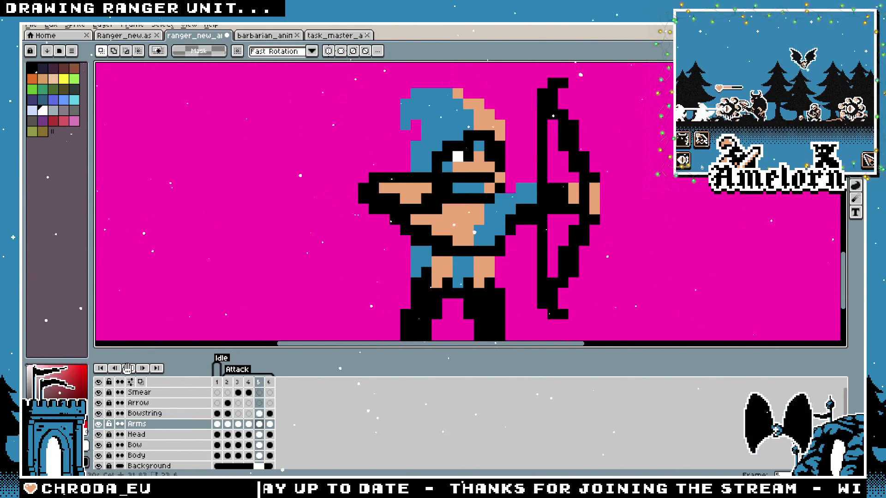
scroll(333, 229, "down", 4)
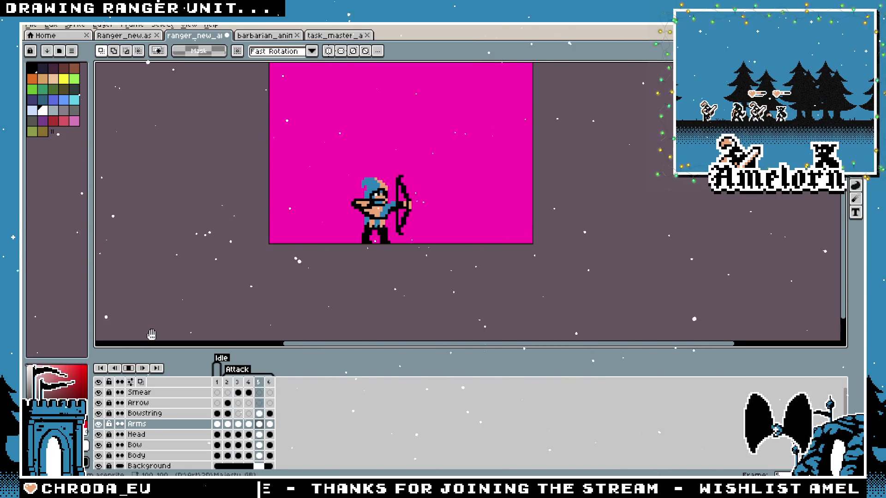
left_click(129, 367)
scroll(387, 198, "up", 1)
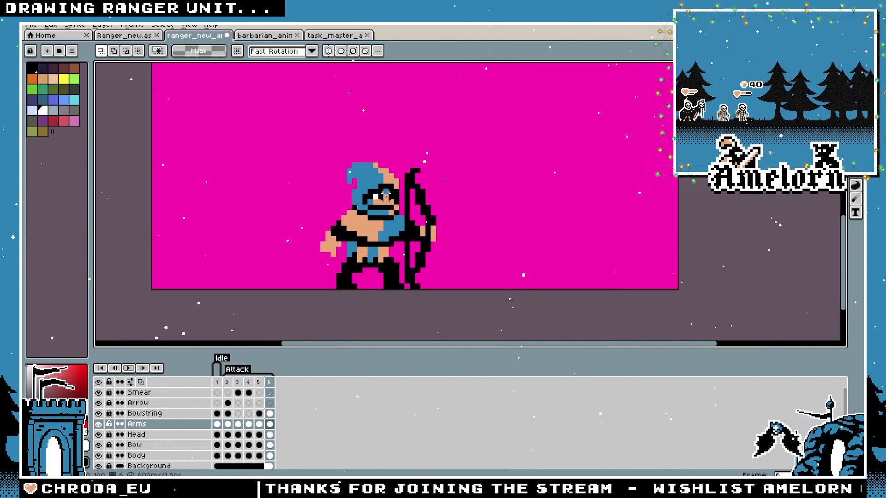
left_click(239, 383)
left_click(260, 383)
left_click(227, 389)
left_click(238, 387)
left_click(250, 391)
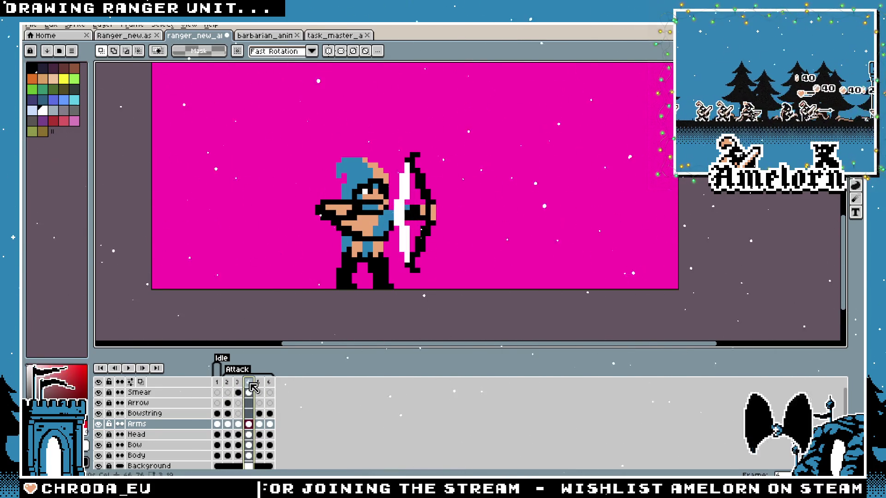
Replay the attack animation and stop it on frame 3
left_click(127, 369)
scroll(300, 240, "down", 4)
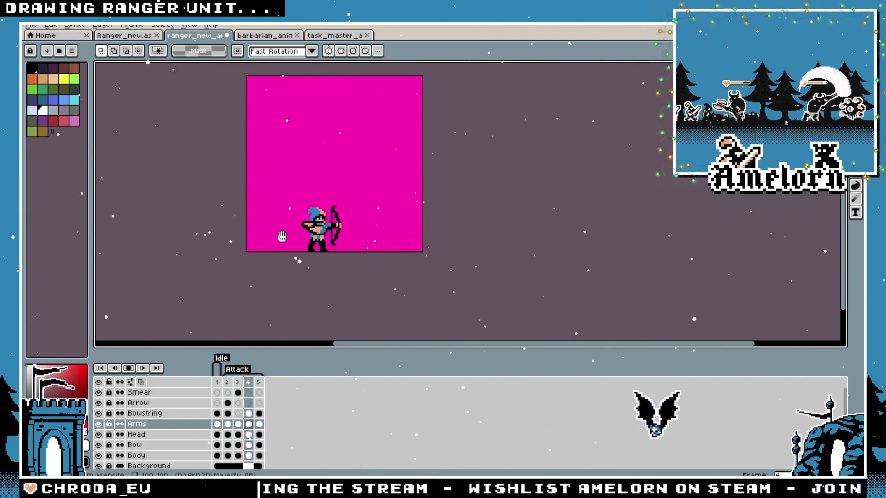
scroll(281, 236, "up", 3)
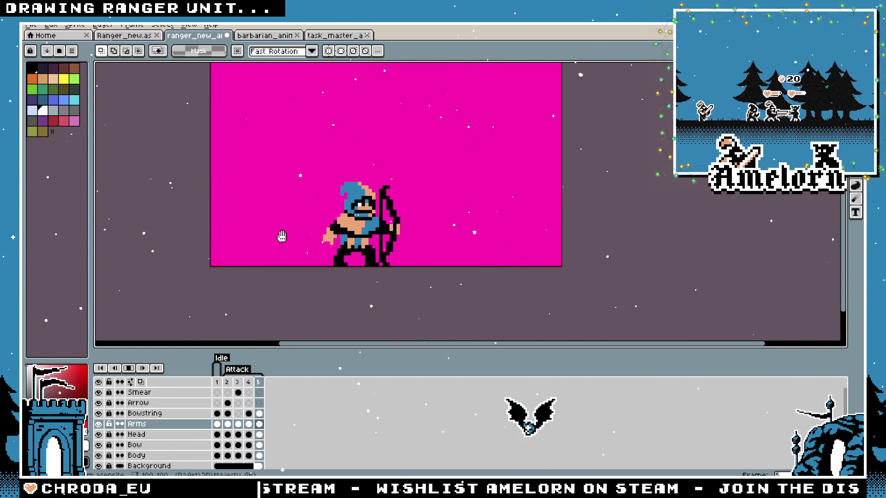
scroll(281, 236, "up", 1)
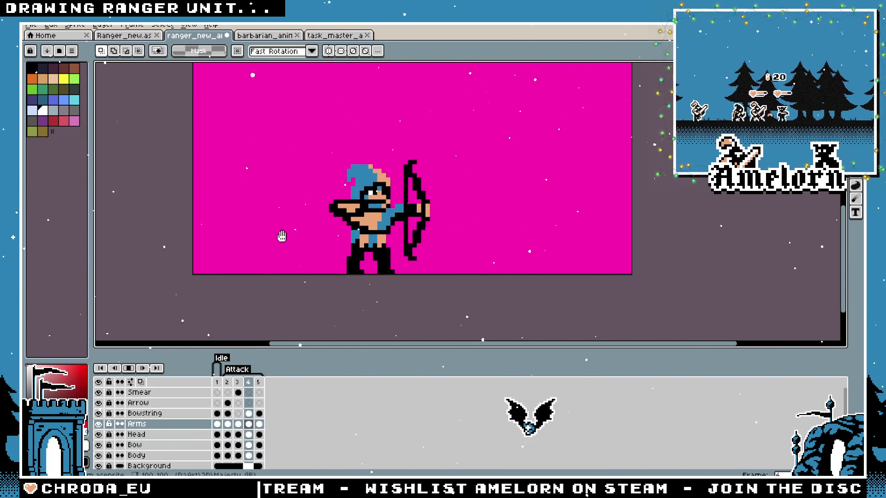
left_click(235, 392)
scroll(412, 171, "up", 1)
Marquee-select the ranger's arms on frame 3 and nudge them down one pixel
key("m")
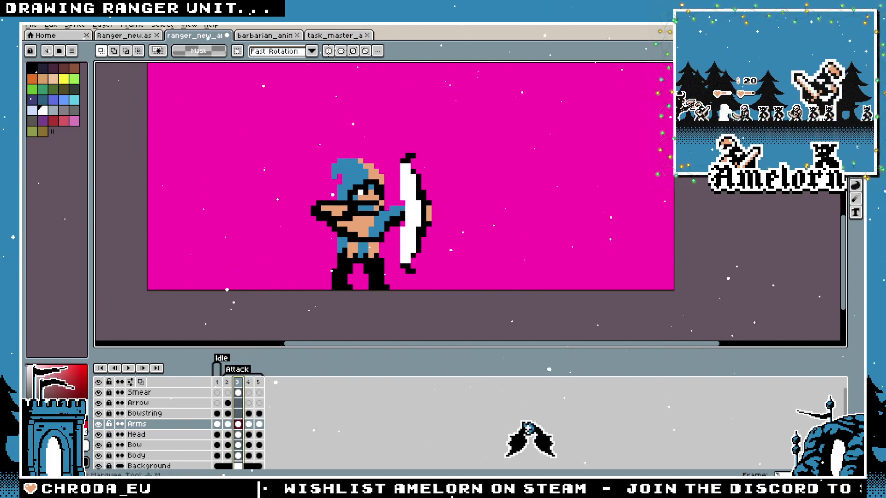
scroll(350, 208, "up", 1)
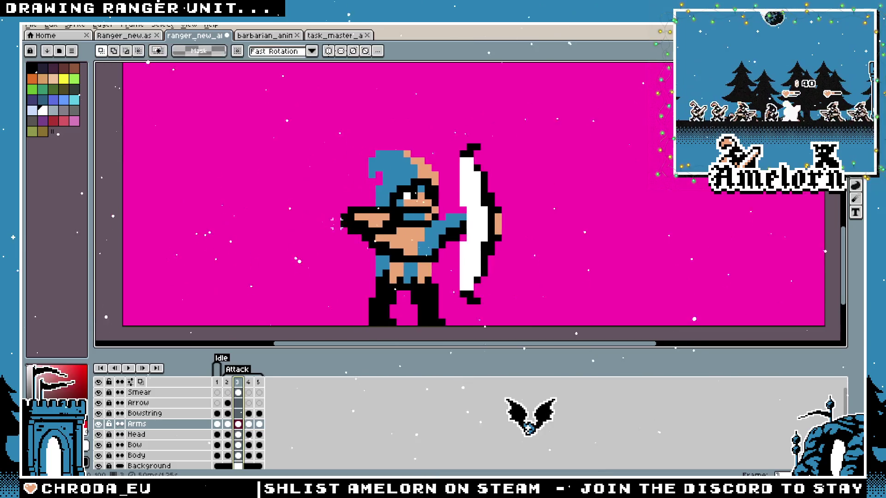
scroll(347, 207, "down", 1)
scroll(350, 243, "up", 2)
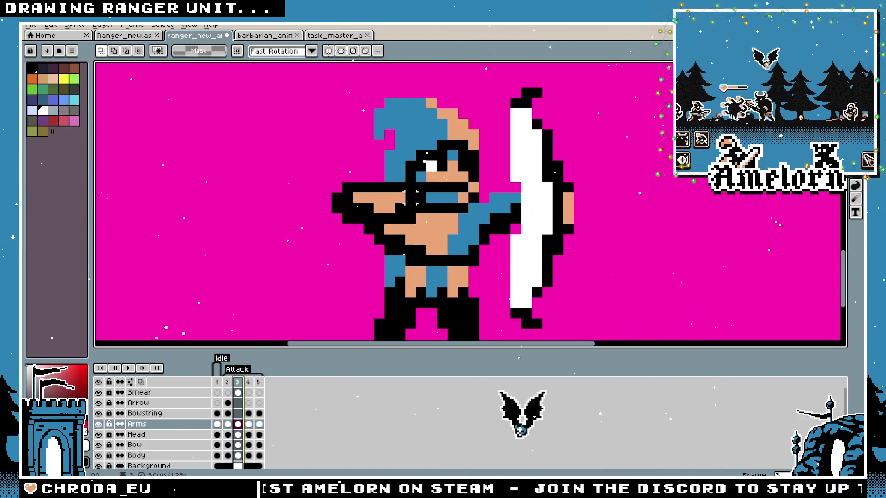
left_click_drag(267, 159, 460, 268)
left_click(383, 218)
key("Down")
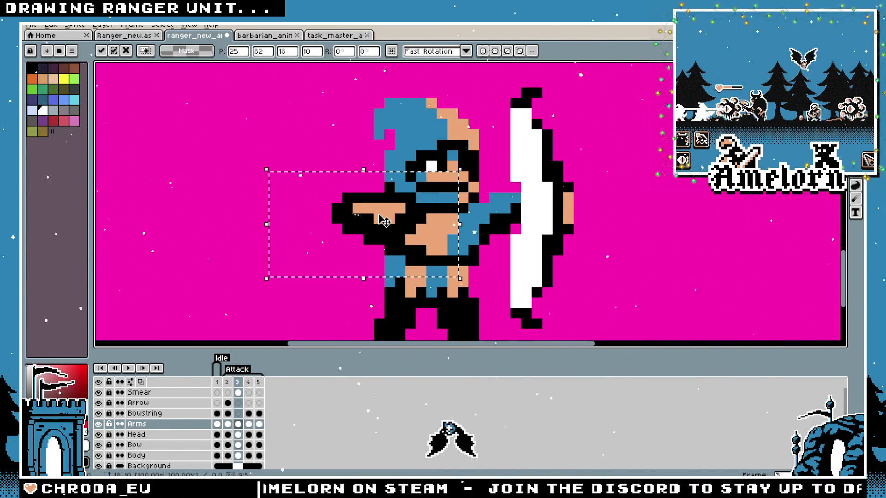
left_click(242, 156)
scroll(270, 296, "down", 1)
Compare against frame 4, commit an arms selection there, and play the animation from frame 1
left_click(248, 383)
left_click(238, 383)
left_click(248, 383)
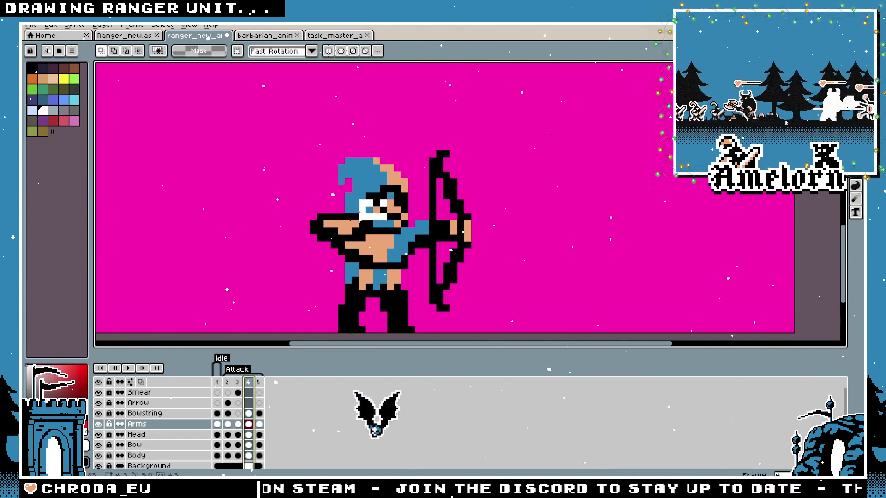
left_click_drag(265, 198, 389, 264)
left_click(348, 237)
key("ctrl+d")
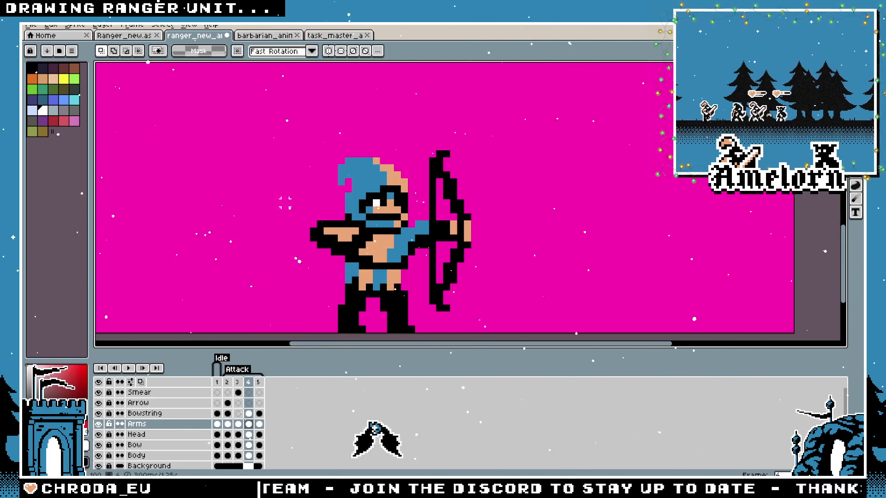
left_click(258, 382)
key("Return")
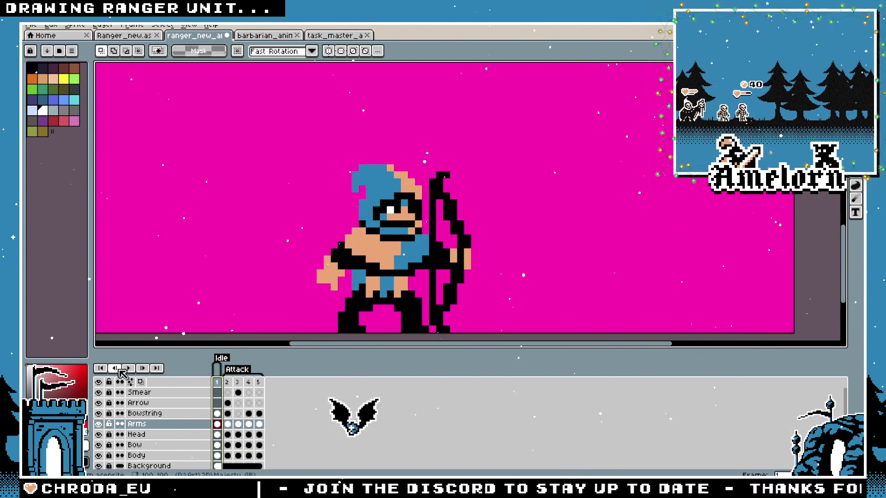
Stop playback, replay the attack from frame 2, and undo the last rectangle edit
scroll(187, 262, "down", 1)
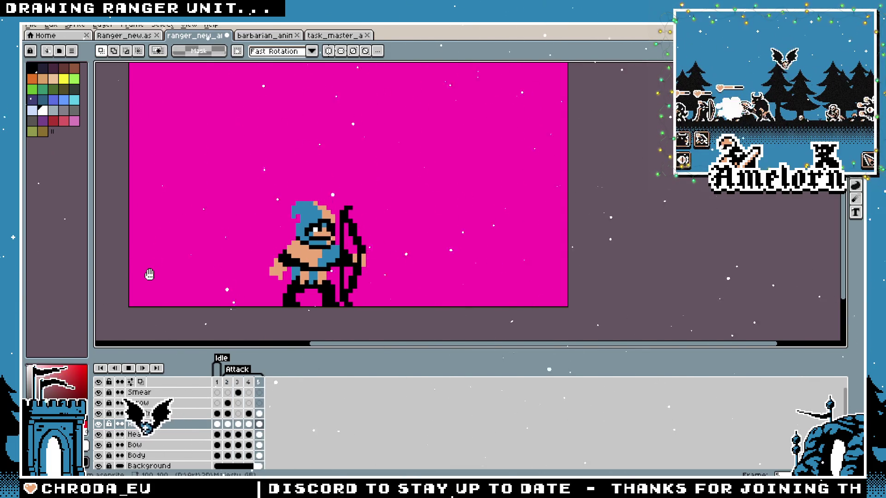
key("Return")
key("Return")
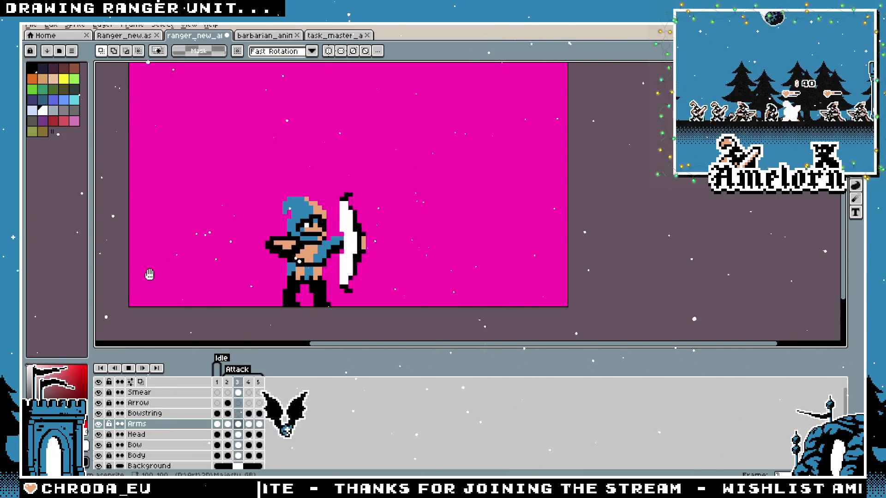
key("Return")
scroll(279, 271, "up", 3)
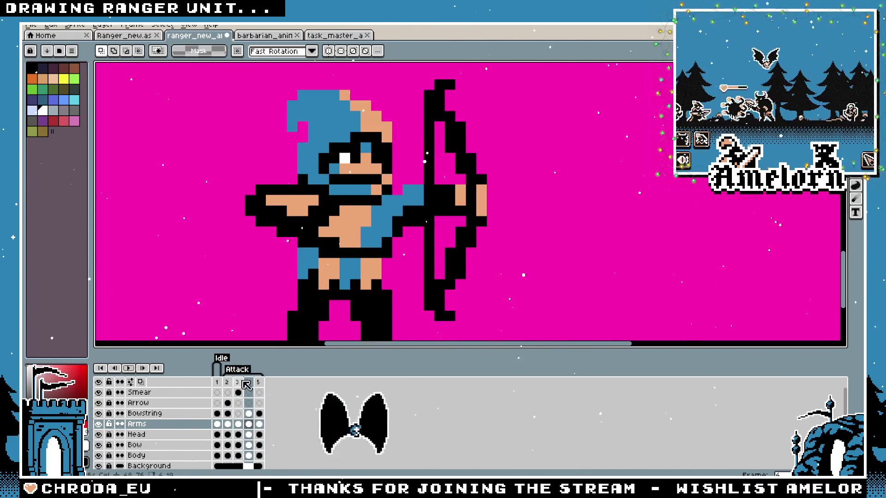
left_click(228, 385)
scroll(319, 231, "down", 4)
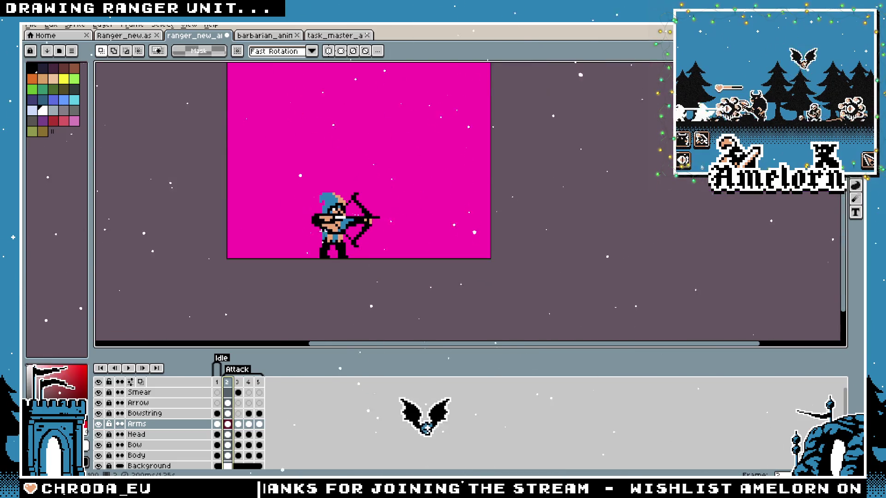
scroll(318, 231, "up", 1)
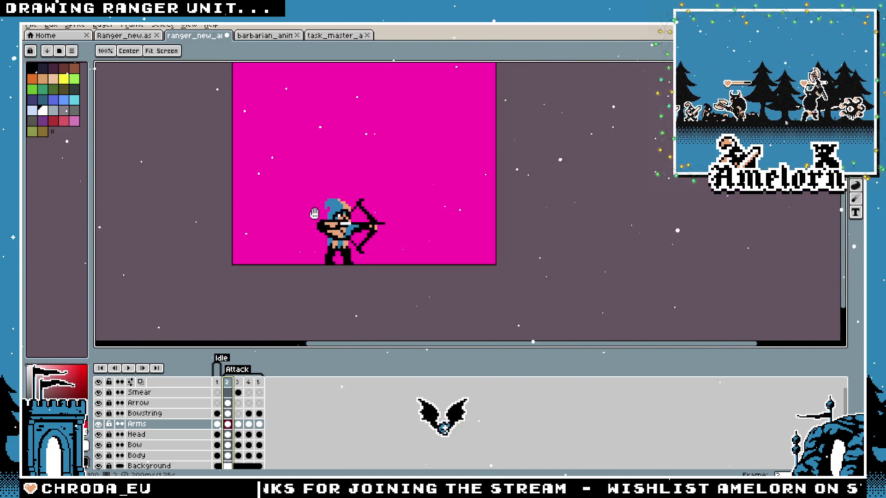
left_click(128, 368)
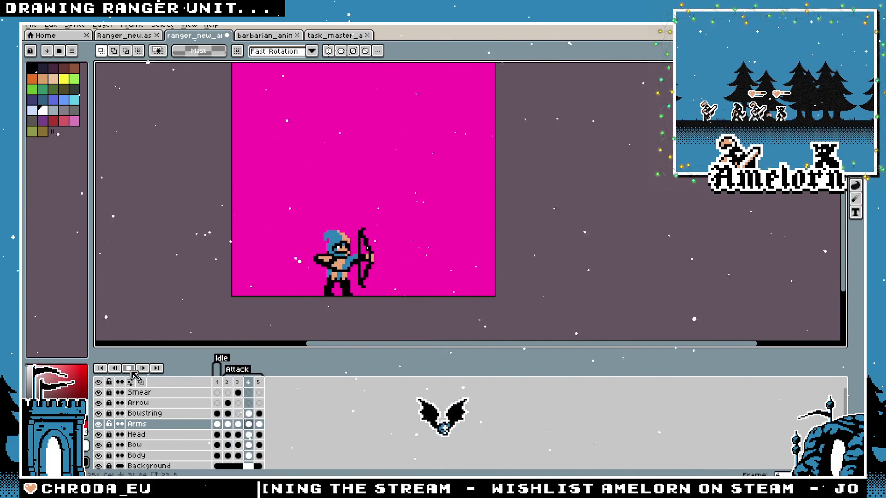
left_click(128, 368)
key("ctrl+z")
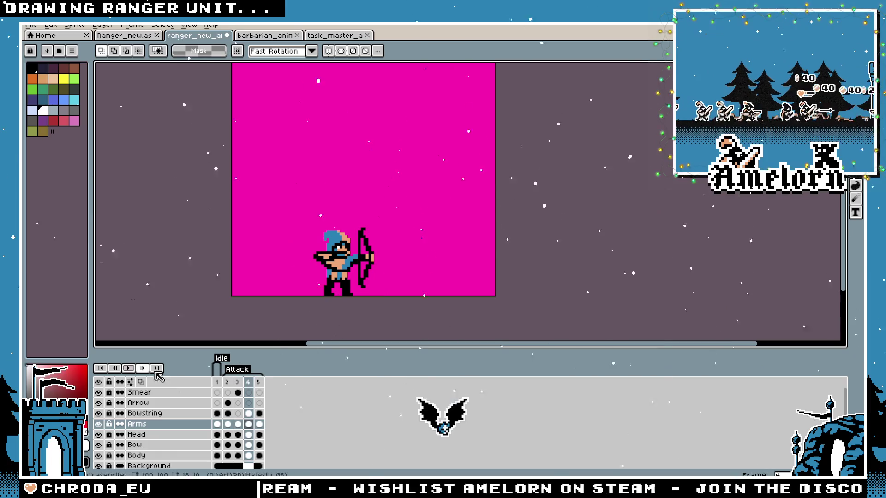
Compare frames 2 and 3, then hide the magenta Background layer on frame 2
left_click(227, 383)
scroll(329, 253, "up", 4)
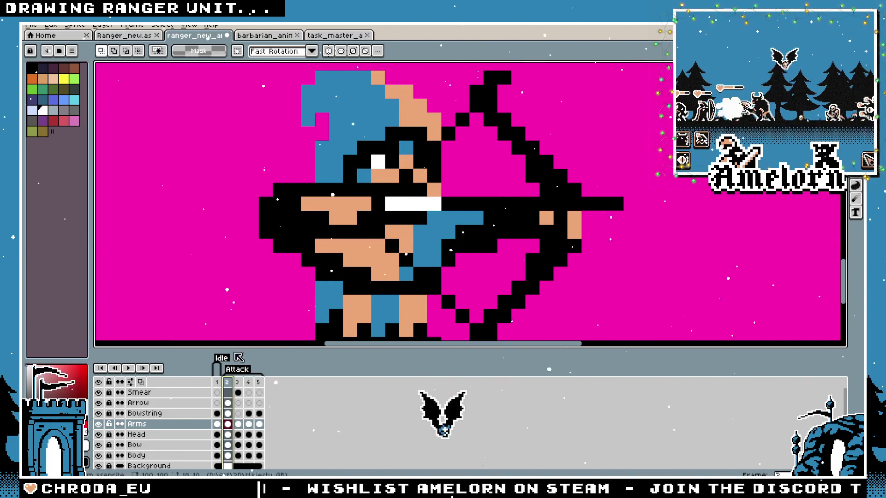
left_click(241, 383)
left_click(227, 392)
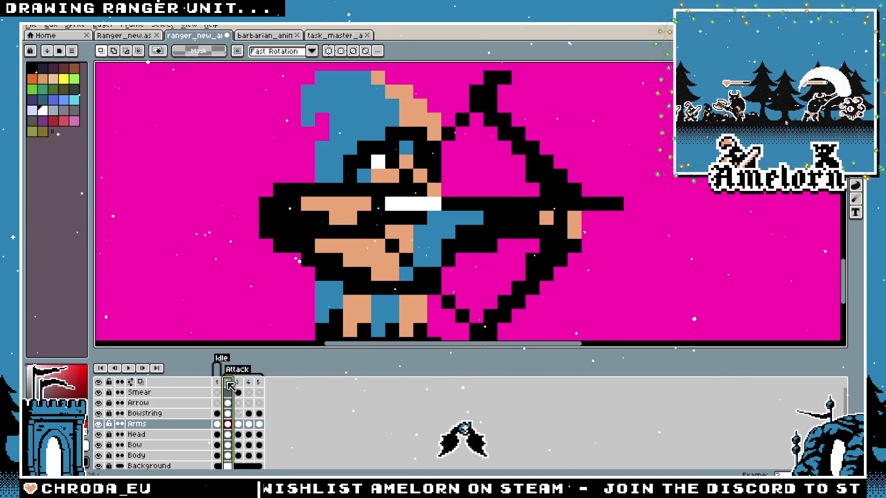
scroll(153, 429, "down", 1)
left_click(98, 453)
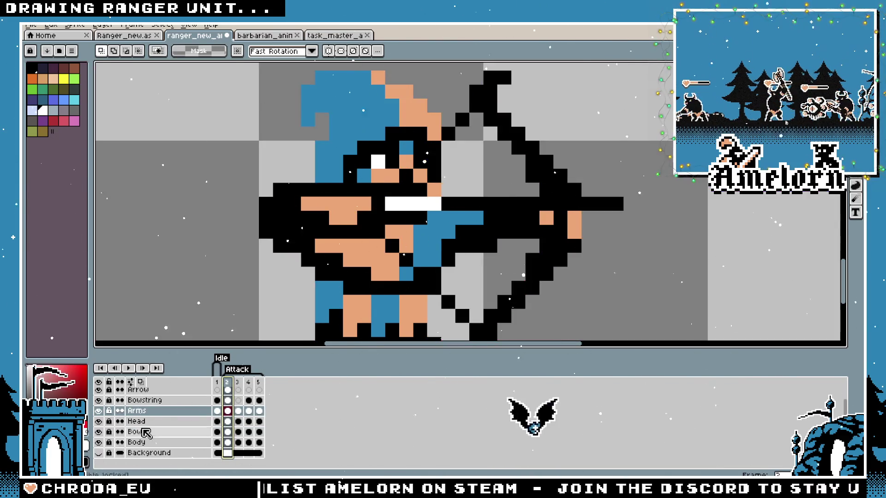
Turn on onion skin limited to the previous frame and step through frames 3 and 4
left_click(140, 382)
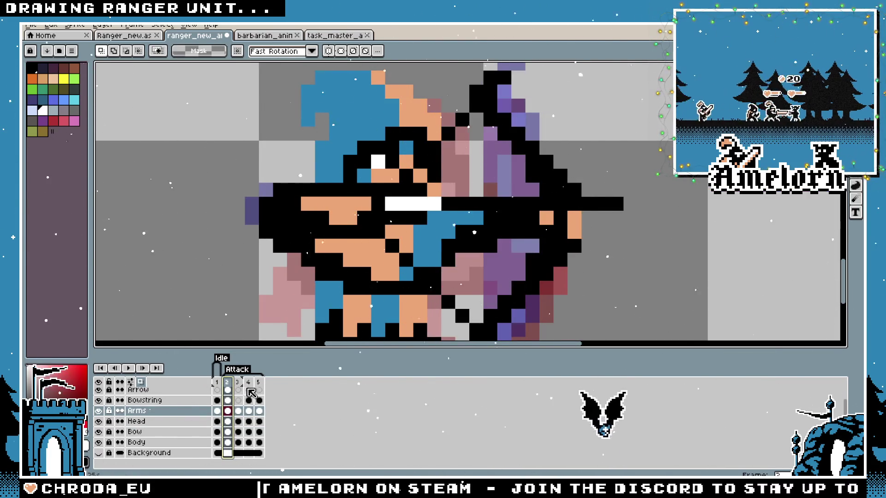
left_click_drag(237, 379, 230, 380)
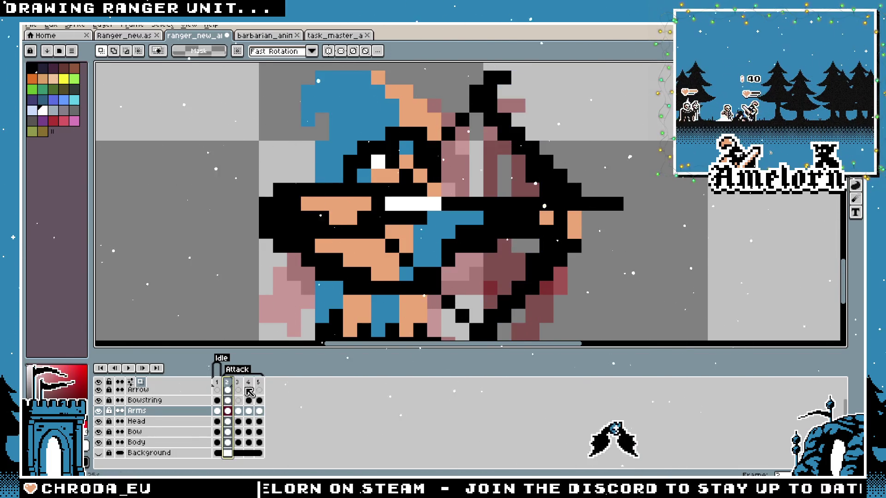
left_click(238, 387)
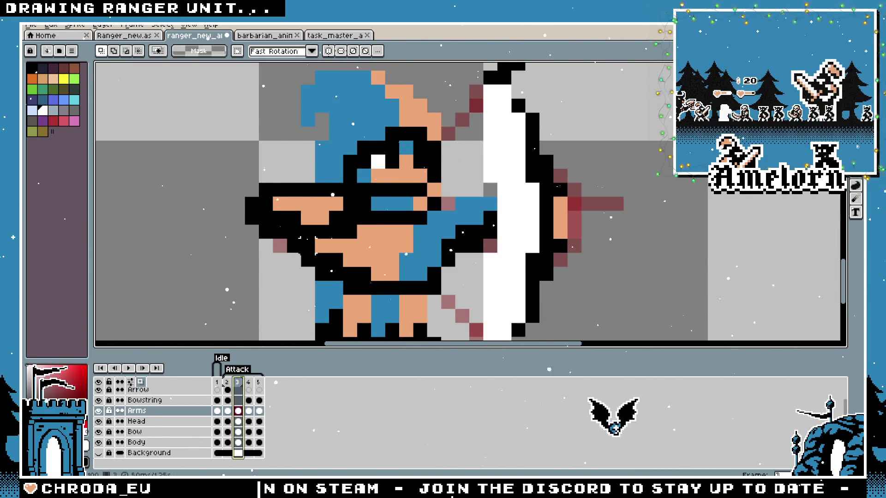
key("b")
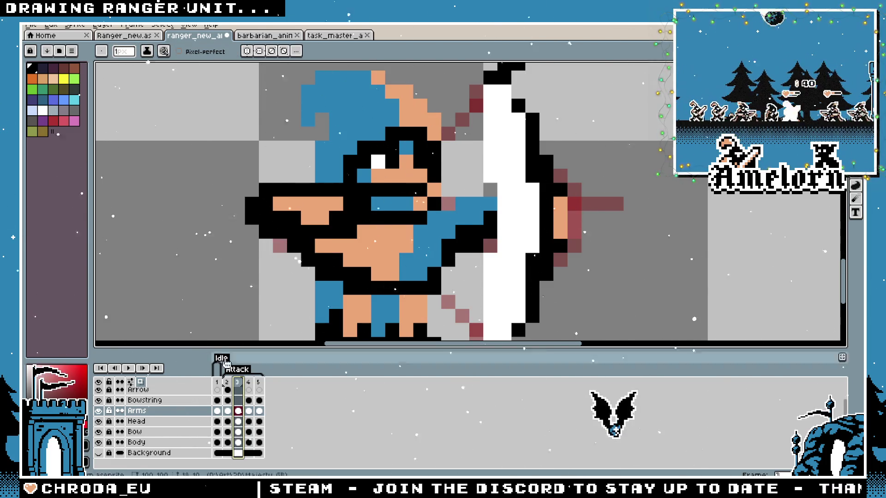
left_click(249, 382)
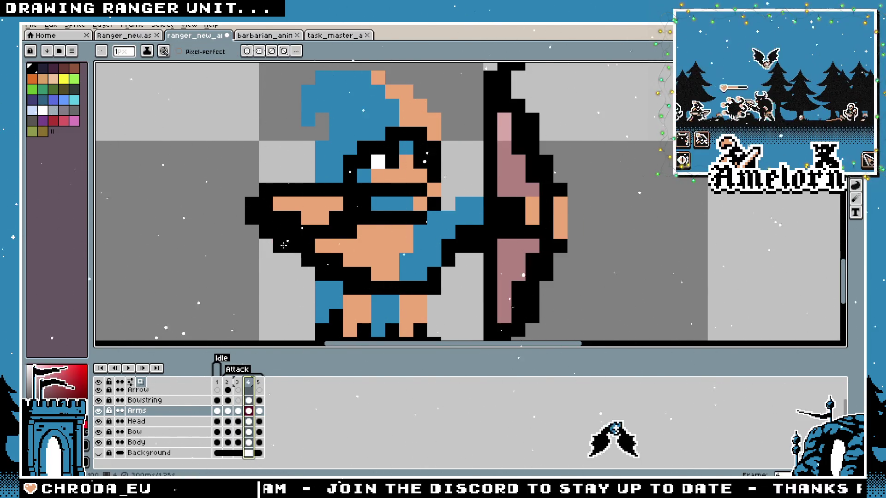
scroll(262, 284, "down", 4)
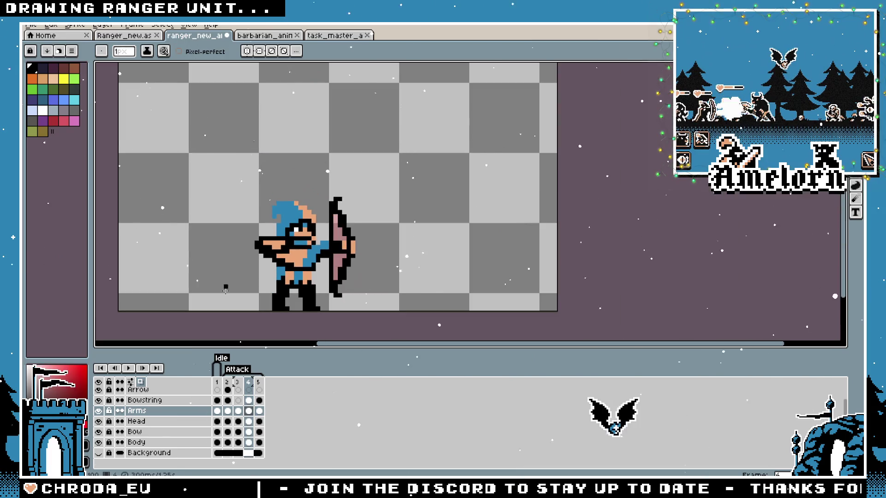
Play the attack with onion skin turned off, then return to frame 4
left_click(130, 368)
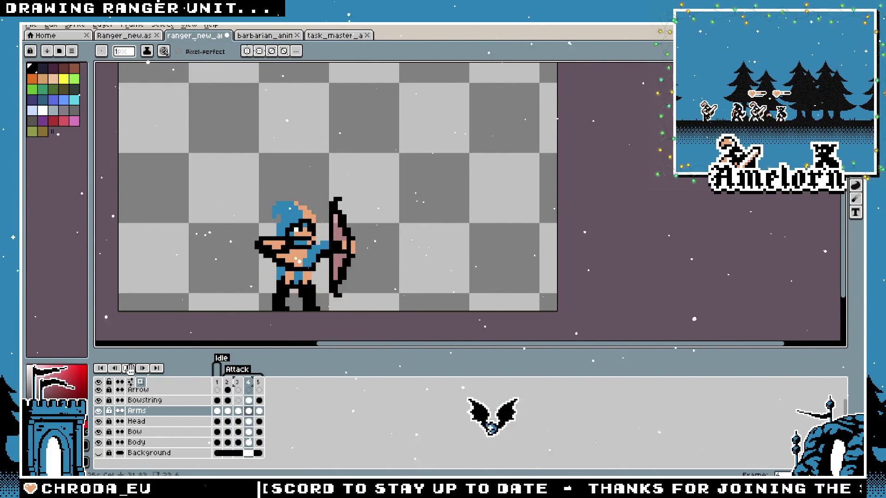
left_click(130, 369)
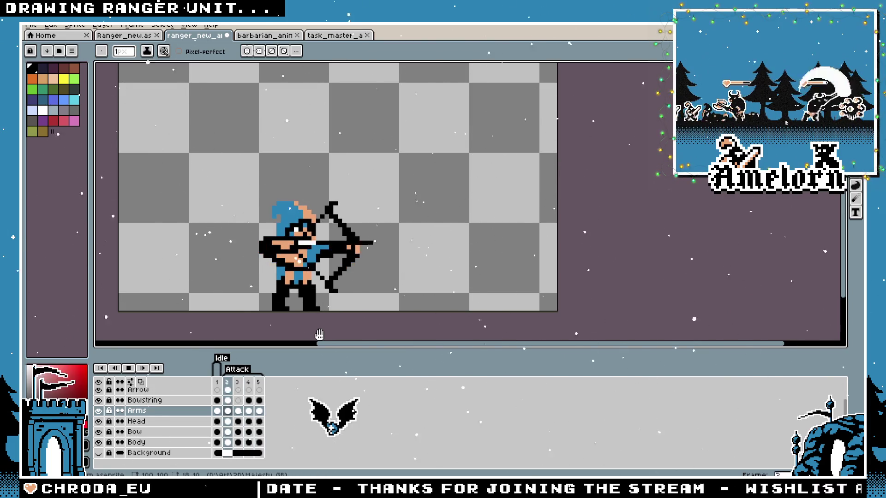
left_click(129, 368)
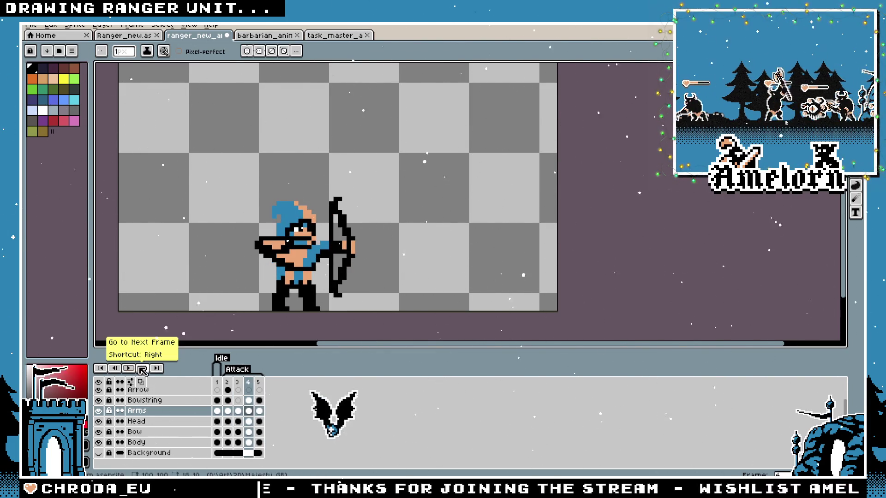
left_click(238, 382)
left_click(248, 382)
scroll(284, 295, "up", 2)
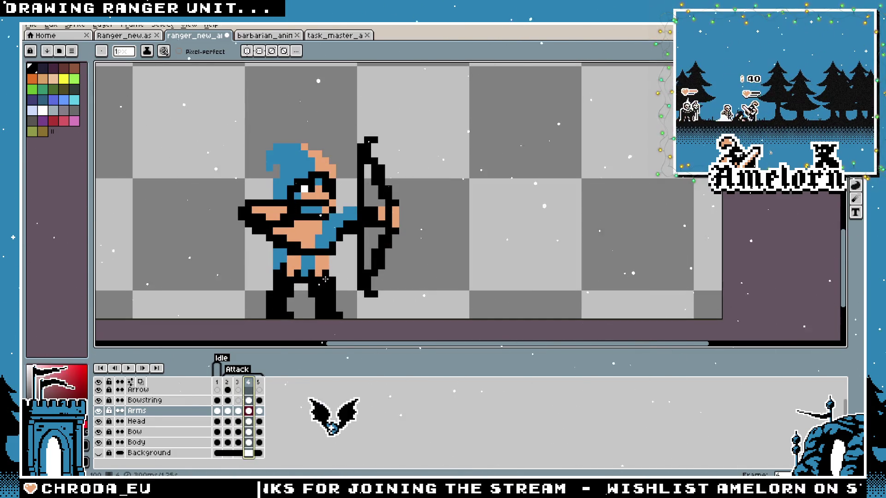
Nudge the bow on the Bow layer one pixel left on frame 4, then reselect the area around it
key("m")
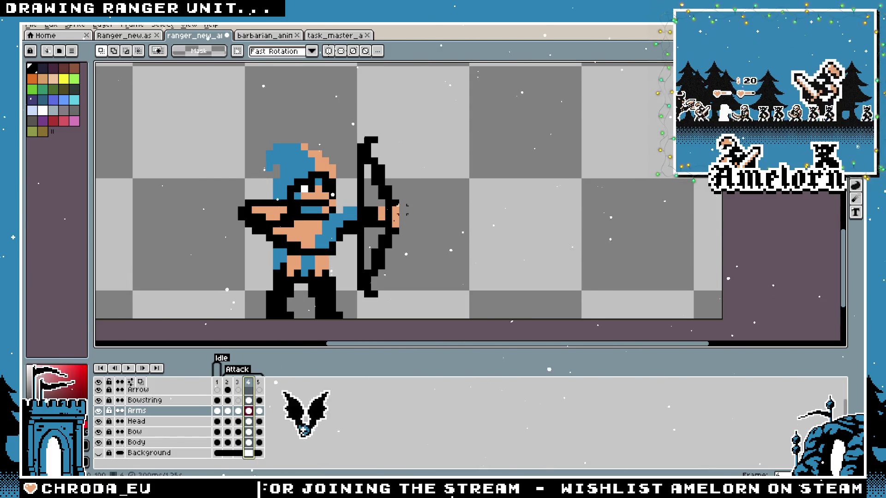
left_click(157, 431)
left_click_drag(485, 129, 341, 314)
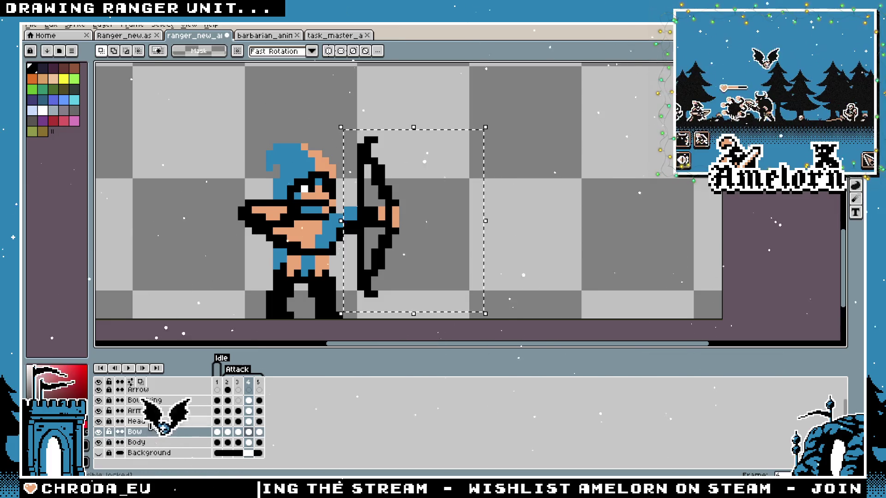
key("Left")
left_click(539, 237)
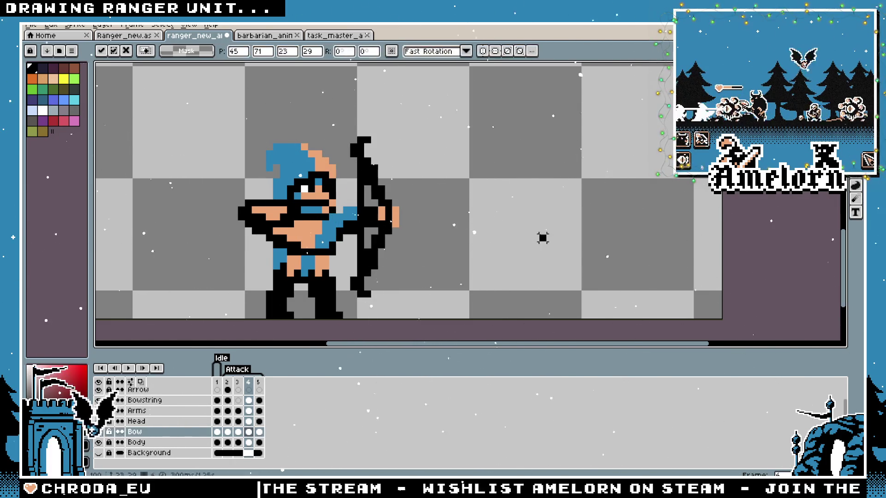
left_click(182, 411)
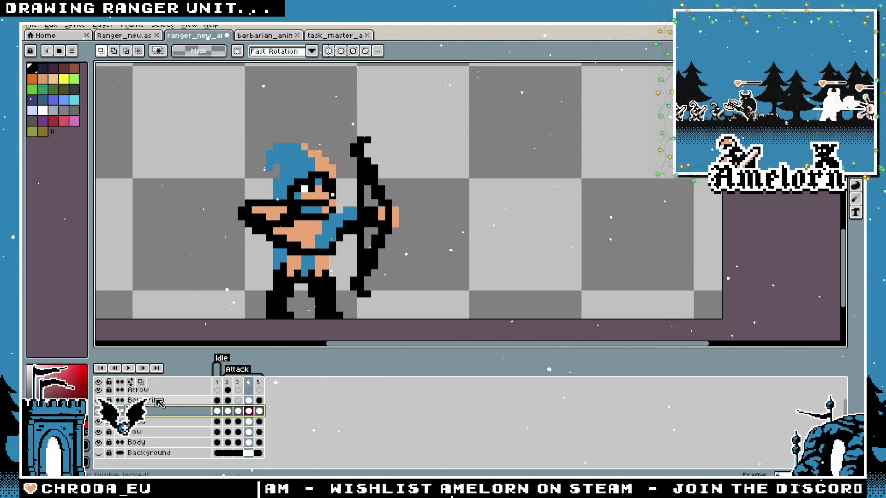
scroll(124, 415, "up", 1)
left_click_drag(443, 113, 334, 314)
left_click_drag(486, 157, 341, 320)
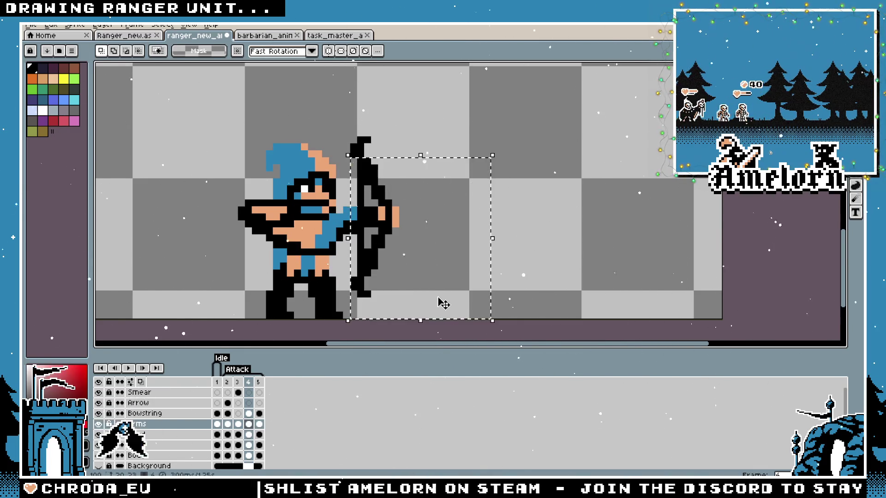
Commit the moved bow, switch back to the pencil, and play the animation from frame 3
left_click(510, 237)
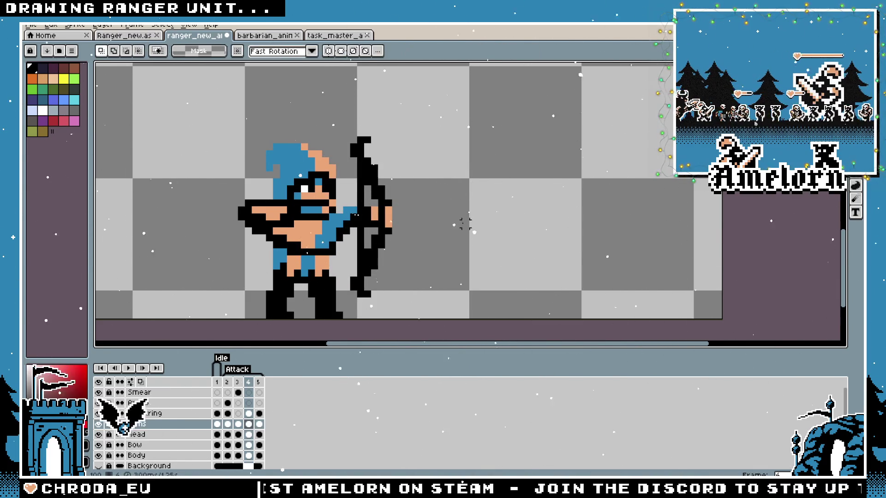
scroll(354, 214, "up", 3)
key("b")
scroll(352, 221, "down", 3)
scroll(323, 244, "up", 2)
left_click(238, 382)
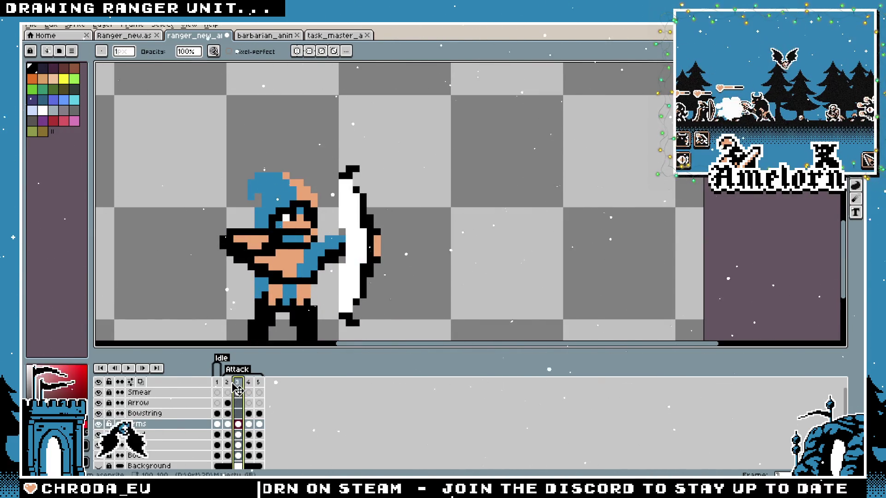
left_click(129, 368)
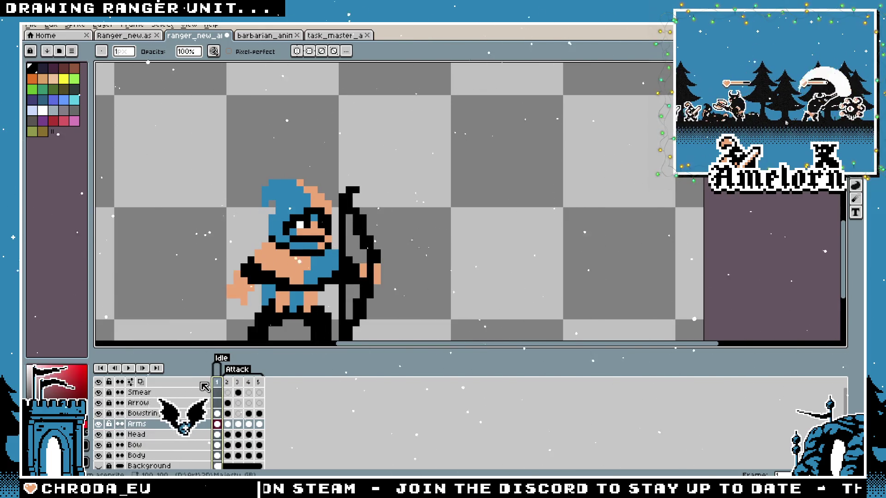
Pan to the ranger, stop playback on frame 2, and advance to the smear frame 3
scroll(205, 268, "down", 2)
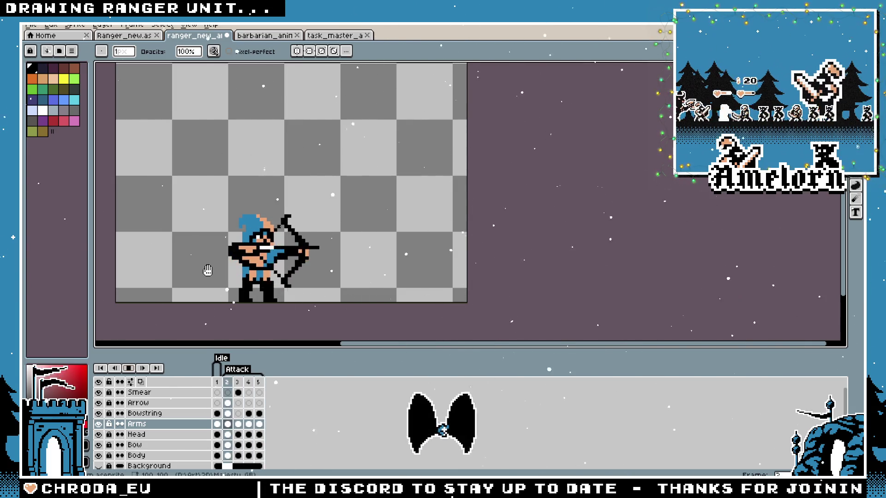
scroll(208, 271, "up", 1)
left_click_drag(208, 271, 247, 259)
scroll(249, 259, "up", 1)
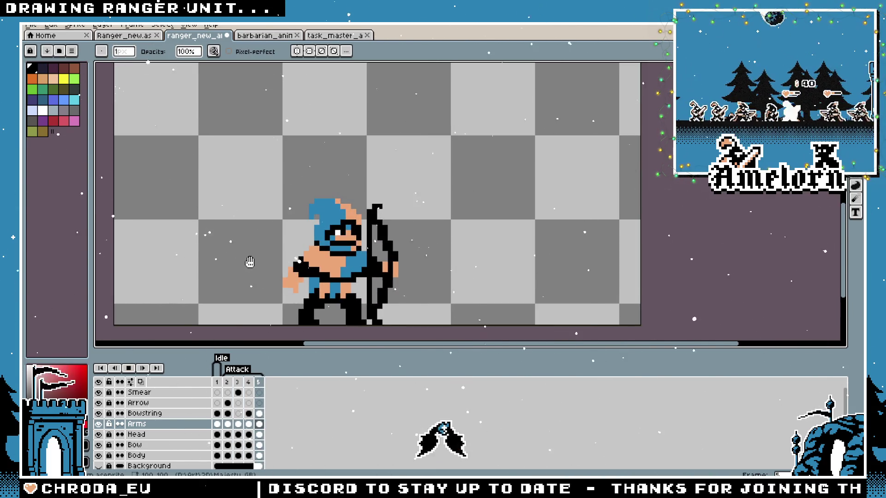
scroll(274, 259, "up", 3)
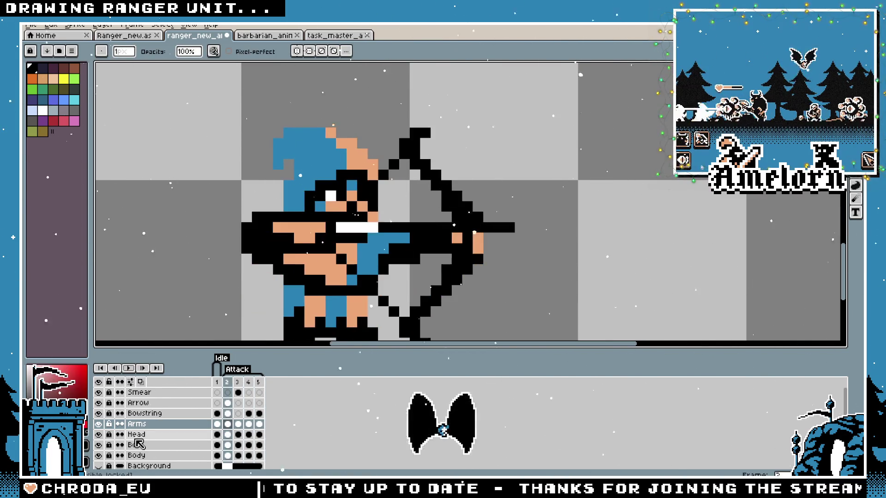
left_click(228, 456)
key("Right")
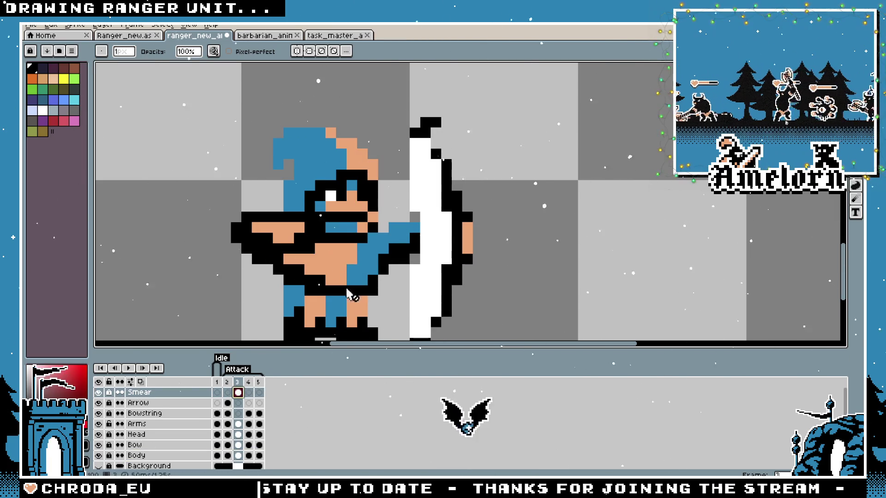
key("b")
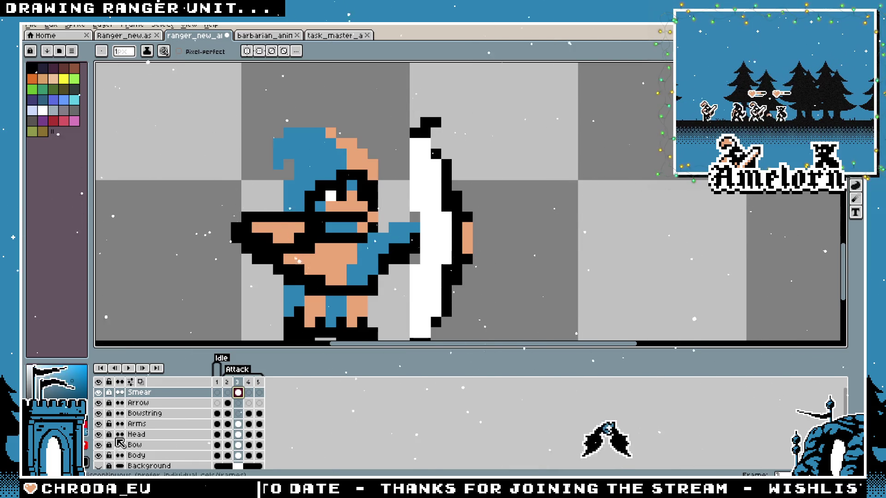
scroll(138, 442, "down", 1)
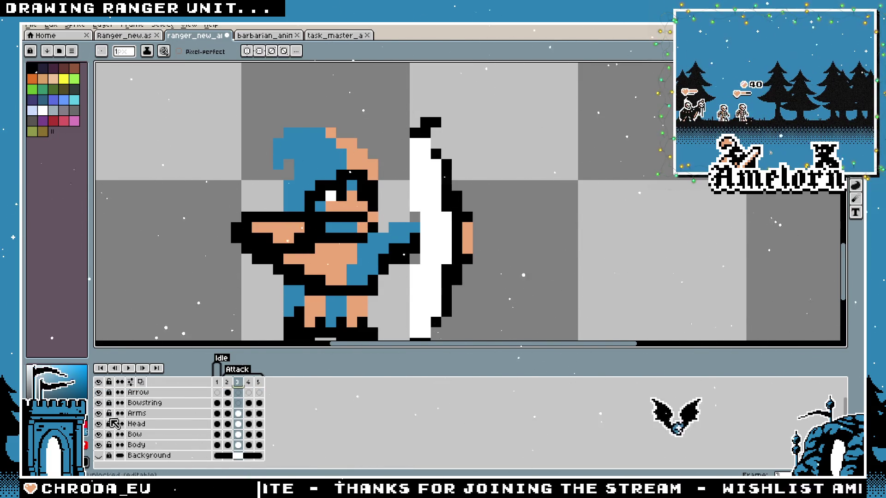
Make the Body layer active, step back to the frame 1 idle pose, and preview the animation
left_click(148, 445)
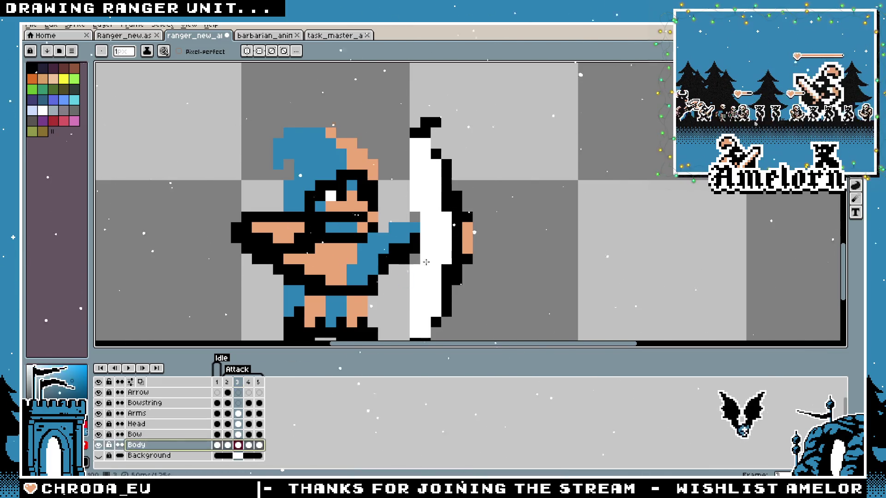
scroll(407, 274, "up", 1)
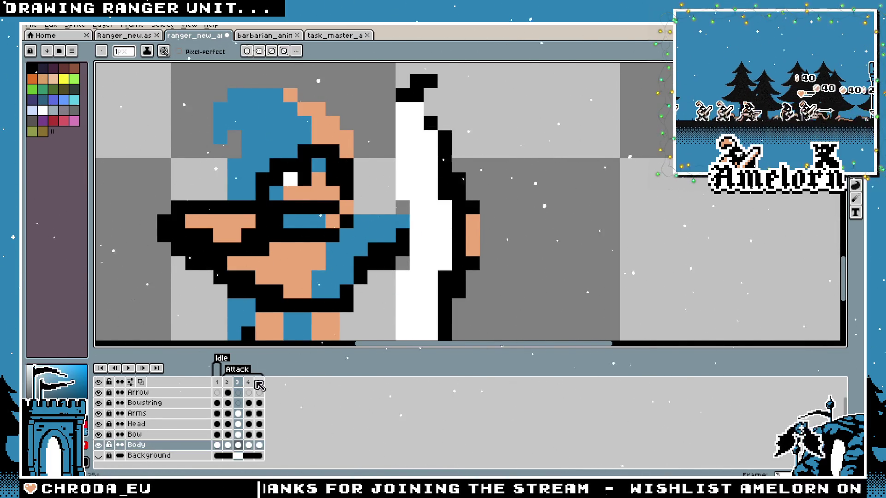
key("period")
key("period")
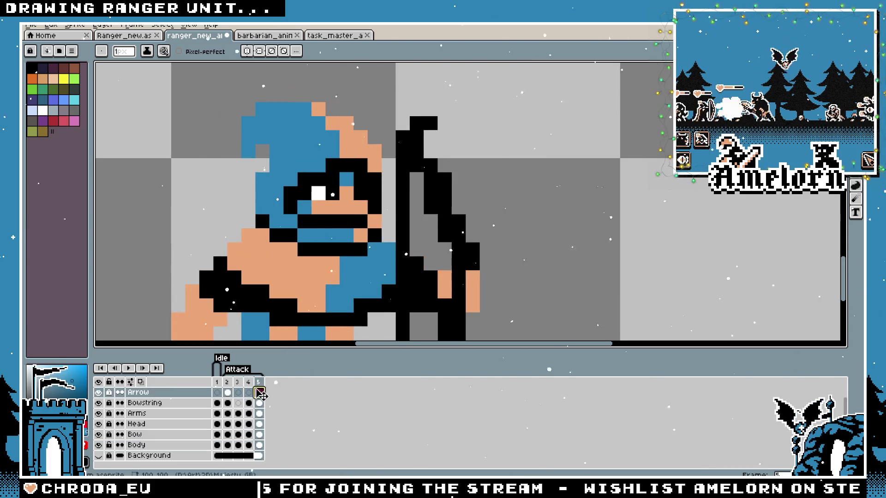
key("minus")
key("minus")
key("minus")
left_click(237, 382)
left_click(227, 382)
left_click(217, 383)
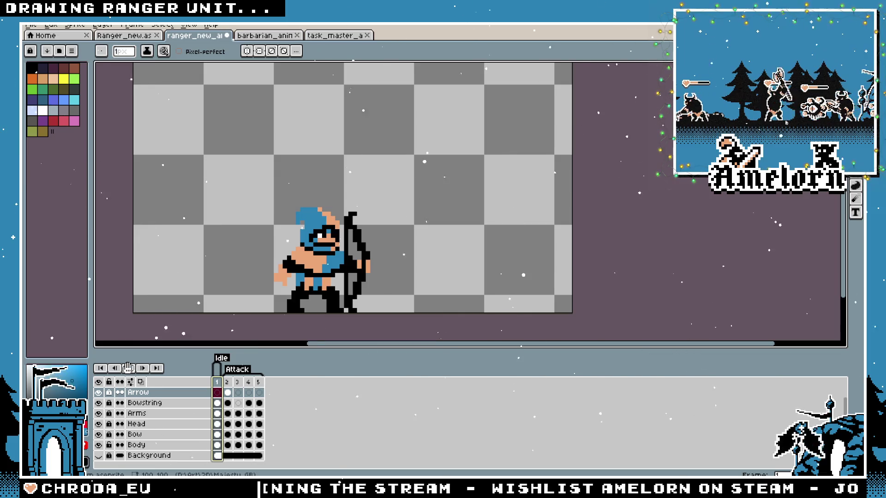
key("Return")
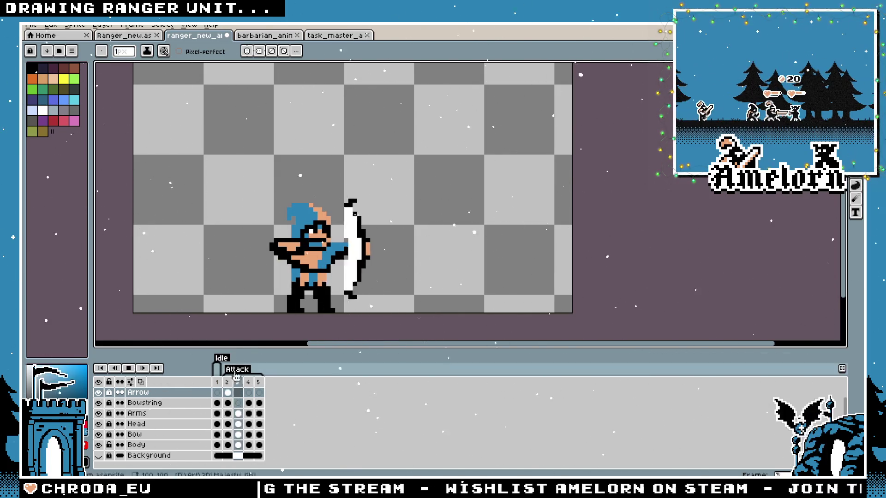
scroll(251, 277, "up", 1)
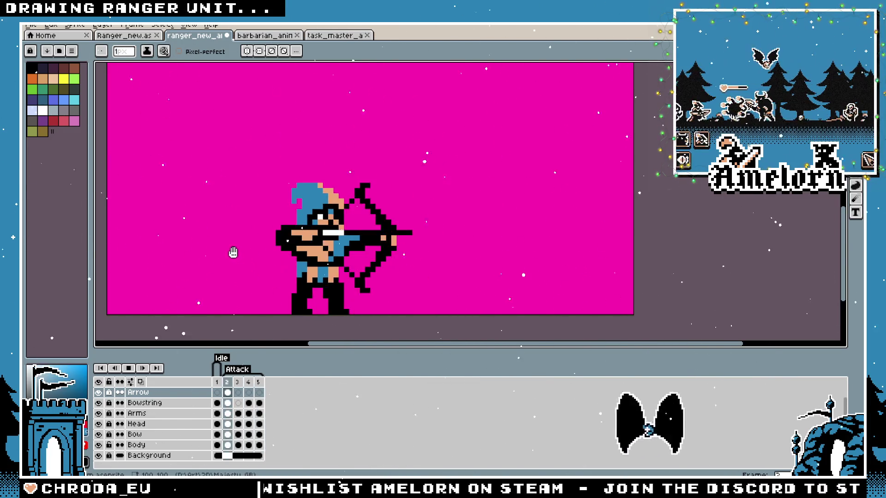
scroll(233, 253, "down", 5)
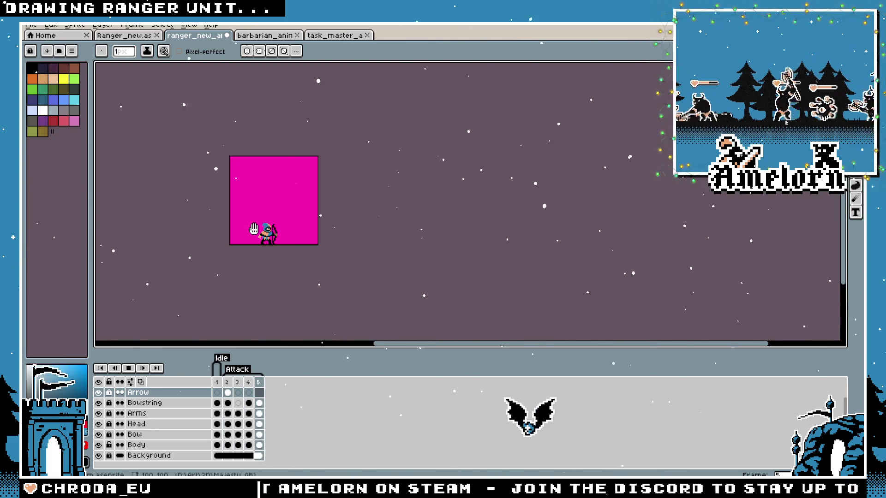
Add a new layer named 'Smear' above Arrow and select attack frame 3
scroll(254, 229, "up", 2)
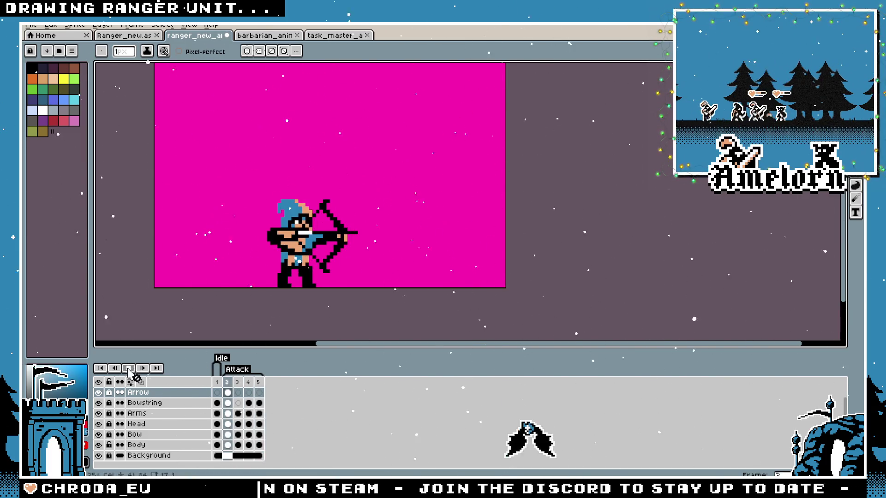
scroll(259, 272, "up", 1)
key("shift+n")
double_click(134, 392)
type("Smear")
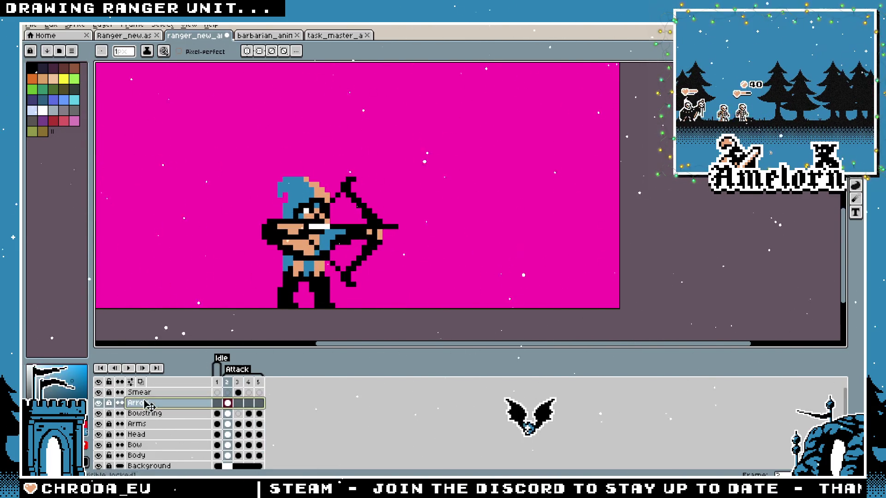
left_click(238, 393)
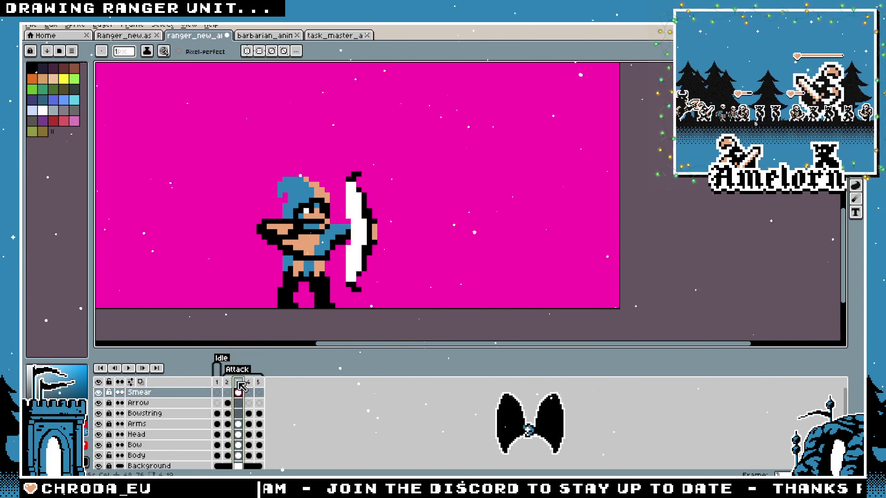
scroll(376, 201, "up", 1)
Paint white pixels along the bow's right edge to extend the smear outward
key("m")
scroll(277, 187, "up", 1)
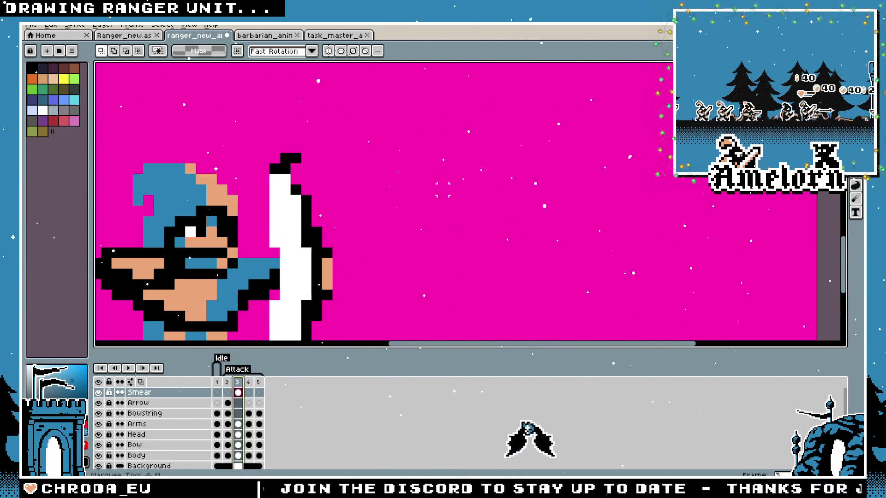
scroll(277, 186, "down", 1)
key("b")
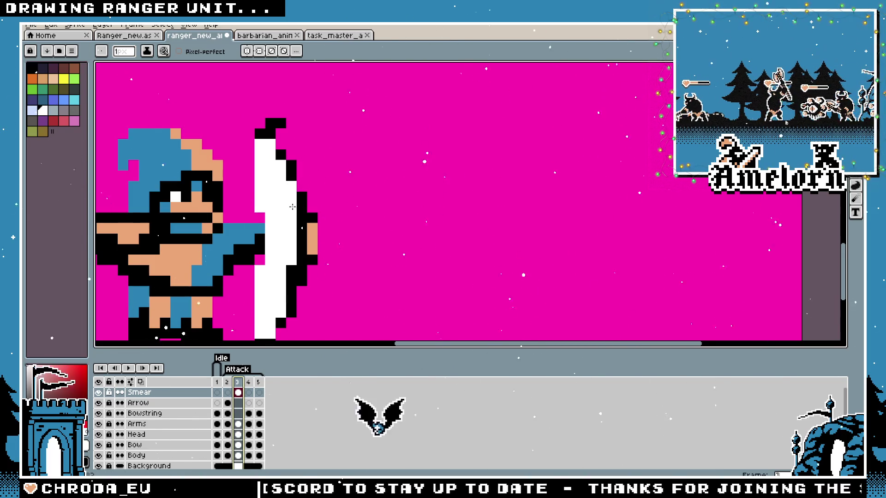
left_click_drag(333, 322, 343, 251)
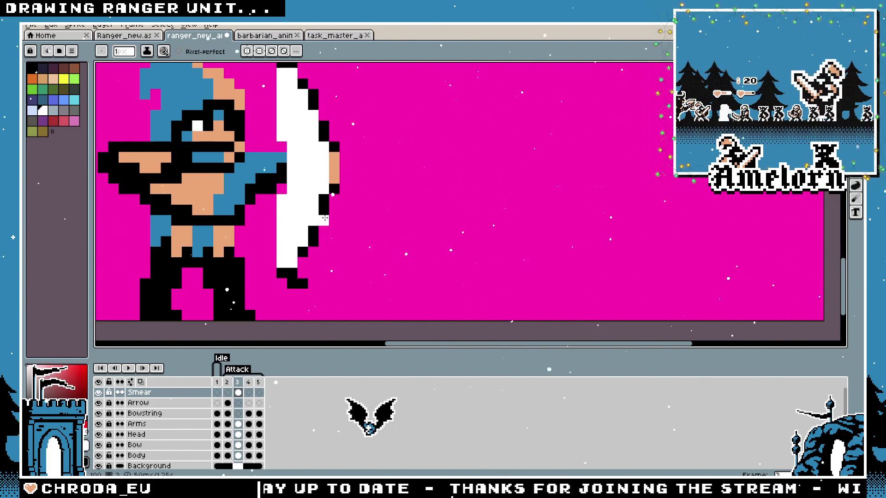
scroll(338, 199, "up", 2)
left_click(338, 205)
left_click(338, 216)
left_click(349, 206)
Add a black outline pixel to the pointed tip of the smear
scroll(383, 247, "down", 5)
scroll(433, 274, "up", 6)
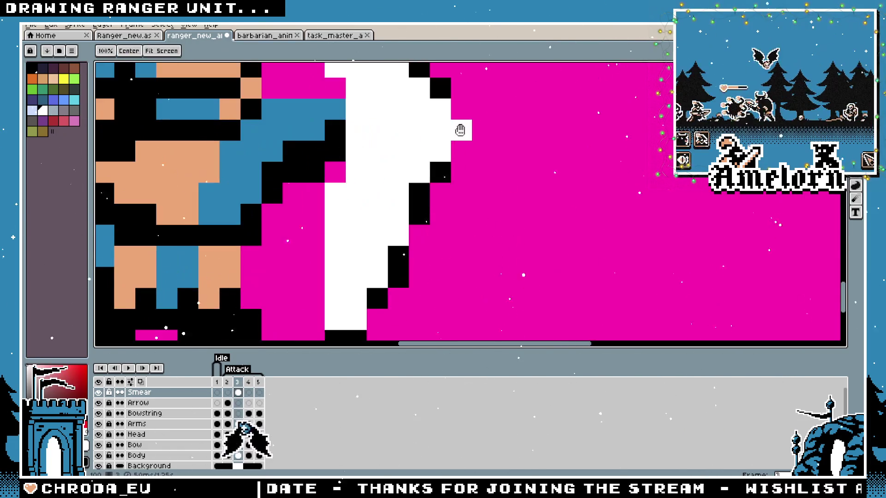
scroll(363, 199, "down", 1)
scroll(351, 182, "up", 1)
scroll(318, 204, "down", 4)
right_click(323, 259)
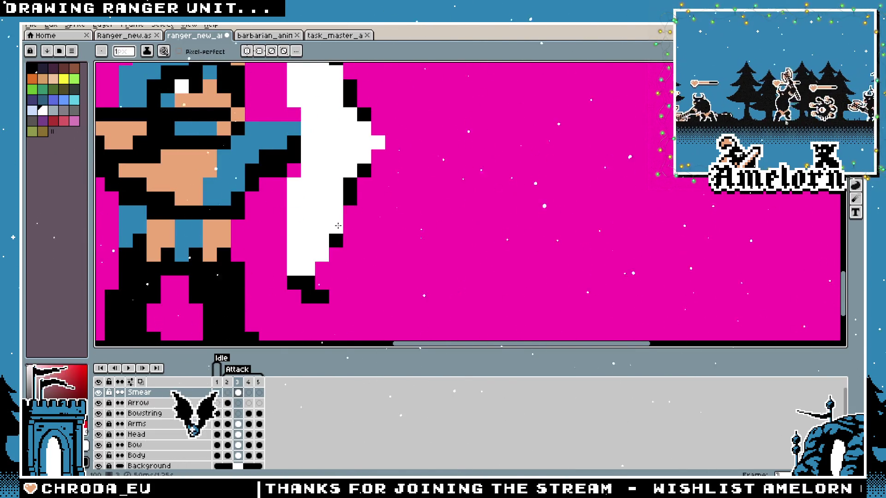
scroll(339, 222, "up", 4)
scroll(325, 159, "down", 1)
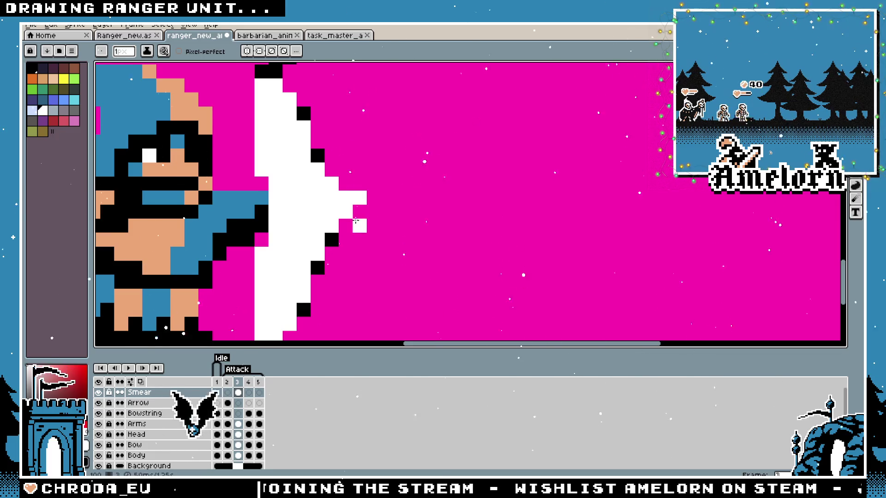
scroll(393, 211, "down", 10)
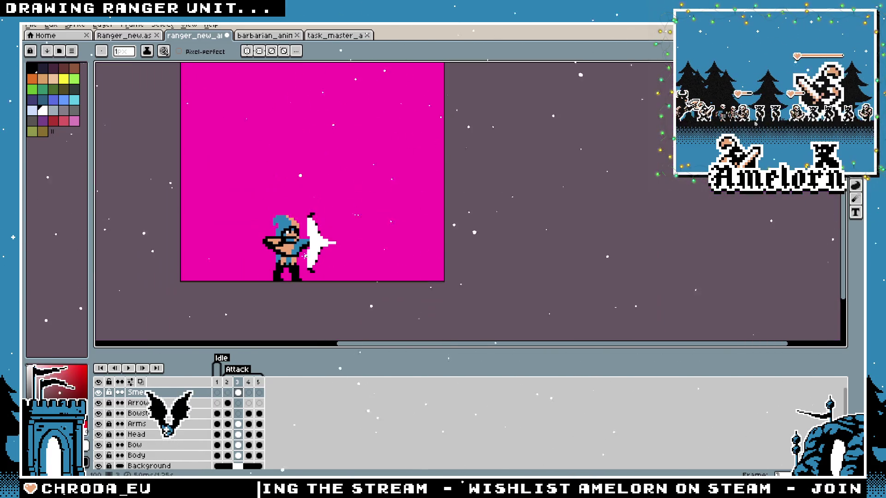
Turn the black pixel at the bow's top tip white with the pencil
scroll(341, 237, "up", 4)
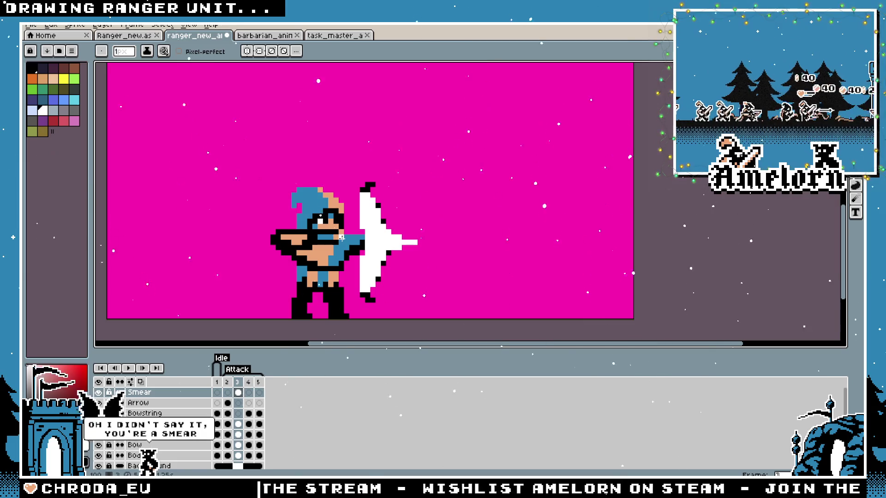
scroll(341, 237, "up", 3)
left_click(404, 115)
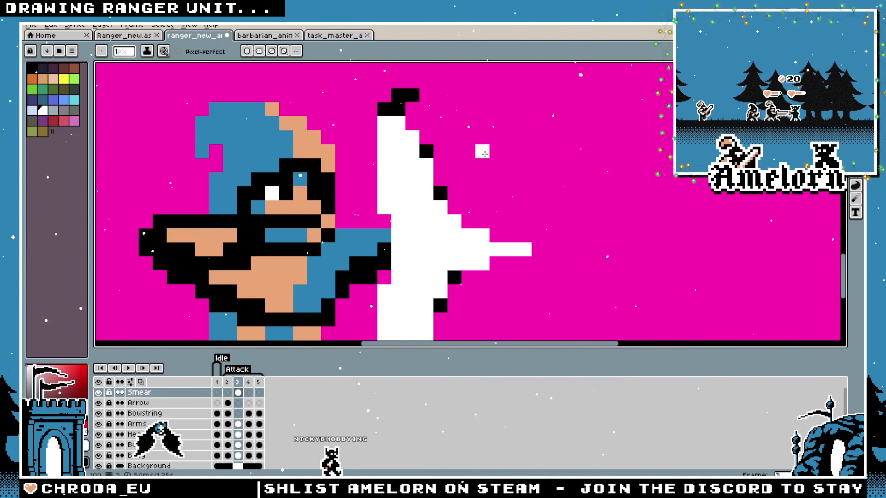
scroll(395, 76, "down", 2)
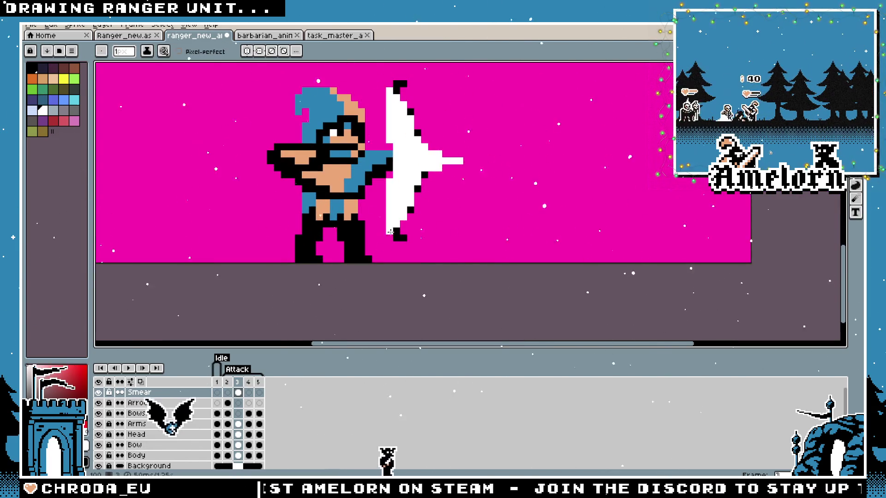
scroll(390, 232, "down", 2)
scroll(391, 203, "up", 2)
scroll(391, 193, "up", 1)
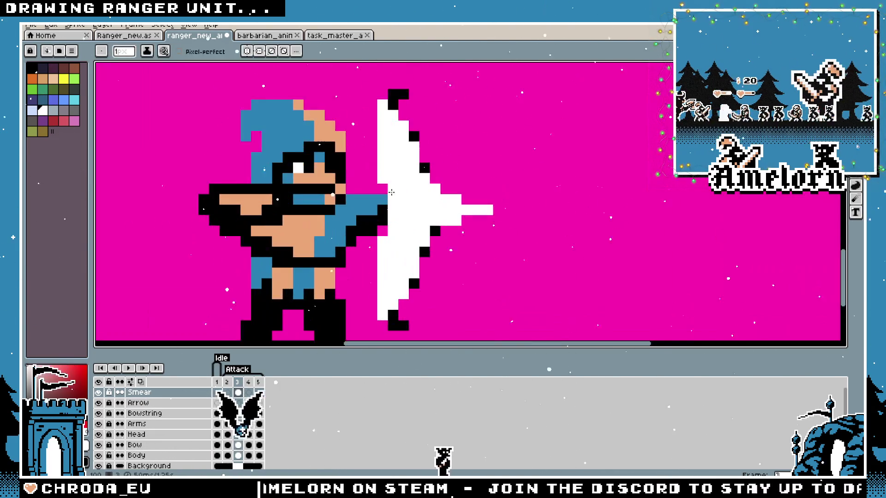
key("b")
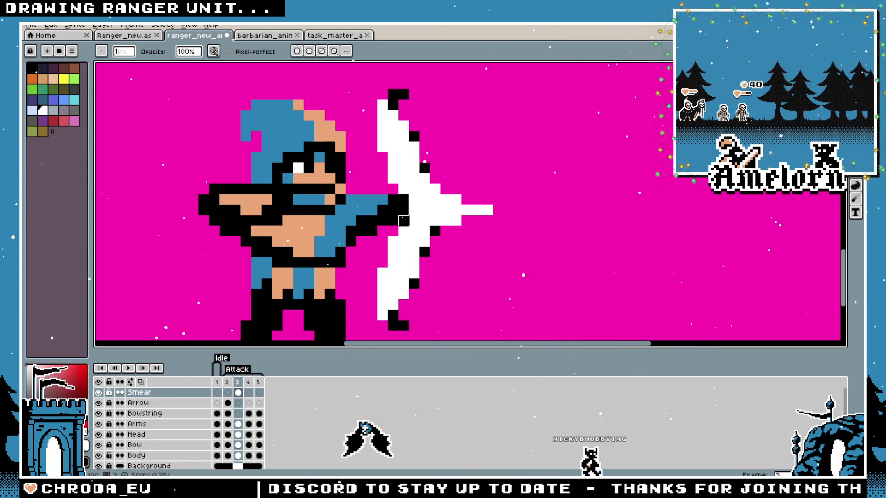
scroll(404, 221, "down", 4)
scroll(365, 228, "up", 5)
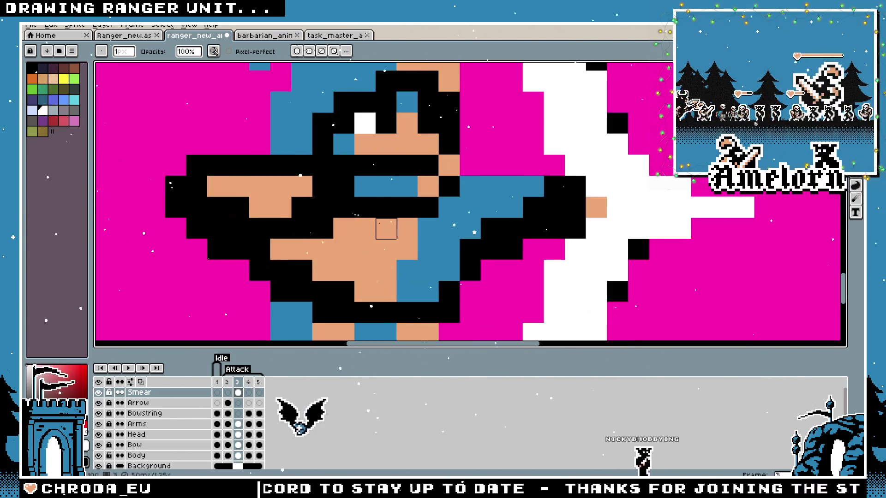
scroll(365, 229, "down", 6)
scroll(416, 212, "up", 3)
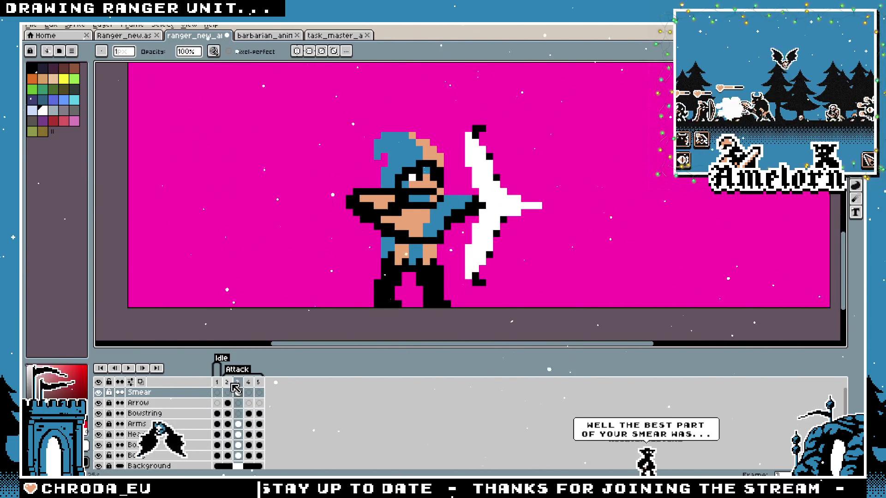
Play the bow attack animation from the first frame and stop on smear frame 3
key("Left")
key("Left")
scroll(409, 222, "down", 2)
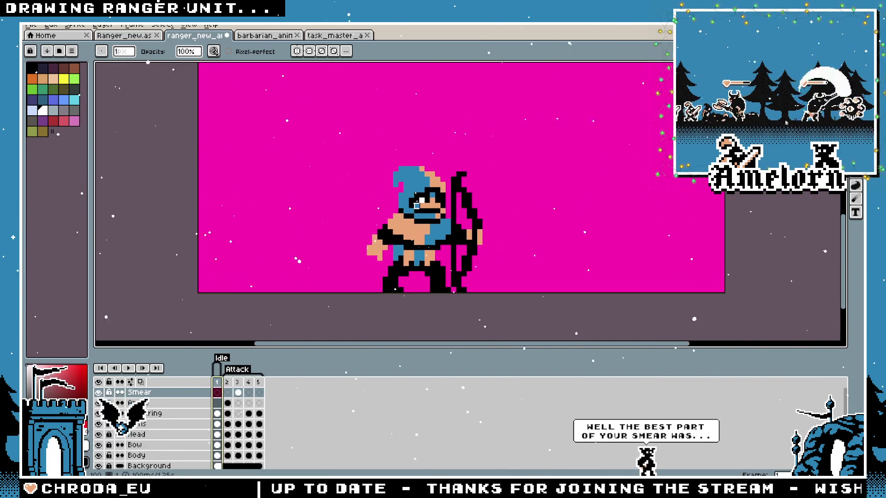
left_click(128, 368)
left_click(129, 368)
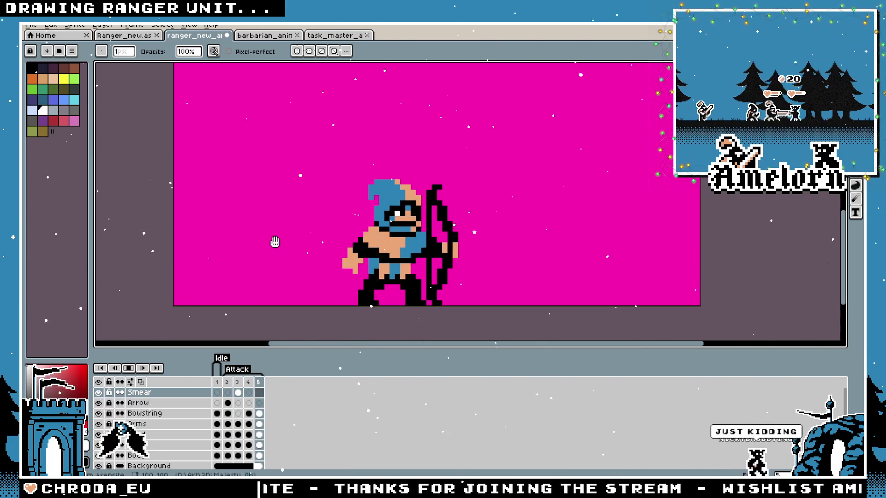
scroll(272, 244, "down", 2)
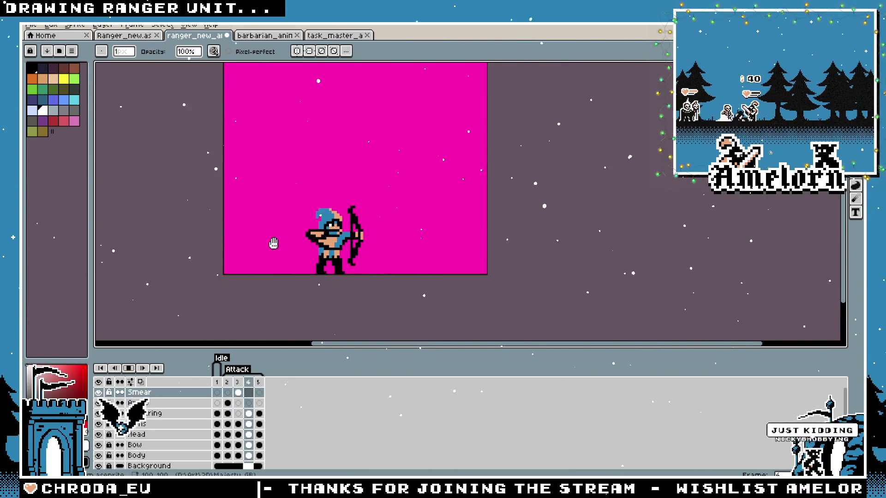
scroll(273, 243, "up", 2)
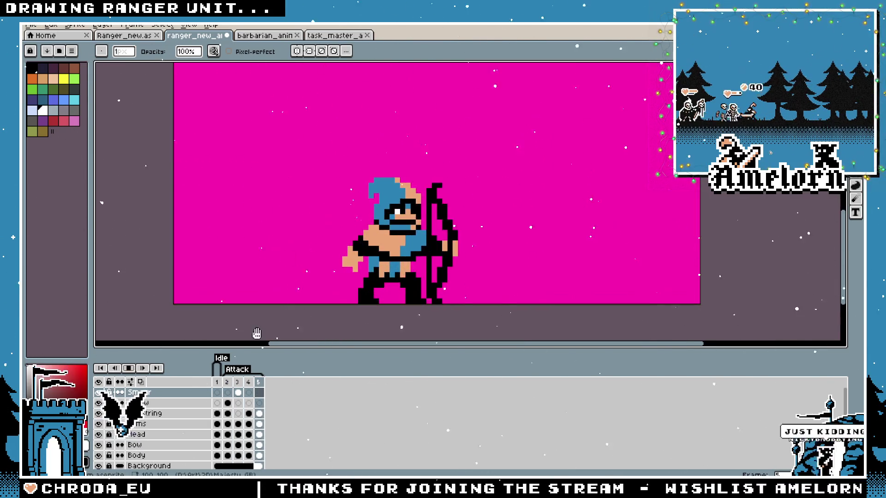
left_click(238, 392)
After comparing with frame 2, add a white pixel past the smear tip and remove a stray one
scroll(454, 236, "up", 4)
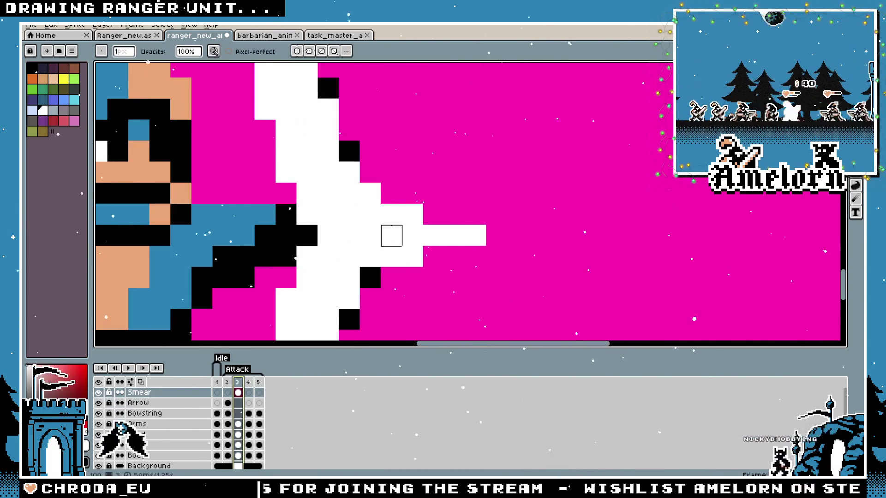
scroll(390, 233, "down", 4)
left_click(228, 392)
left_click(238, 392)
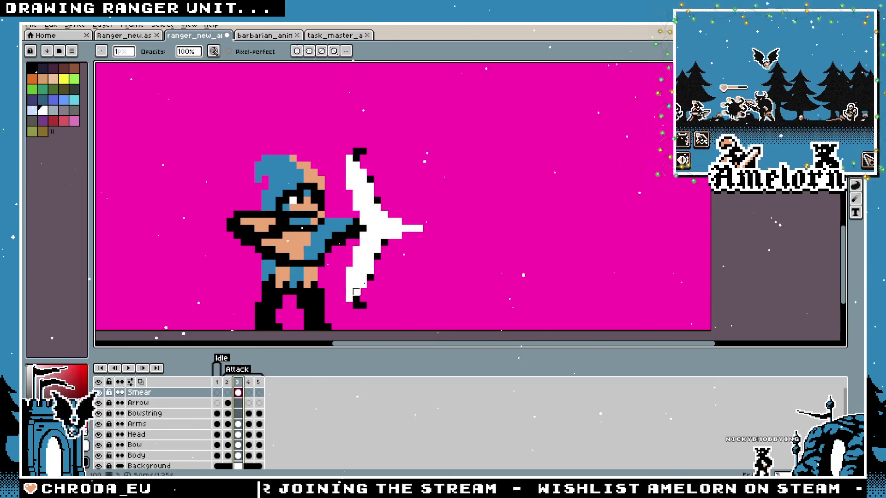
scroll(402, 240, "up", 2)
key("i")
key("b")
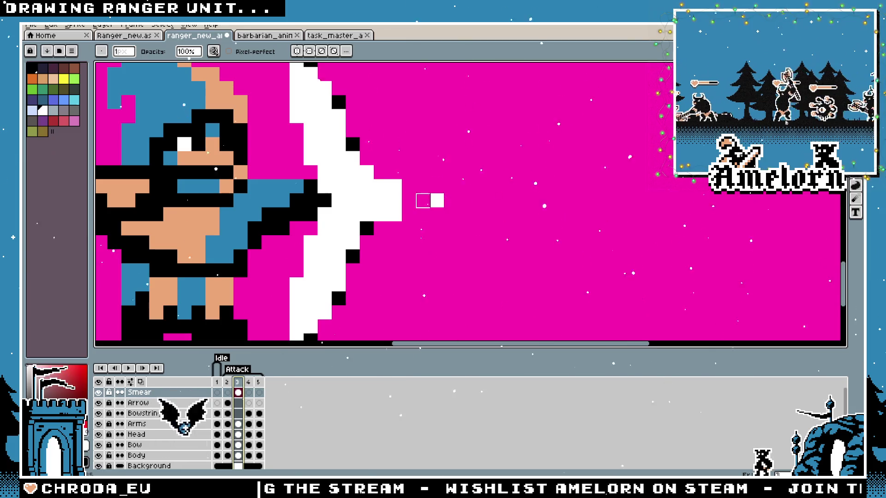
left_click(408, 187)
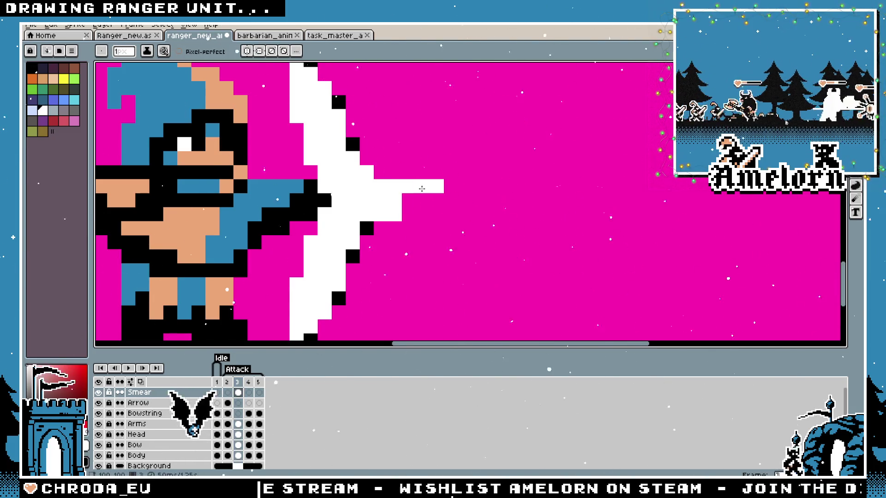
left_click(395, 214)
scroll(395, 201, "down", 4)
scroll(388, 231, "up", 2)
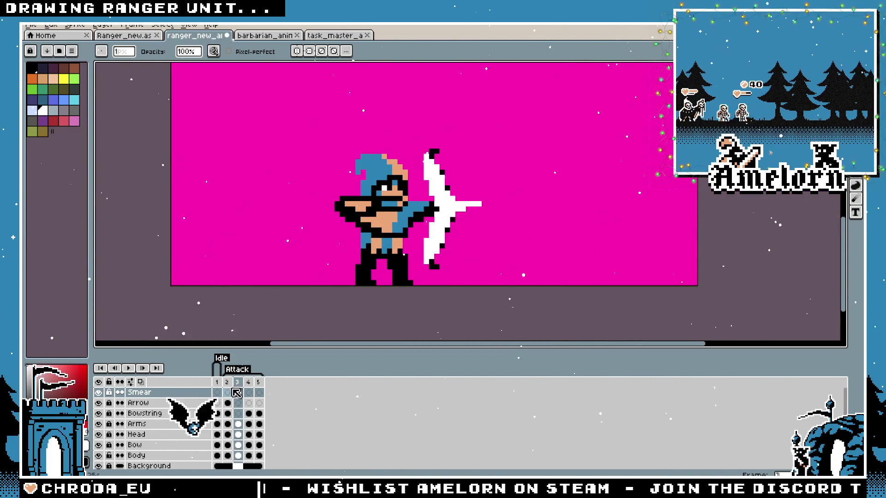
Compare smear frame 3 against attack frames 2 and 4
key("Left")
key("Right")
left_click(252, 386)
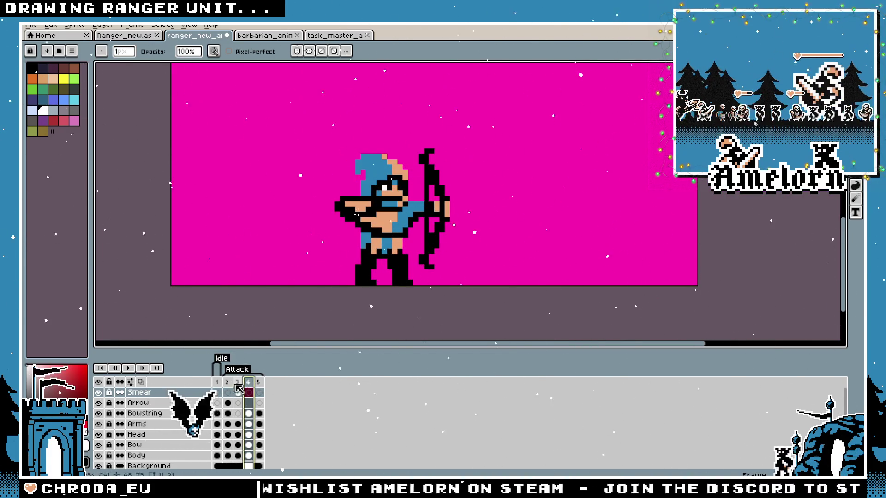
left_click(238, 386)
scroll(480, 199, "up", 3)
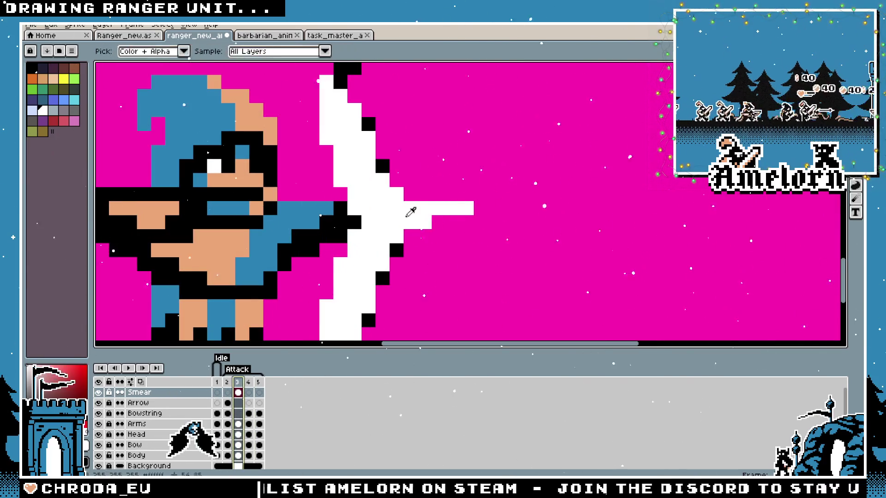
scroll(492, 209, "down", 5)
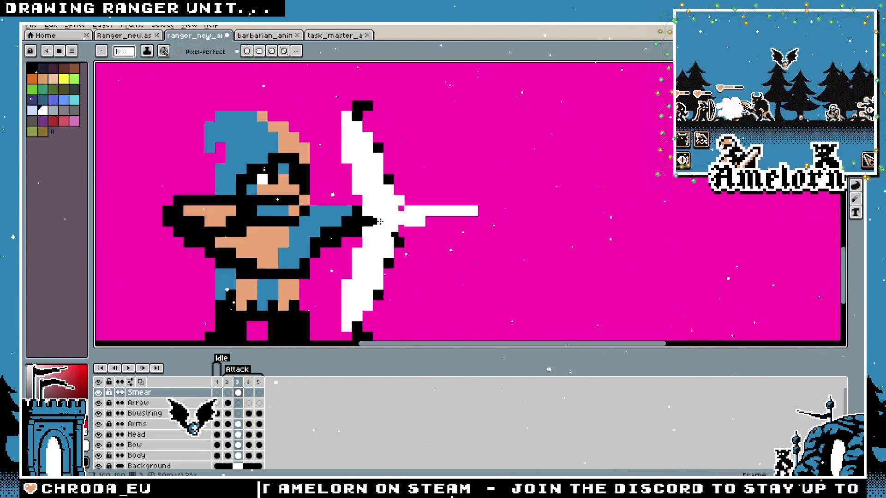
scroll(379, 198, "up", 1)
Play the attack animation again, then stop it
key("Return")
scroll(307, 271, "down", 2)
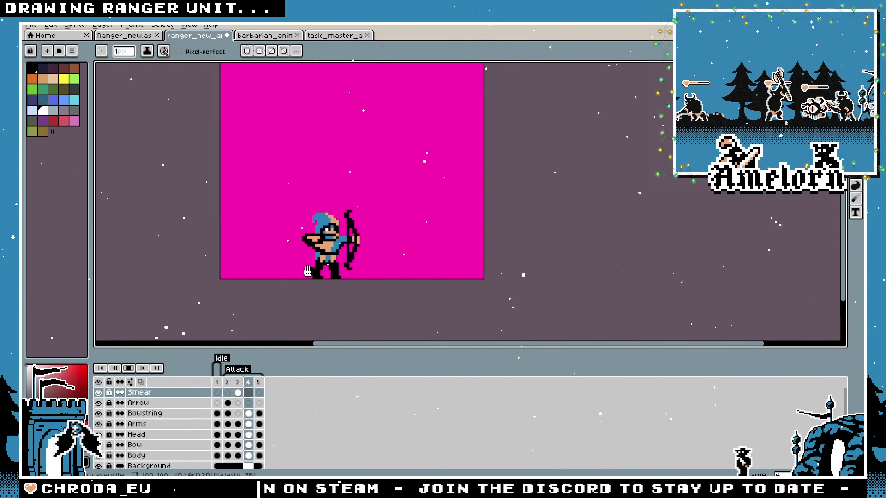
scroll(307, 271, "up", 2)
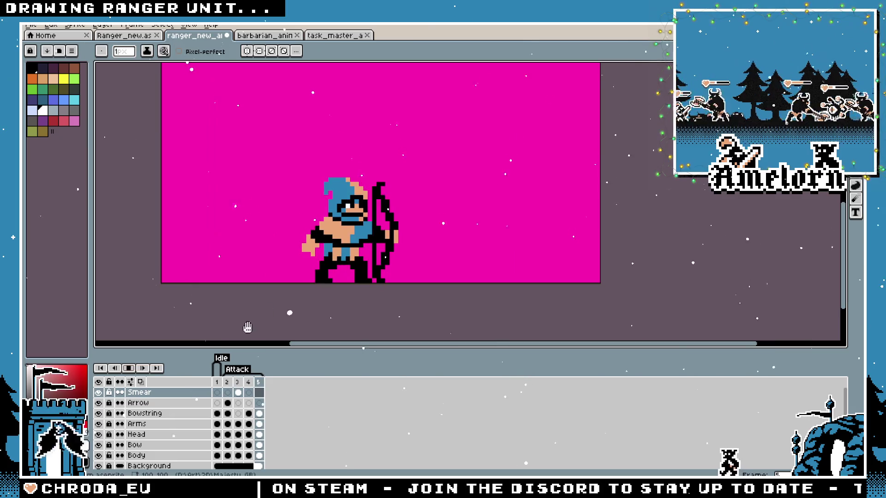
left_click(129, 368)
Zoom in, check frame 3's duration in its properties, and ready the Move and Pencil tools
key("plus")
double_click(239, 382)
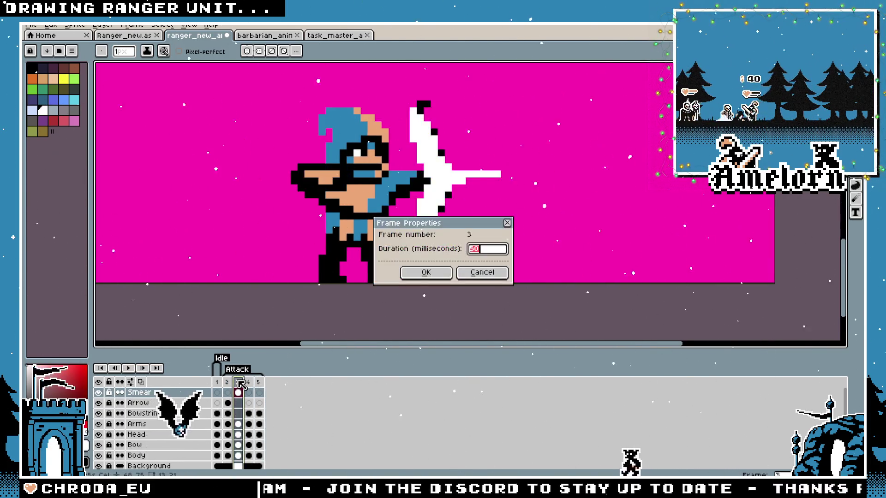
left_click(483, 277)
scroll(419, 245, "down", 2)
key("v")
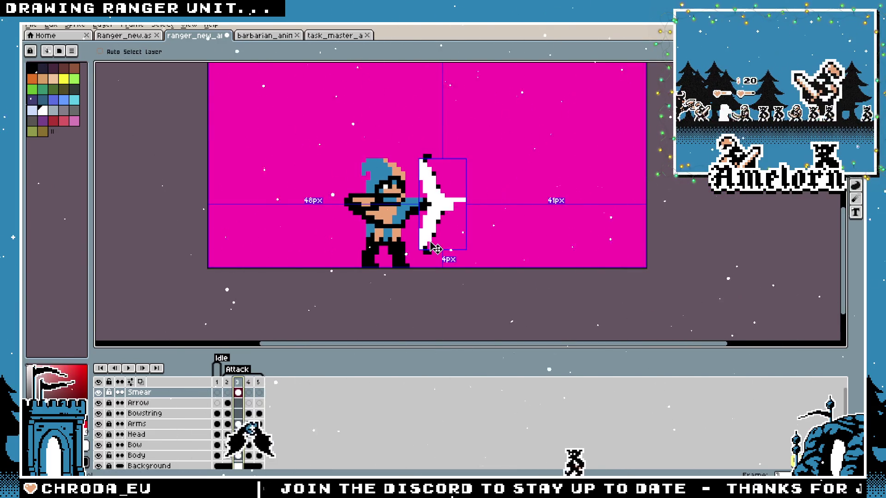
key("b")
scroll(426, 239, "up", 2)
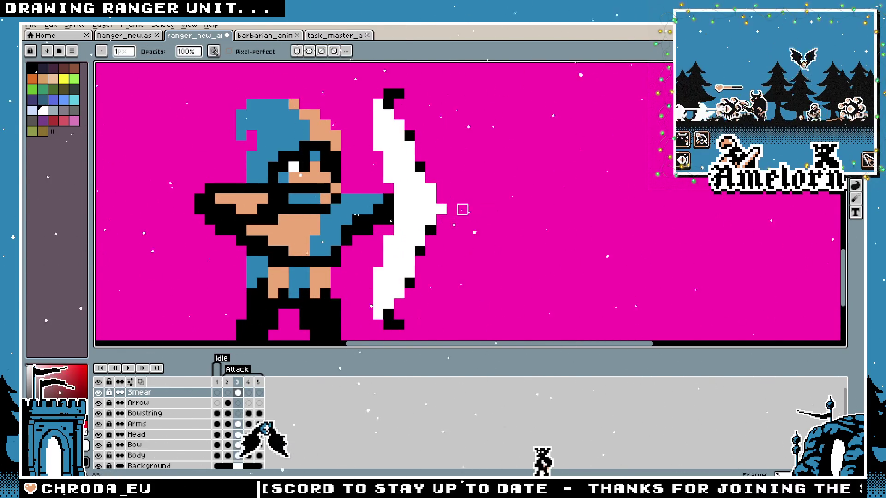
scroll(442, 209, "down", 3)
scroll(430, 207, "up", 3)
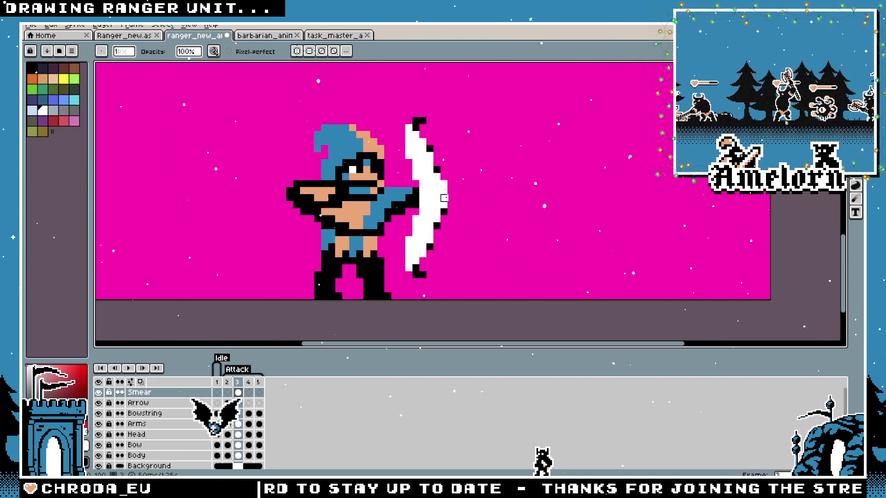
key("i")
key("b")
scroll(420, 148, "up", 1)
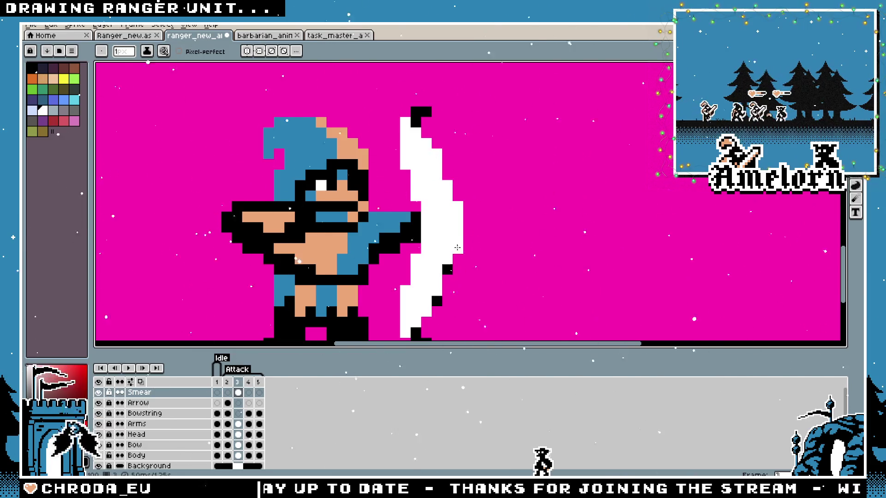
scroll(421, 263, "down", 3)
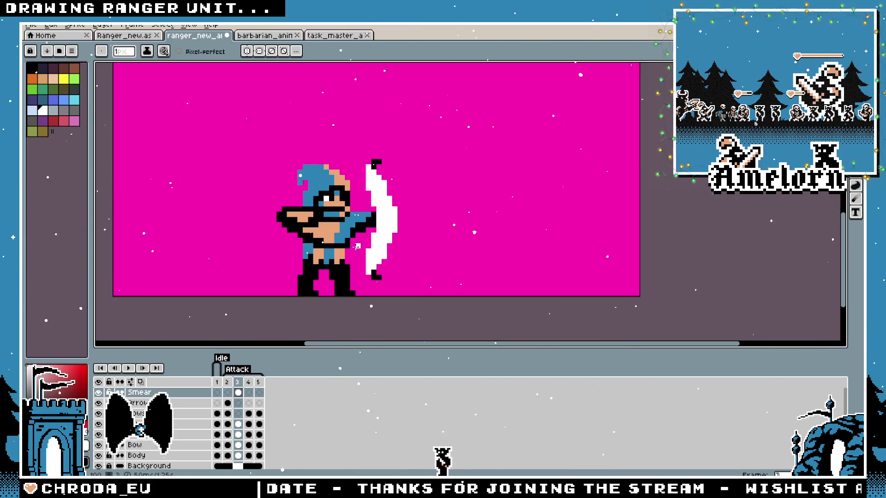
scroll(360, 210, "up", 2)
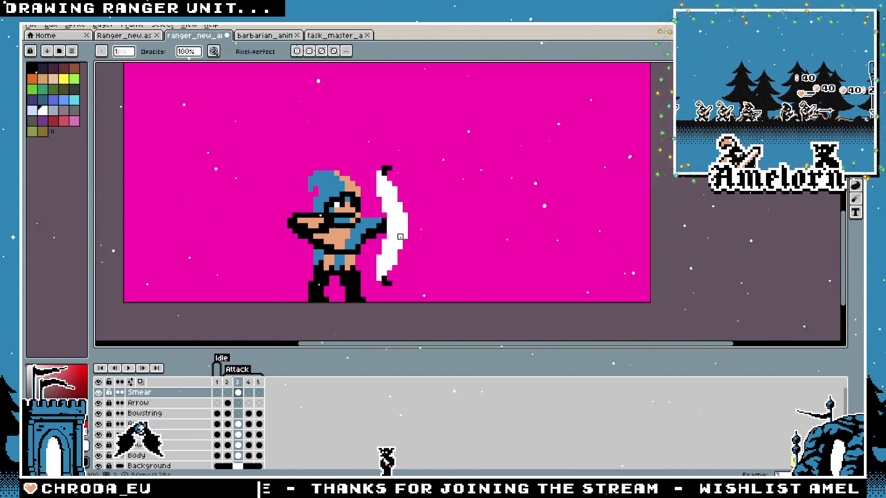
scroll(390, 248, "up", 1)
Play the attack animation from frame 2, recentre the sprite, and stop playback
left_click(226, 383)
left_click(146, 367)
scroll(210, 262, "down", 4)
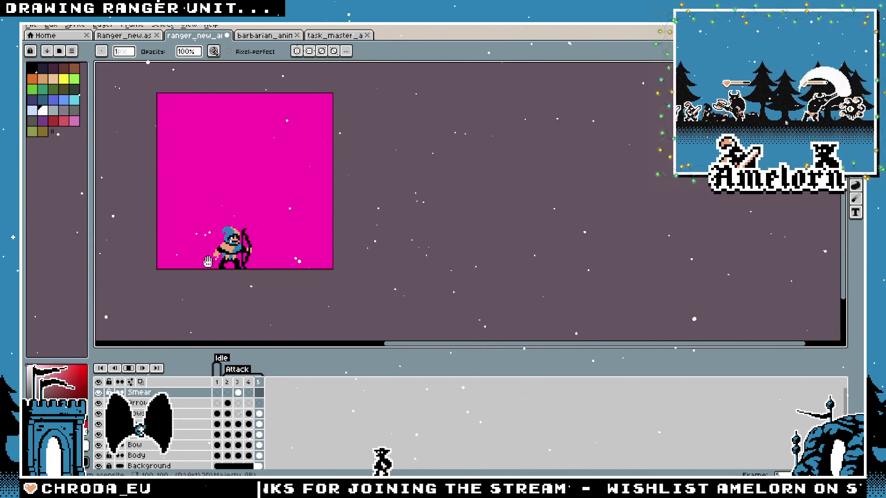
left_click_drag(207, 258, 263, 257)
scroll(252, 257, "up", 1)
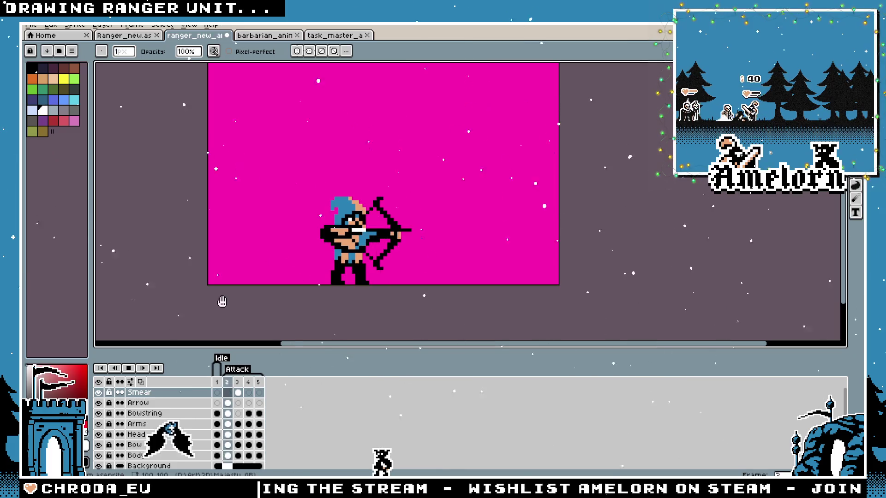
key("Return")
Shift the white bow smear on frame 3 with the Move tool
key("v")
key("ctrl+z")
key("ctrl+z")
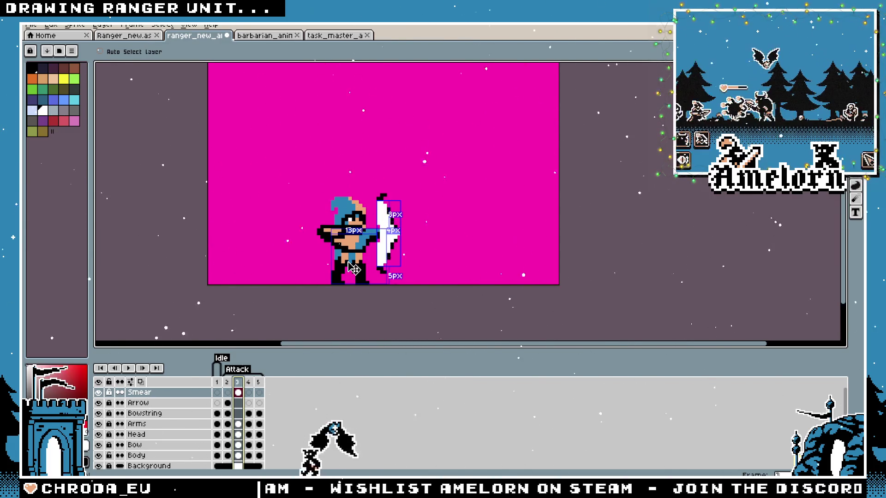
key("ctrl+y")
scroll(369, 259, "up", 1)
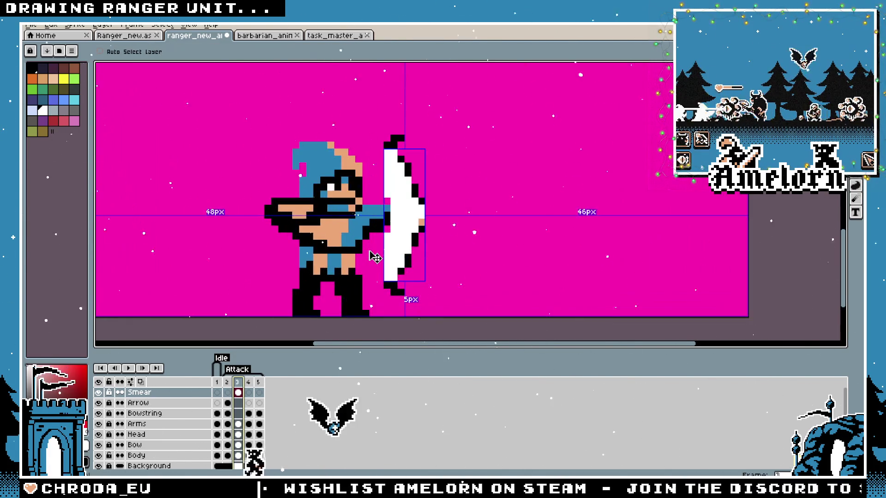
scroll(374, 257, "up", 1)
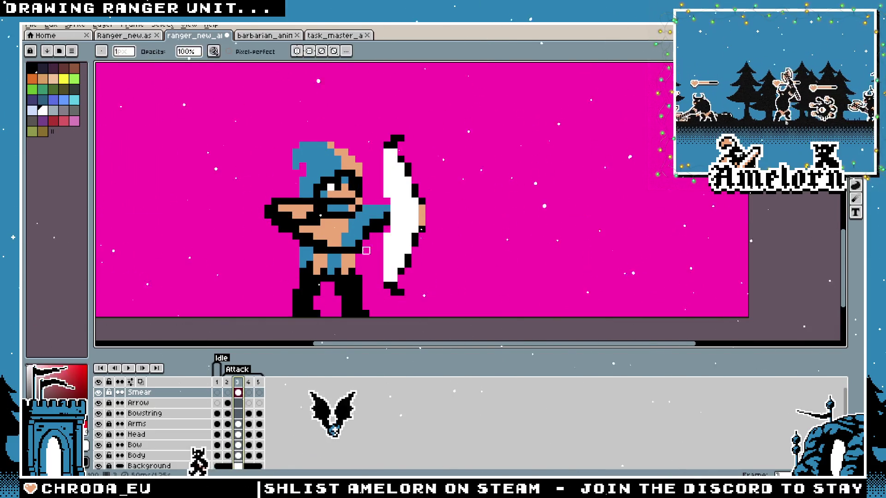
scroll(360, 249, "down", 4)
key("b")
scroll(327, 247, "up", 3)
scroll(327, 247, "up", 2)
scroll(390, 209, "down", 2)
scroll(432, 174, "up", 1)
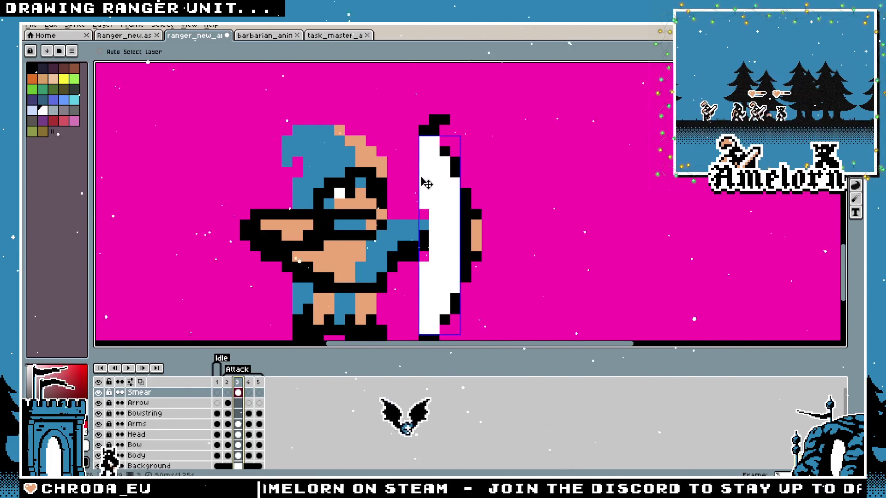
Compare frame 3's crescent smear with the Body cel on frame 4
key("Right")
left_click(424, 183, "ctrl")
key("Left")
left_click(422, 182, "ctrl")
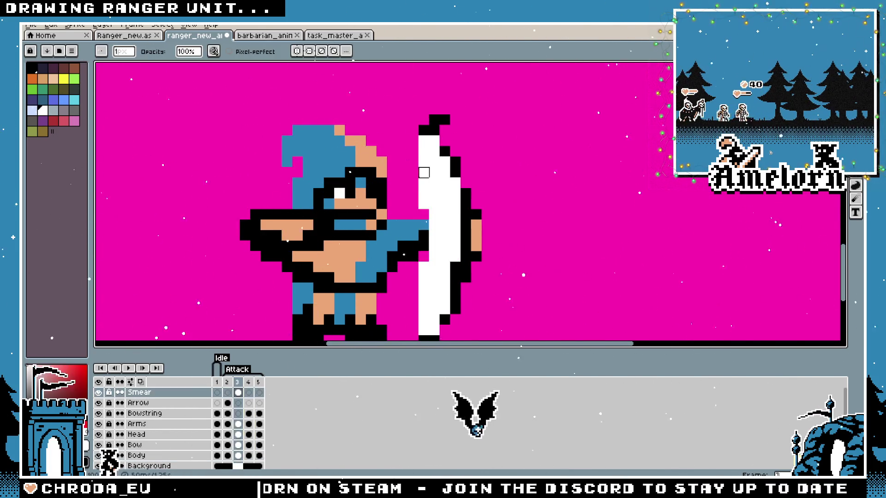
key("b")
scroll(411, 194, "down", 2)
scroll(400, 204, "up", 2)
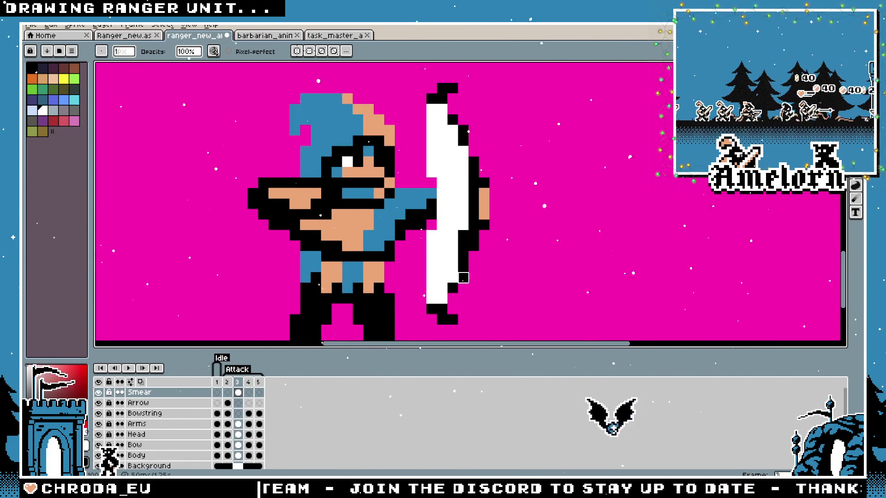
key("v")
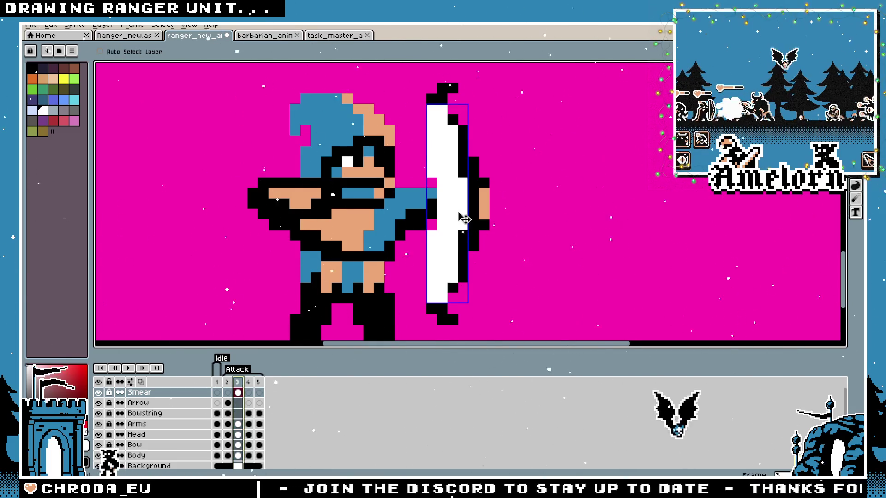
scroll(463, 219, "down", 4)
scroll(407, 224, "up", 1)
key("Right")
left_click(406, 224, "ctrl")
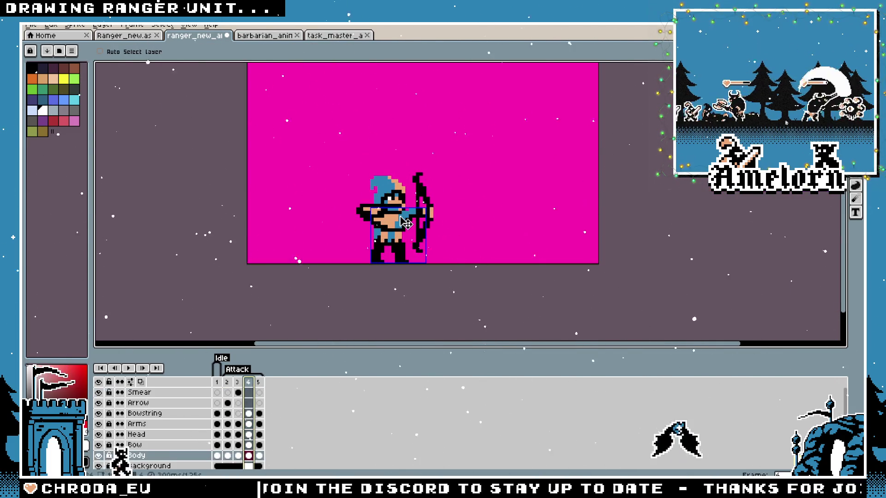
Compare the Arms and Body layers between frames 3 and 4
left_click(397, 218, "ctrl")
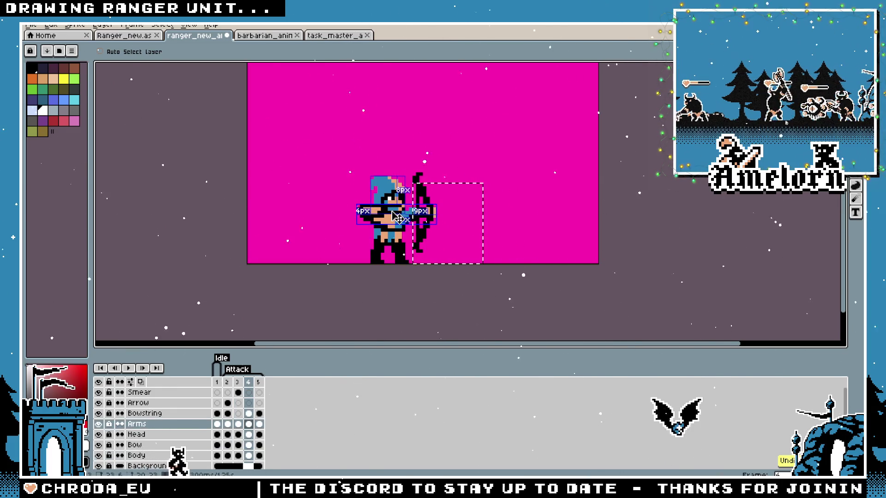
key("Left")
left_click(391, 216, "ctrl")
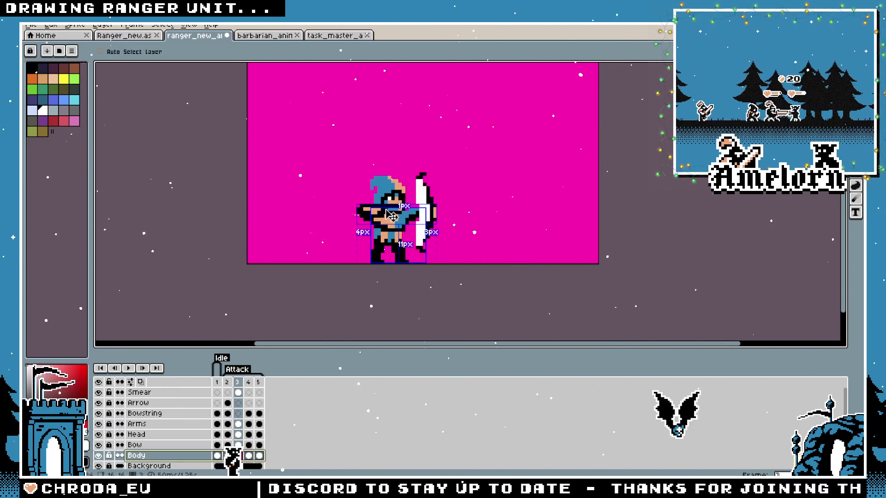
key("Right")
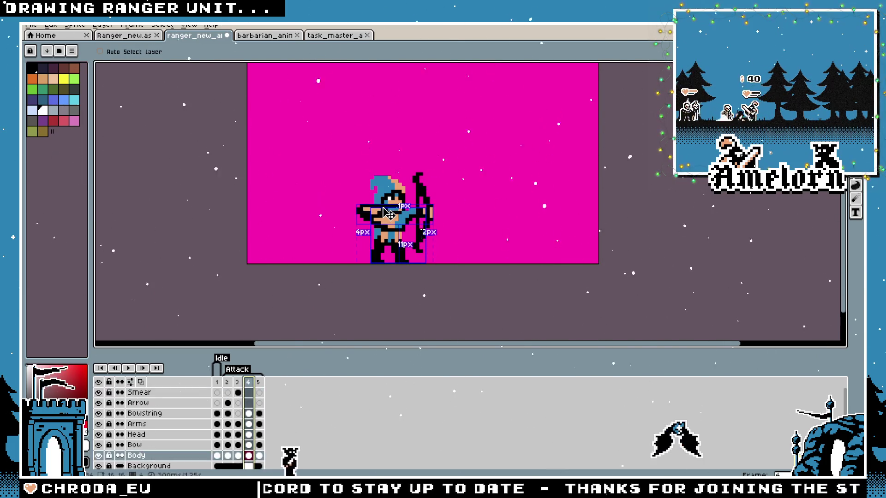
key("b")
scroll(415, 205, "up", 2)
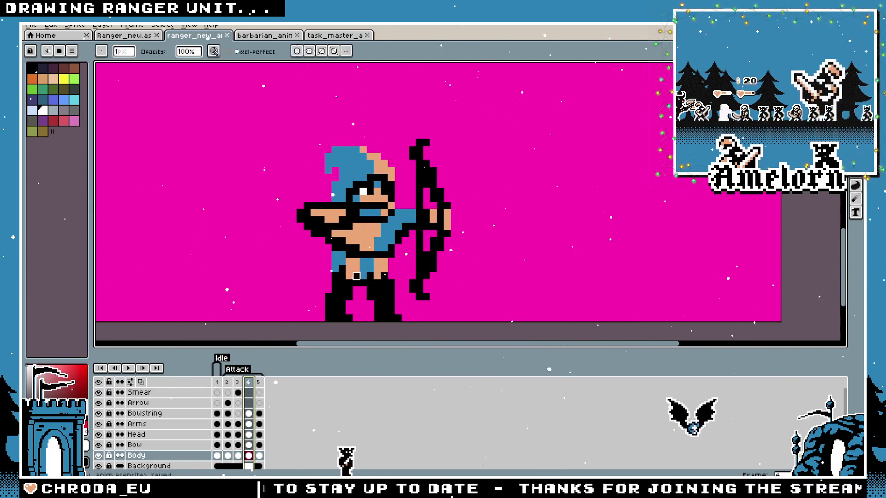
Play the attack animation and stop it on frame 3
left_click(129, 368)
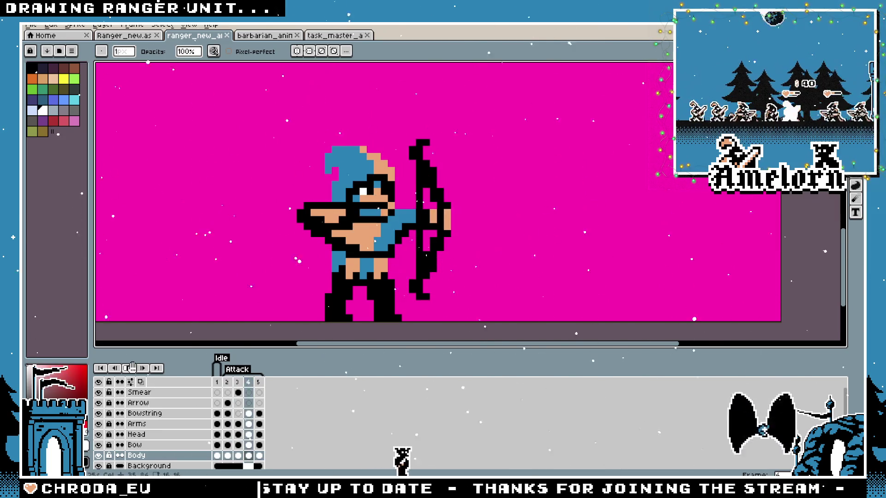
scroll(277, 242, "down", 4)
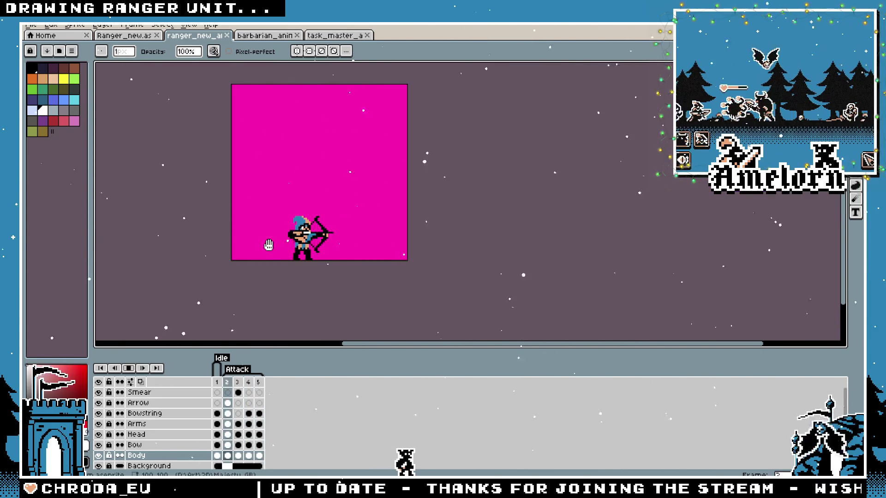
scroll(269, 245, "up", 5)
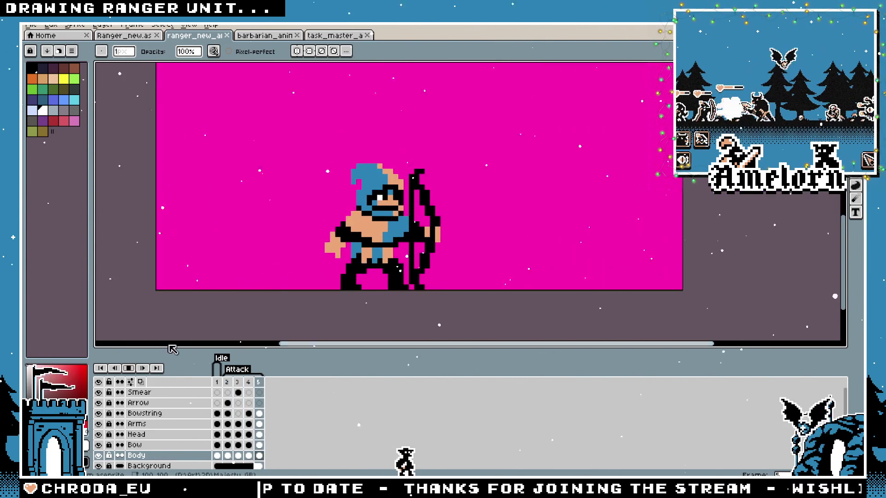
left_click(129, 368)
scroll(383, 235, "up", 3)
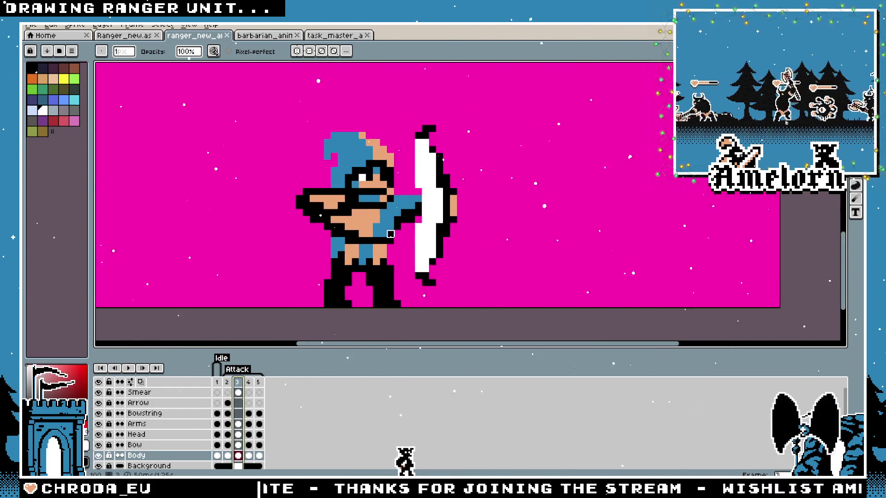
On the Smear layer, turn the bow's lower tip pixel white
key("e")
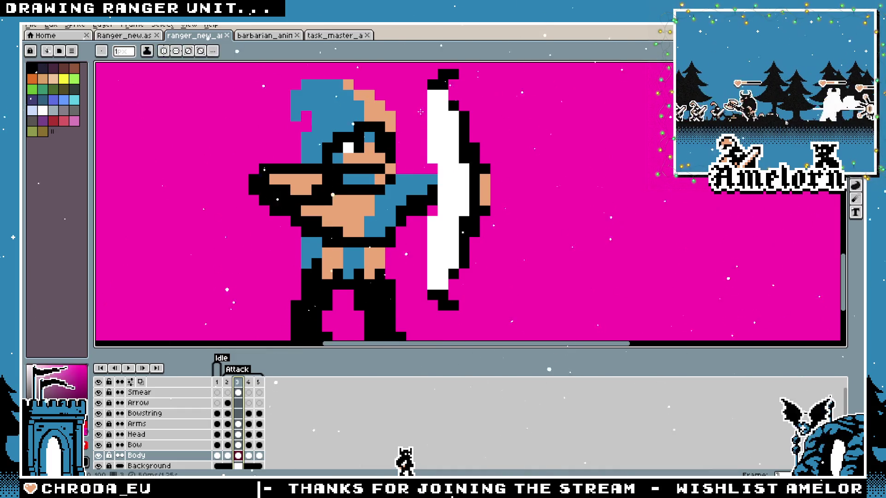
left_click(155, 394)
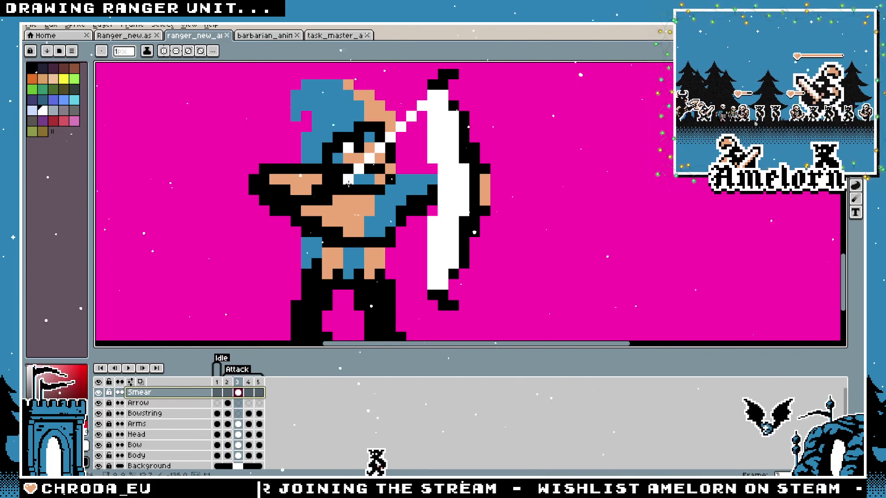
left_click(440, 290)
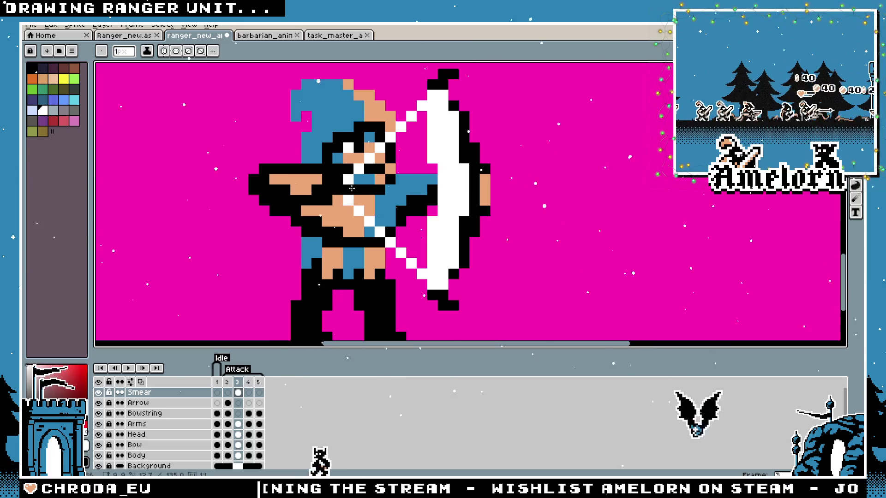